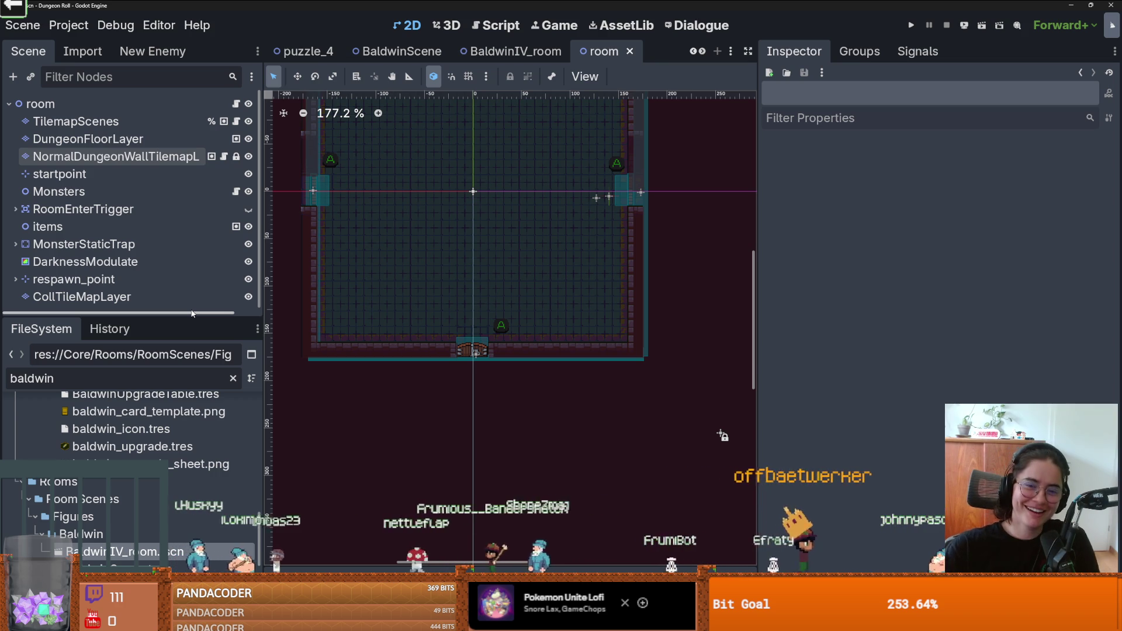
Step: Recentre the room, save the room scene, and widen the 2D viewport
left_click_drag(515, 240, 552, 257)
key("ctrl+s")
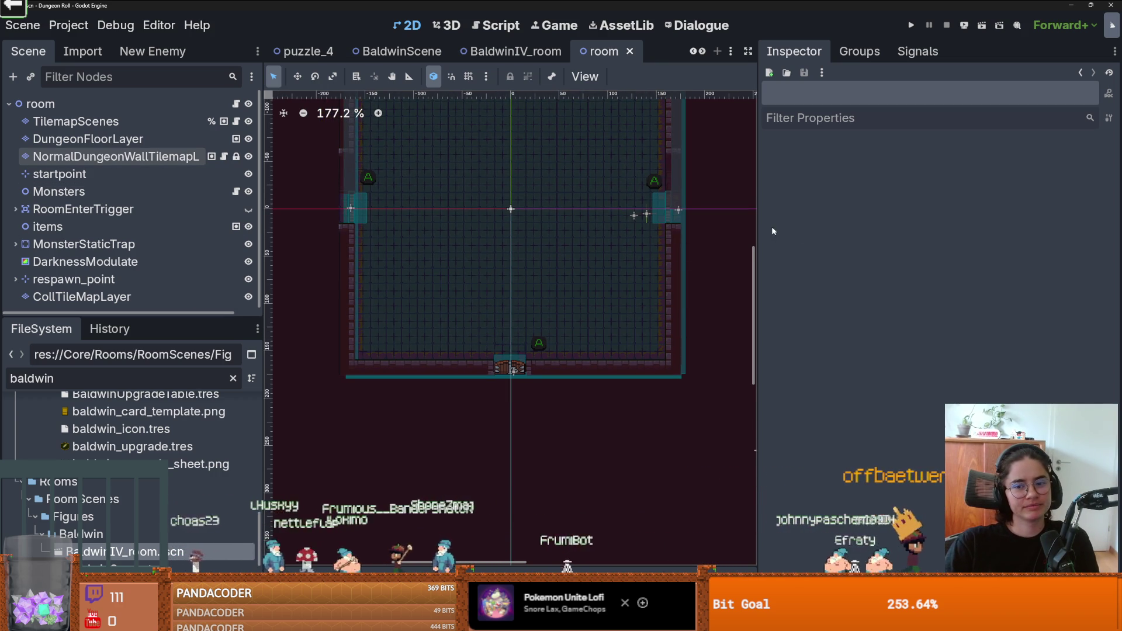
left_click_drag(758, 227, 815, 229)
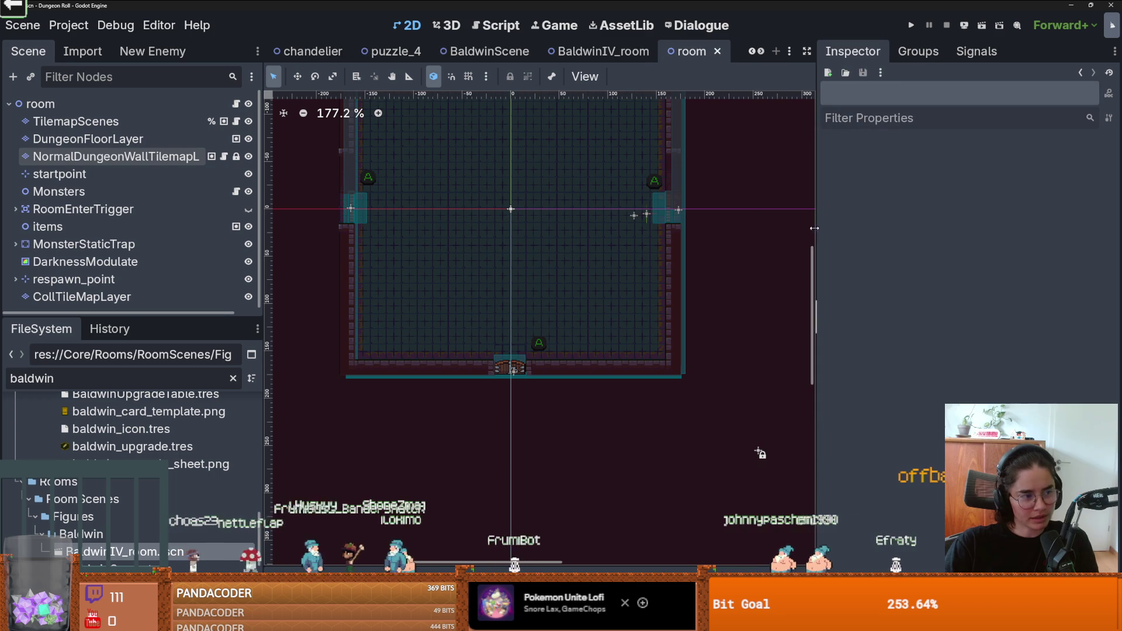
Step: Reposition and zoom the room view, and make the node tree area slightly taller
scroll(593, 269, "up", 1)
scroll(598, 344, "down", 1)
scroll(595, 331, "up", 1)
mouse_move(594, 331)
left_mouse_down()
mouse_move(601, 346)
mouse_move(636, 337)
left_mouse_up()
scroll(604, 326, "up", 1)
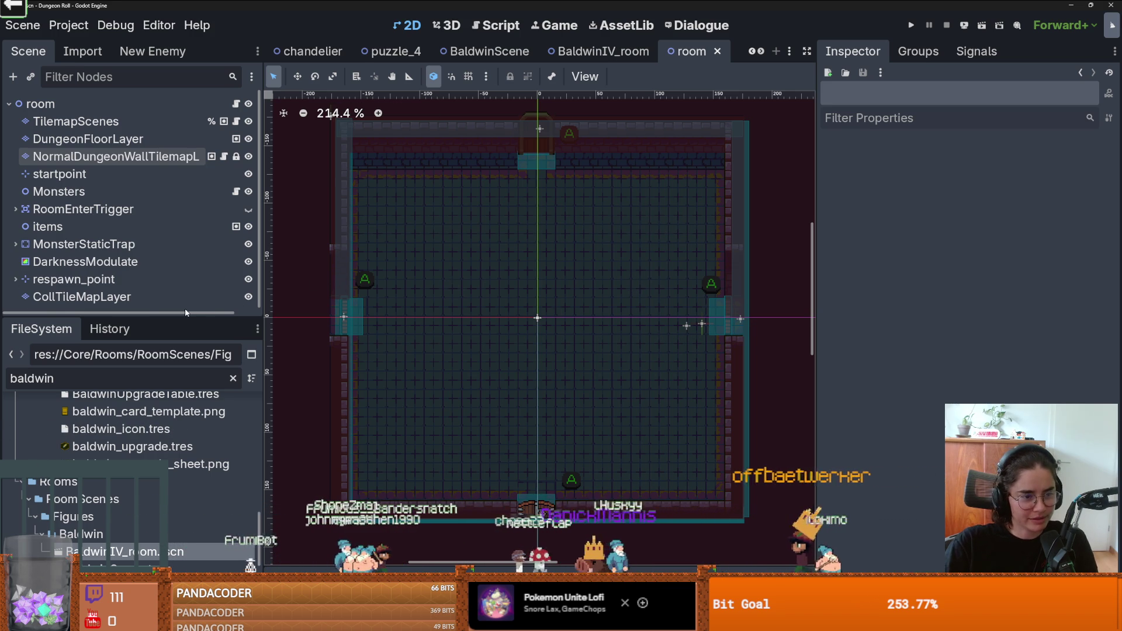
mouse_move(186, 314)
left_mouse_down()
mouse_move(188, 334)
mouse_move(190, 324)
left_mouse_up()
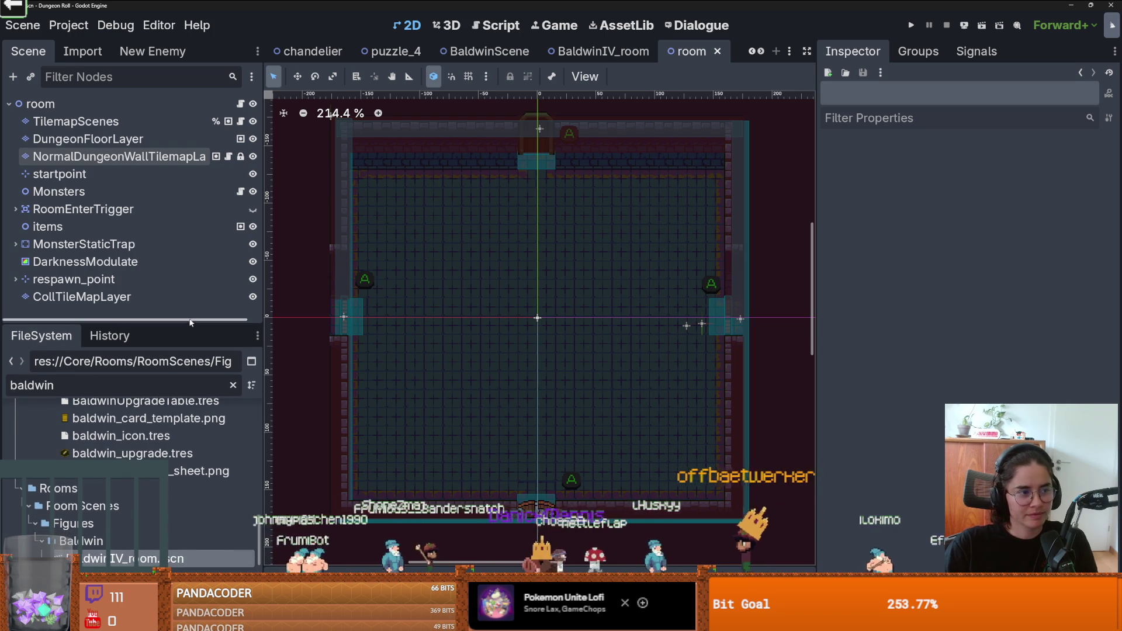
Step: Switch to the puzzle_4 scene and zoom so its whole room is visible
left_click(374, 53)
scroll(507, 194, "down", 3)
scroll(514, 187, "up", 3)
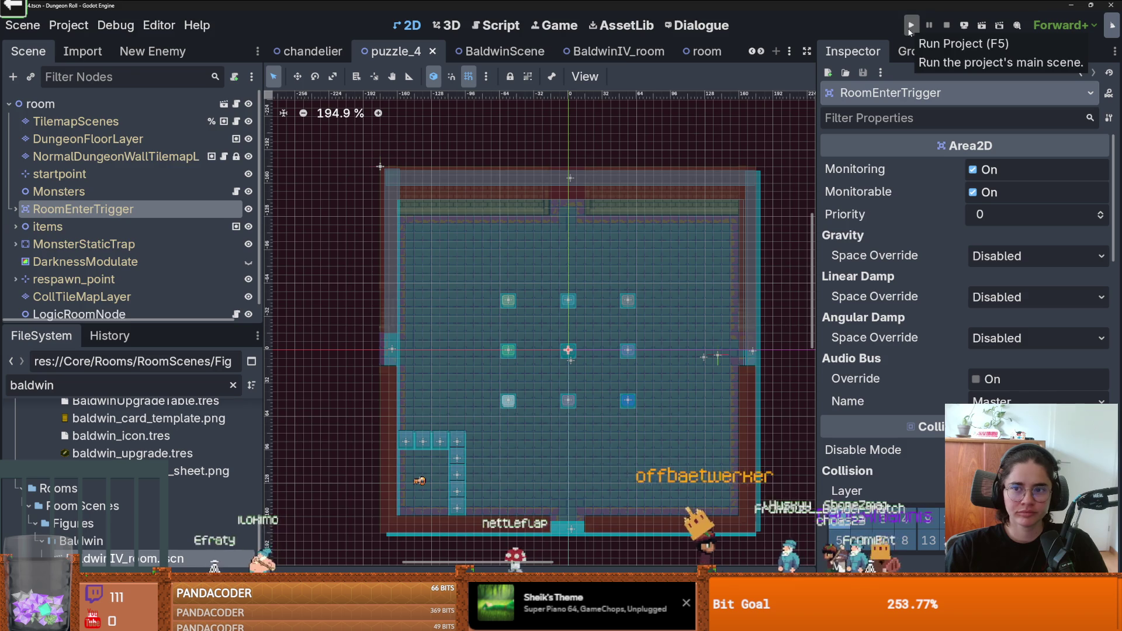
Step: Run the project, maximize the game window, then quit it with Alt+F4
left_click(910, 27)
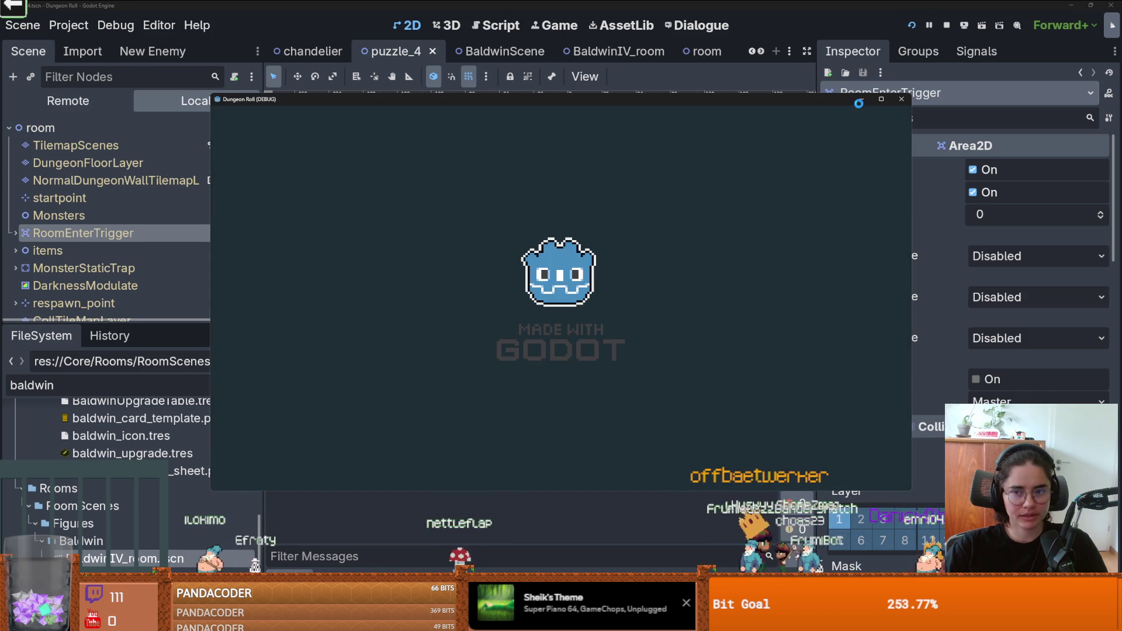
left_click(881, 100)
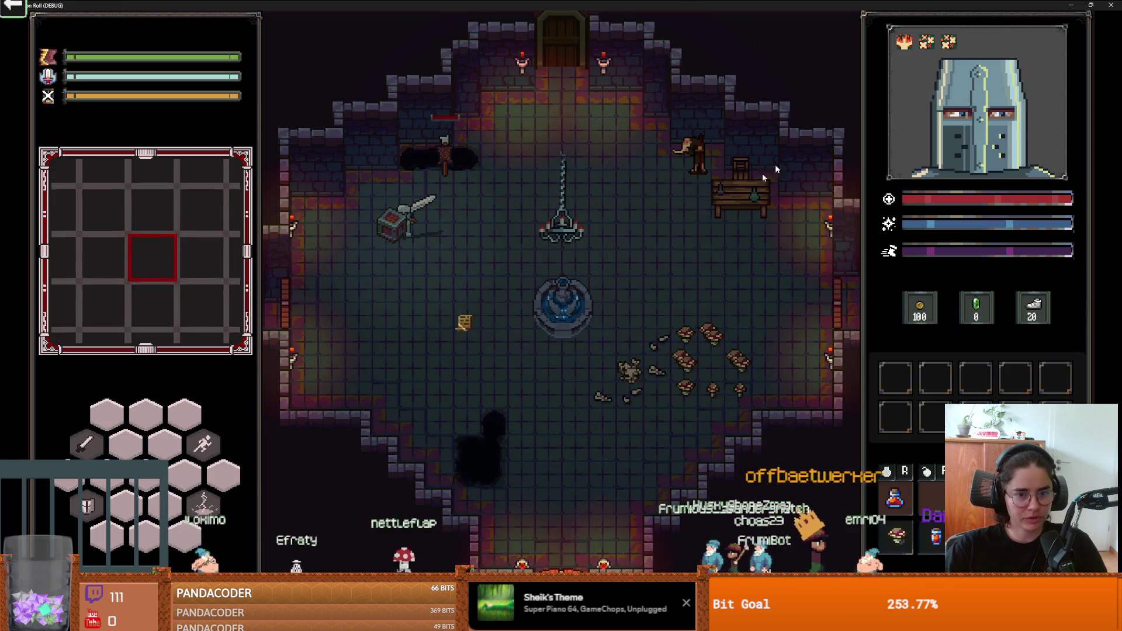
key("alt+F4")
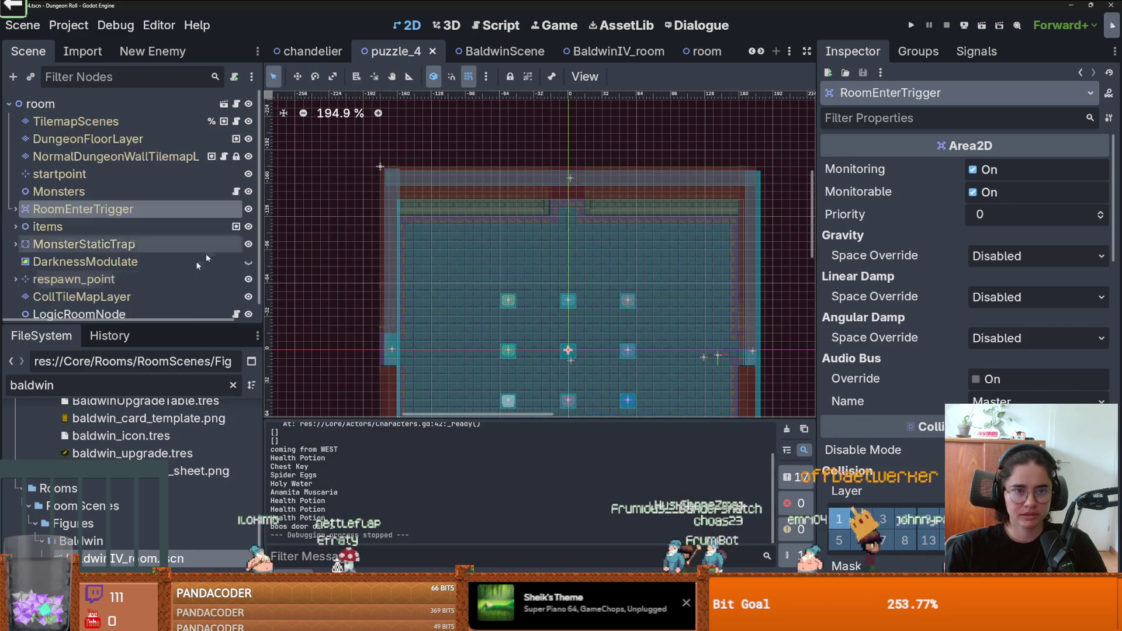
Step: Close all open scene tabs and select the FileSystem filter text
right_click(510, 53)
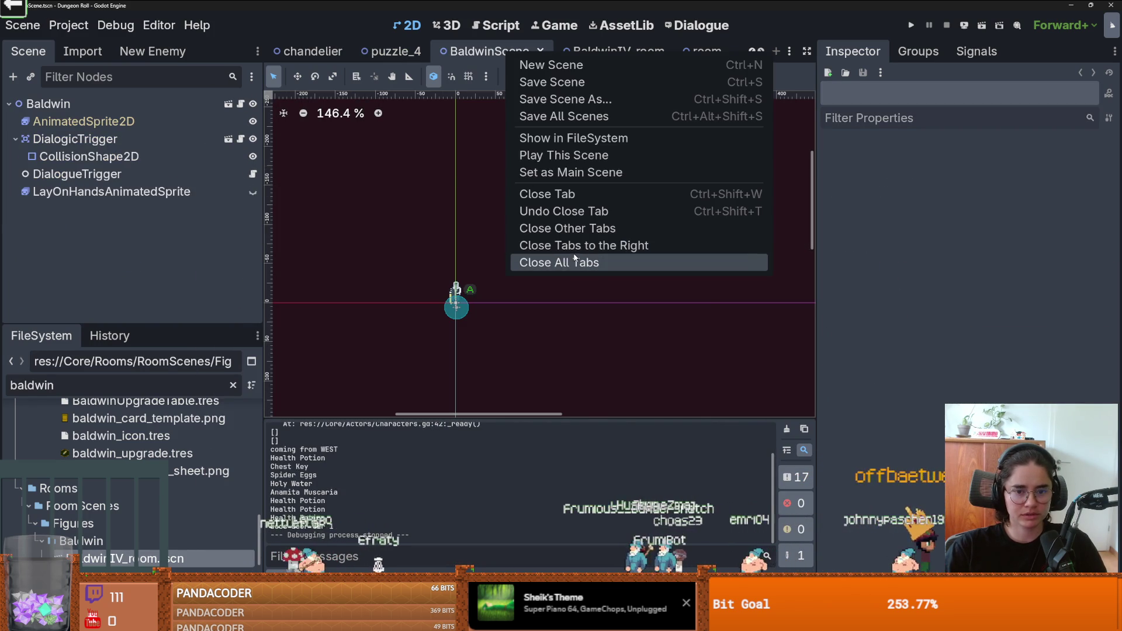
left_click(575, 262)
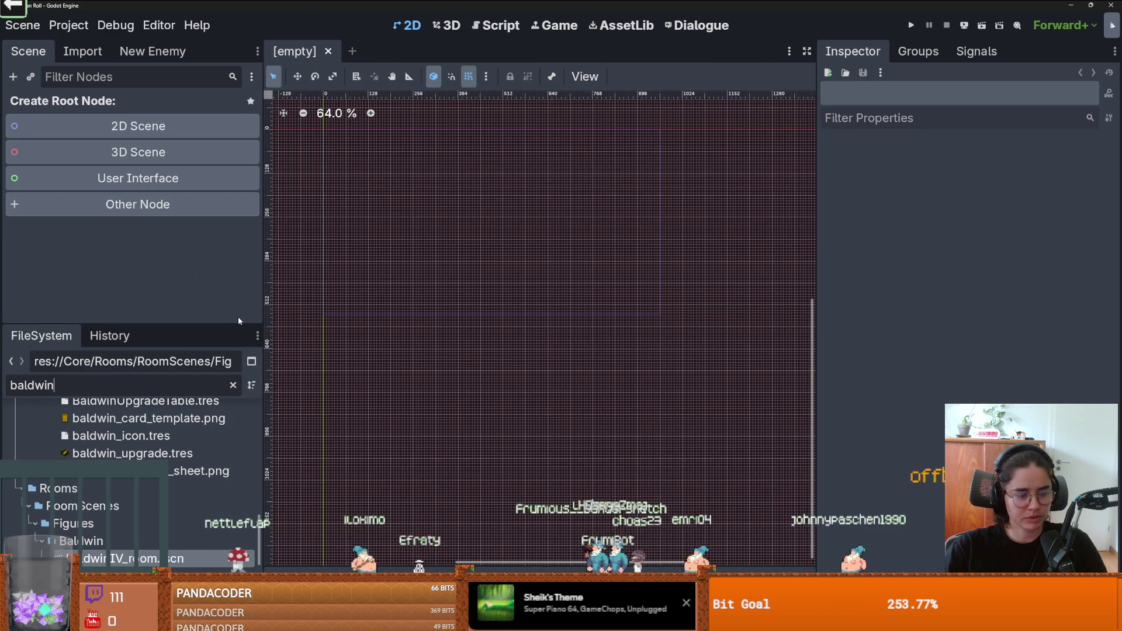
key("ctrl+a")
Step: Replace the 'baldwin' FileSystem filter with 'root_room'
key("BackSpace")
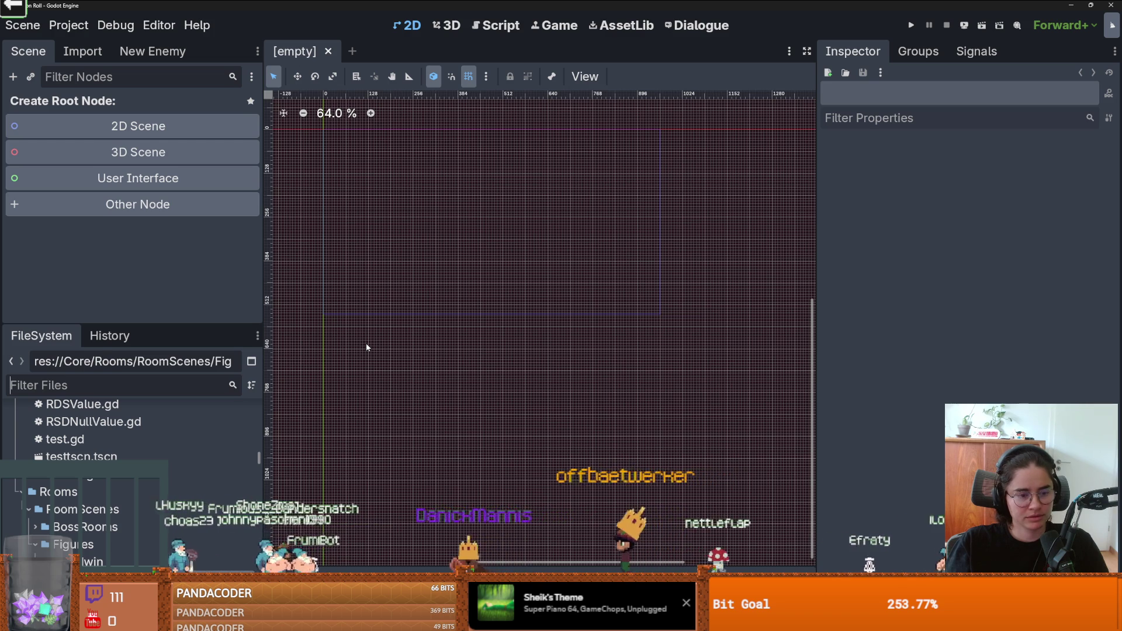
type("root")
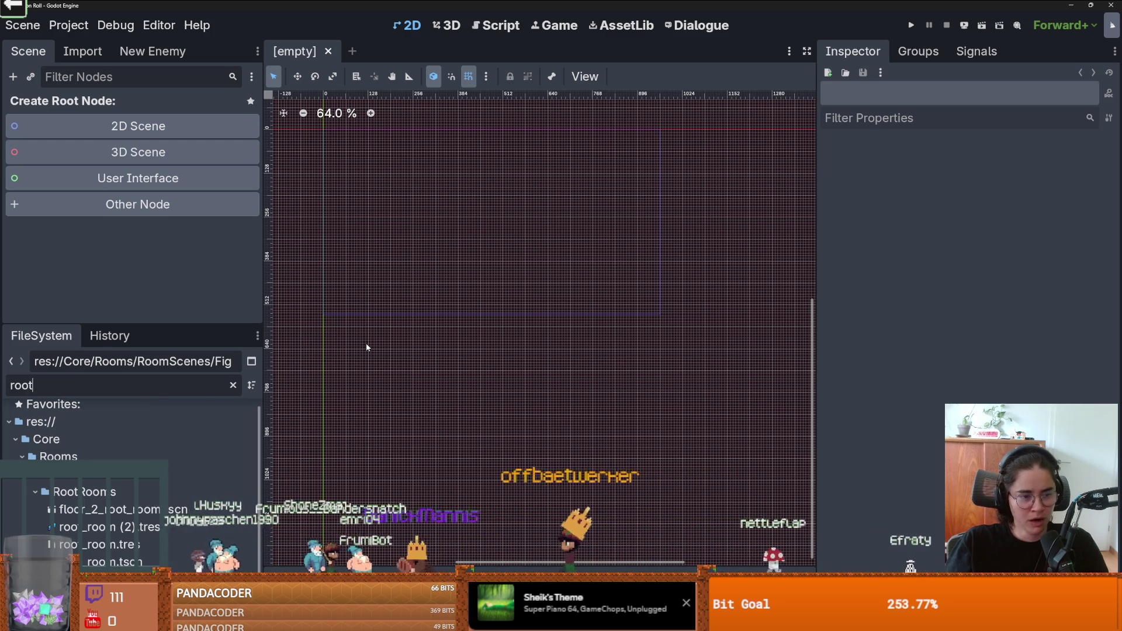
type("_room")
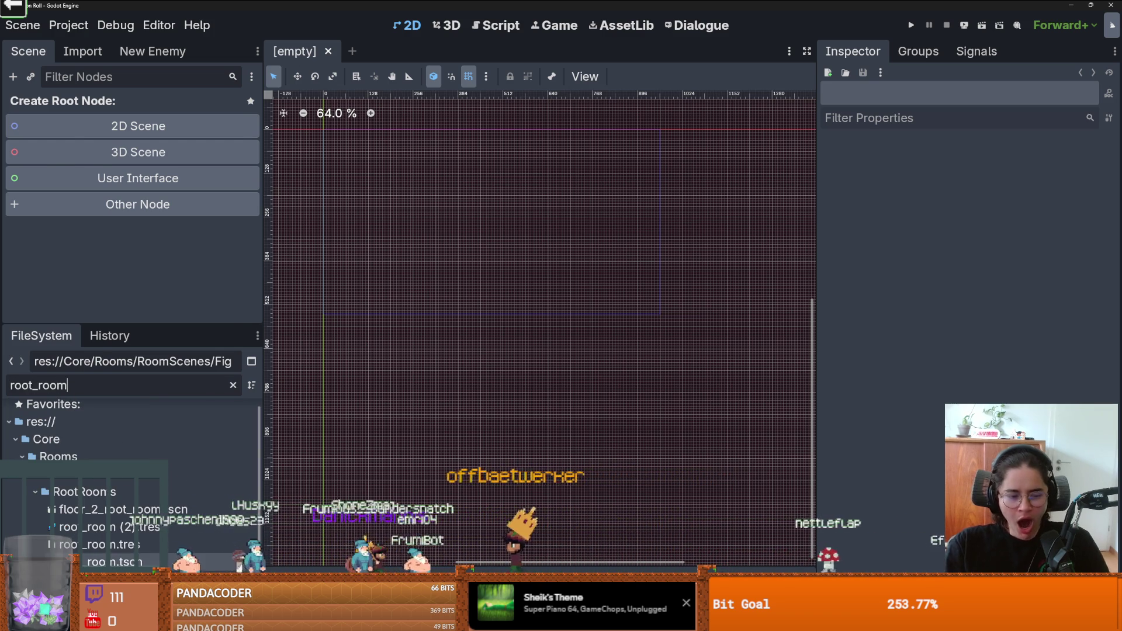
Step: Open root_room.tscn and select the TilemapScenes layer for tile editing
double_click(111, 562)
scroll(504, 314, "right", 3)
scroll(420, 335, "up", 1)
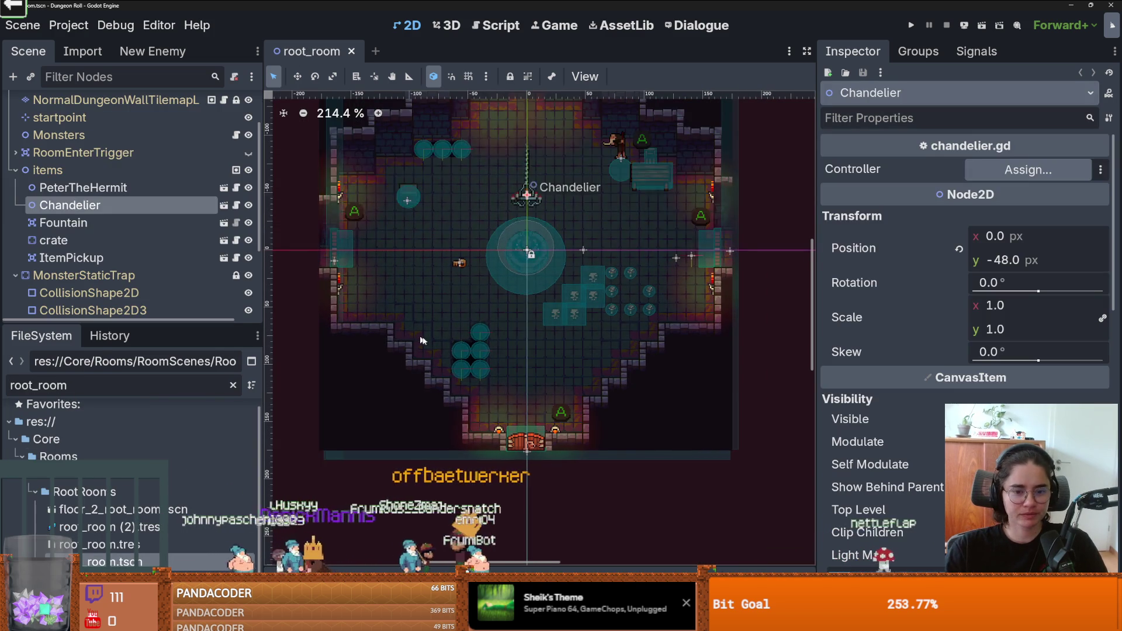
scroll(165, 180, "up", 3)
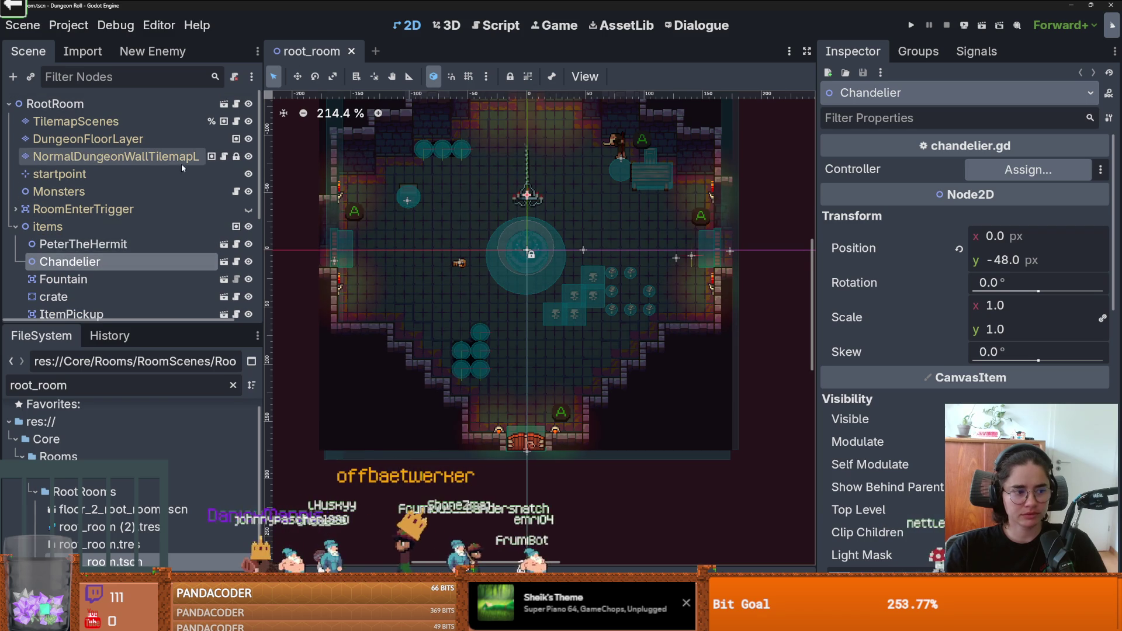
left_click(88, 122)
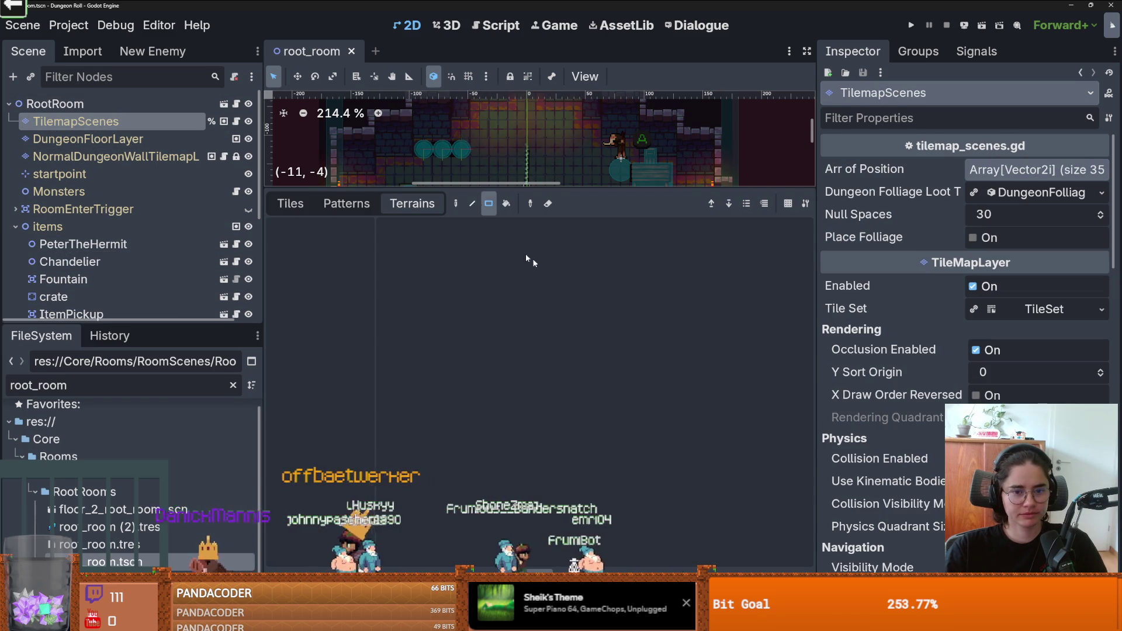
left_click_drag(524, 186, 605, 529)
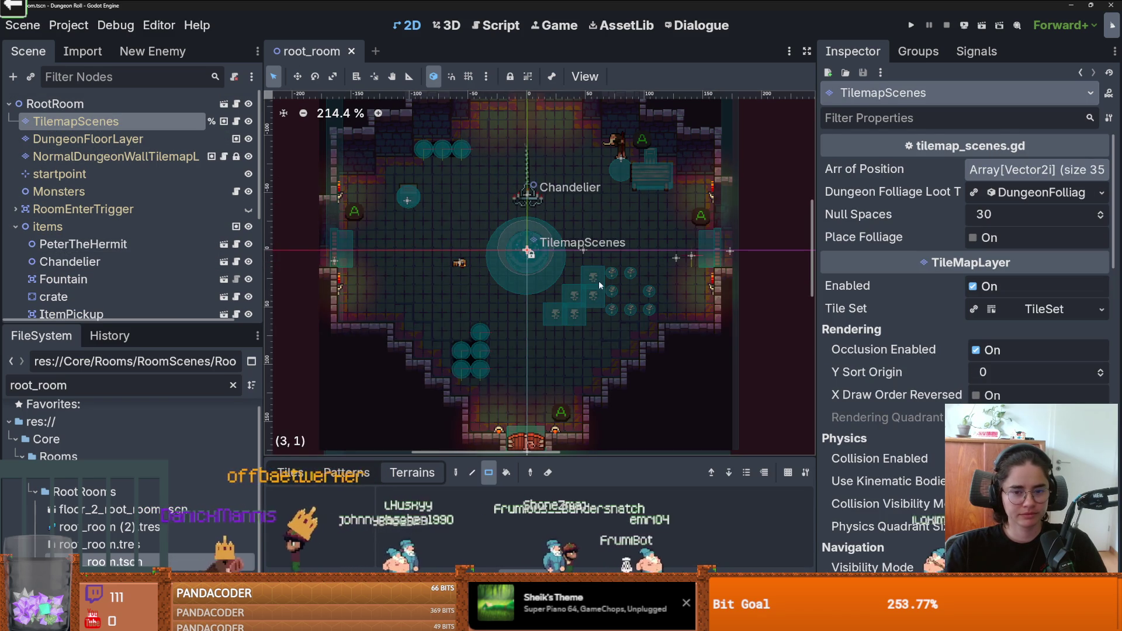
left_click(88, 139)
left_click(76, 121)
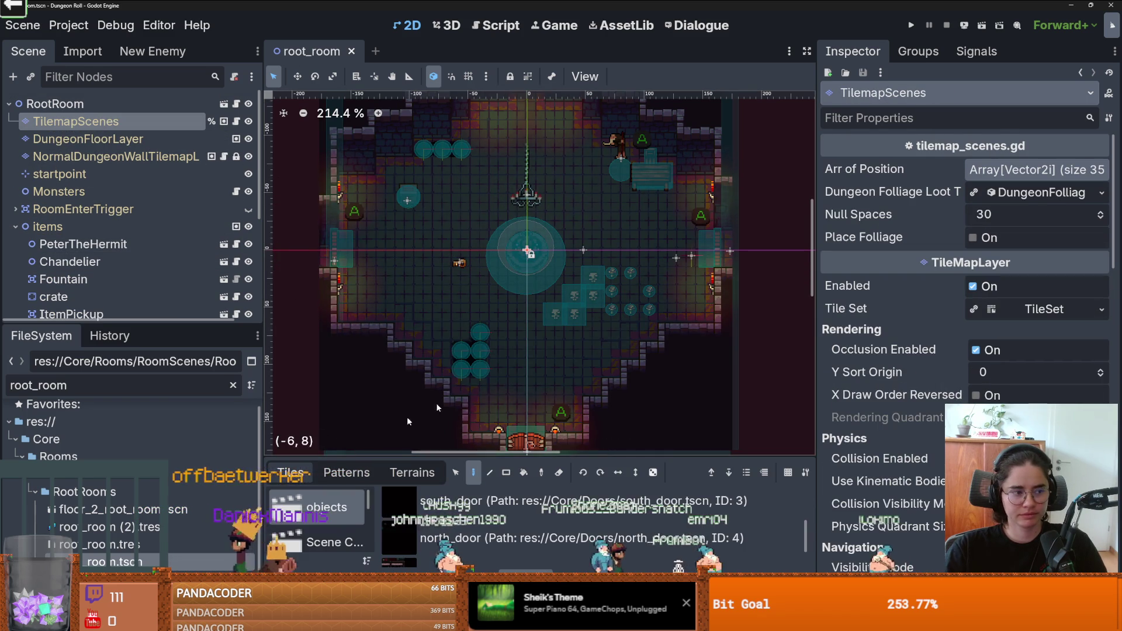
Step: Erase the scene tiles right of the fountain, then resize the node and file docks
right_click(556, 314)
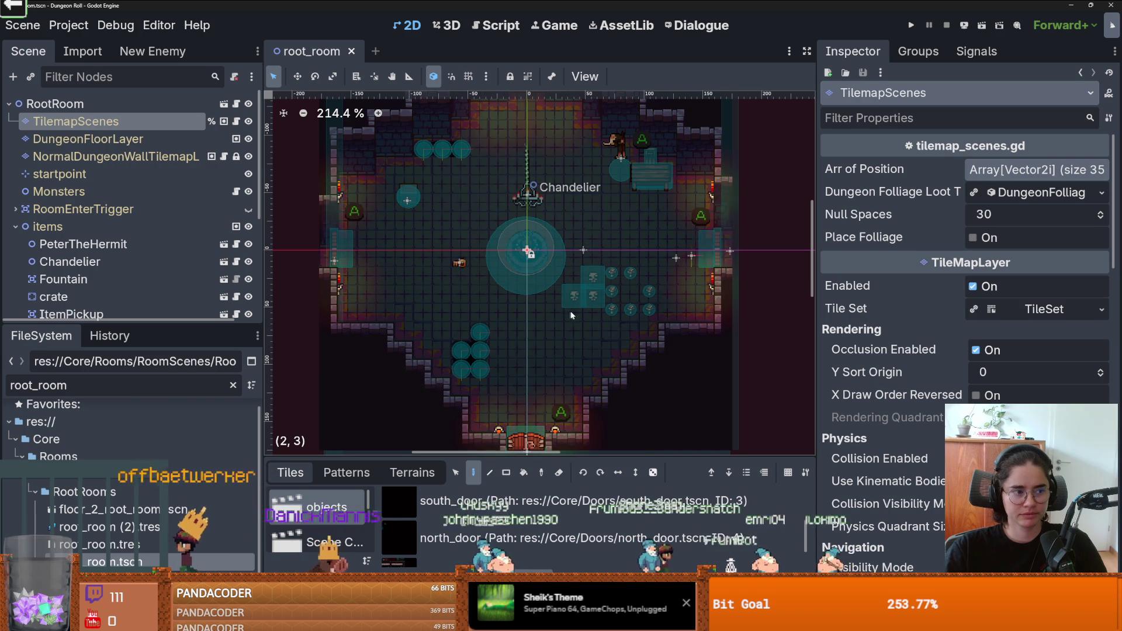
mouse_move(583, 296)
left_mouse_down()
mouse_move(648, 297)
mouse_move(648, 283)
mouse_move(607, 284)
left_mouse_up()
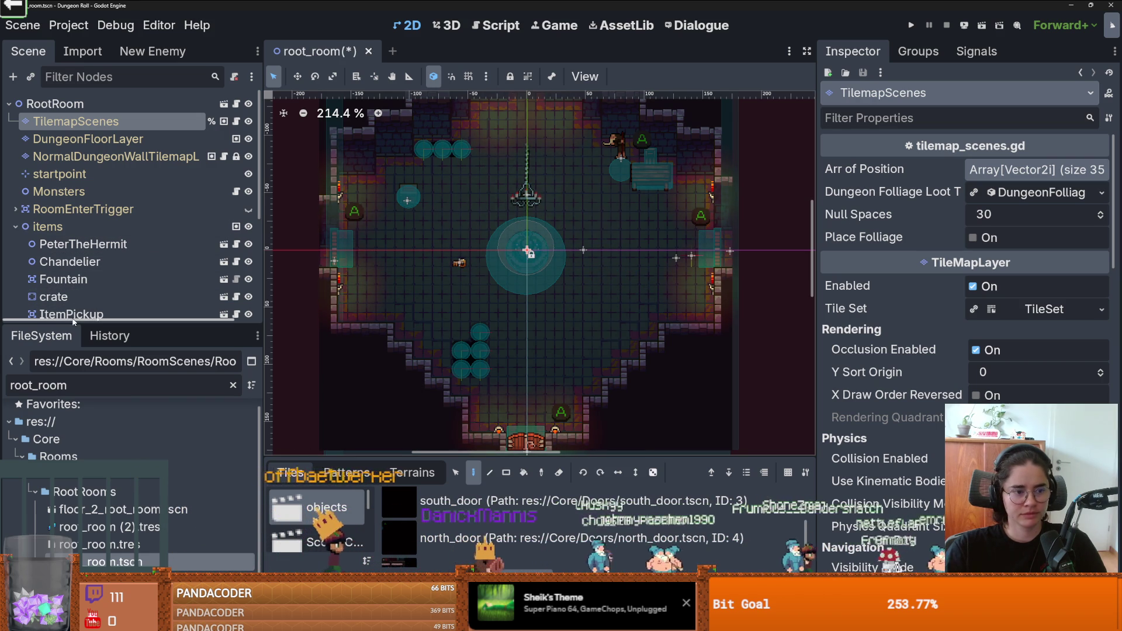
left_click_drag(73, 323, 73, 351)
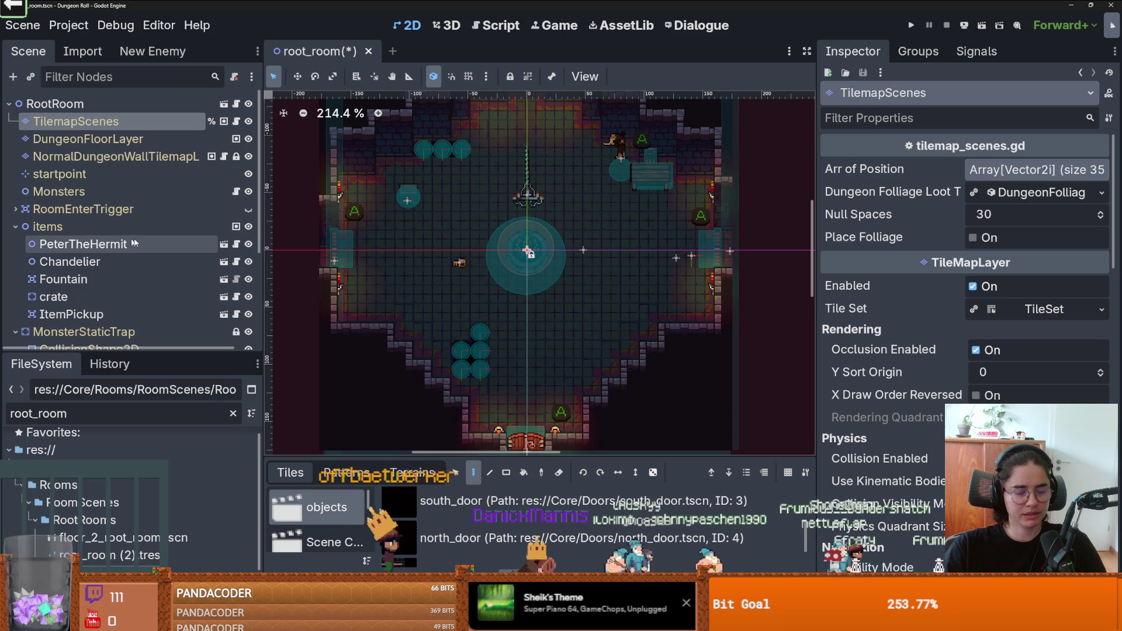
left_click_drag(126, 352, 127, 248)
Step: Open Mana_Potion_1.tres via the 'mana_' filter and set its Ingredients count to 3
double_click(129, 302)
type("ma")
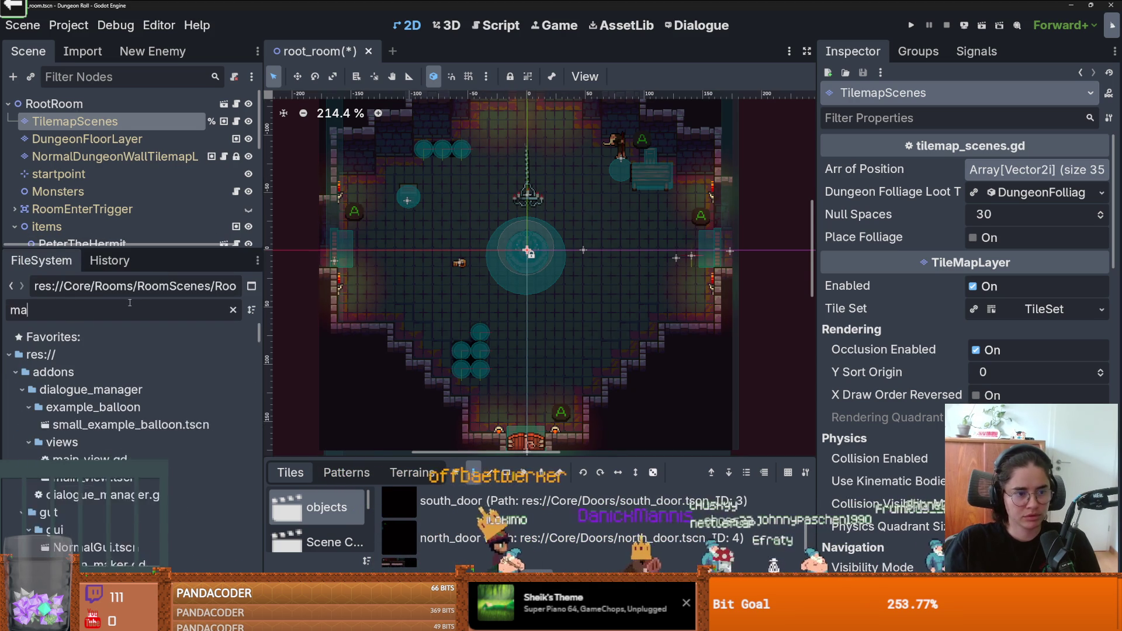
type("na_")
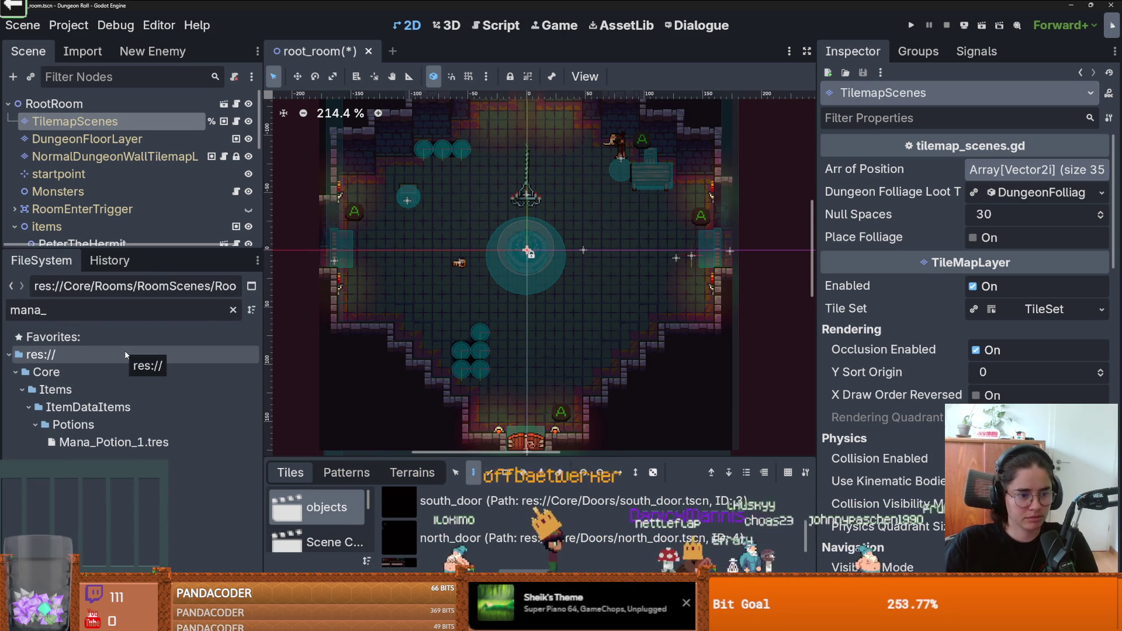
double_click(131, 444)
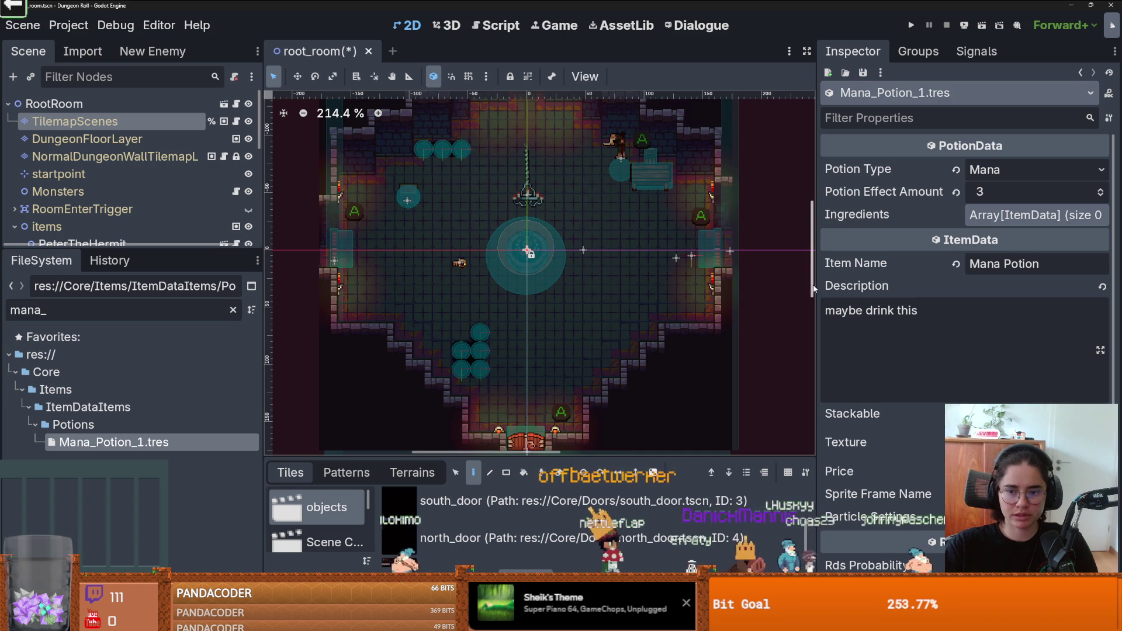
left_click_drag(815, 285, 736, 285)
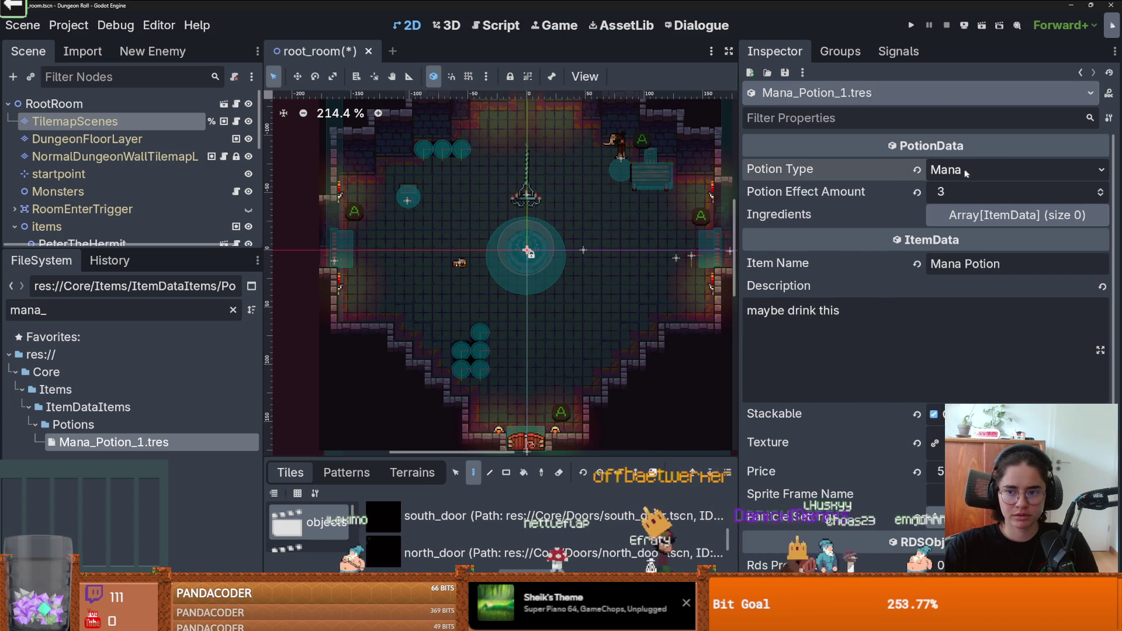
left_click(1000, 216)
left_click(1001, 216)
left_click(970, 216)
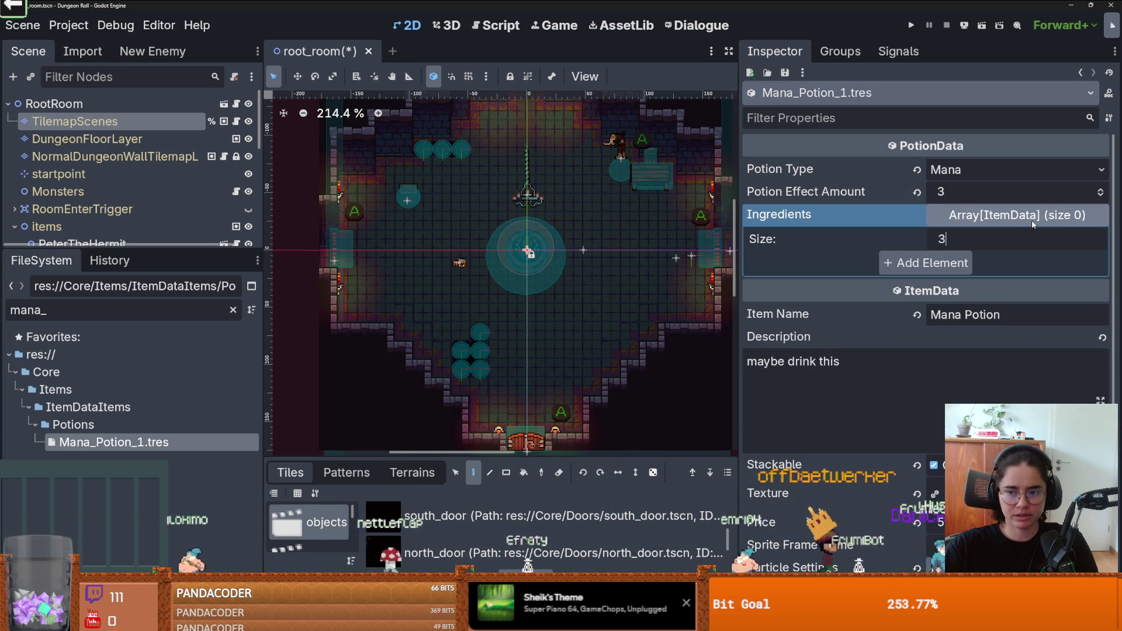
left_click_drag(952, 237, 996, 235)
Step: Quick Load holyWaterSmall.tres as the first ingredient, replacing holyWaterLarge
left_click(1084, 261)
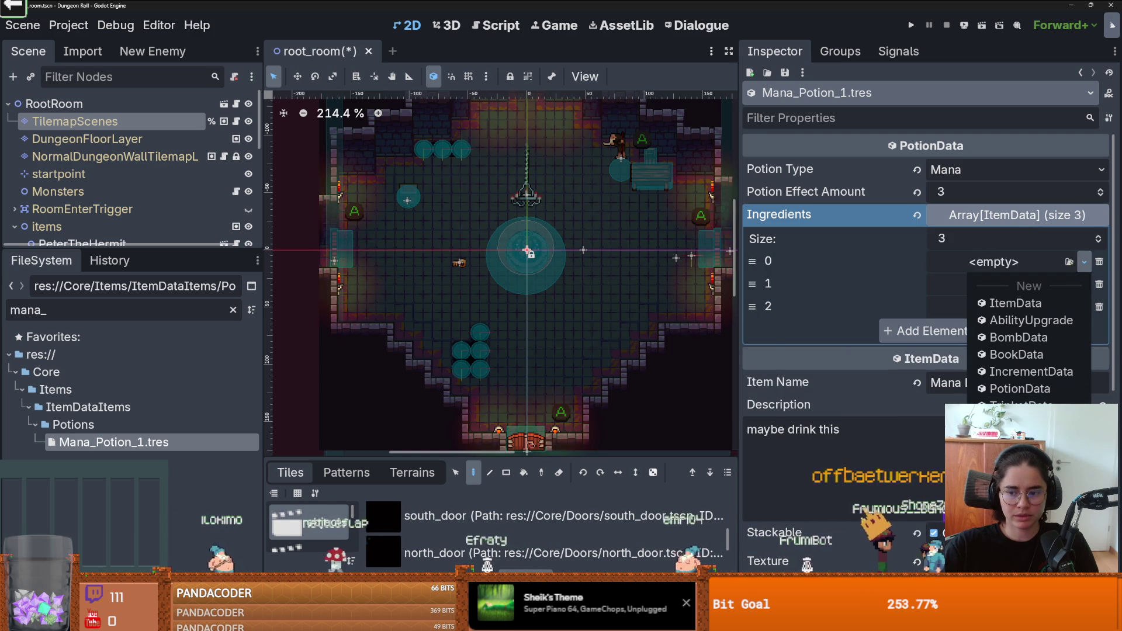
left_click(1016, 427)
type("holy")
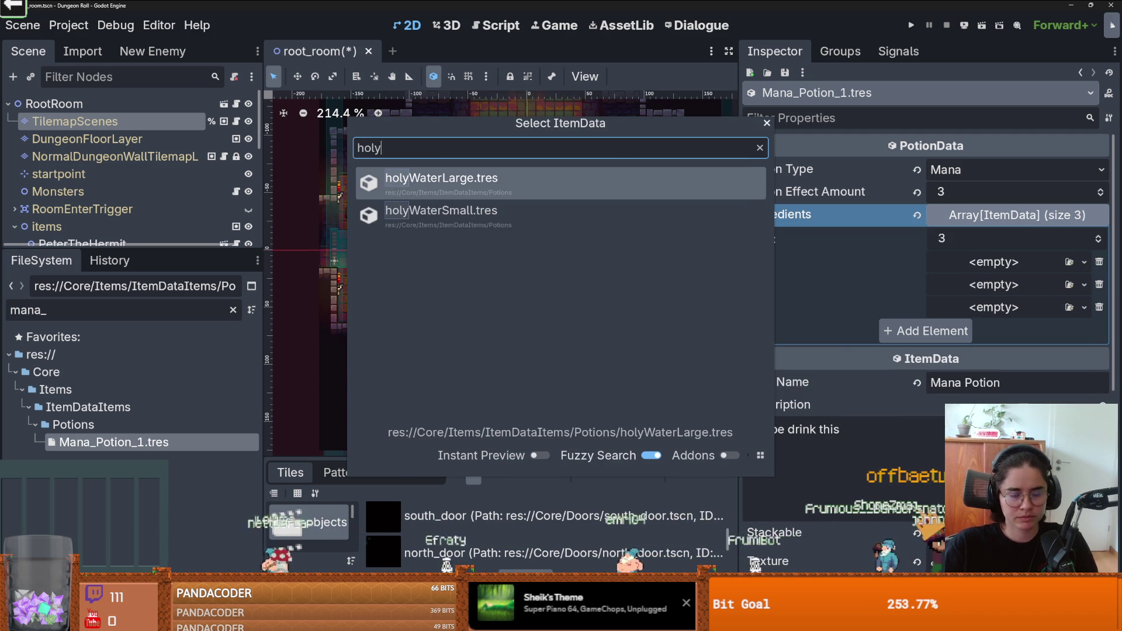
key("Return")
left_click(1084, 285)
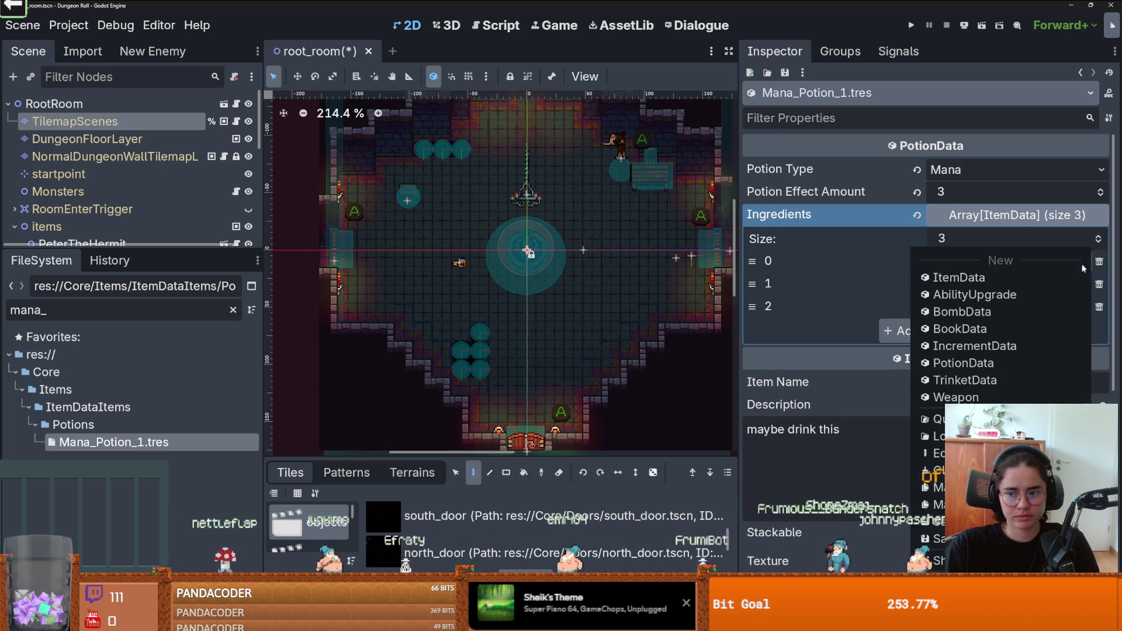
left_click(958, 419)
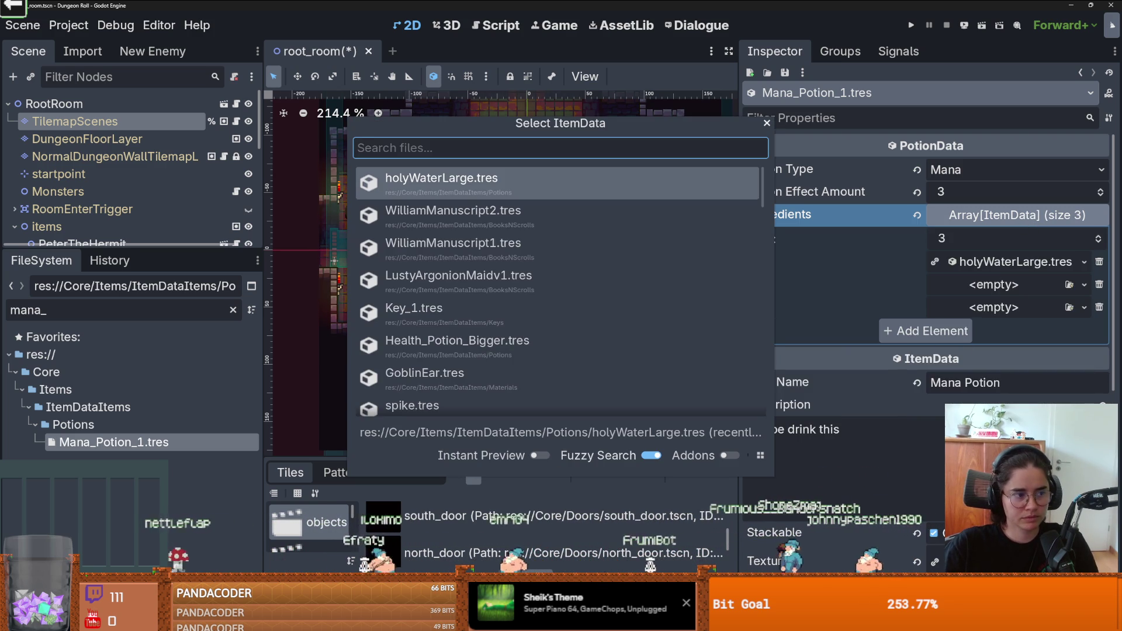
type("ho")
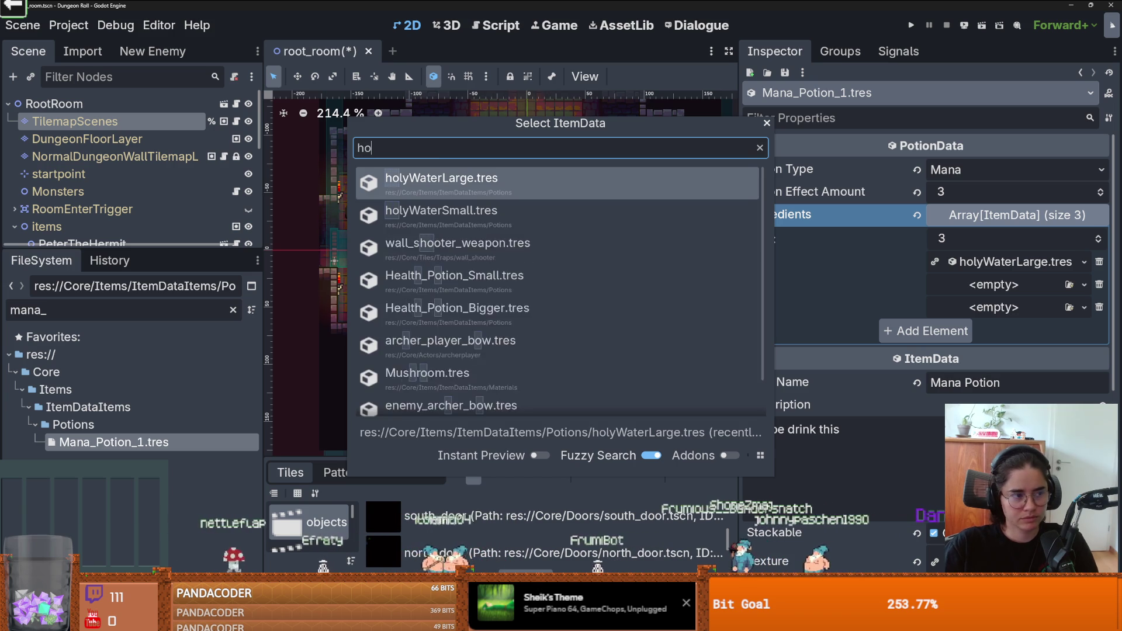
type("ly_")
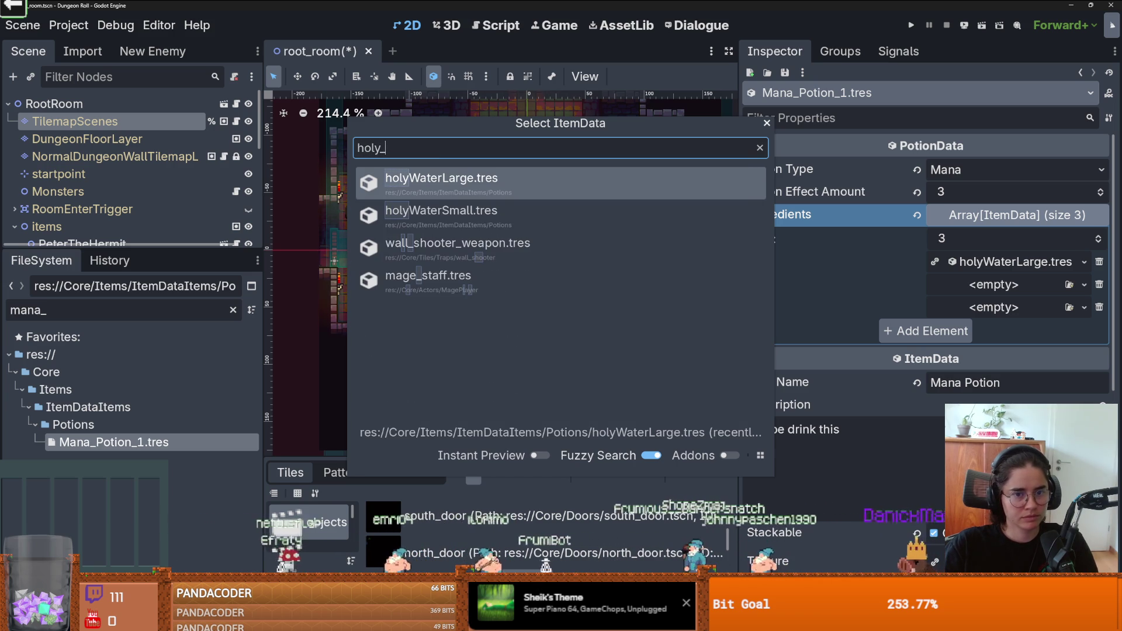
key("Down")
key("Return")
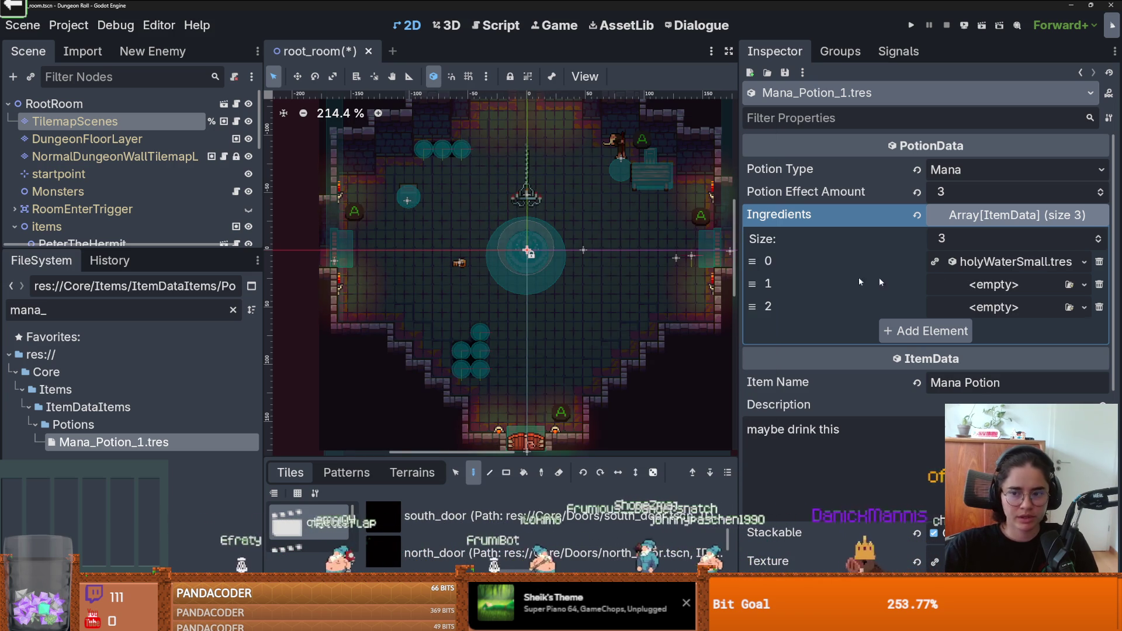
Step: Open the second ingredient's item picker and cancel it, then enlarge the bottom panel
left_click(1084, 284)
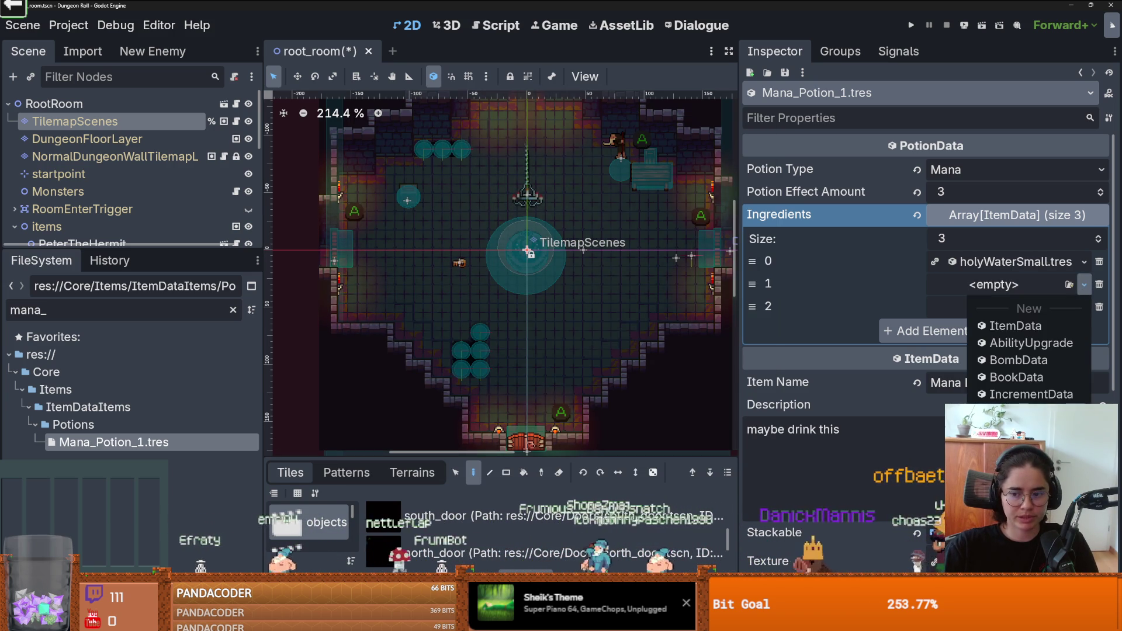
left_click(1016, 479)
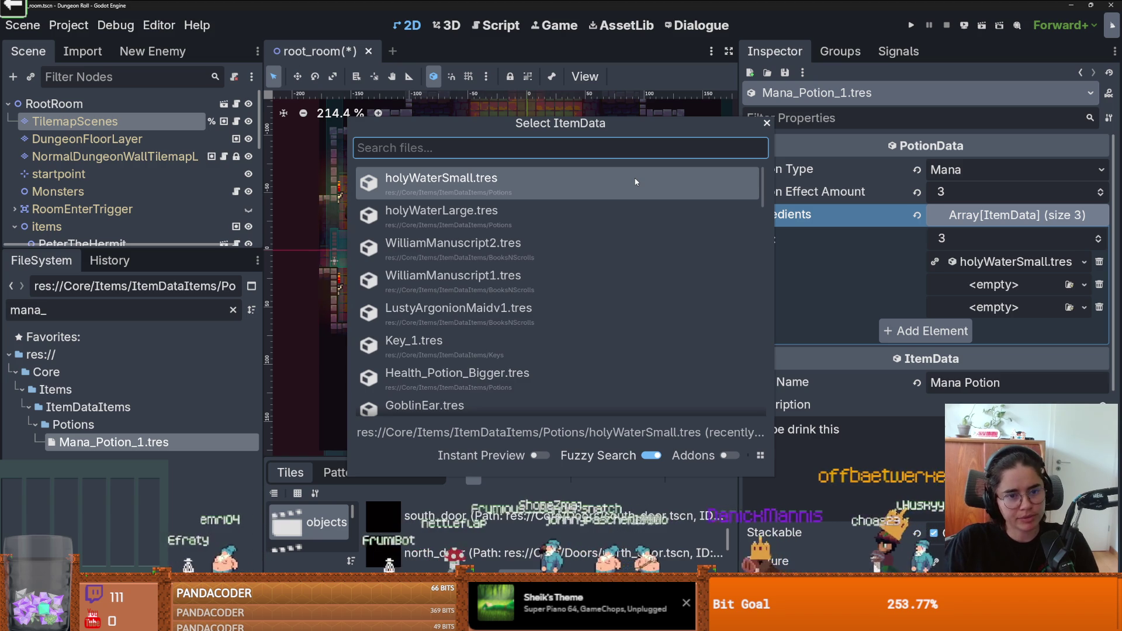
key("Escape")
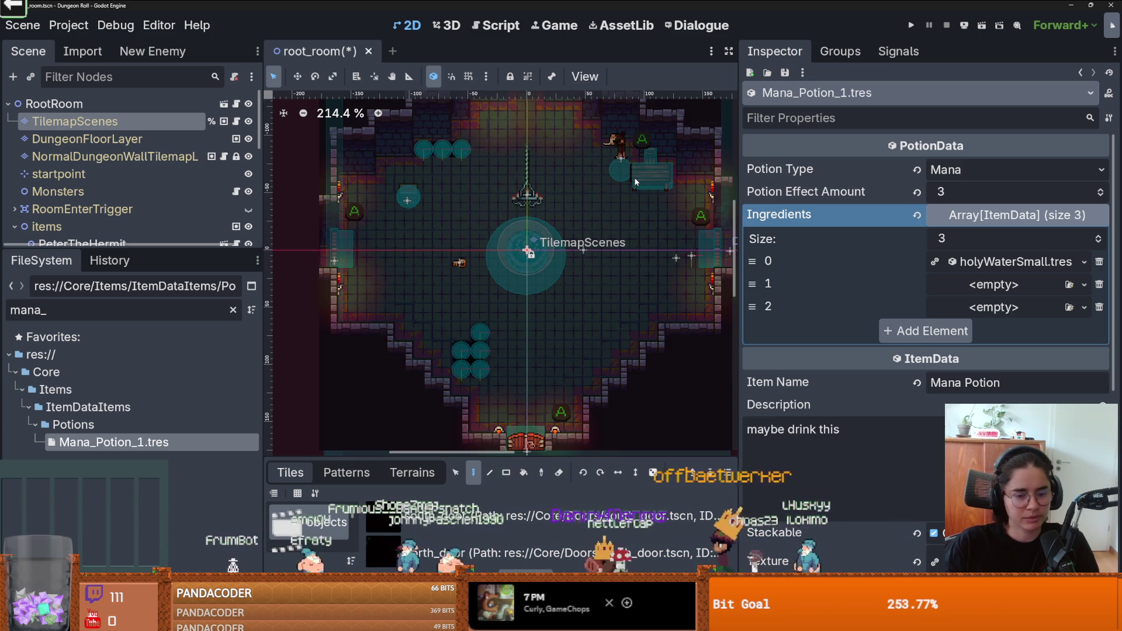
left_click_drag(472, 459, 472, 324)
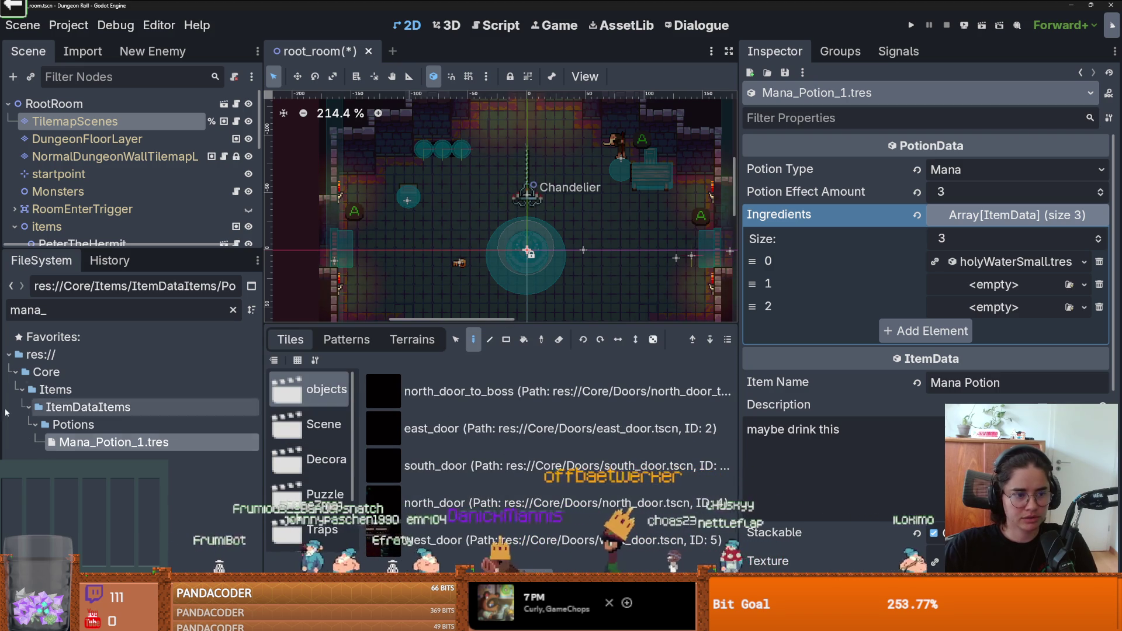
Step: Replace the 'mana_' FileSystem filter with 'item'
double_click(88, 311)
key("BackSpace")
type("item")
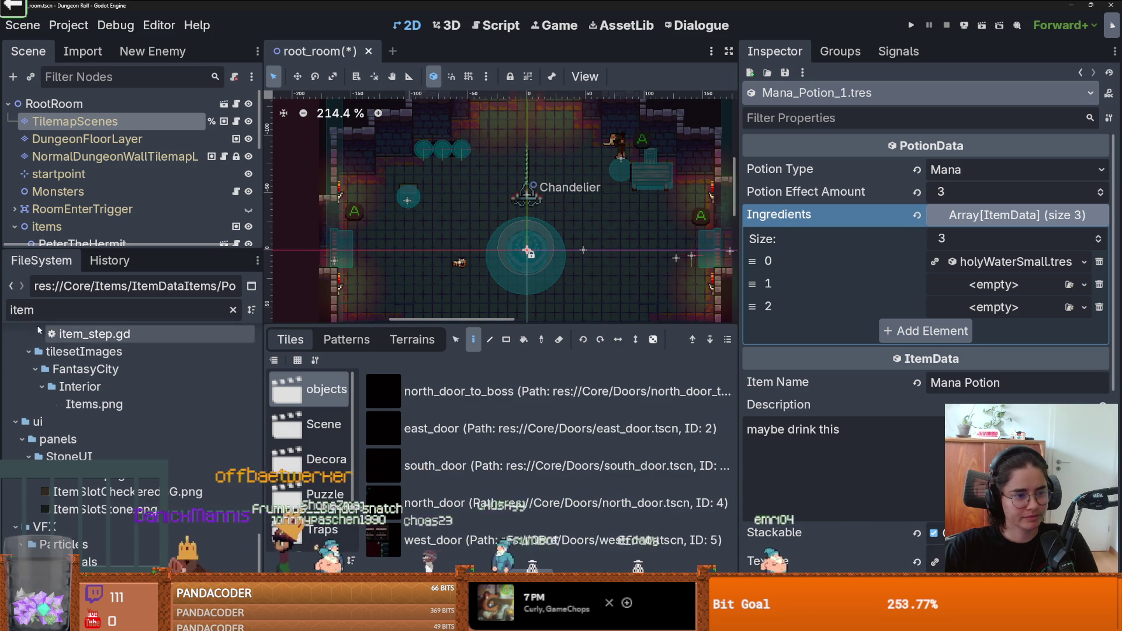
scroll(132, 444, "up", 10)
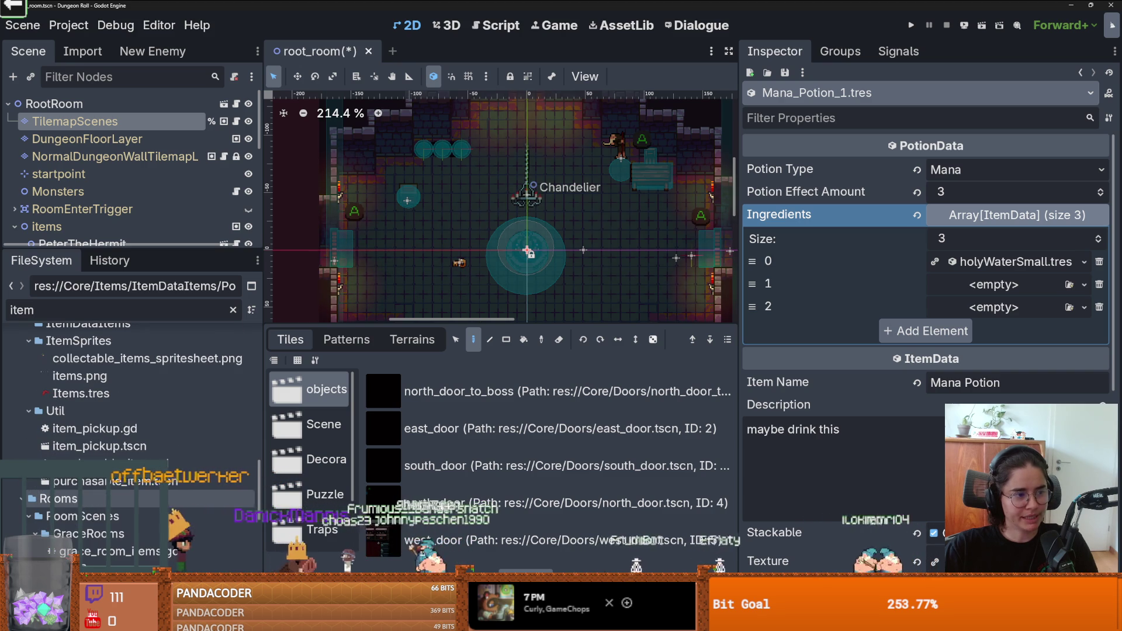
scroll(132, 444, "up", 3)
scroll(131, 409, "up", 2)
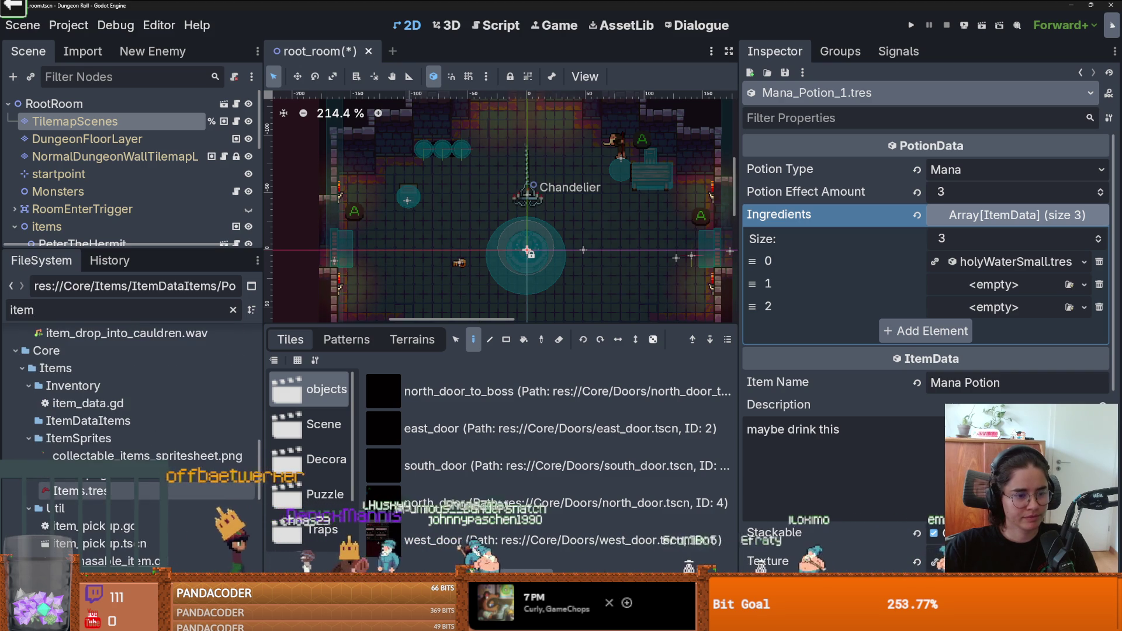
Step: Show collectable_items_spritesheet.png's folder in the file manager
left_click(147, 456)
left_click(82, 473)
left_click(111, 456)
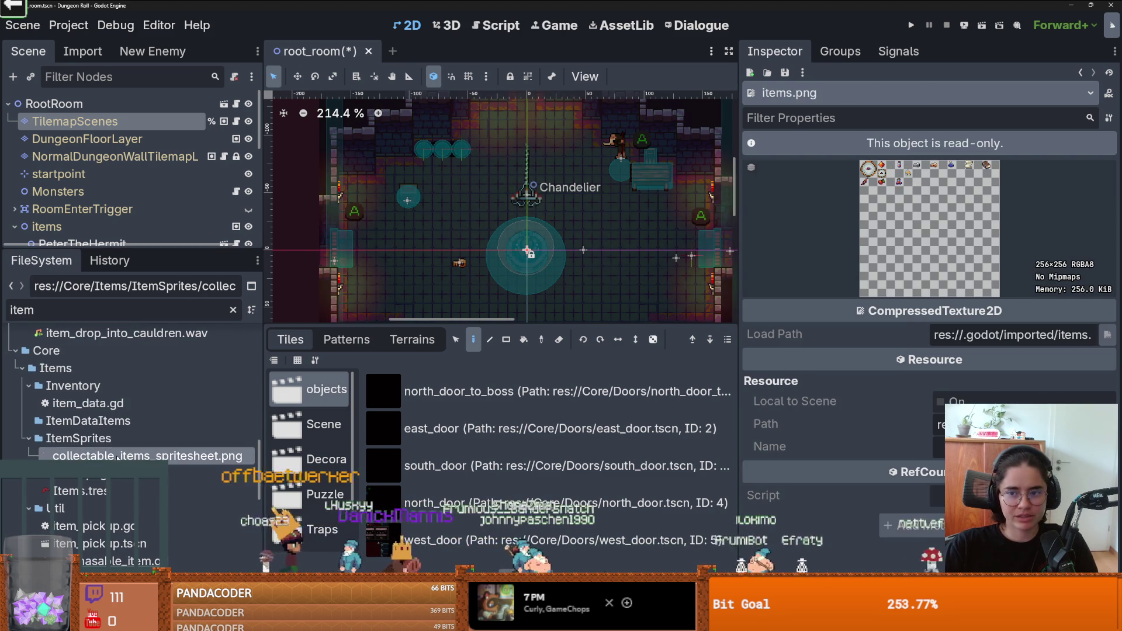
right_click(115, 459)
left_click(109, 455)
right_click(110, 456)
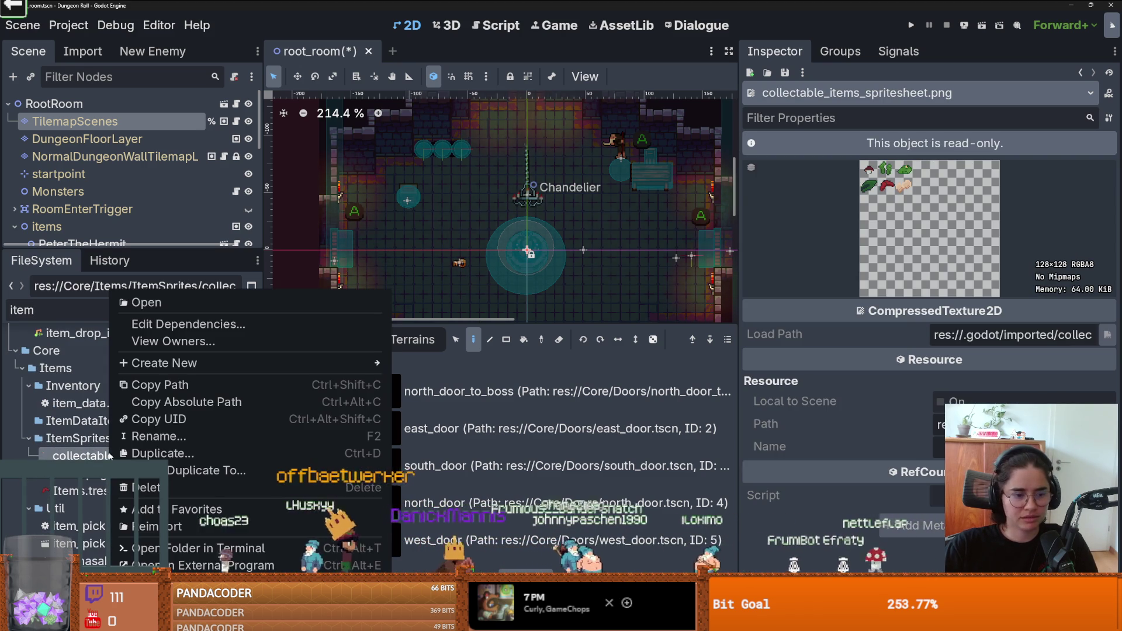
left_click(196, 565)
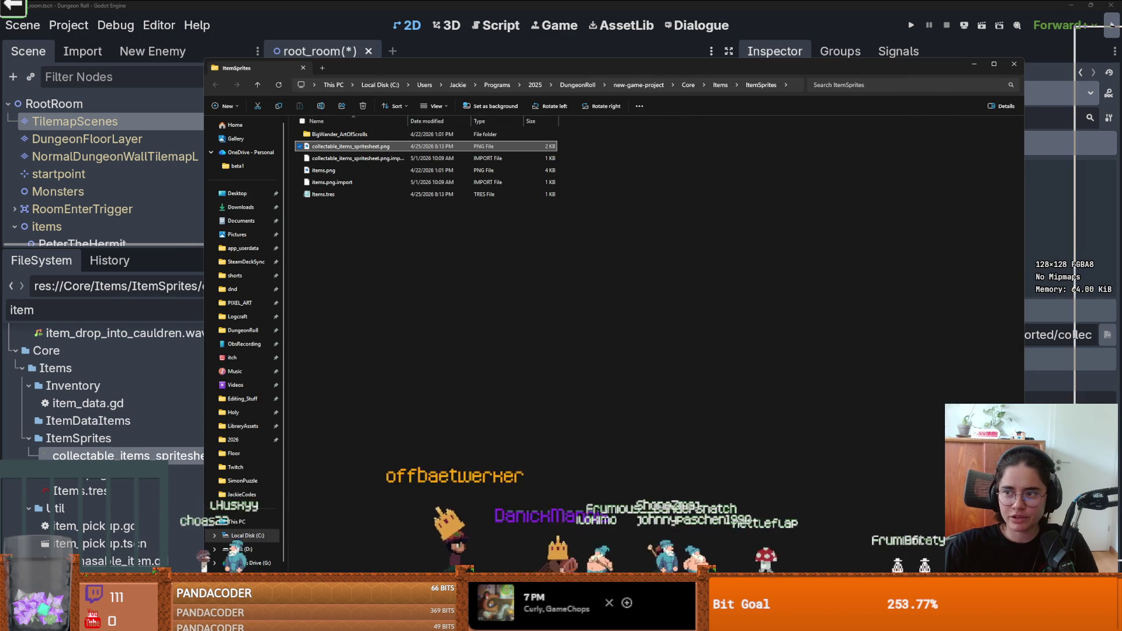
Step: Open collectable_items_spritesheet.png from the ItemSprites folder in Aseprite
left_click(1013, 64)
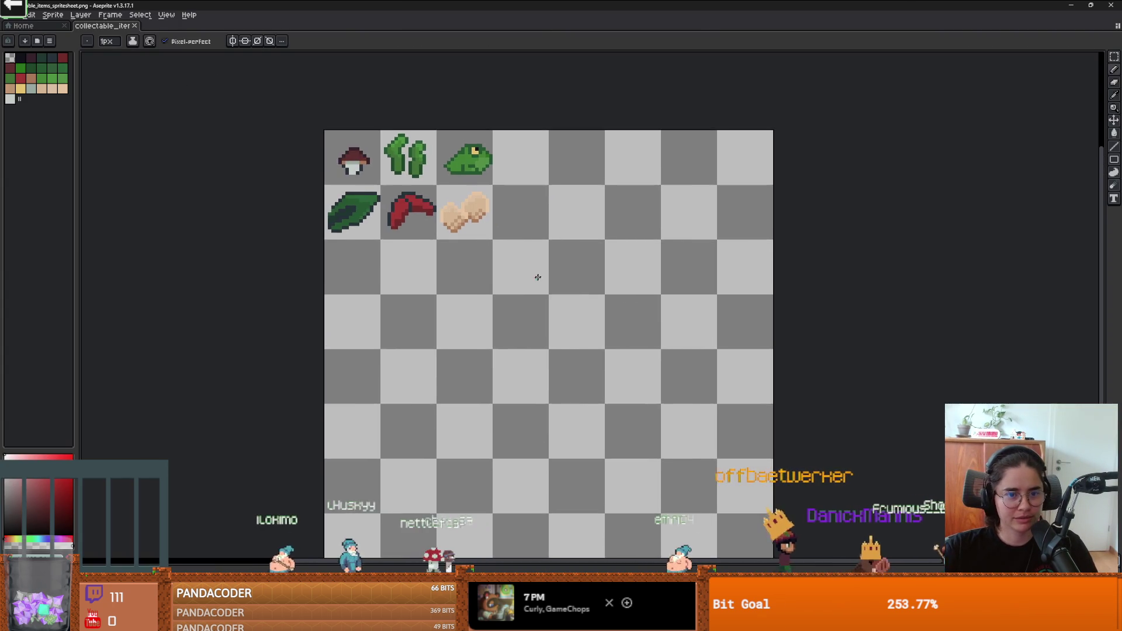
Step: Zoom into the spritesheet and load the adamcyoung preset palette
scroll(535, 277, "up", 2)
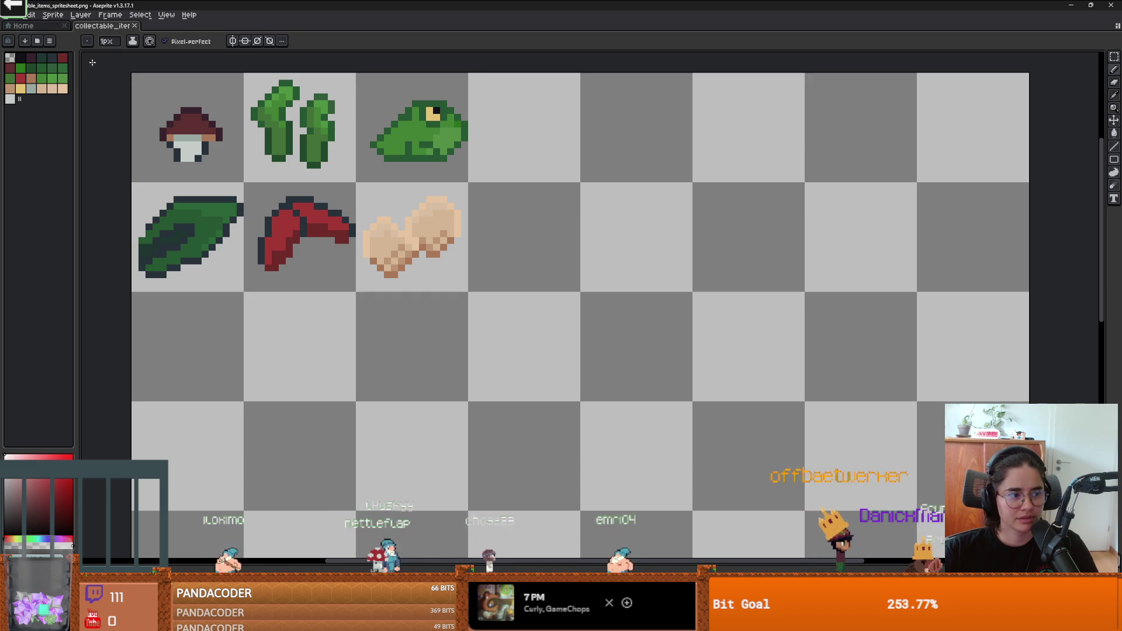
left_click(53, 53)
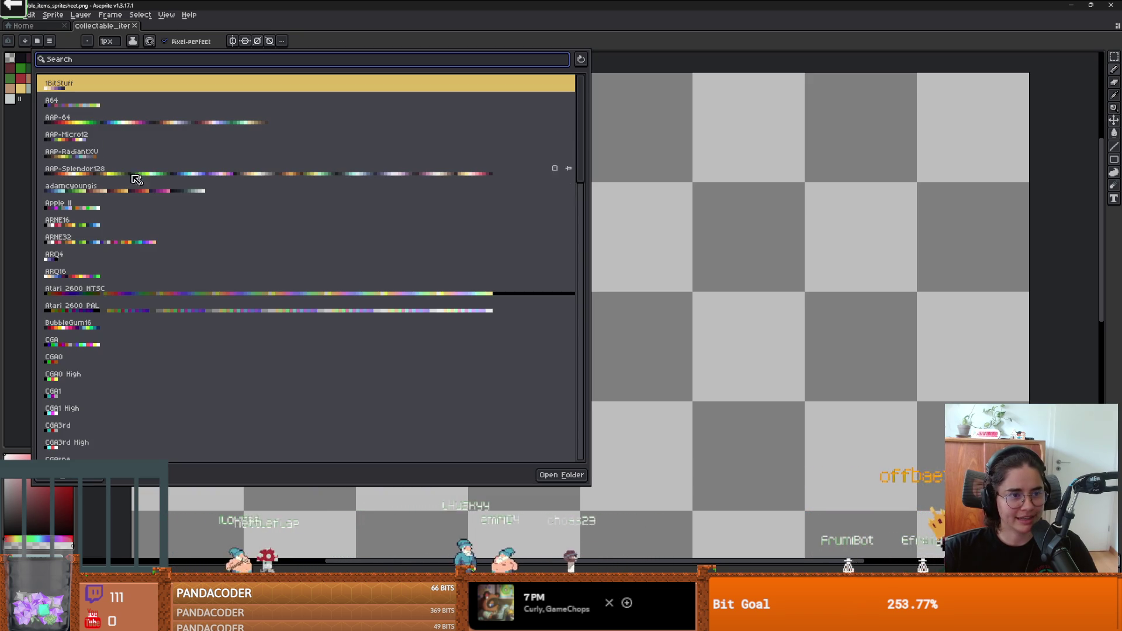
left_click(115, 189)
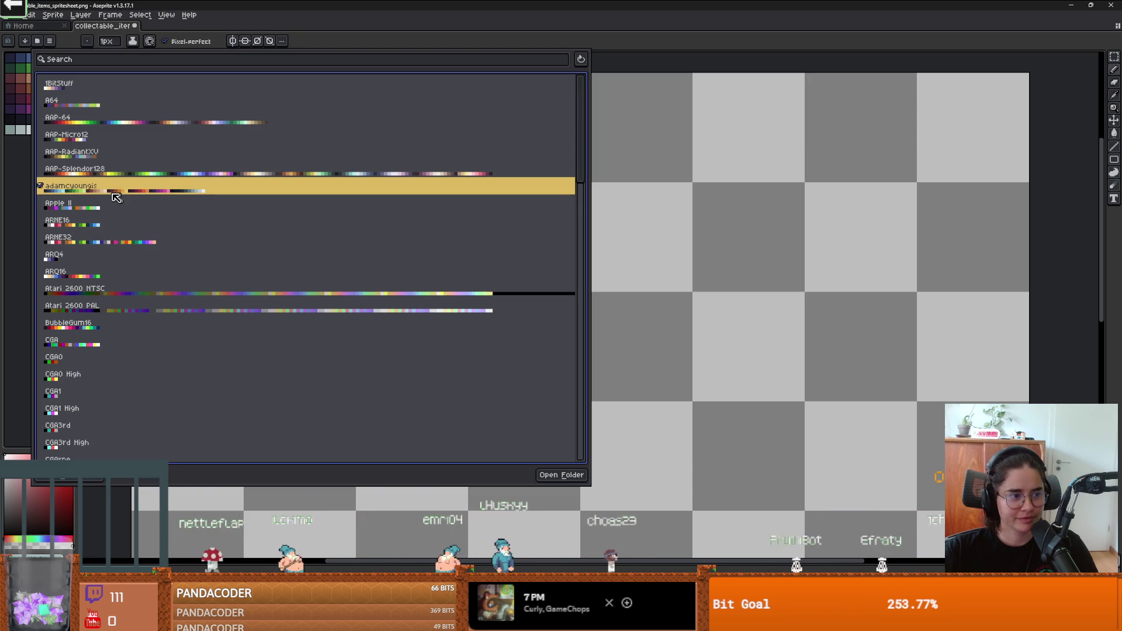
left_click(21, 206)
scroll(285, 173, "up", 2)
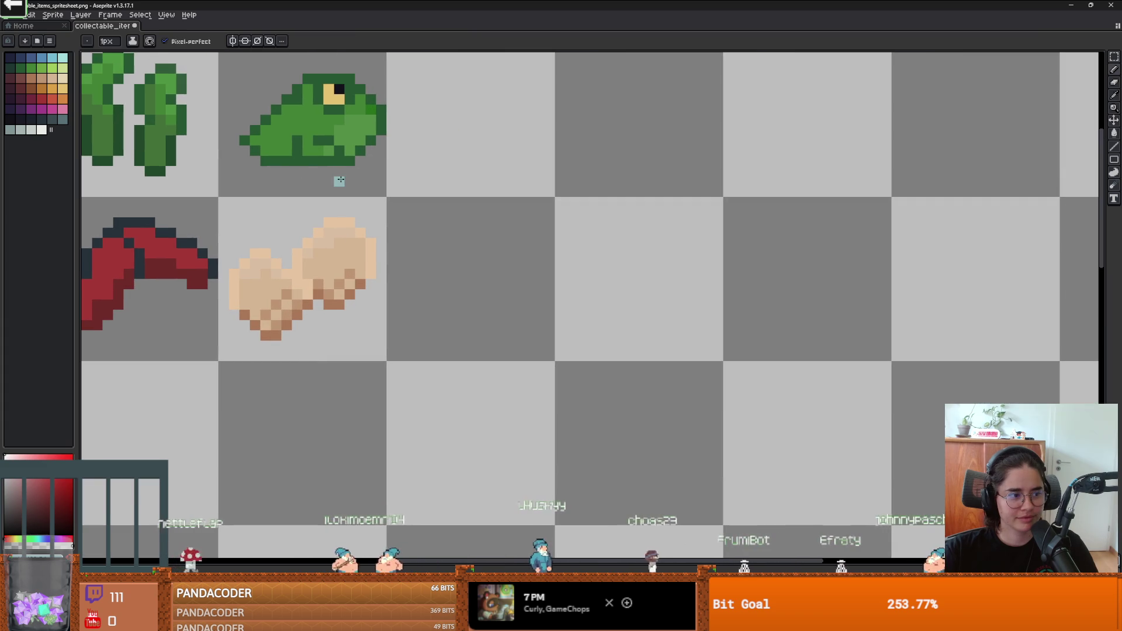
scroll(393, 172, "down", 1)
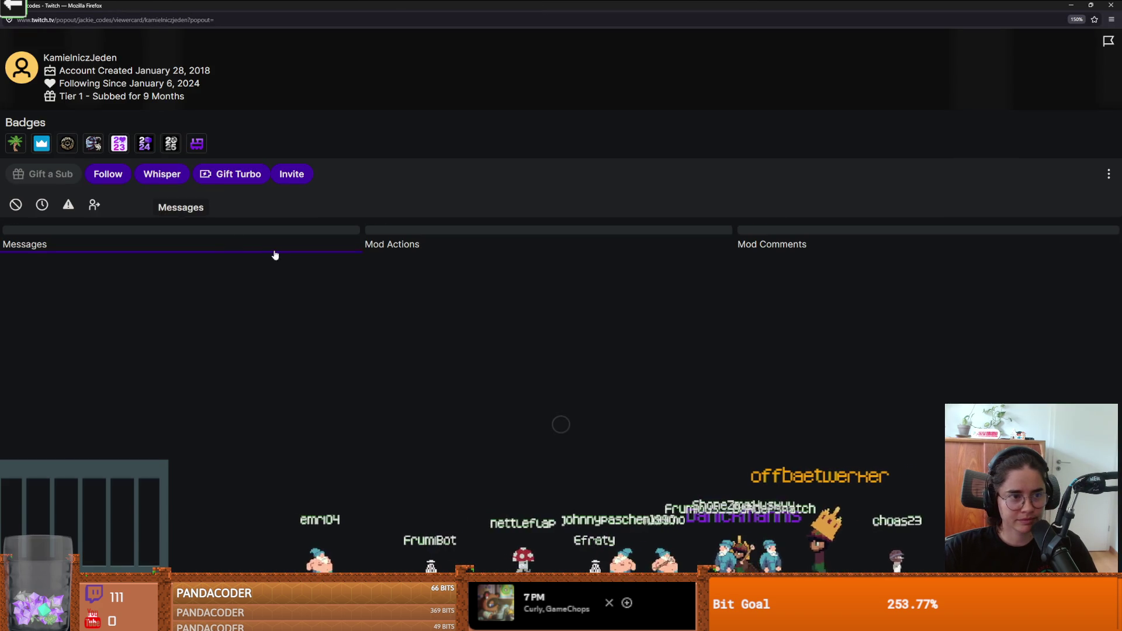
left_click_drag(168, 465, 335, 467)
left_click_drag(242, 465, 349, 465)
left_click_drag(154, 502, 276, 502)
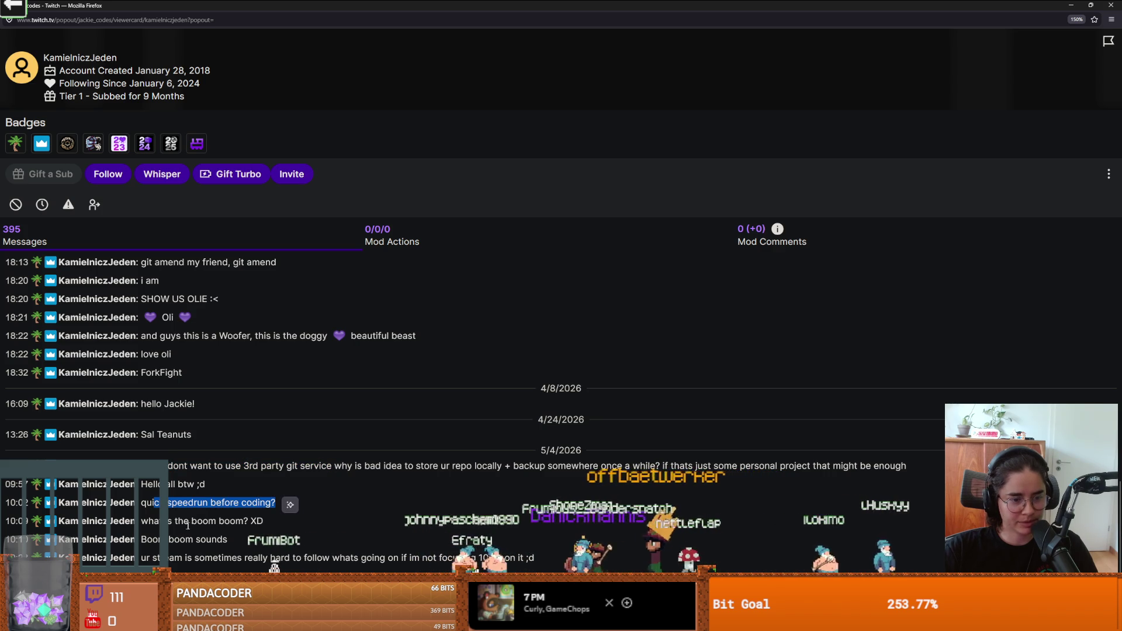
left_click_drag(168, 540, 211, 549)
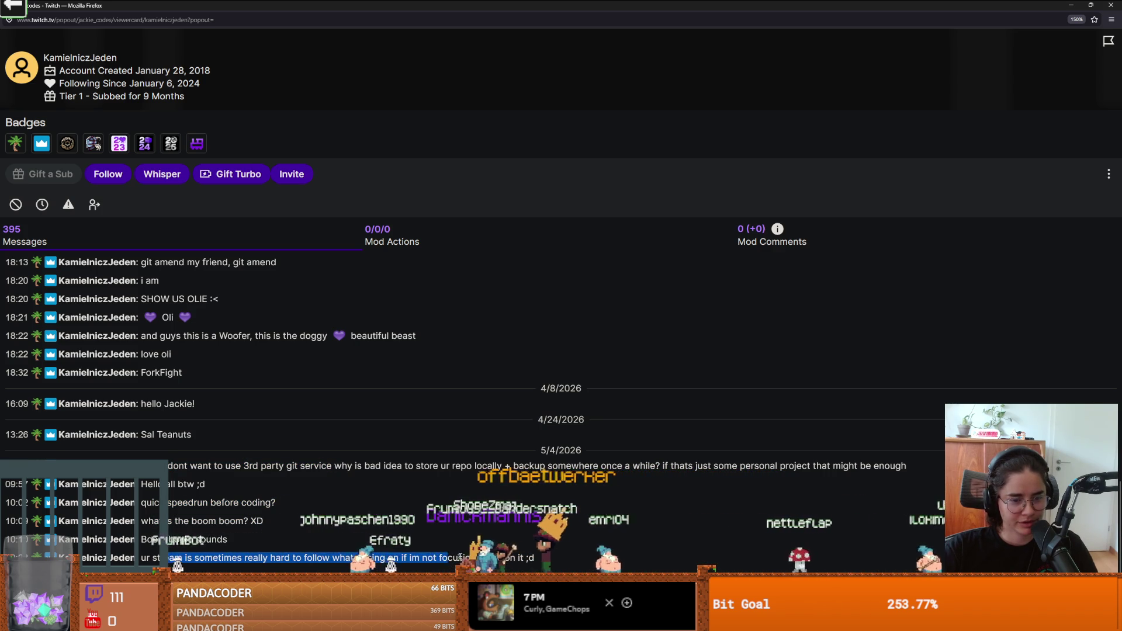
scroll(251, 464, "up", 3)
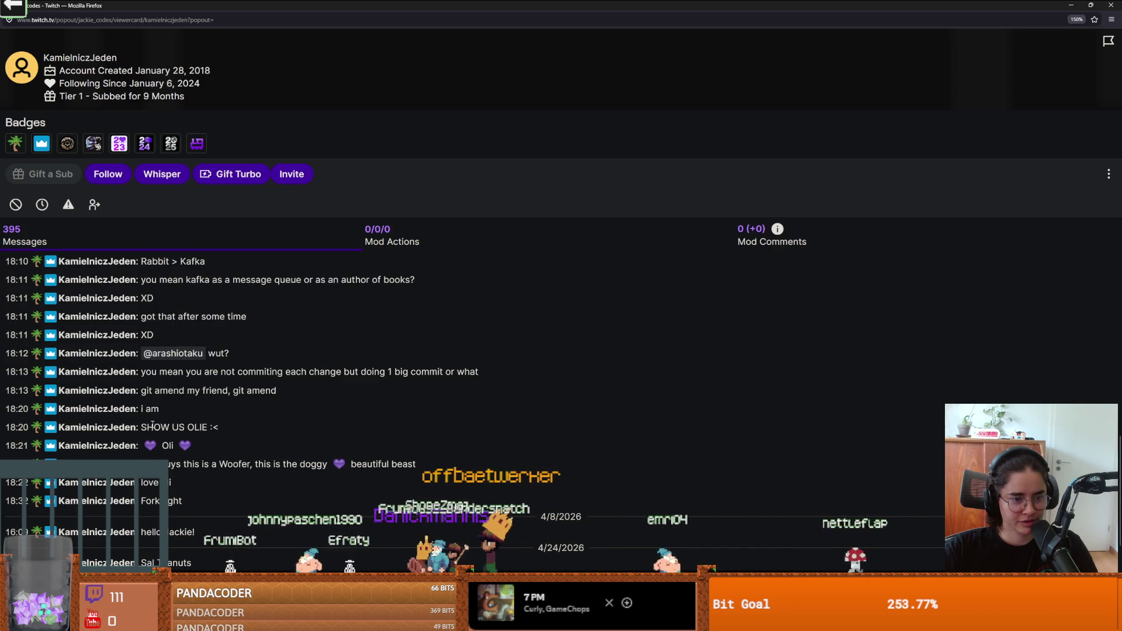
scroll(169, 443, "up", 2)
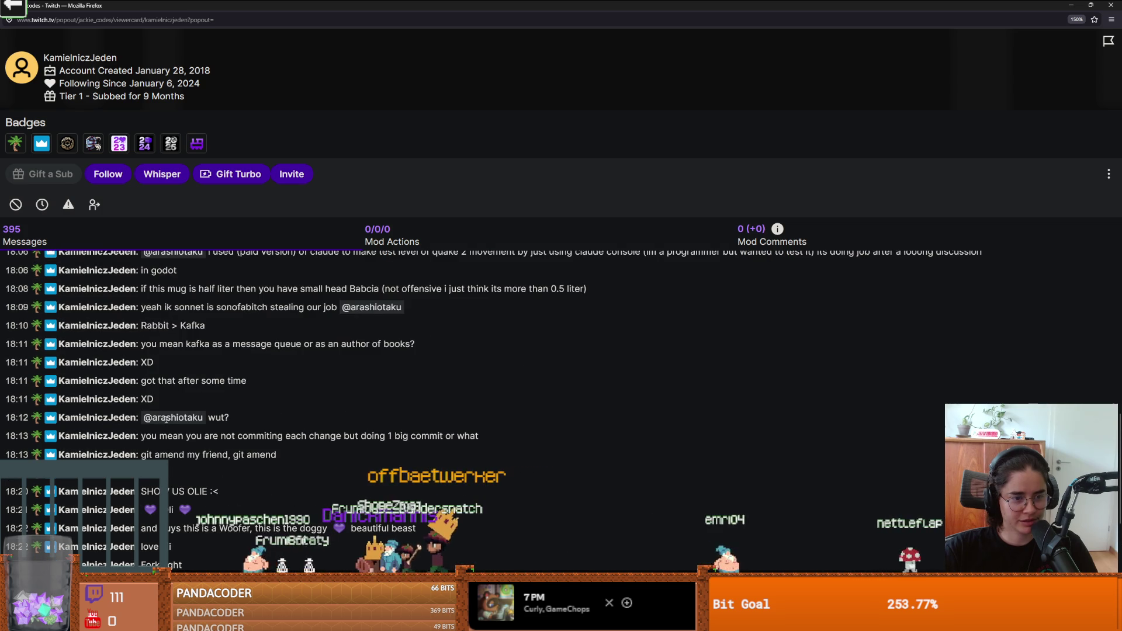
left_click_drag(152, 327, 201, 326)
scroll(163, 356, "up", 2)
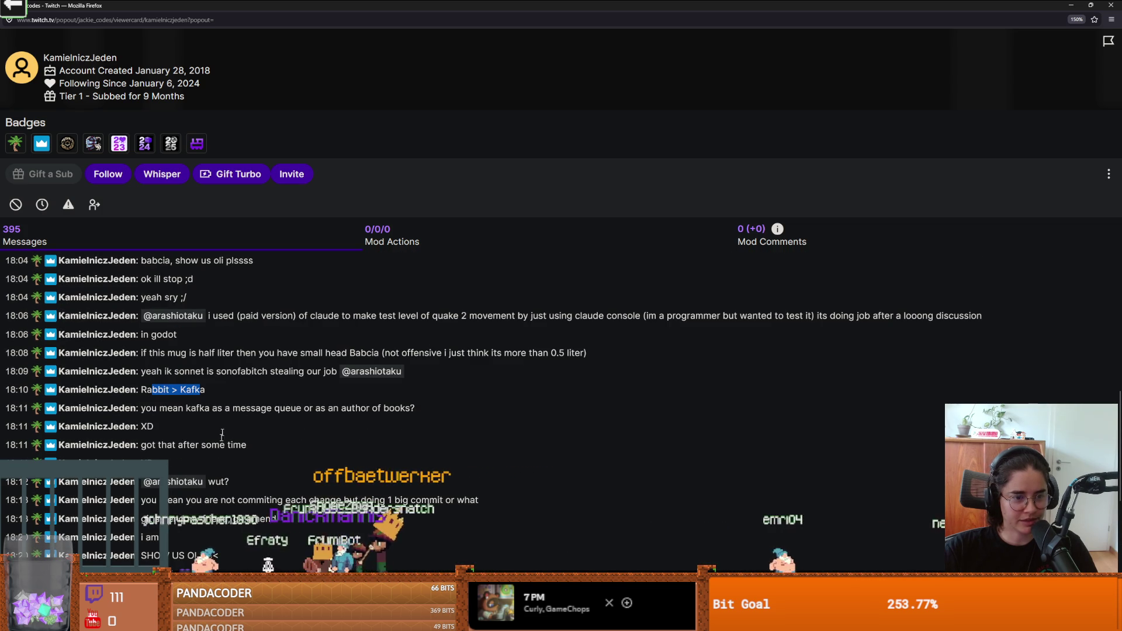
scroll(163, 356, "up", 4)
left_click_drag(155, 334, 213, 334)
scroll(208, 420, "up", 7)
scroll(208, 420, "up", 2)
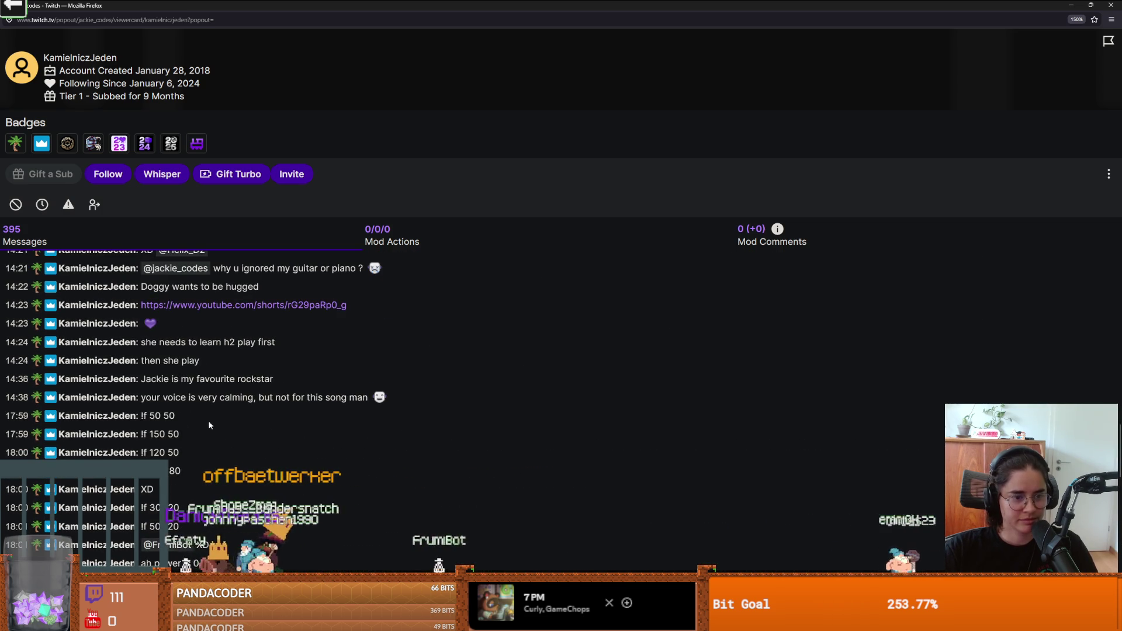
scroll(207, 419, "down", 2)
mouse_move(450, 5)
left_mouse_down()
mouse_move(450, 59)
mouse_move(388, 176)
left_mouse_up()
left_click(426, 288)
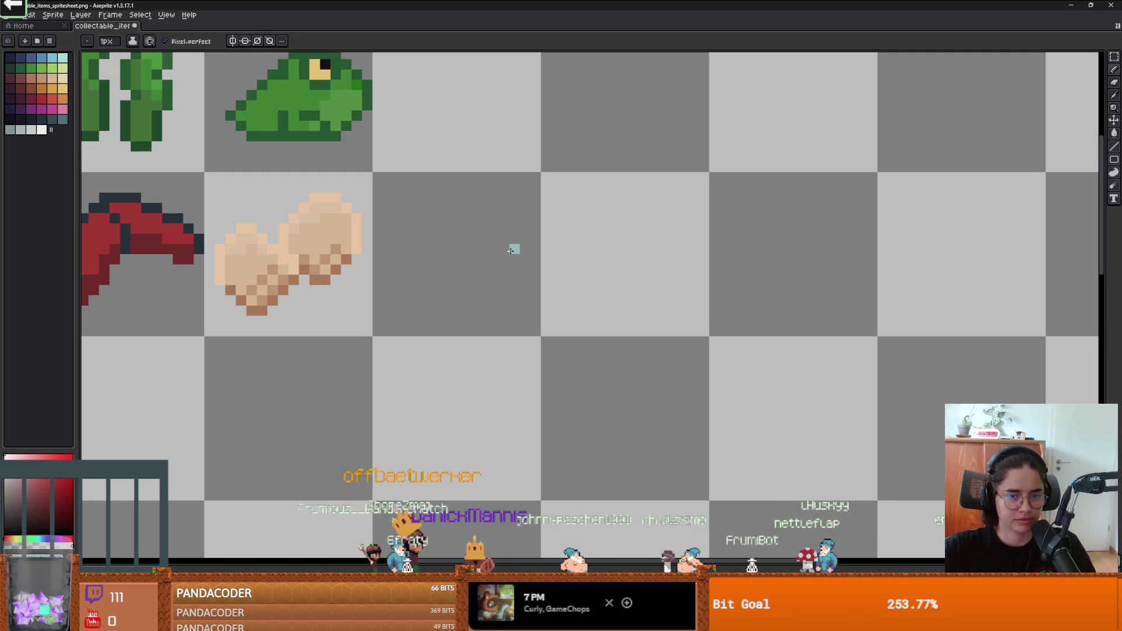
Step: Start a blue sprite in the cell beside the bread and fill its interior blue
left_click(11, 121)
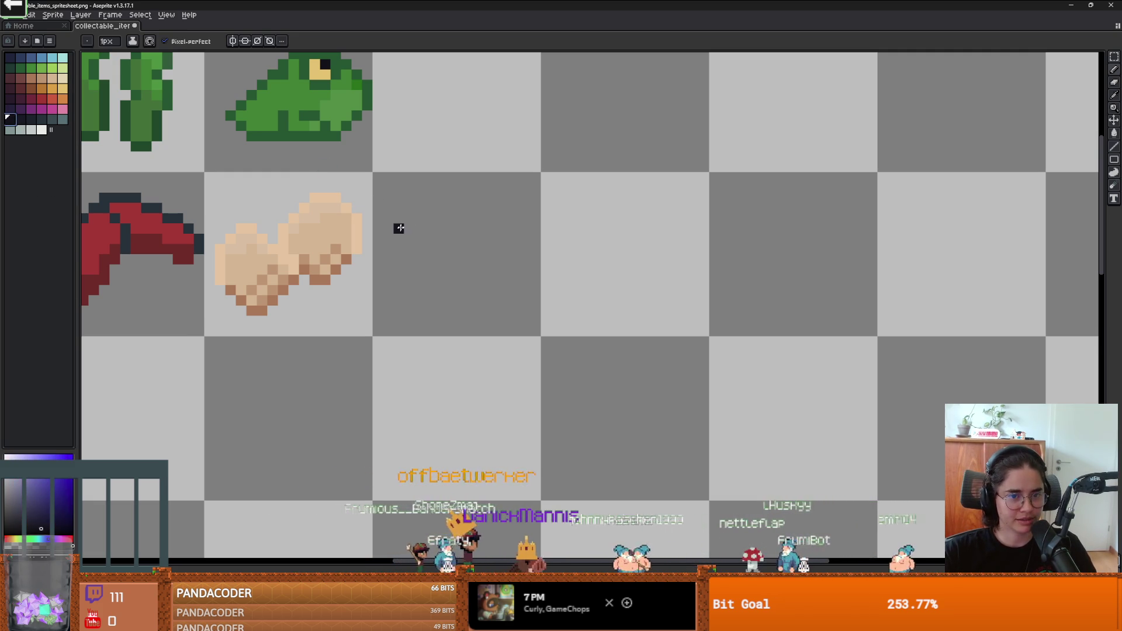
scroll(399, 219, "up", 1)
left_click(41, 58)
left_click(493, 282)
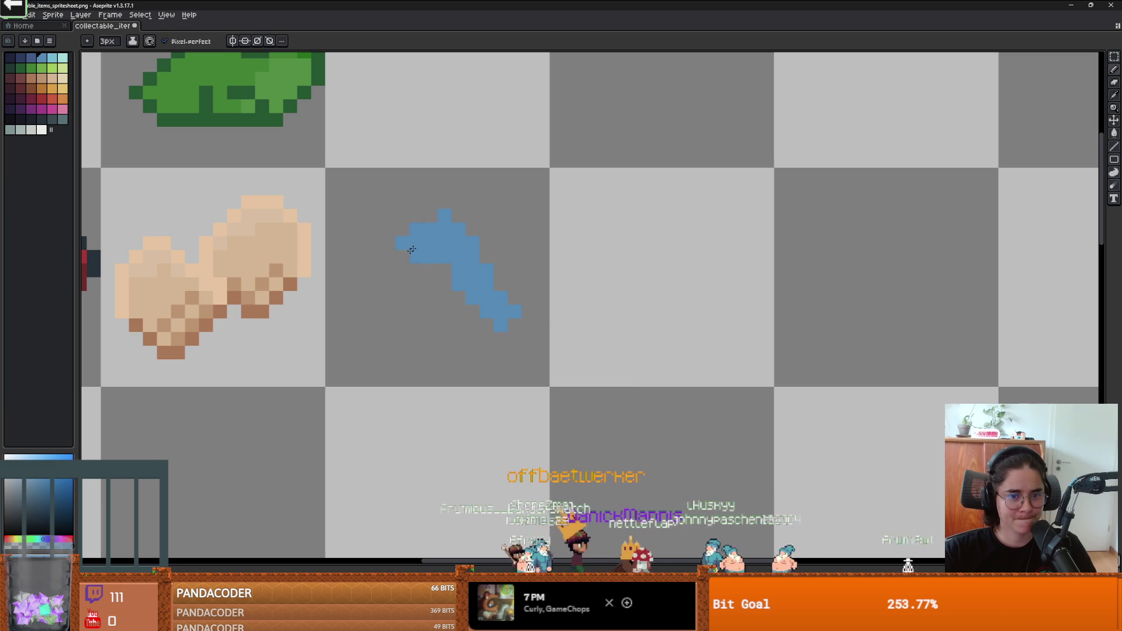
left_click_drag(354, 314, 451, 286)
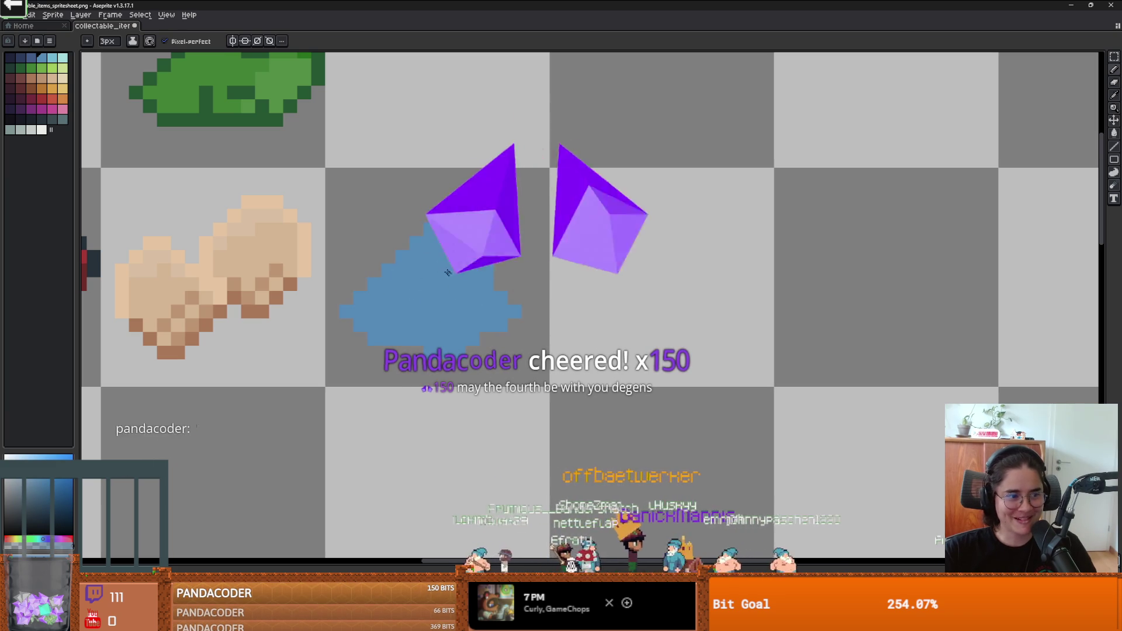
Step: With a 1-pixel brush, fill in the blue shape's upper-left edge
key("minus")
key("minus")
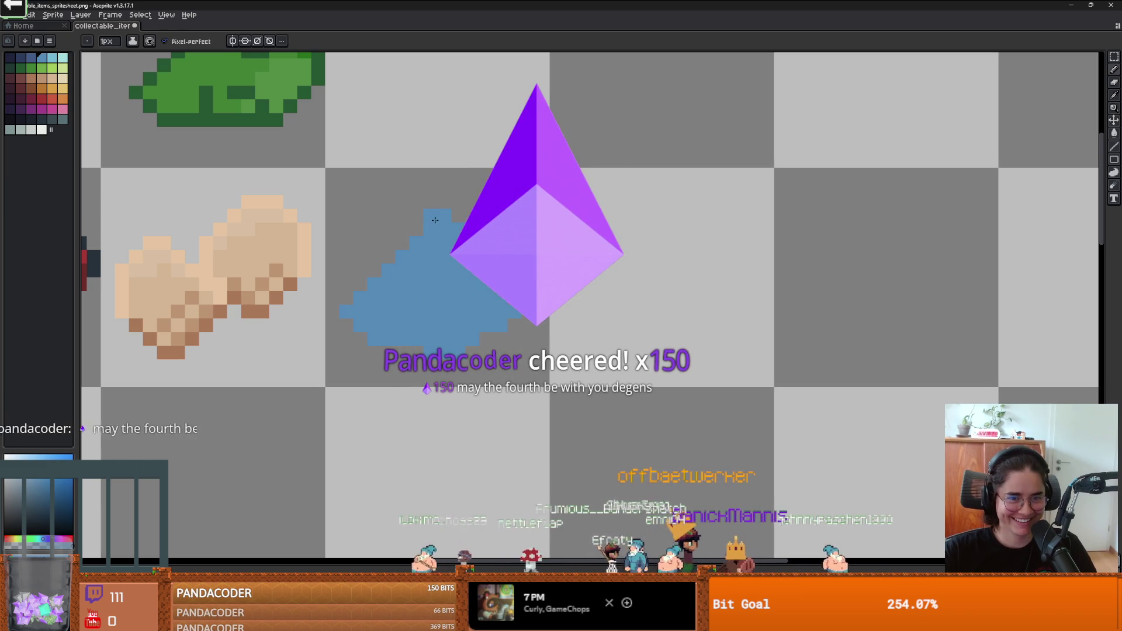
left_click_drag(413, 238, 351, 282)
scroll(351, 283, "up", 1)
left_click(269, 215)
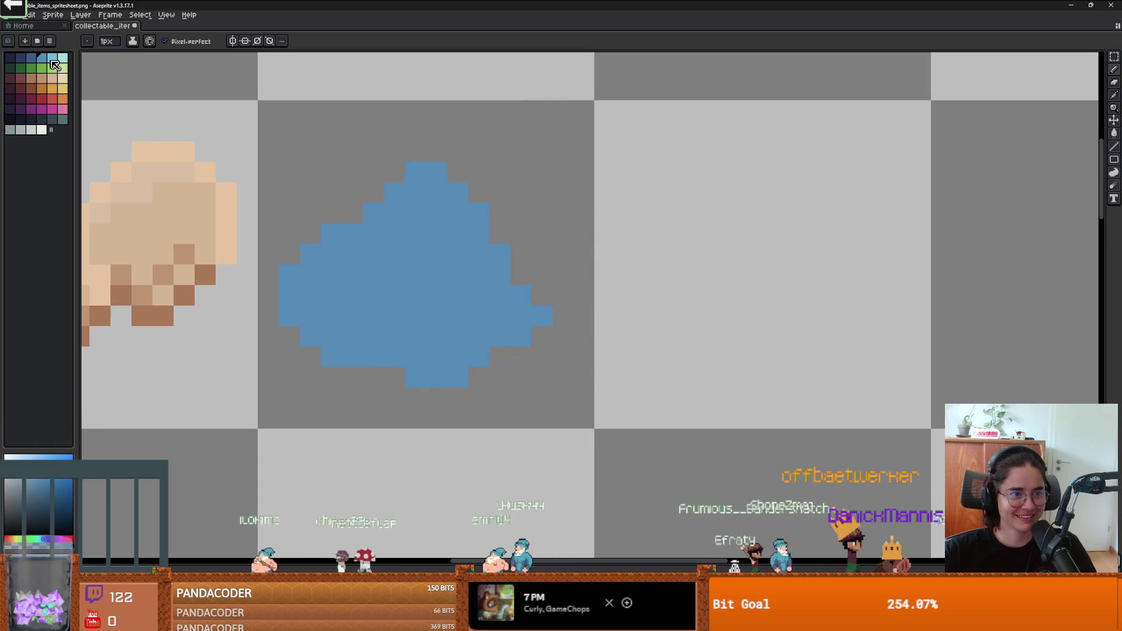
Step: Place three alternating dark blue pixels near the blob's bottom
left_click(33, 59)
left_click(457, 355)
left_click(435, 376)
left_click(415, 349)
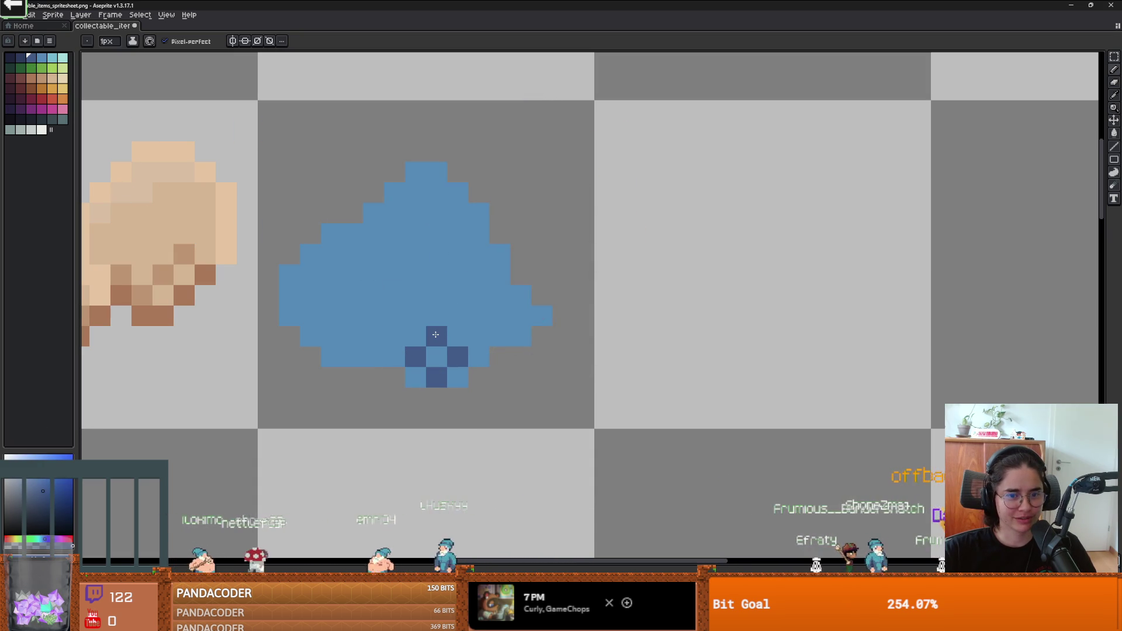
Step: Make the 2x2 checker block a pattern brush and bucket-fill the blue blob with it
key("m")
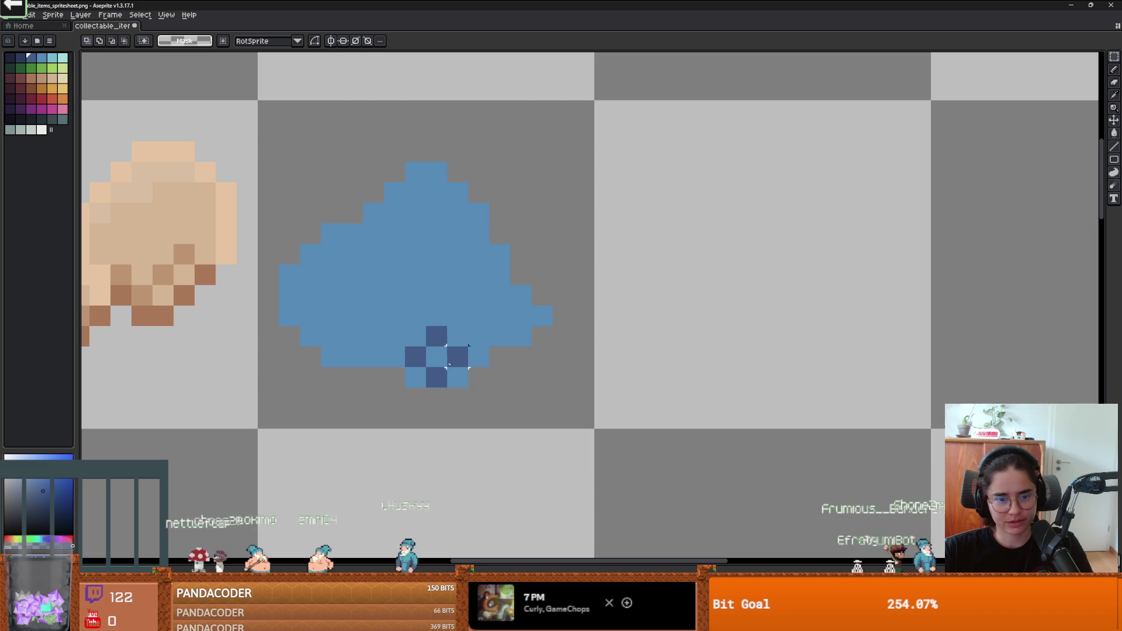
left_click_drag(444, 347, 461, 359)
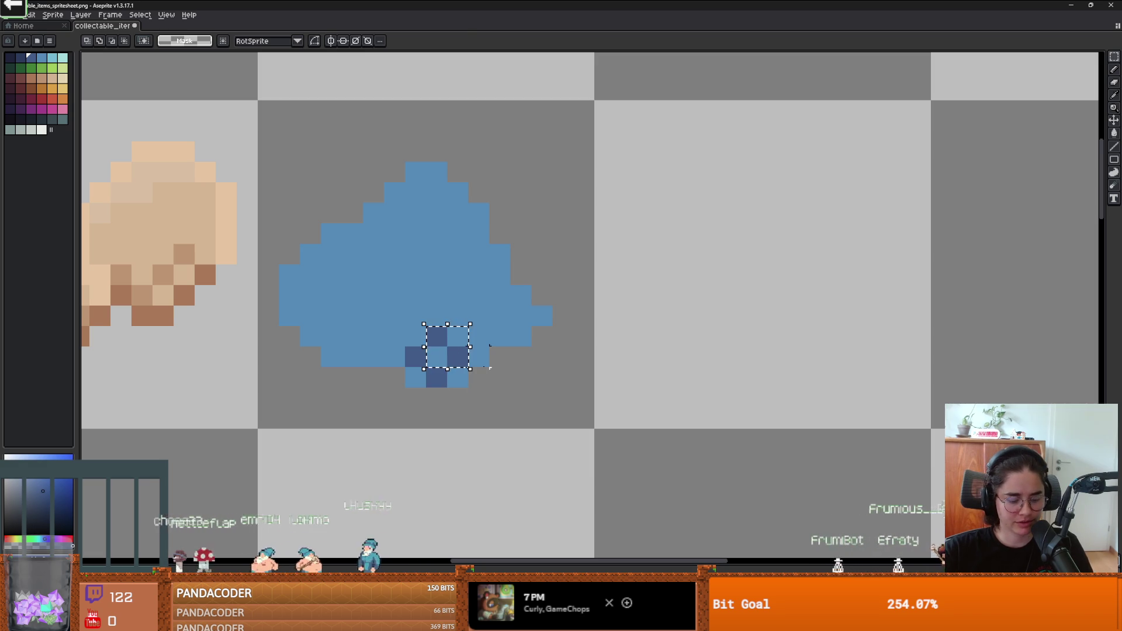
key("ctrl+b")
key("g")
left_click(401, 250)
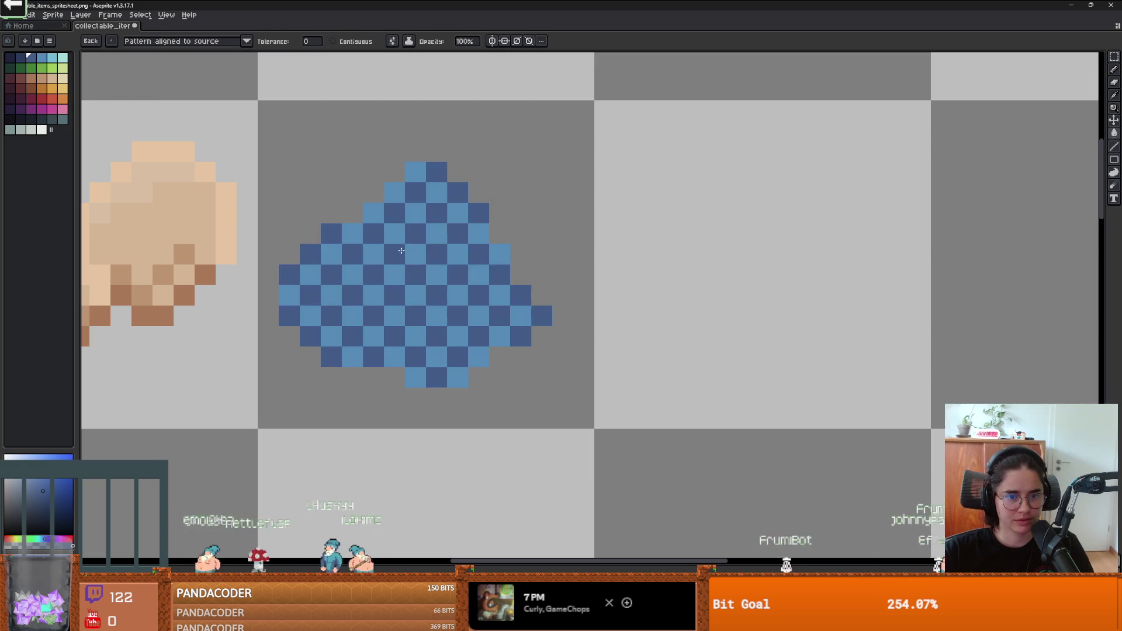
scroll(402, 251, "down", 3)
scroll(401, 251, "up", 3)
scroll(444, 315, "down", 2)
scroll(461, 342, "up", 3)
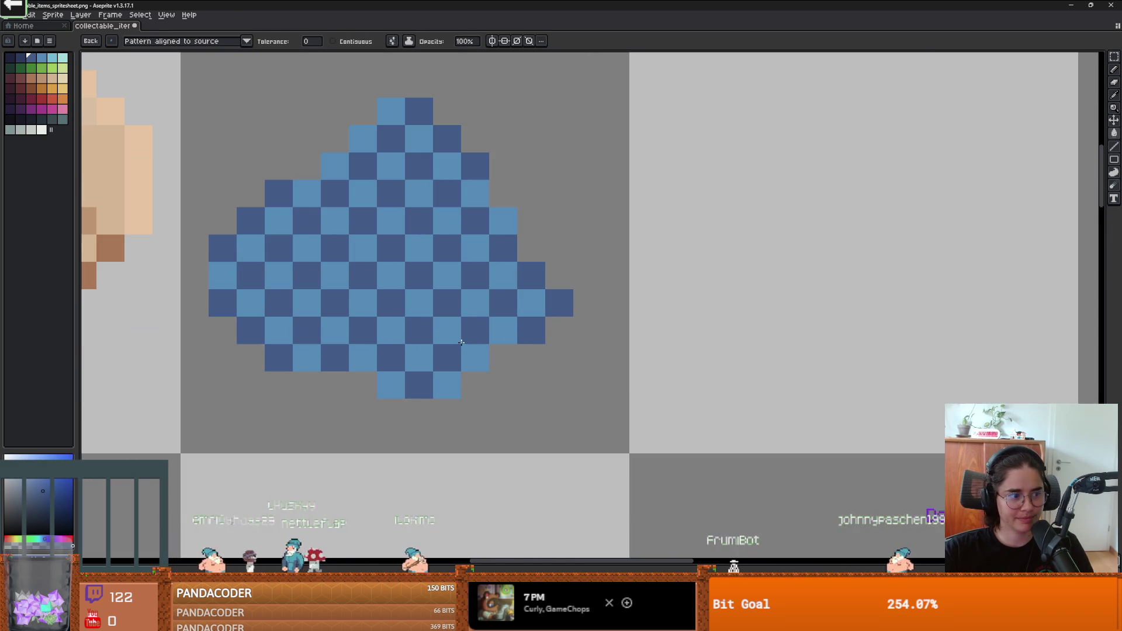
Step: Use the darkest colour with a single-pixel pencil to start outlining the gem's right side
left_click(10, 119)
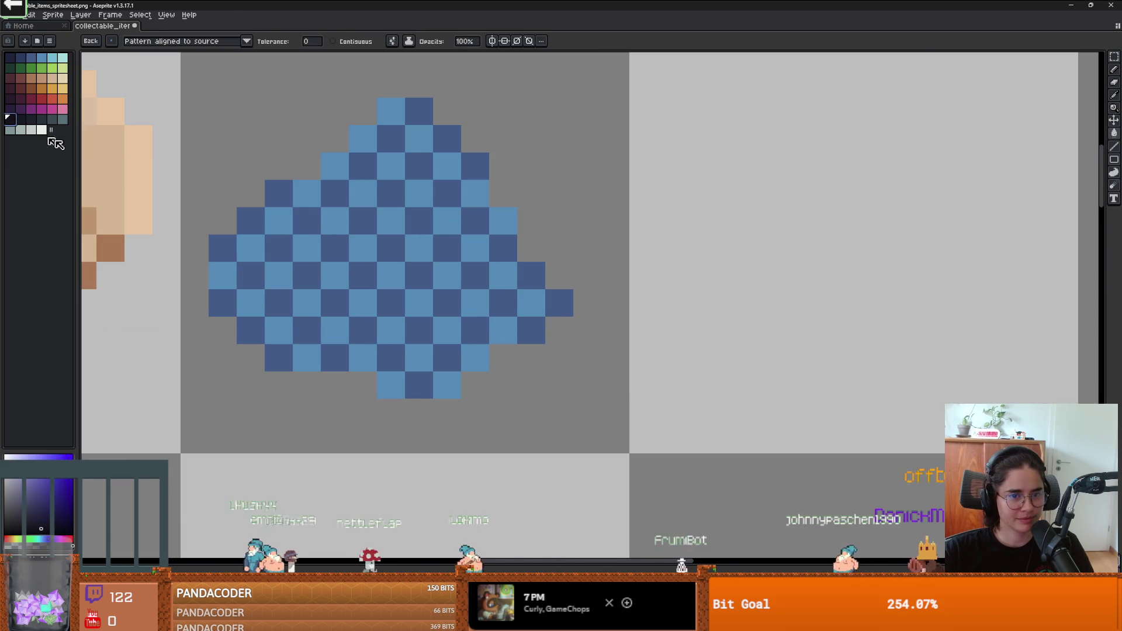
left_click(111, 47)
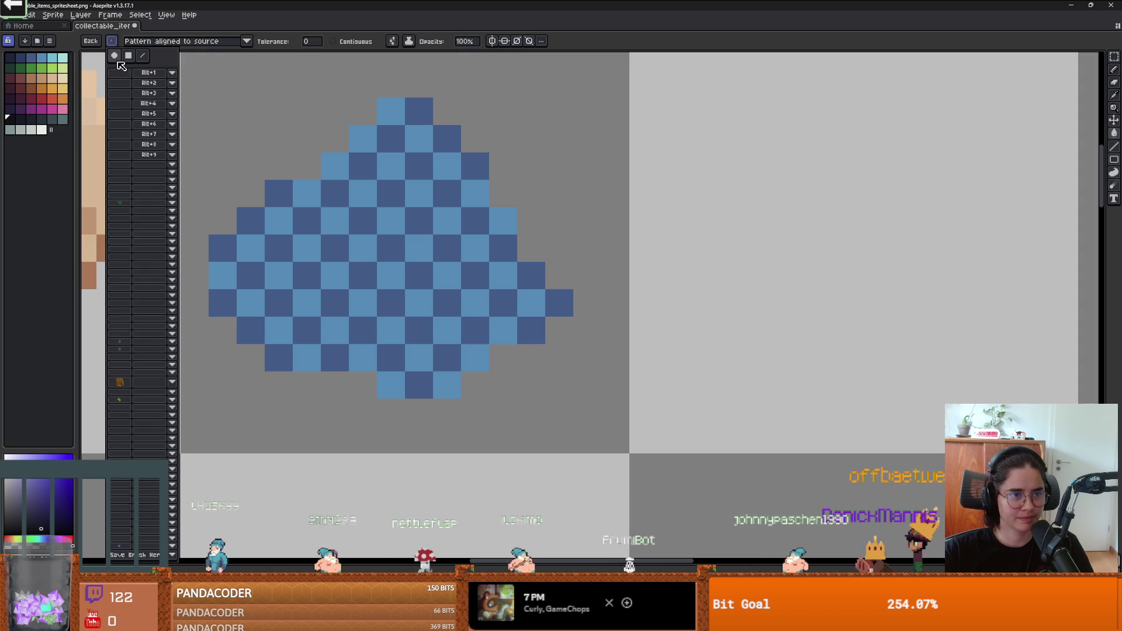
left_click(113, 55)
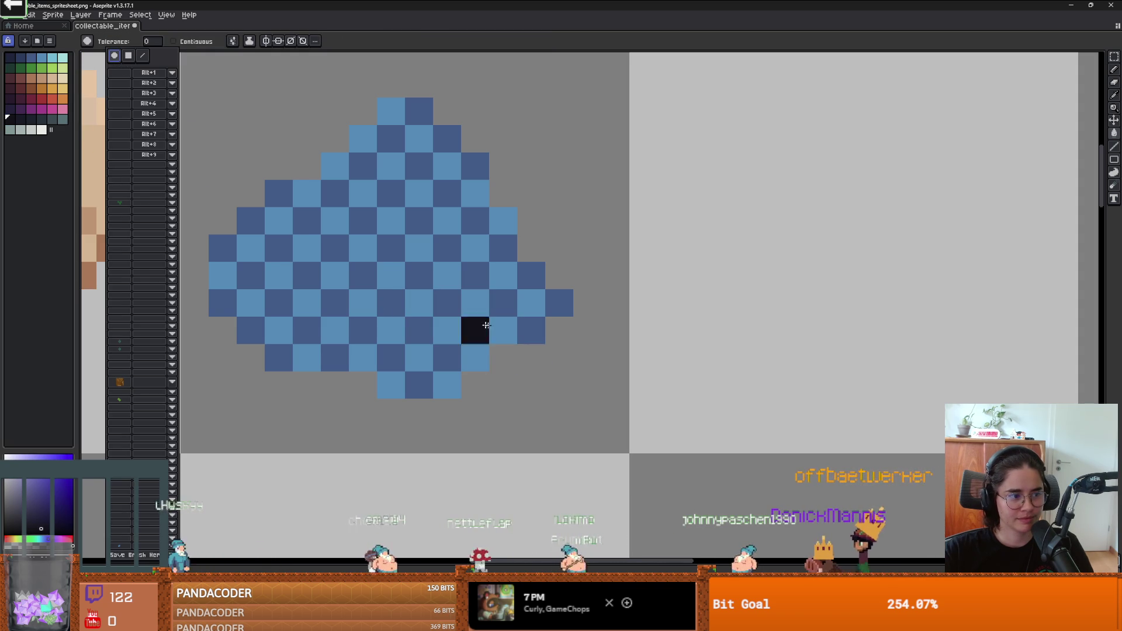
key("Escape")
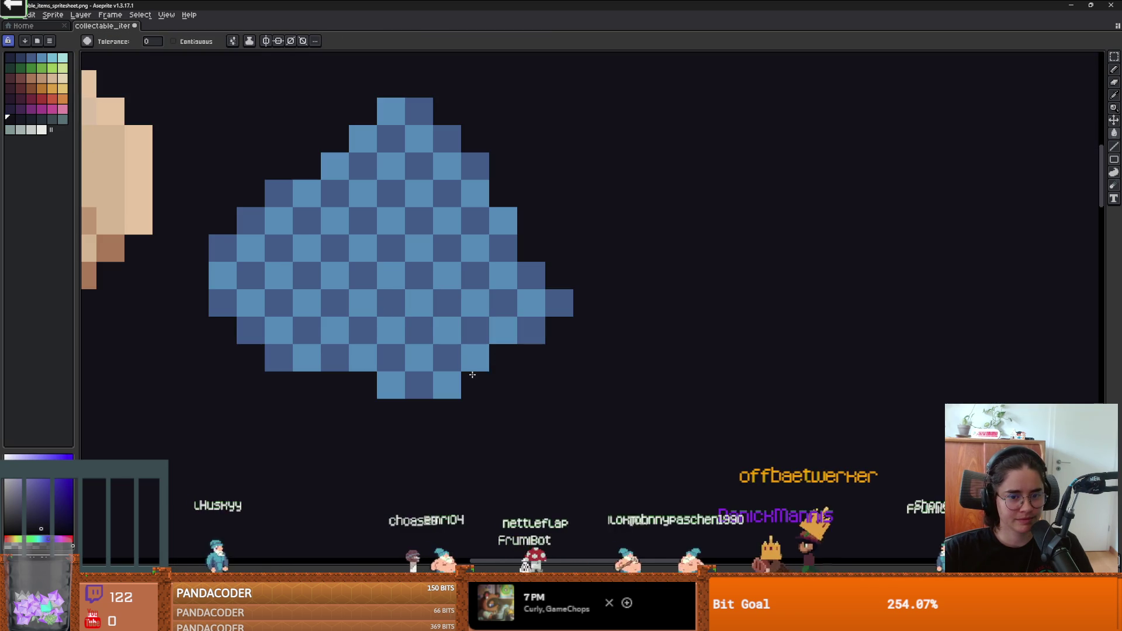
key("b")
left_click(496, 362)
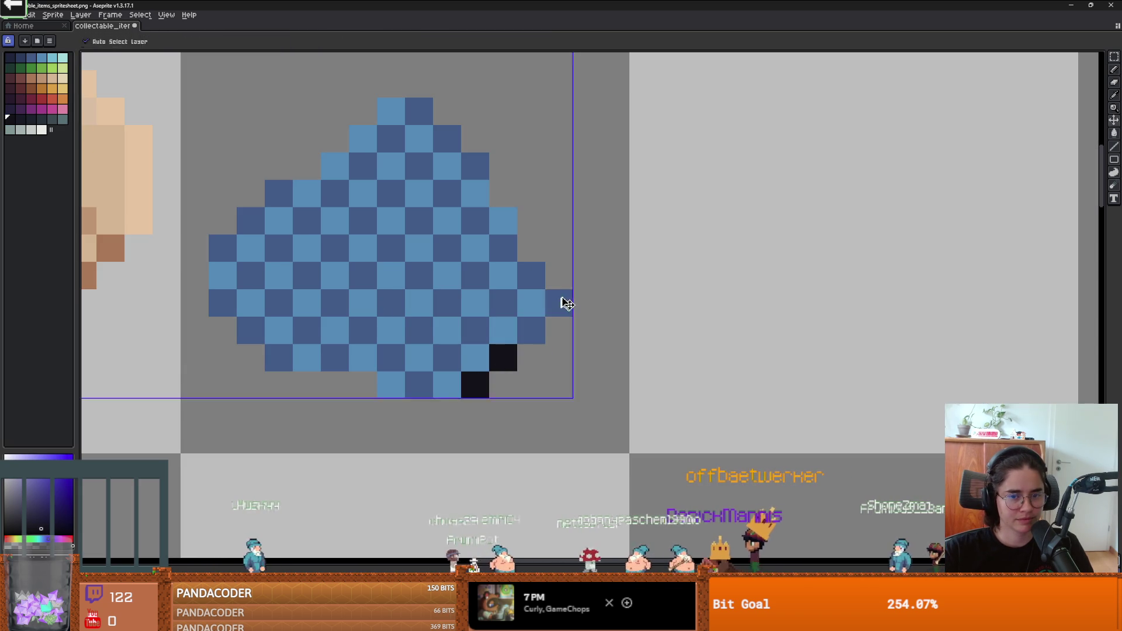
mouse_move(567, 299)
left_mouse_down()
mouse_move(531, 266)
mouse_move(531, 234)
mouse_move(502, 199)
left_mouse_up()
scroll(502, 198, "down", 4)
scroll(518, 291, "up", 2)
left_click(518, 292)
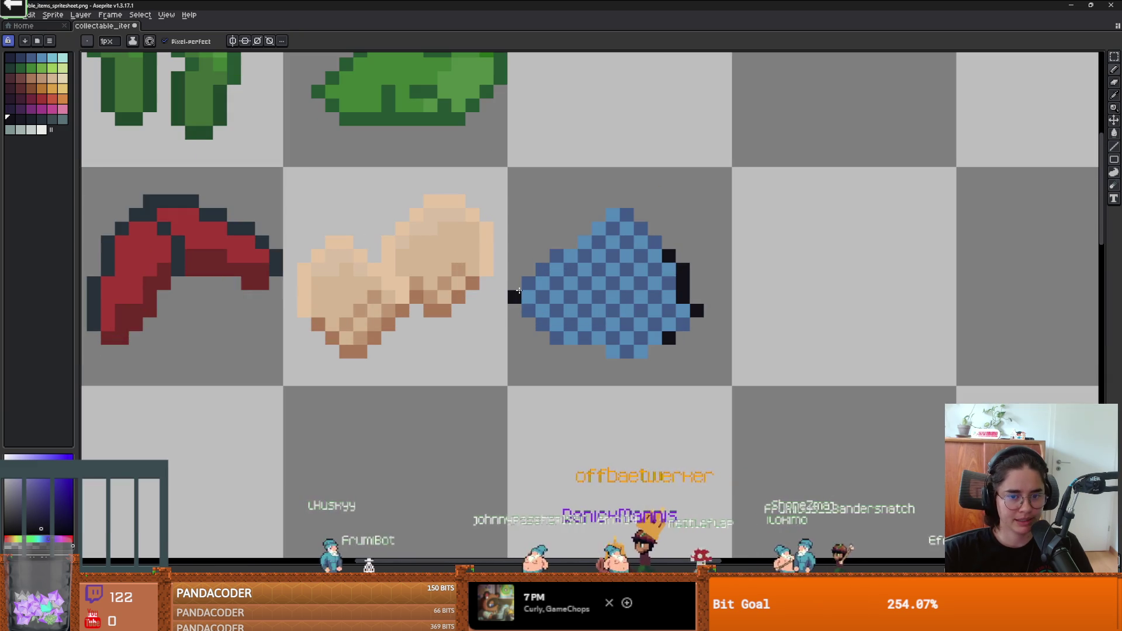
Step: Add a dark outline pixel above the gem's left-edge pixel
scroll(527, 286, "up", 2)
left_click(474, 304)
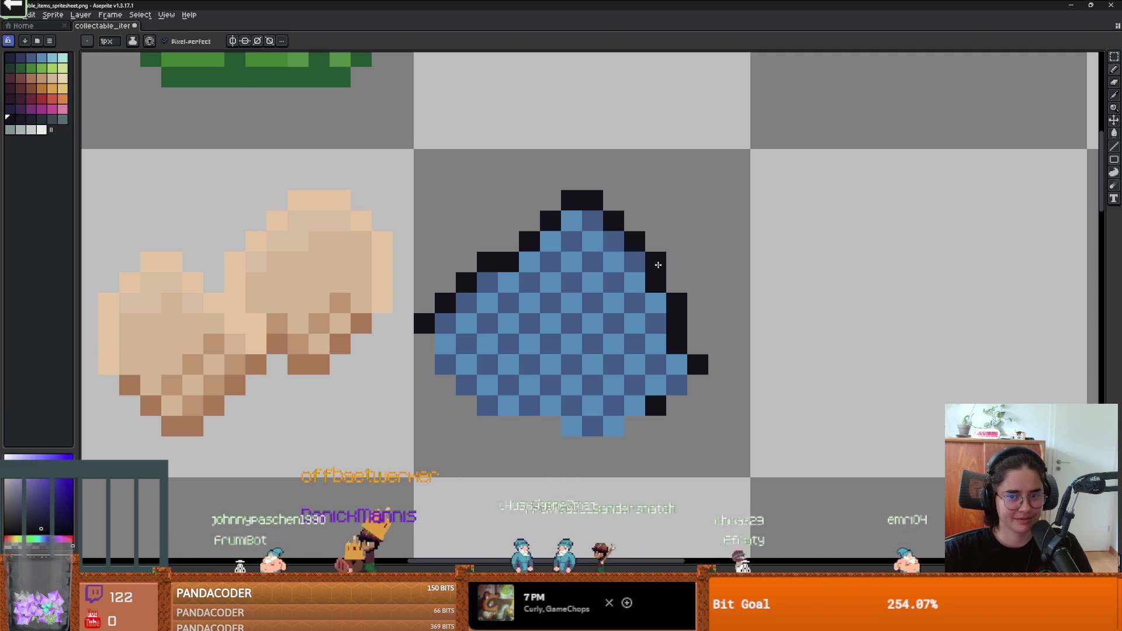
scroll(658, 263, "down", 2)
scroll(456, 316, "up", 2)
Step: Reselect the darkest palette colour and fill in the remaining left-side outline pixels
key("i")
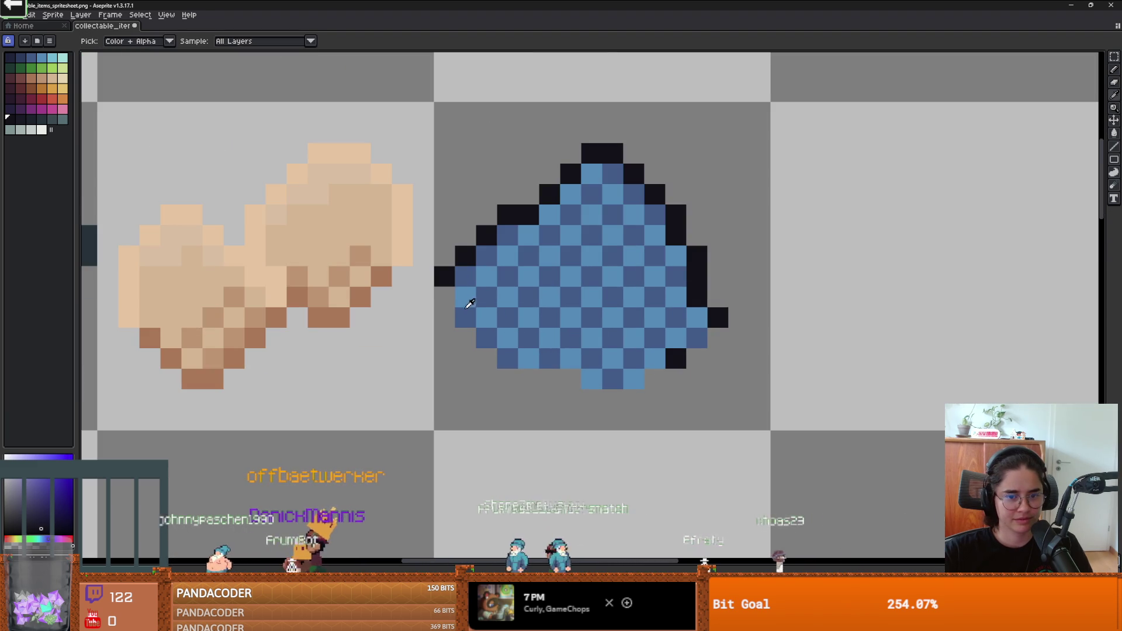
left_click(466, 296)
left_click(14, 61)
key("b")
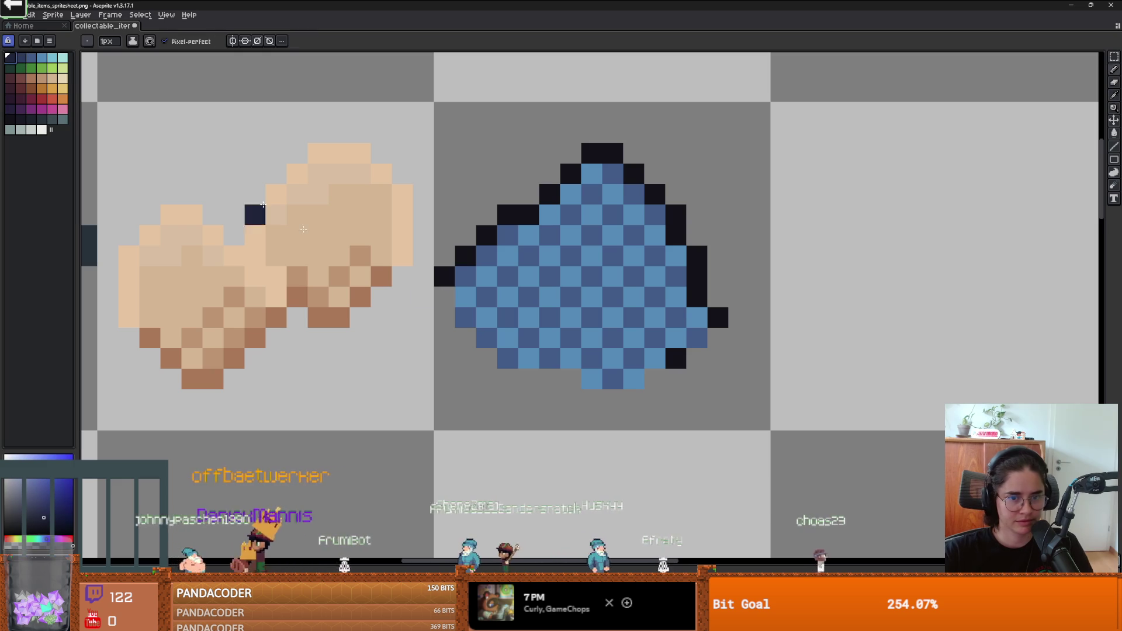
left_click(444, 297)
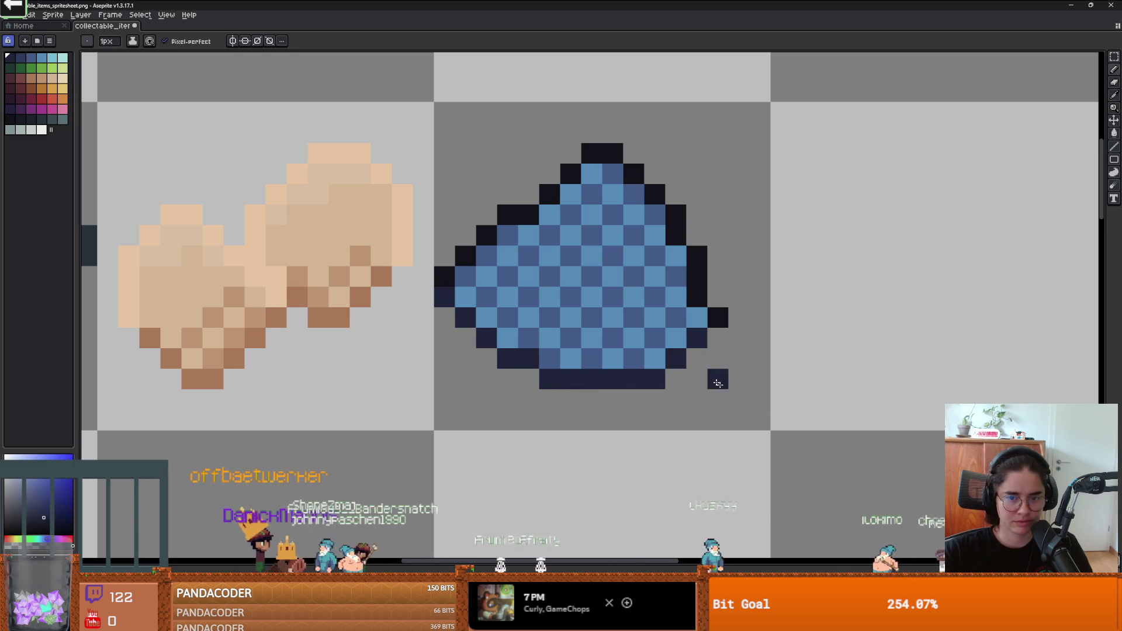
scroll(698, 357, "down", 3)
scroll(635, 362, "up", 1)
scroll(635, 363, "down", 1)
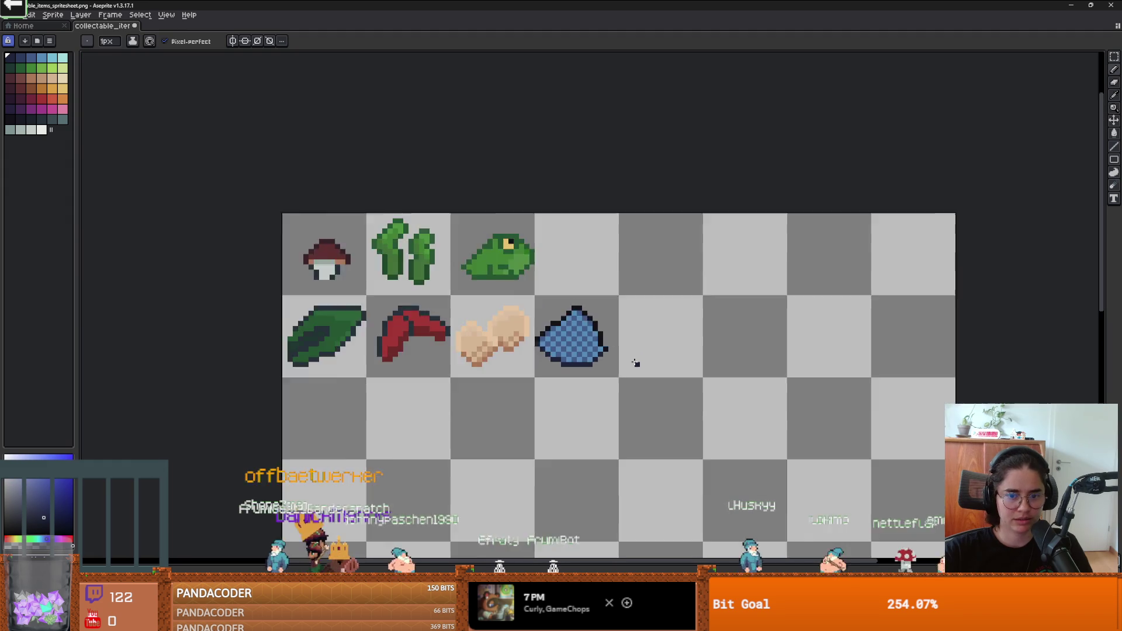
scroll(623, 358, "up", 3)
scroll(564, 348, "down", 1)
scroll(510, 364, "up", 3)
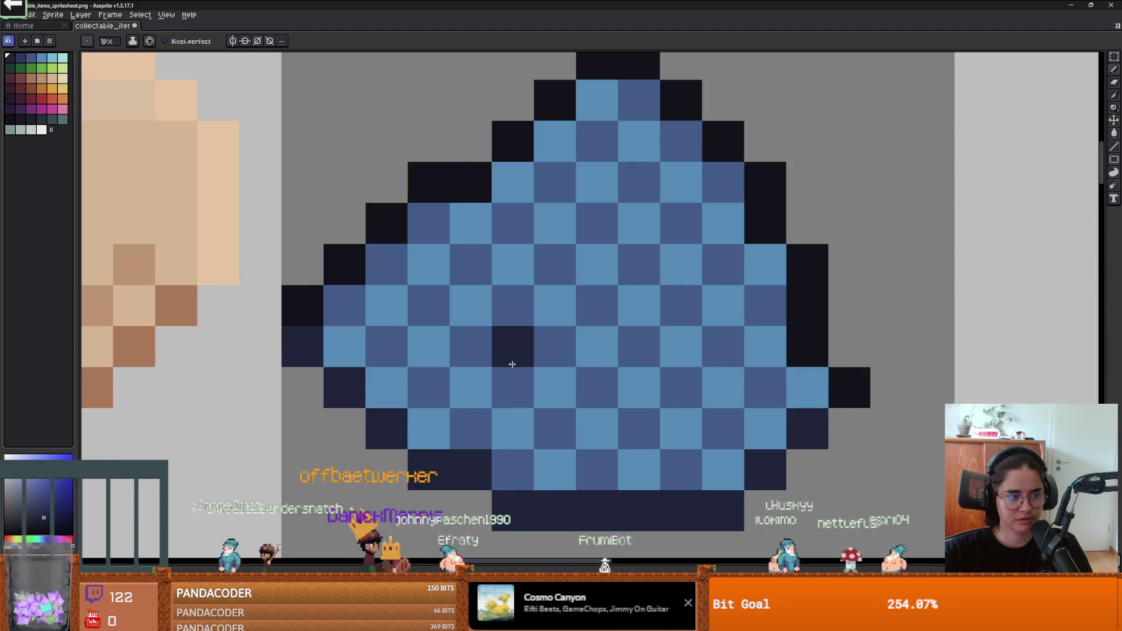
scroll(511, 364, "down", 2)
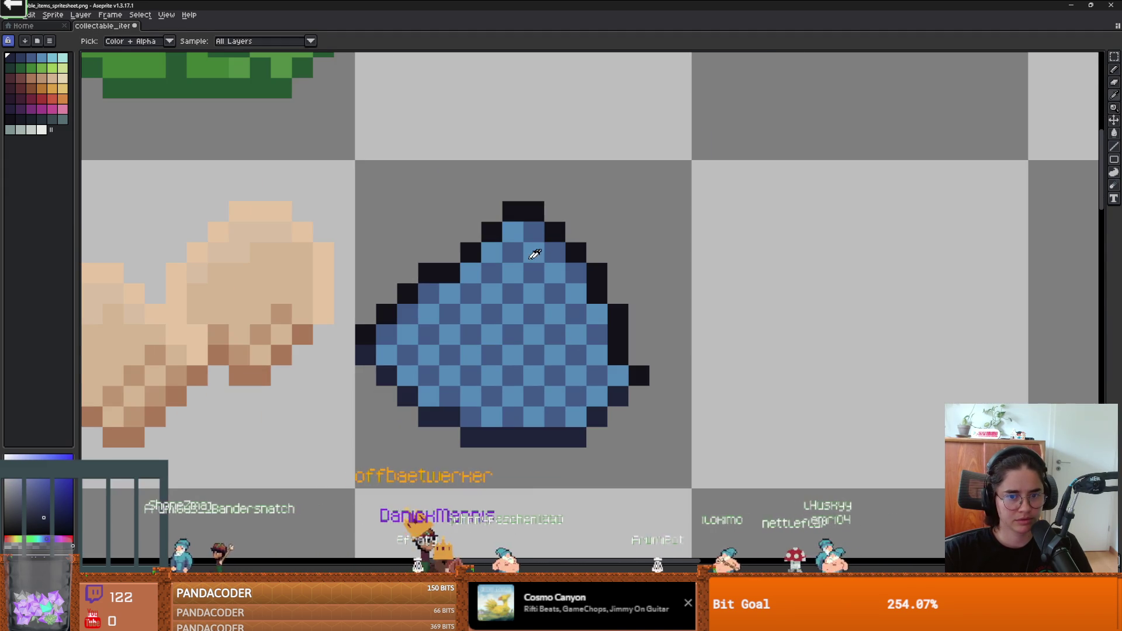
scroll(597, 367, "down", 3)
scroll(598, 367, "up", 2)
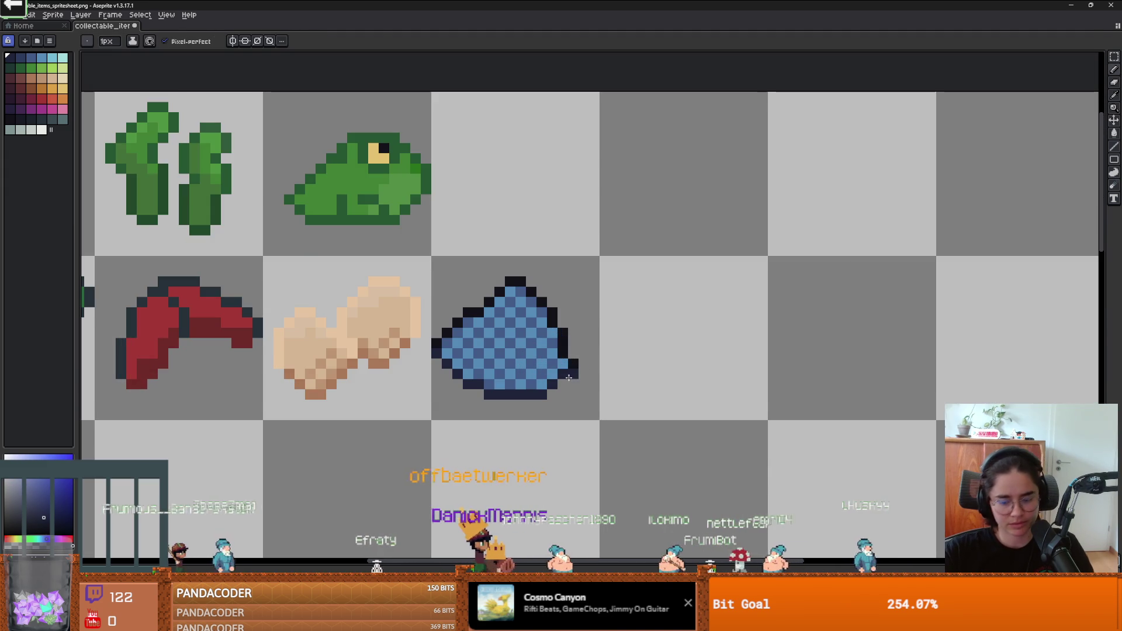
Step: Select the blue gem's cell and shift the gem slightly right
key("m")
left_click_drag(597, 419, 436, 279)
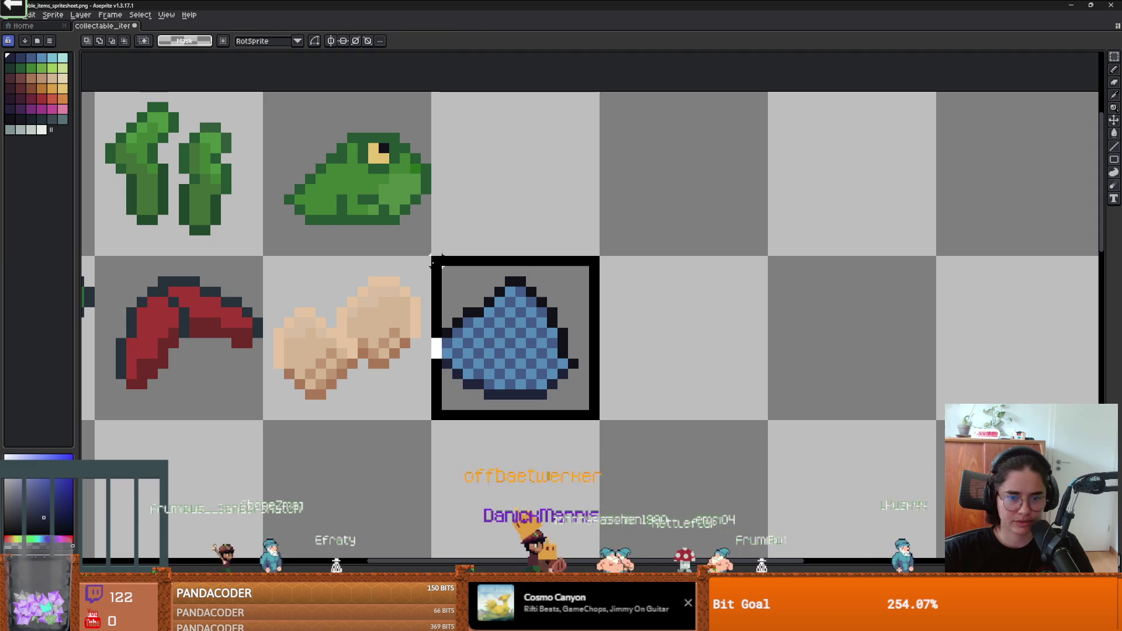
left_click_drag(490, 326, 501, 325)
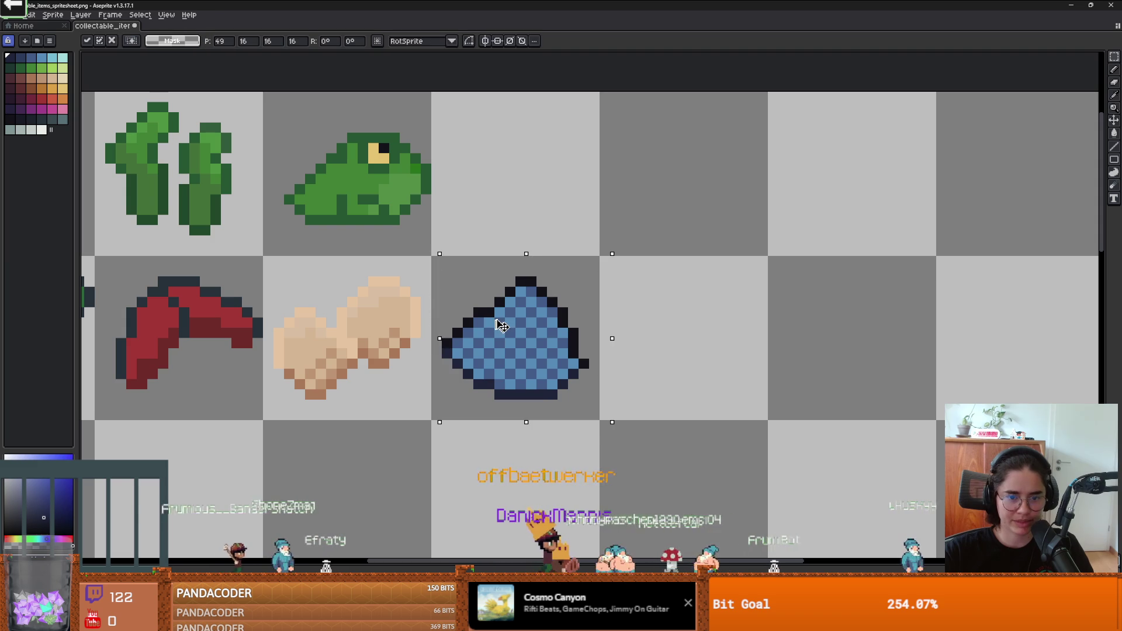
Step: Open Convolution Matrix and preview outline, drunk, edge-detect, brightness, negative and blur-5x5 presets
left_click(35, 15)
mouse_move(85, 235)
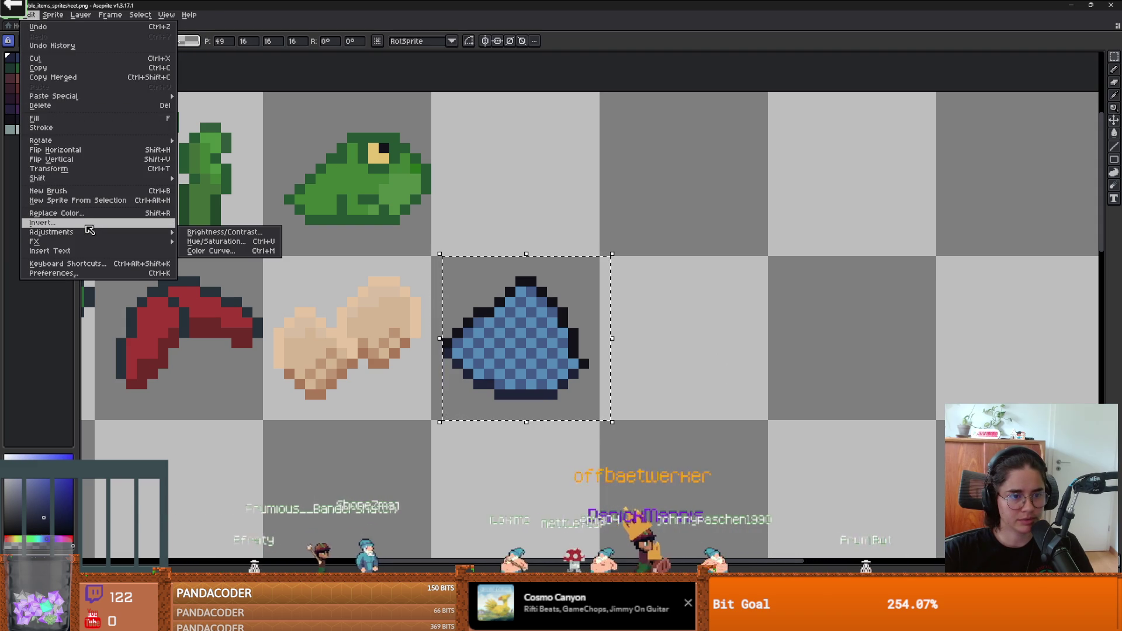
mouse_move(146, 242)
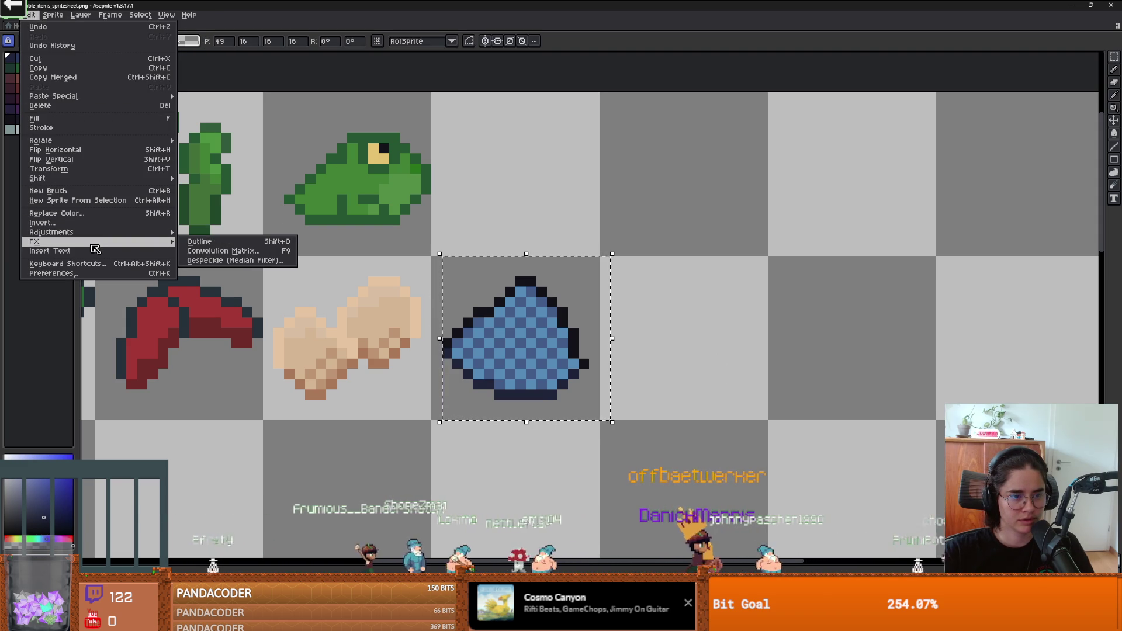
left_click(242, 254)
scroll(752, 239, "down", 1)
left_click(750, 240)
left_click(749, 217)
left_click(745, 202)
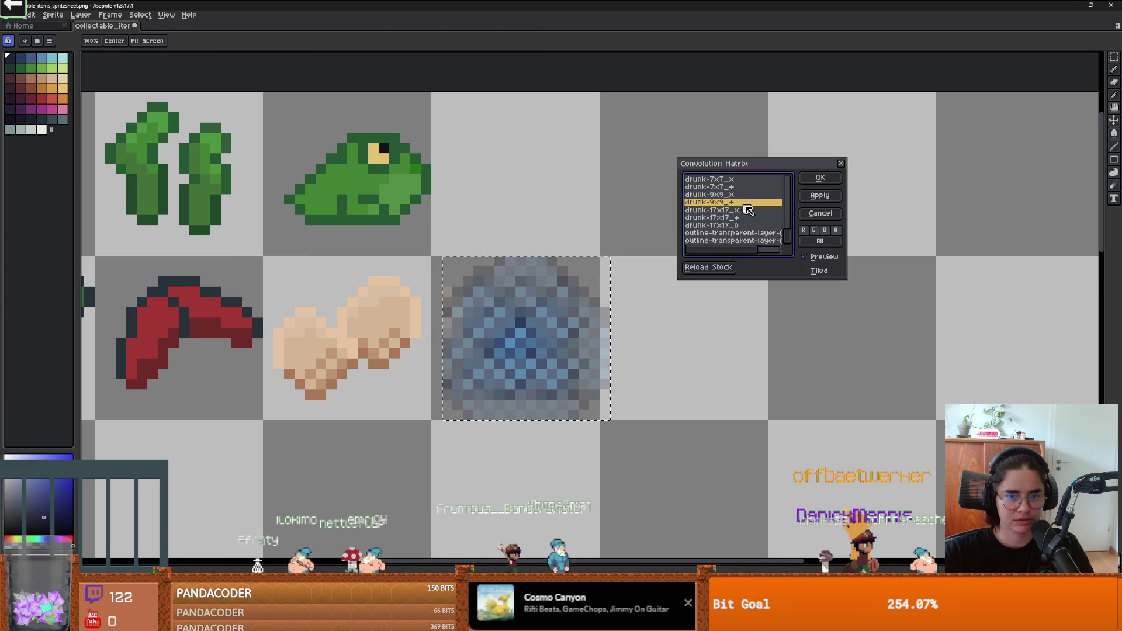
left_click_drag(789, 235, 787, 182)
left_click(712, 180)
left_click(707, 177)
left_click(704, 193)
left_click(757, 217)
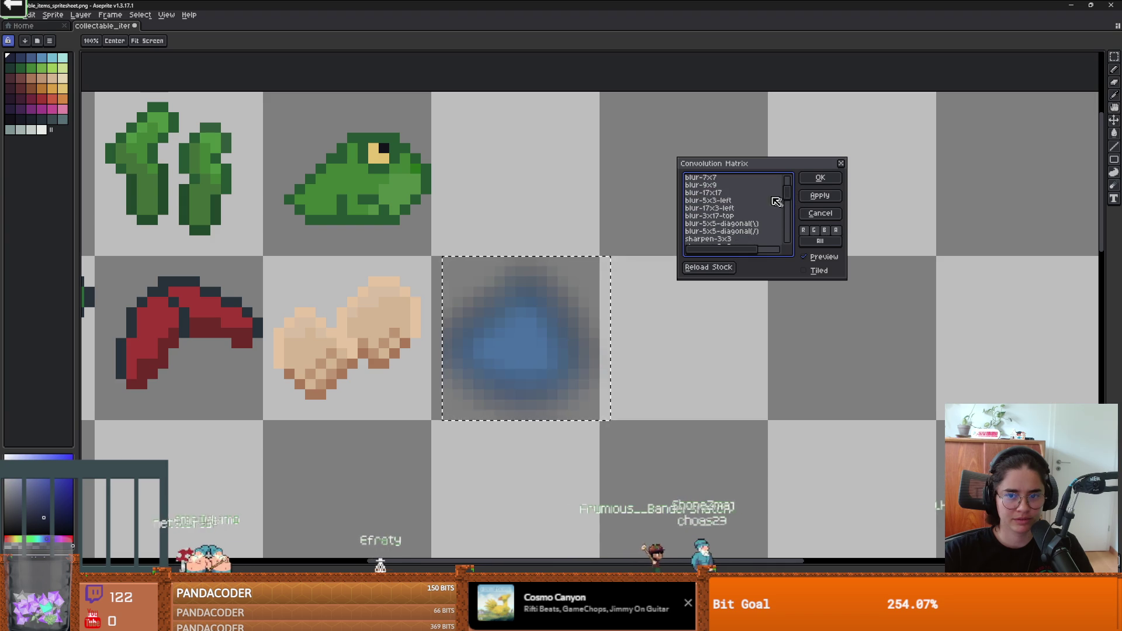
Step: Step through the sharpen, texturize, emboss, misc-rock and drunk-3x3_x presets
key("Down")
key("Down")
key("Down")
scroll(754, 221, "down", 2)
left_click(742, 206)
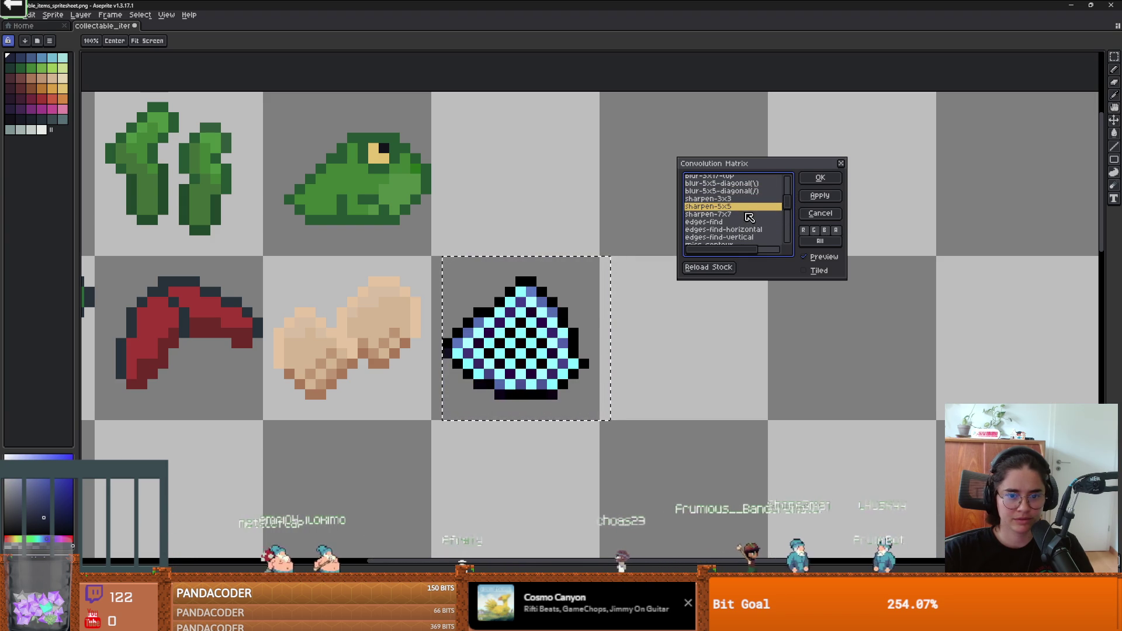
key("Down")
key("Down")
key("Down")
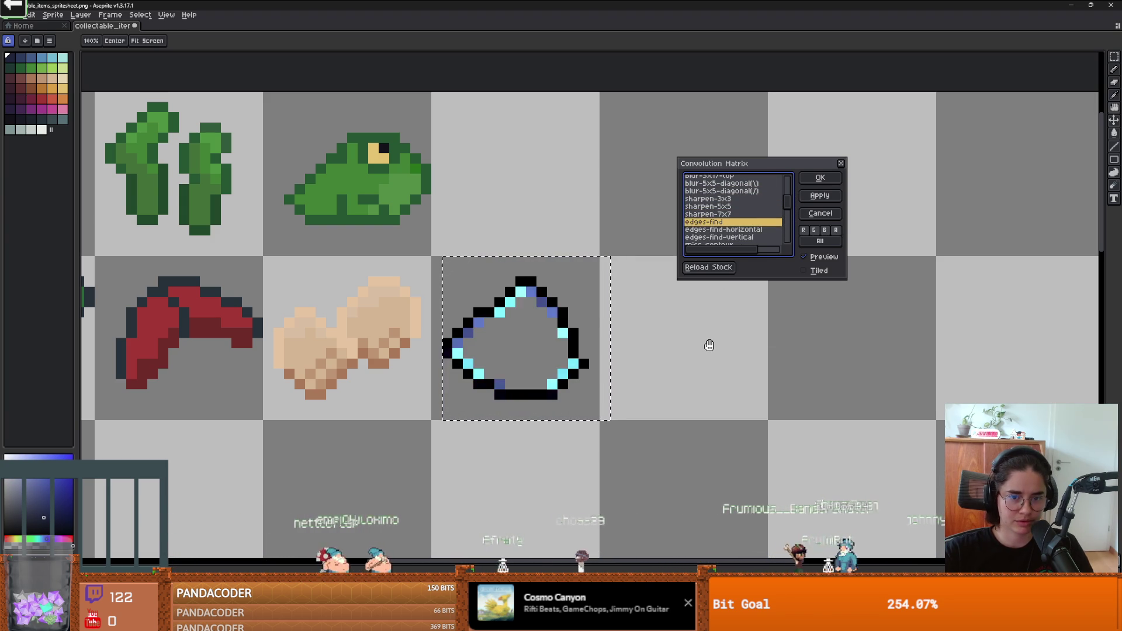
key("Down")
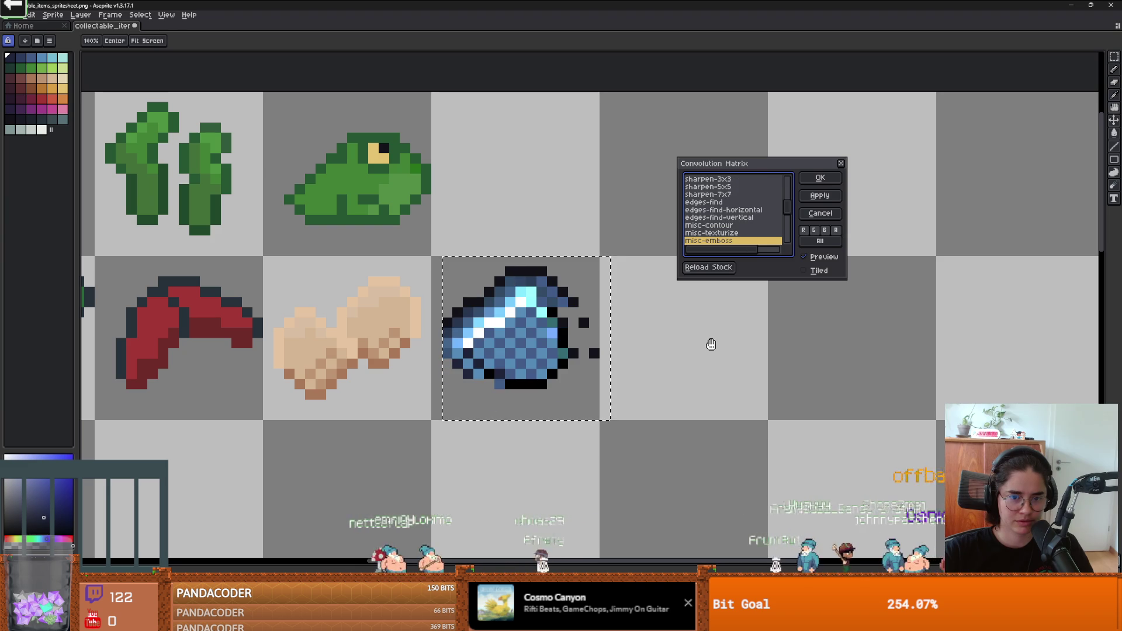
scroll(575, 353, "down", 3)
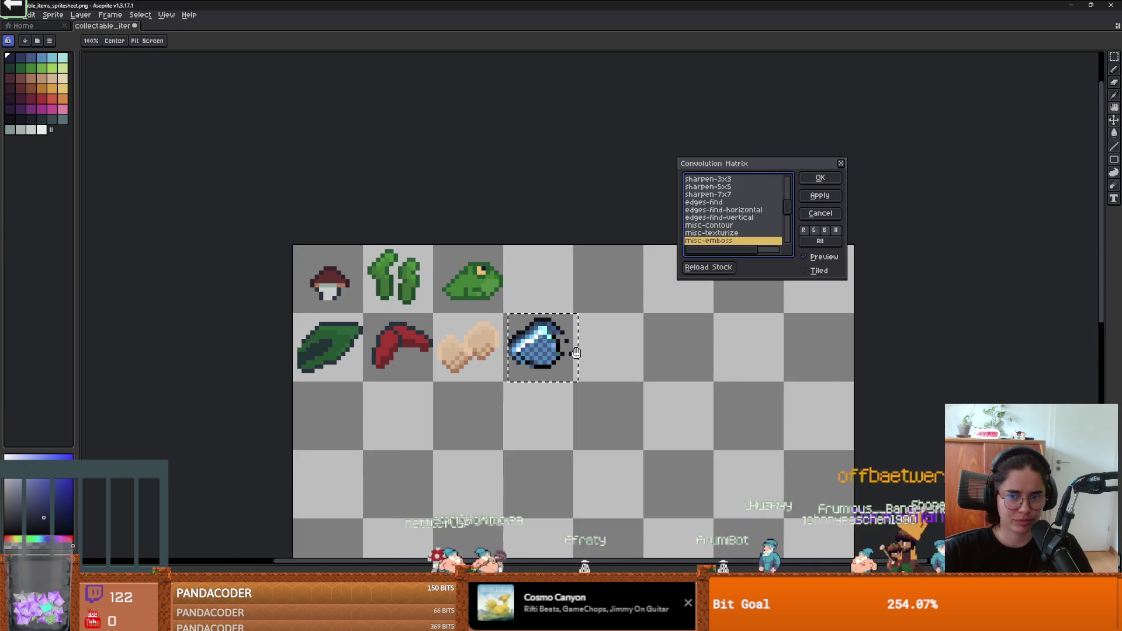
key("Down")
key("Down")
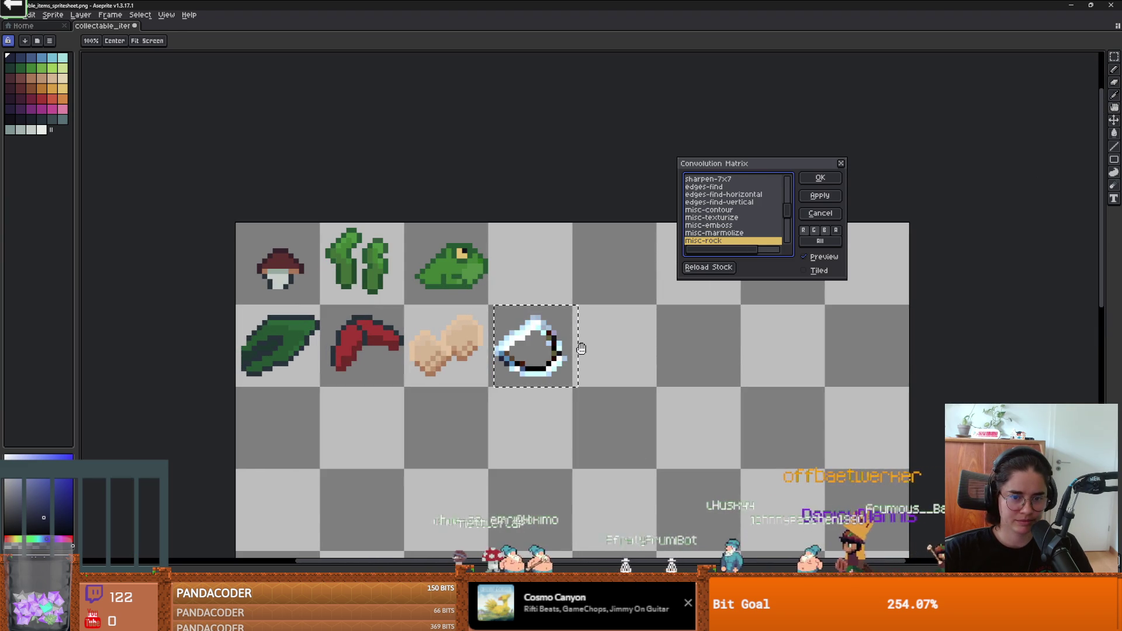
key("Up")
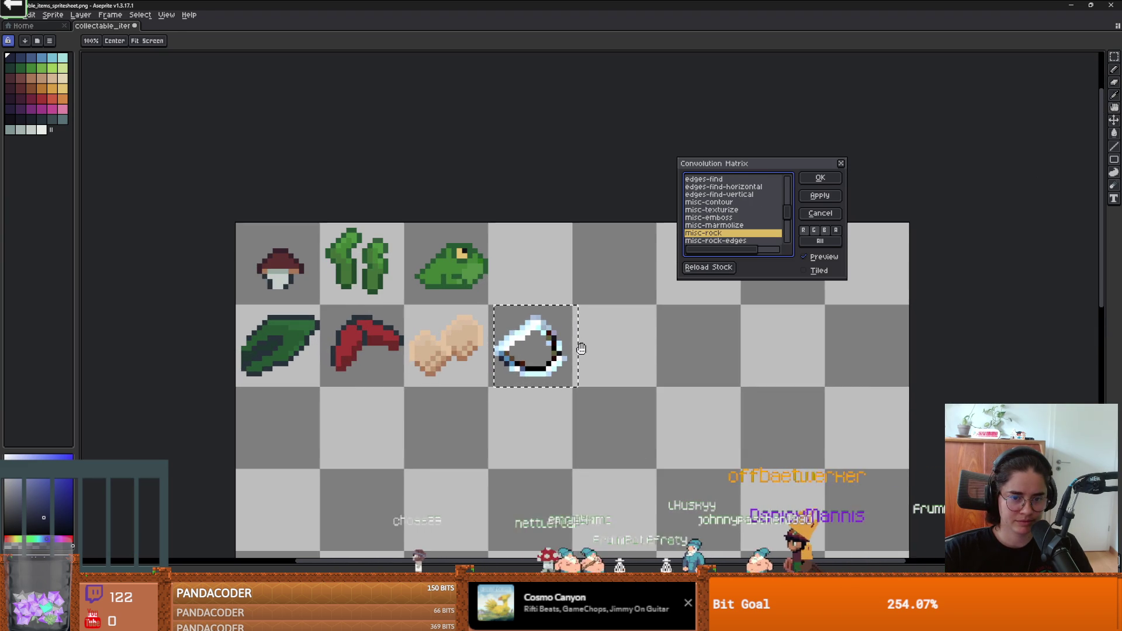
key("Down")
scroll(582, 349, "down", 2)
scroll(581, 349, "up", 1)
scroll(581, 349, "up", 2)
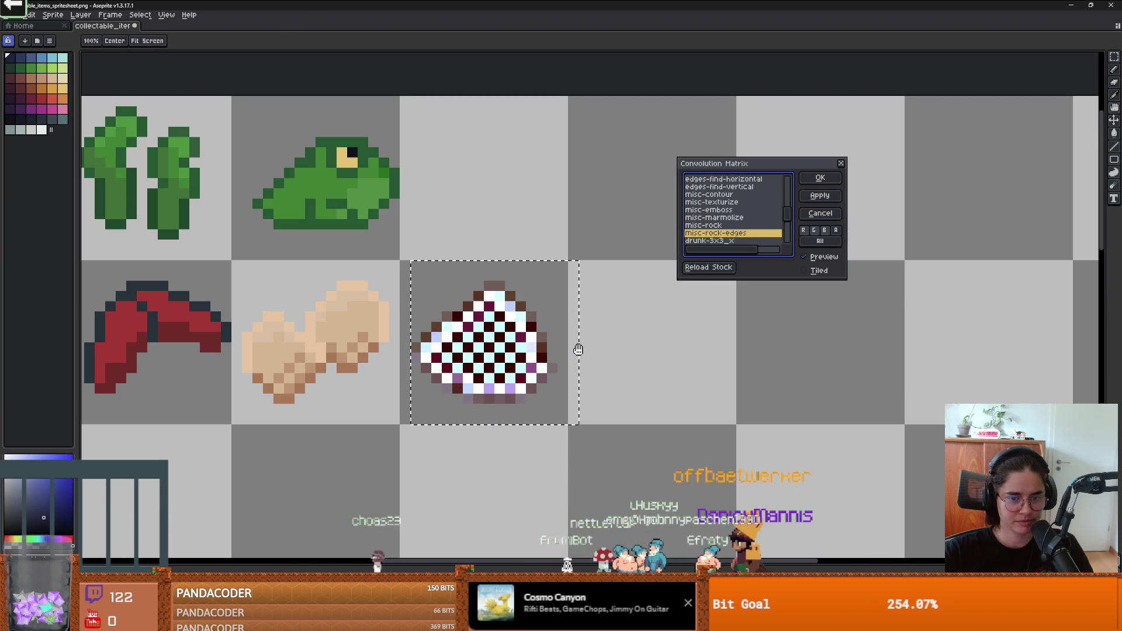
key("Down")
key("Down")
key("Down")
key("Down")
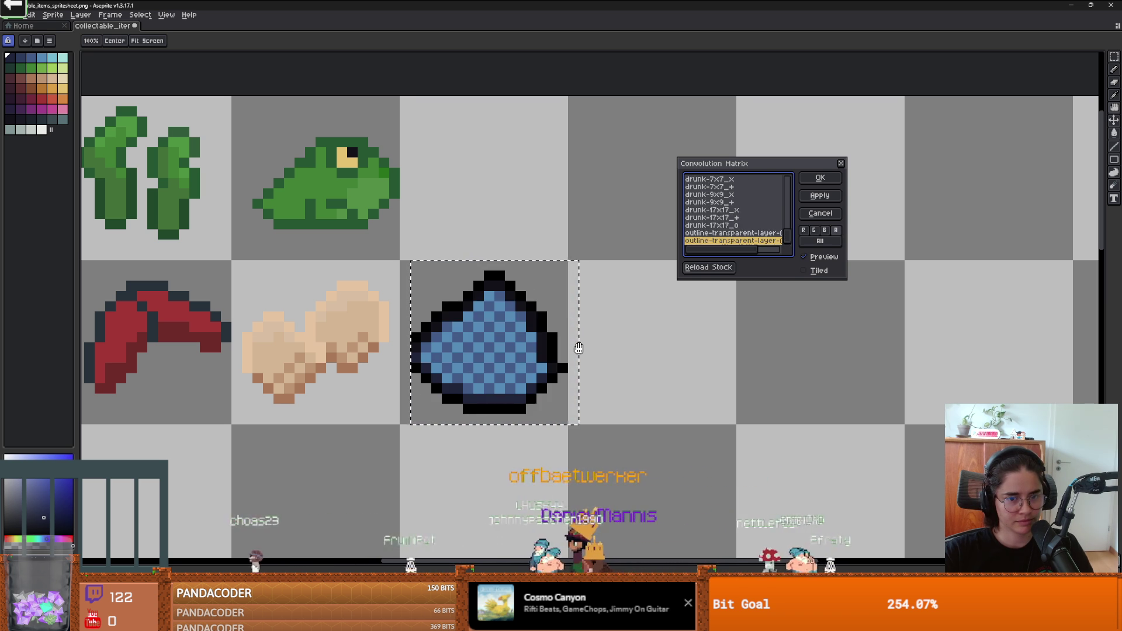
Step: Return to the list's start, settle on misc-emboss and apply it to the gem
key("Home")
key("Down")
key("Down")
key("Down")
key("Down")
key("Down")
key("Down")
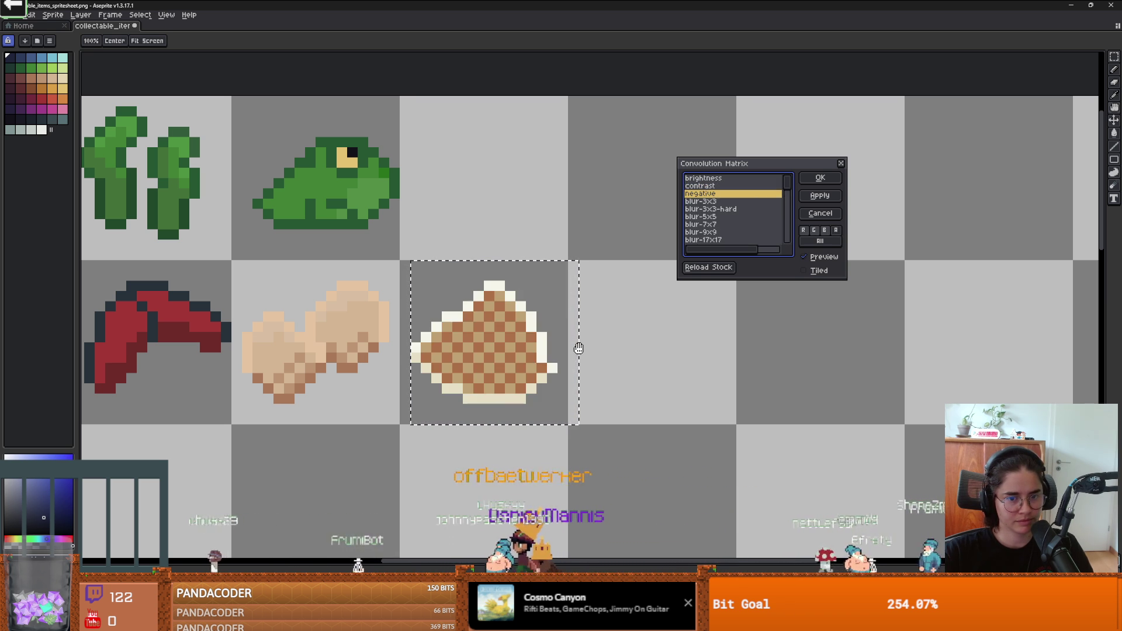
key("Down")
key("Down")
key("Down")
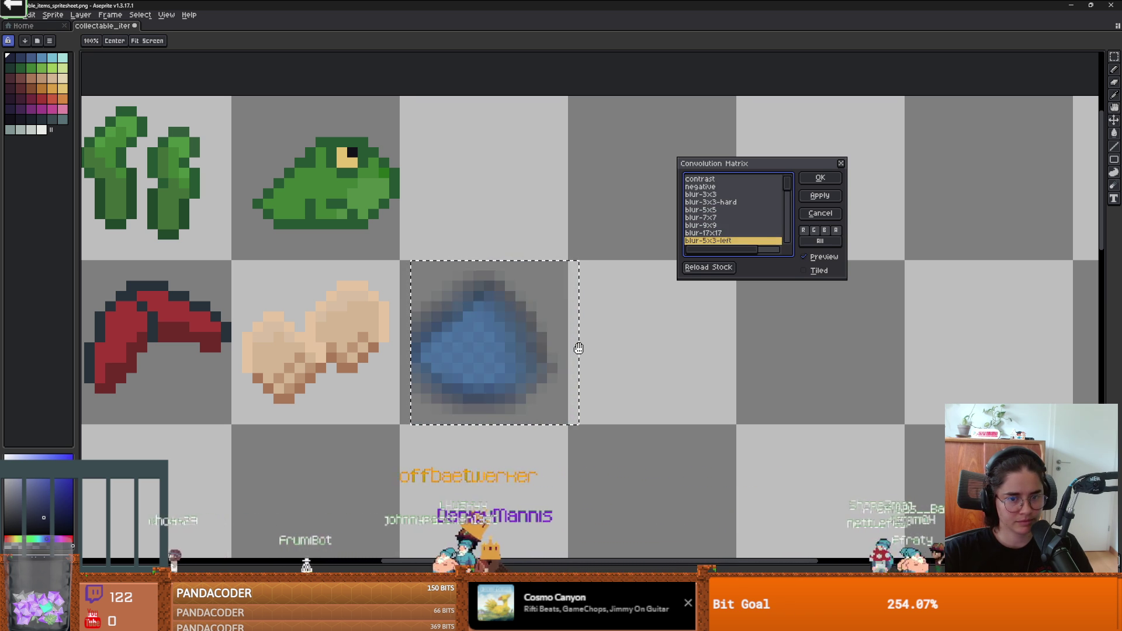
key("Down")
key("Down")
key("Down")
key("Down")
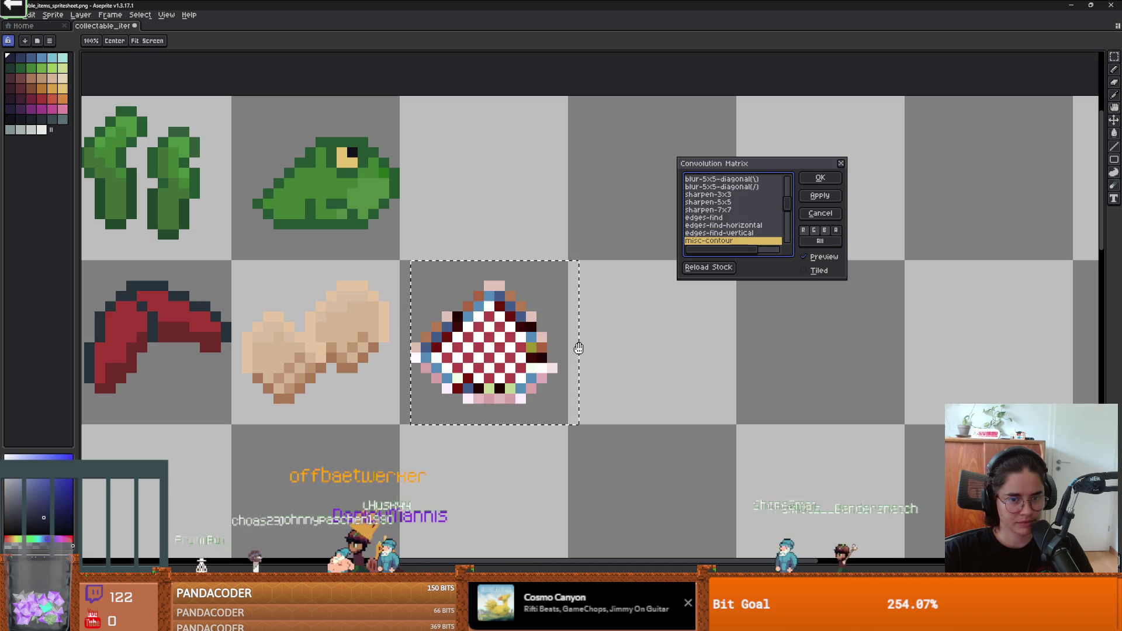
key("Up")
key("Up")
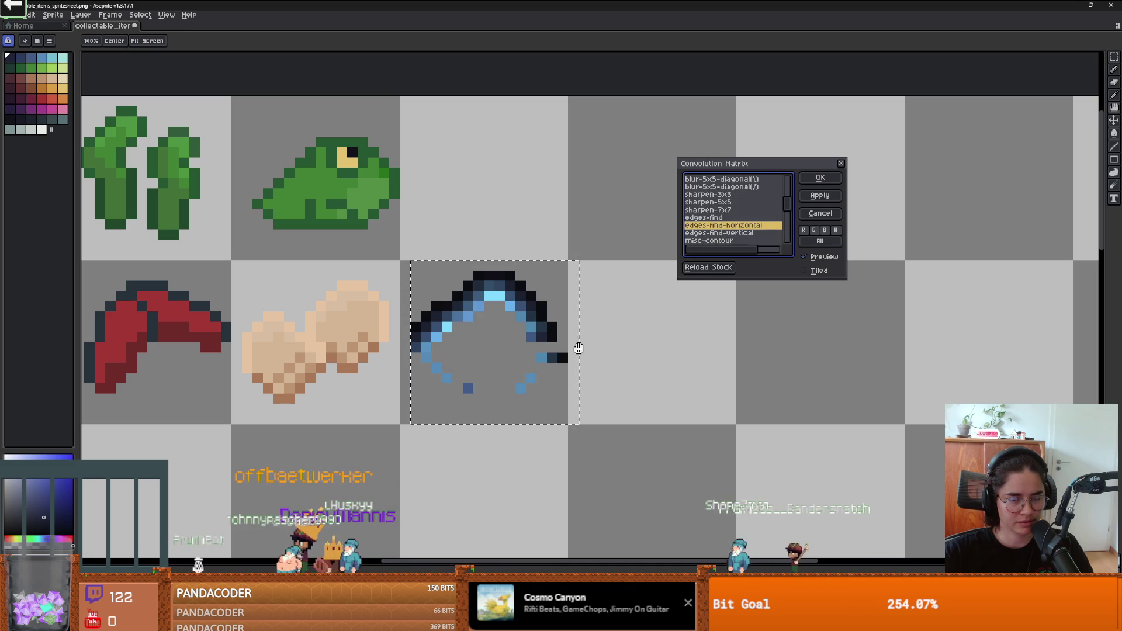
key("Down")
key("Down")
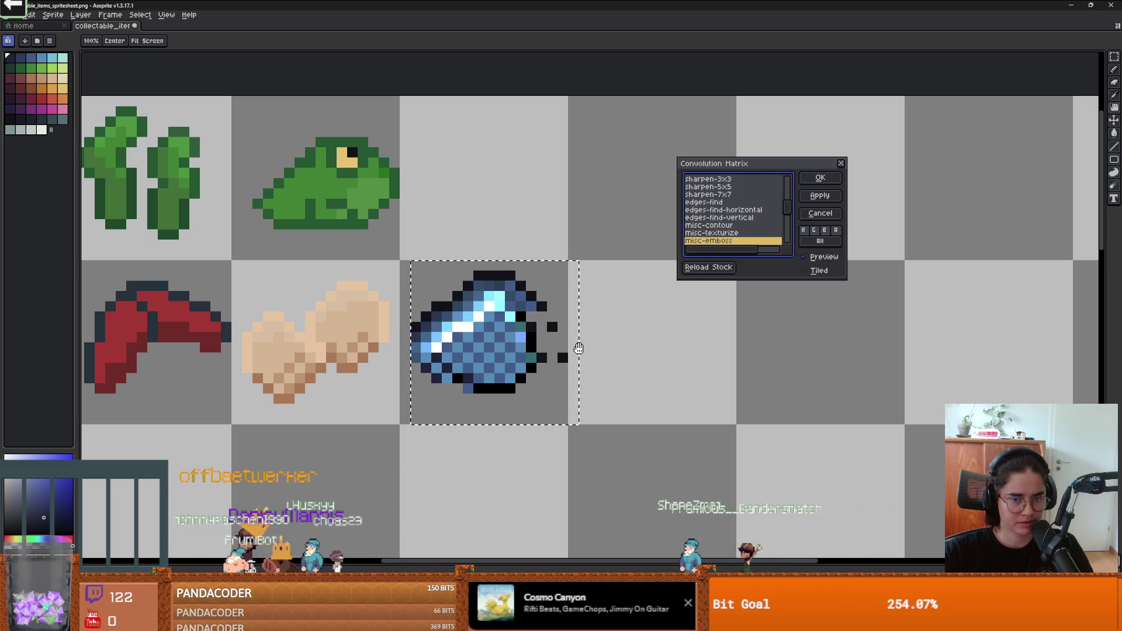
key("Up")
left_click(828, 182)
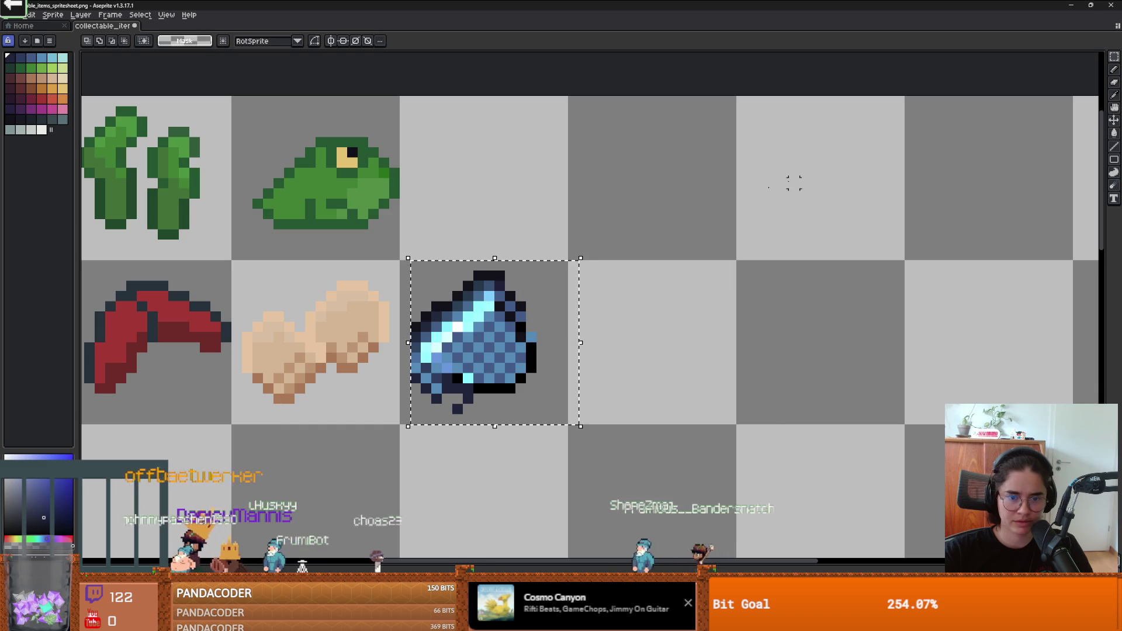
Step: Move the gem one pixel right and one pixel down, then commit its position
scroll(436, 376, "up", 1)
scroll(602, 382, "down", 1)
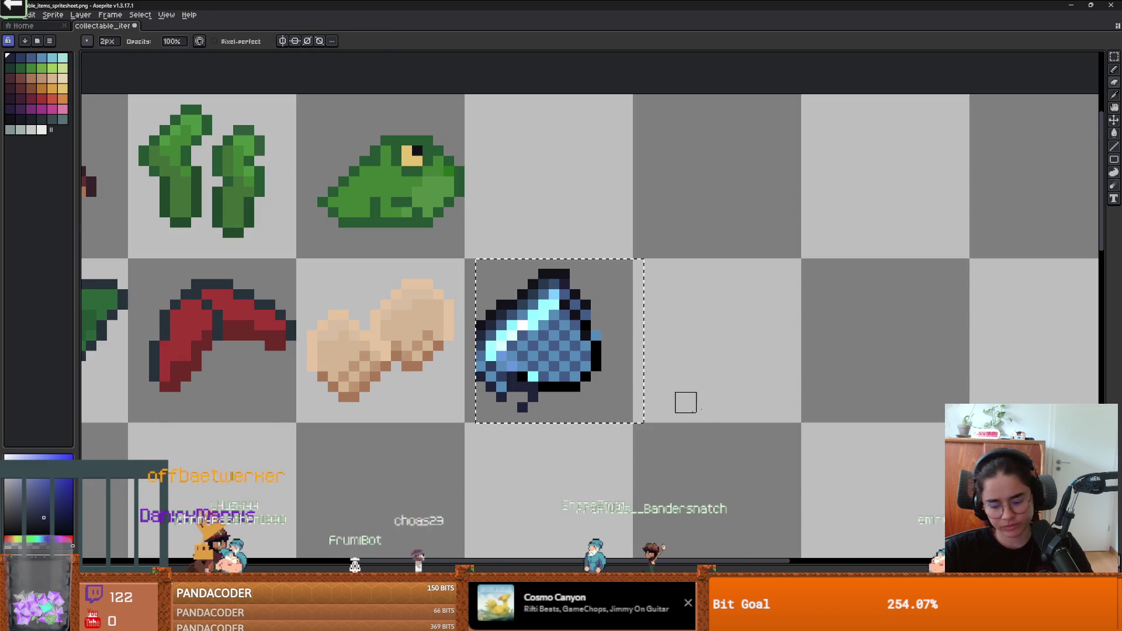
key("m")
key("ctrl+d")
mouse_move(617, 407)
left_mouse_down()
mouse_move(457, 251)
mouse_move(473, 257)
left_mouse_up()
left_click_drag(517, 314, 527, 313)
key("Down")
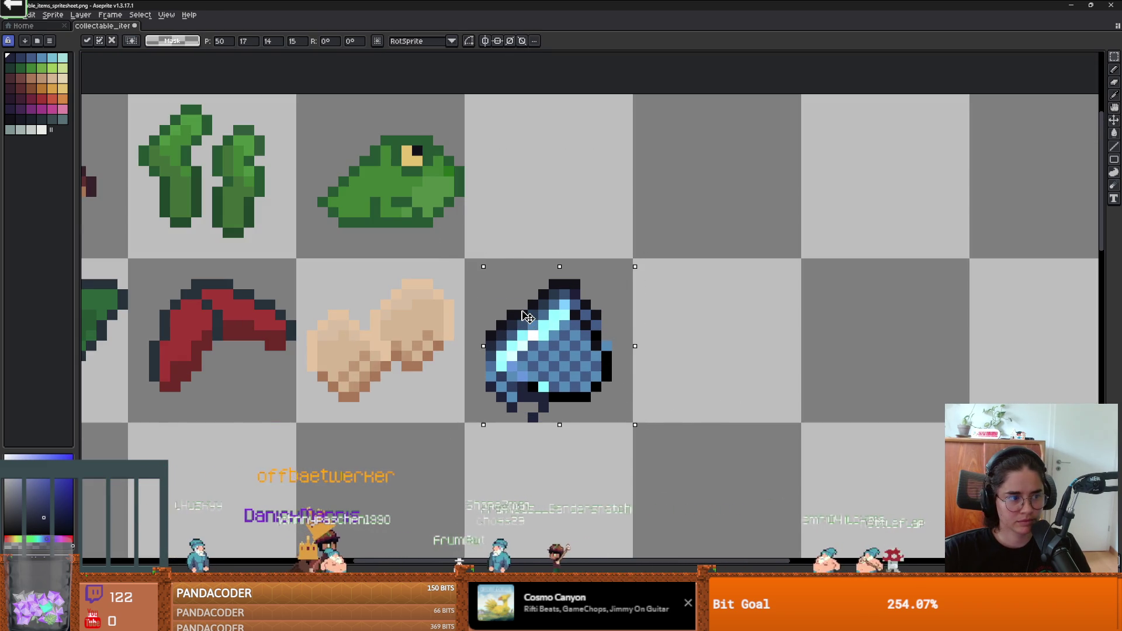
key("ctrl+d")
Step: Add a dark pixel left of the gem and recolour its bottom-right outline dark navy
scroll(648, 355, "up", 2)
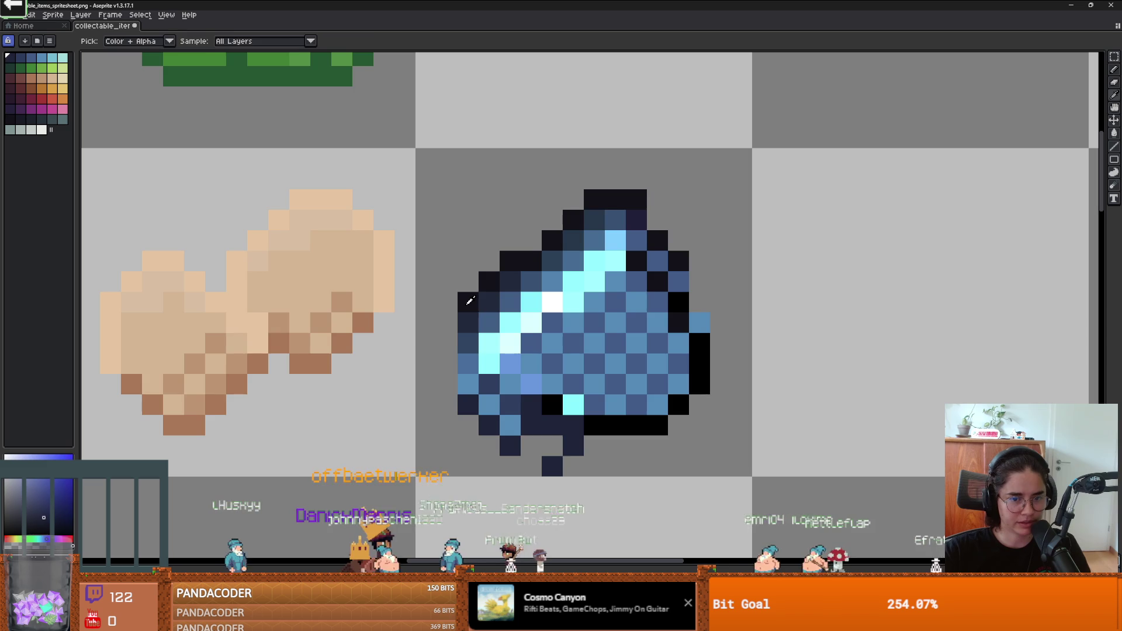
key("Right")
key("Left")
key("i")
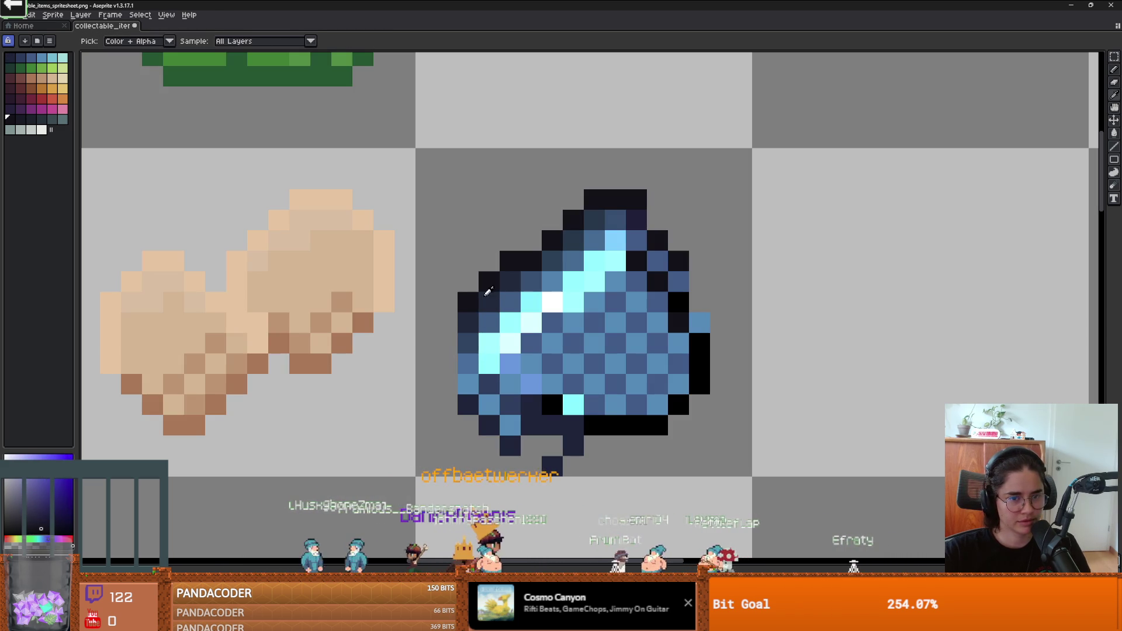
key("b")
left_click(453, 325)
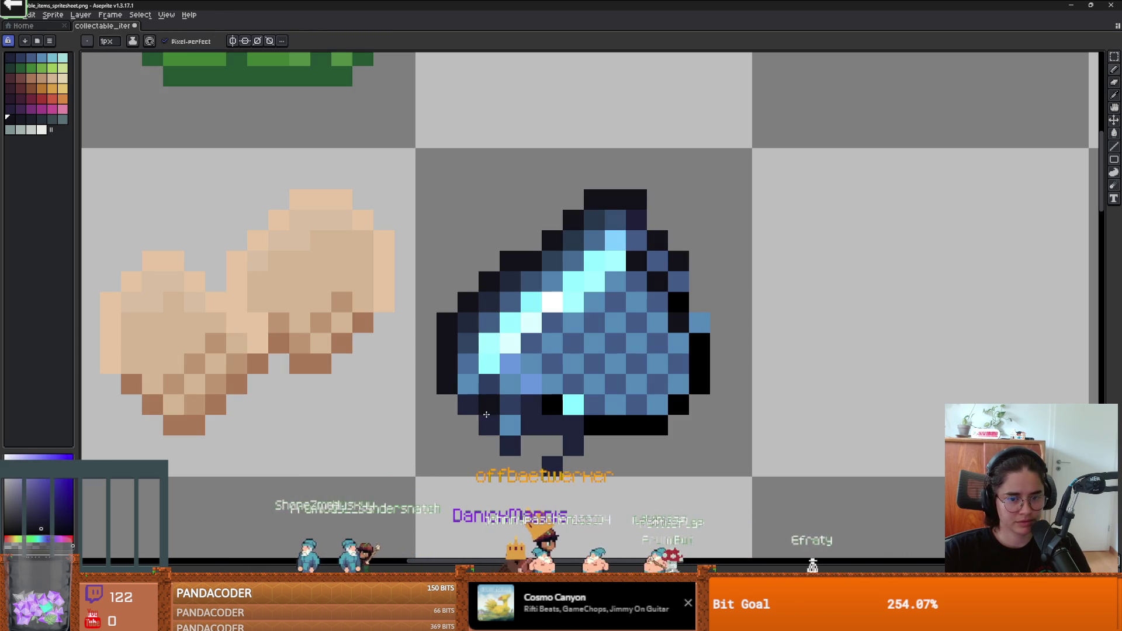
left_click(532, 446, "alt")
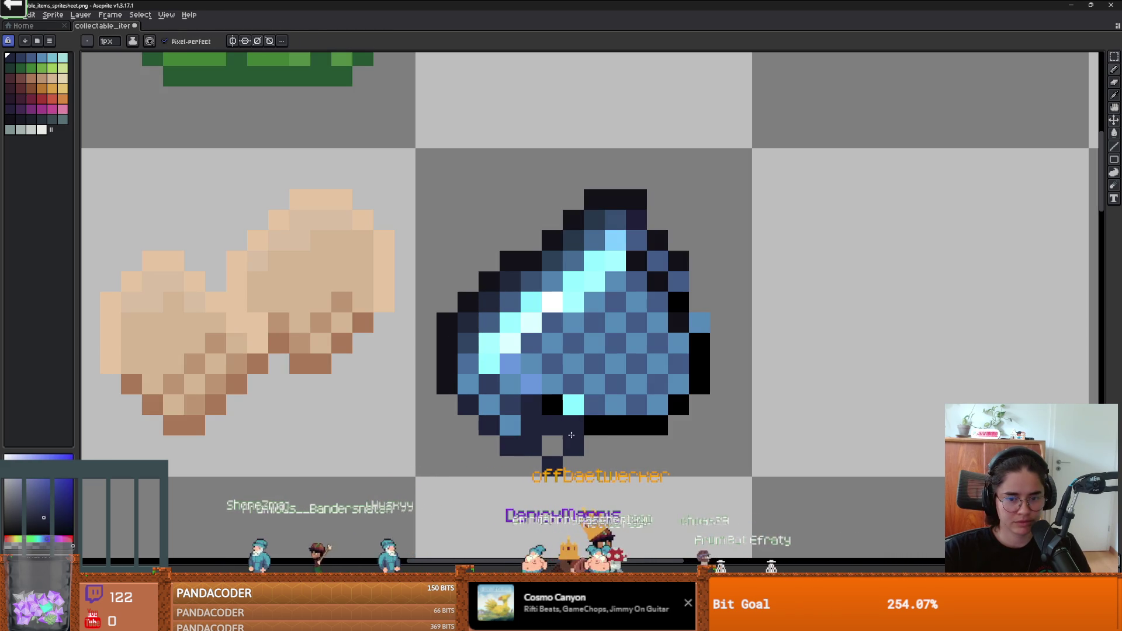
left_click_drag(625, 427, 677, 412)
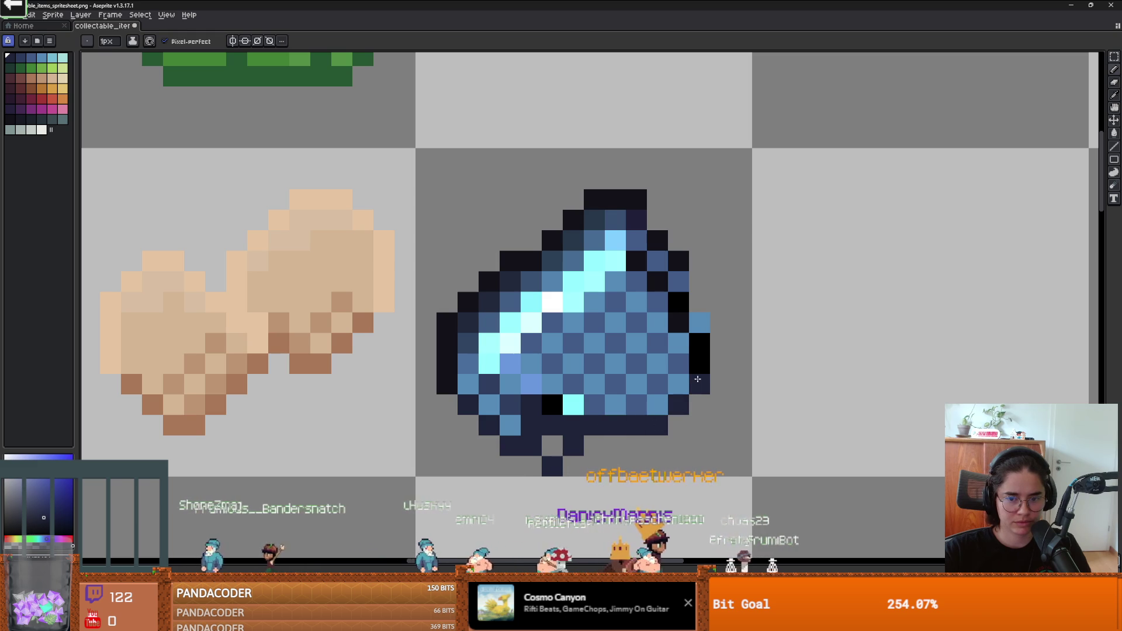
Step: Erase stray dark pixels under the gem and add a navy pixel below it
key("e")
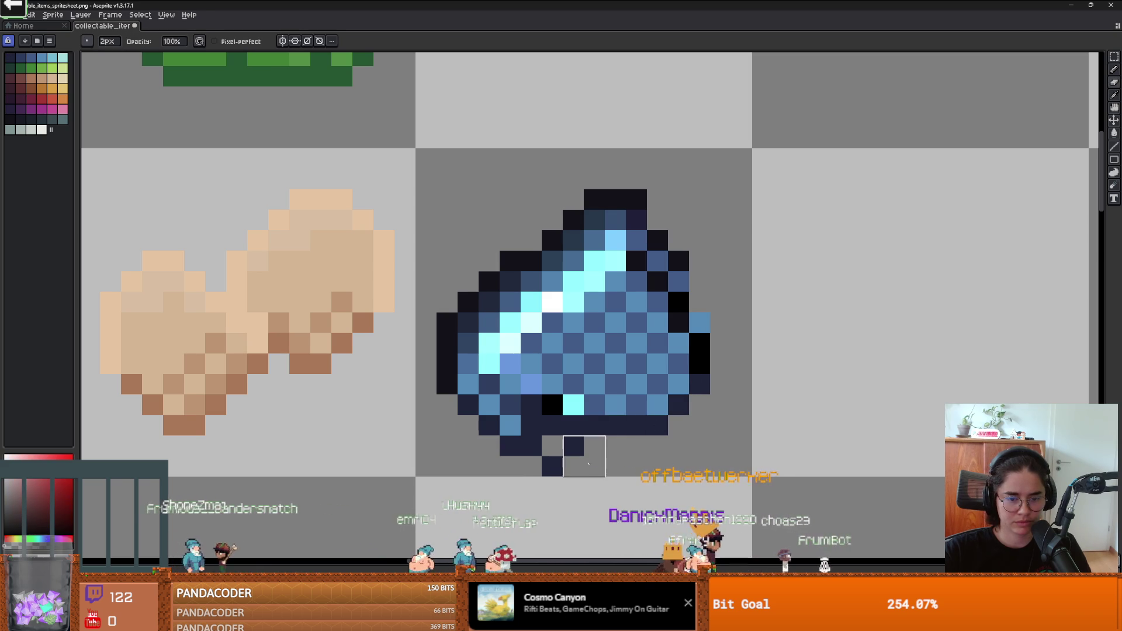
left_click_drag(594, 466, 468, 446)
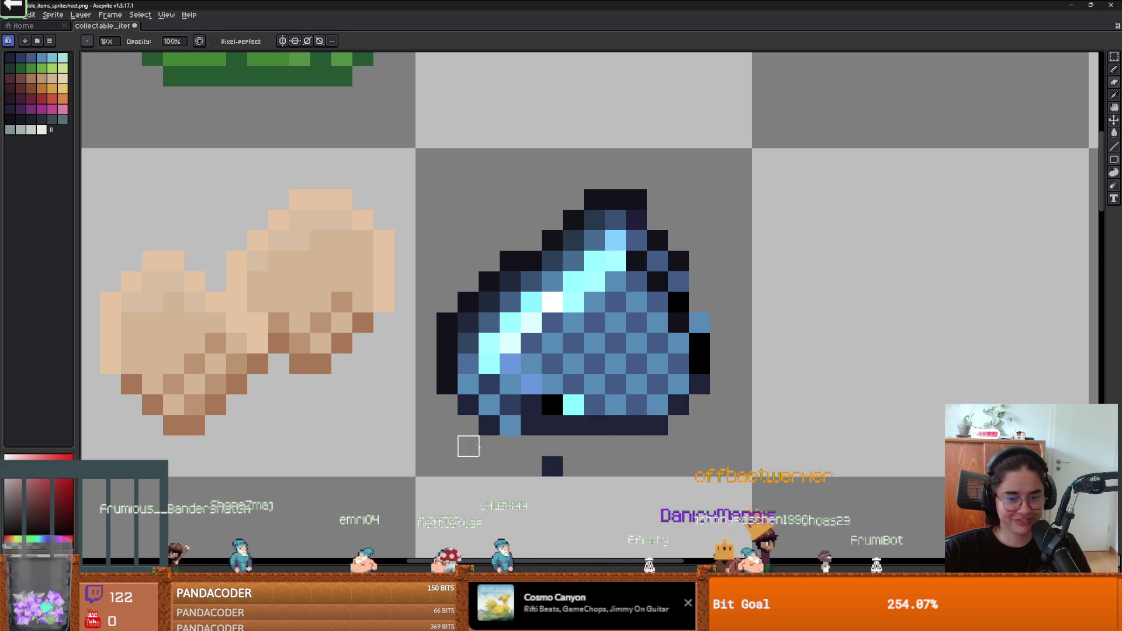
key("b")
left_click(580, 437)
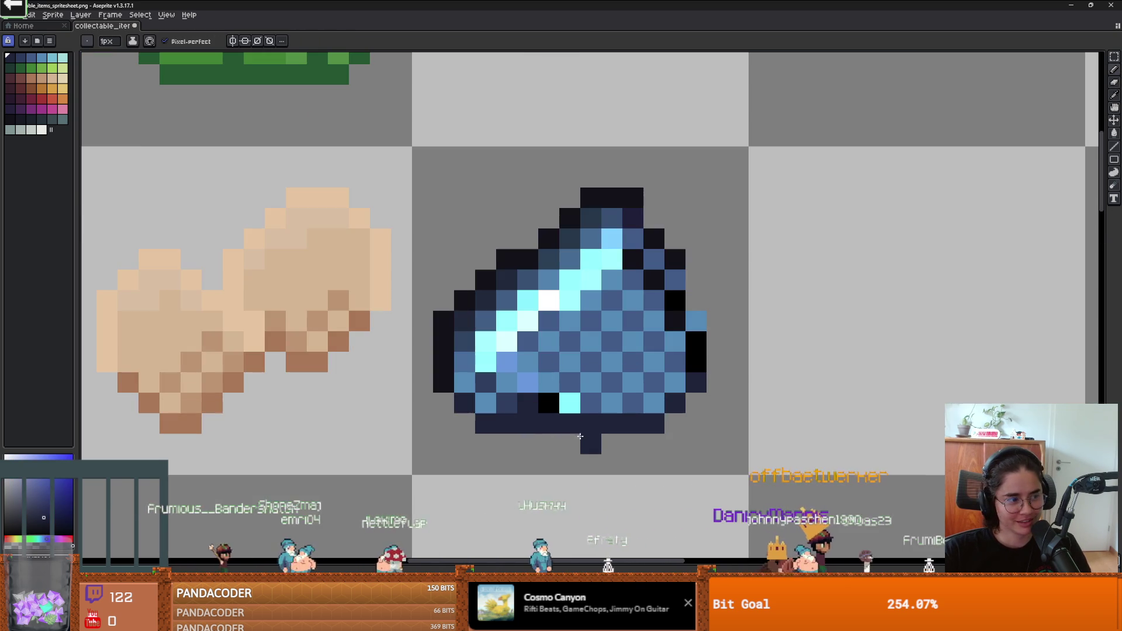
scroll(584, 431, "down", 2)
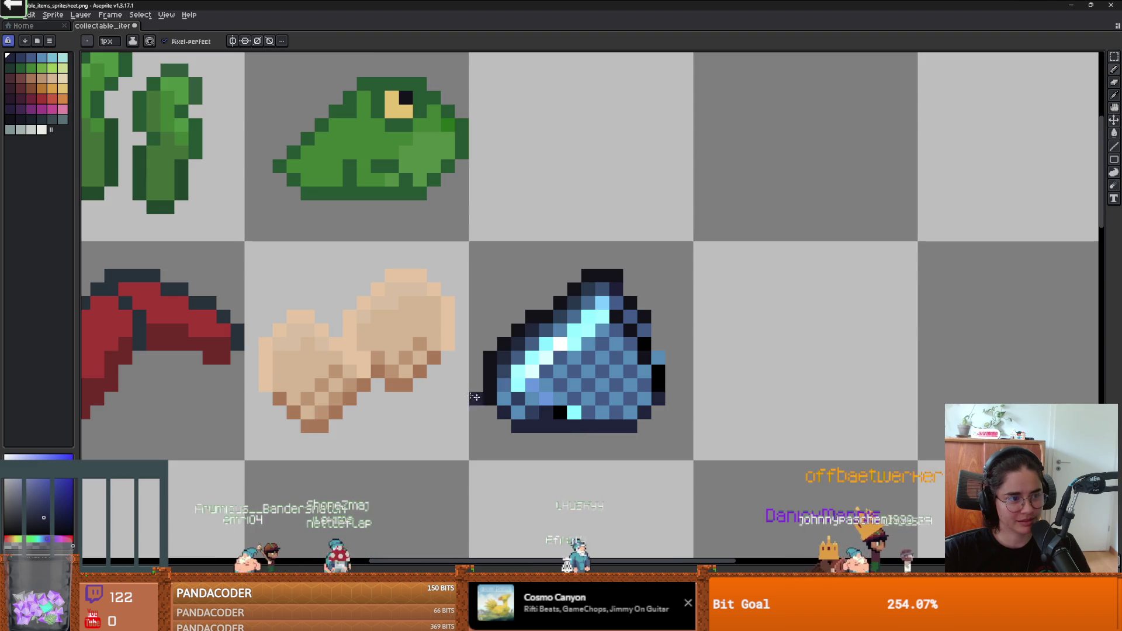
scroll(573, 403, "down", 1)
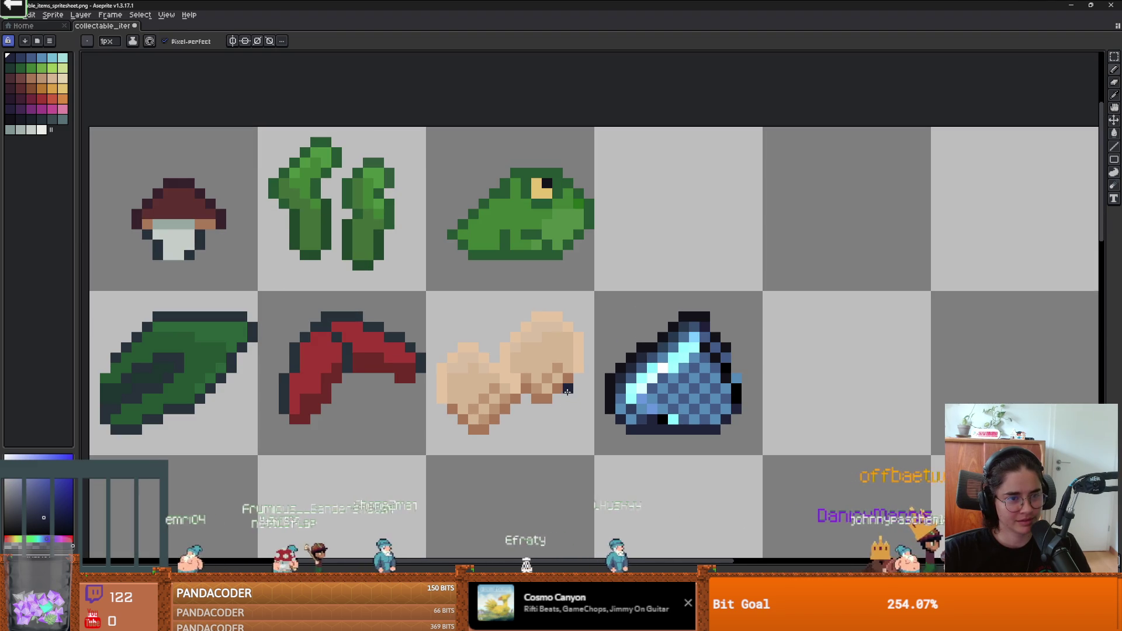
scroll(567, 397, "up", 2)
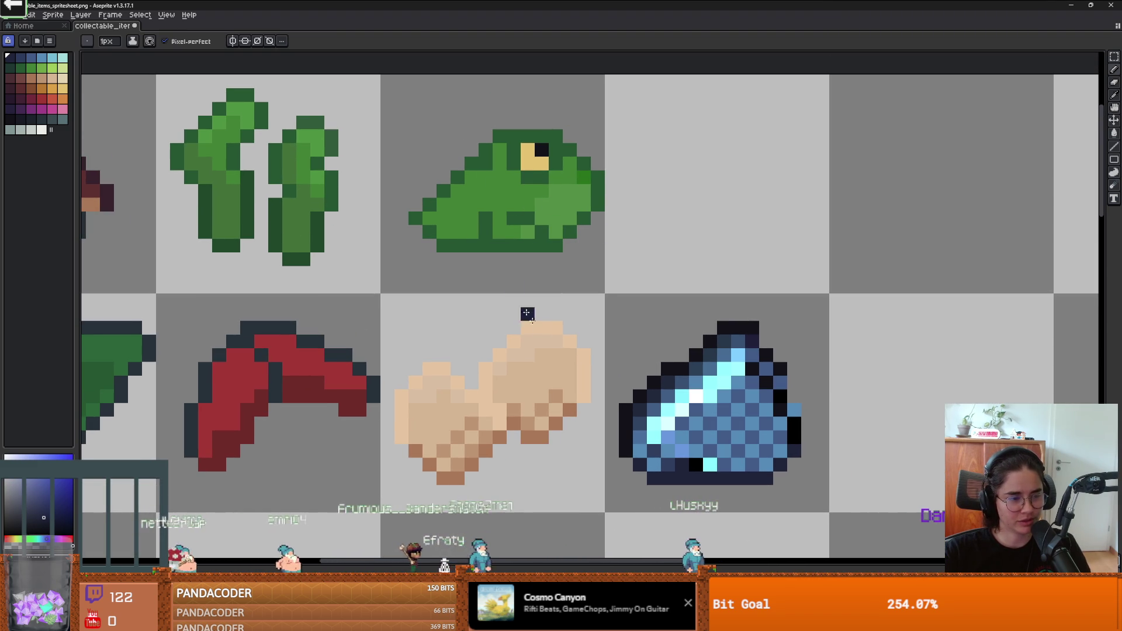
scroll(471, 331, "down", 4)
scroll(693, 372, "up", 5)
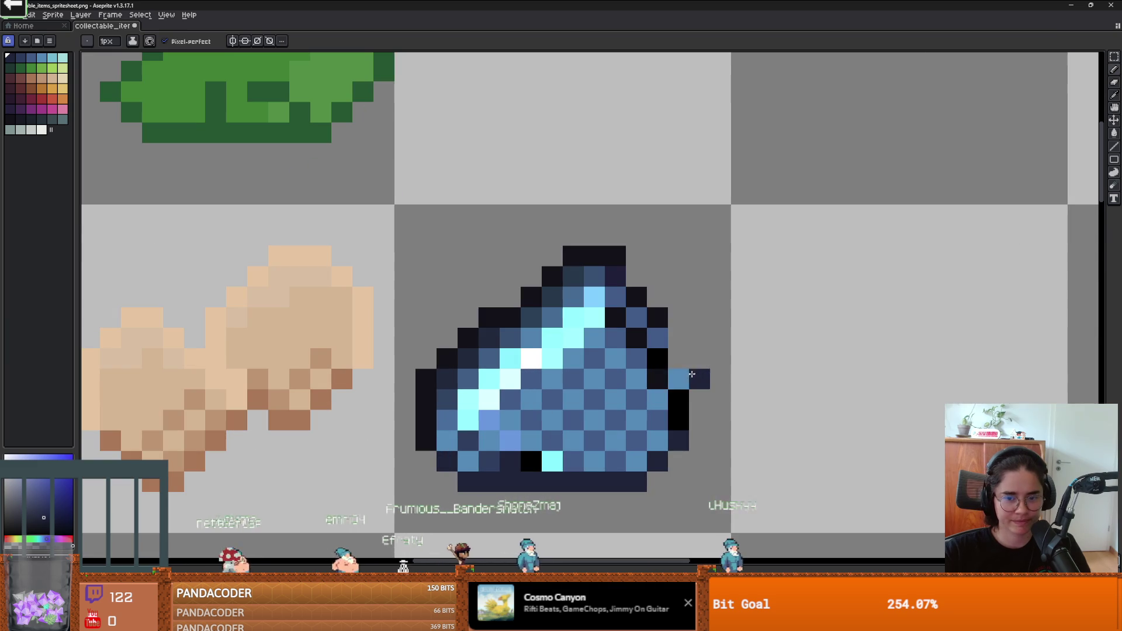
Step: Blacken pixels along the gem's right edge and pick up its blue colour
left_click_drag(685, 411, 668, 381)
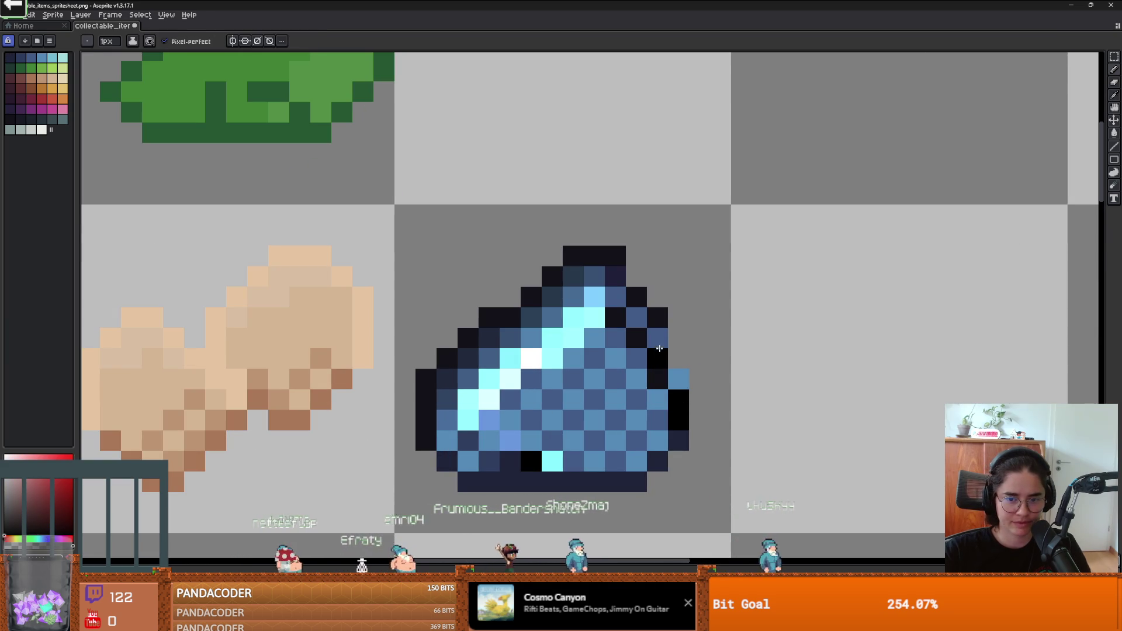
left_click(637, 380, "alt")
scroll(689, 386, "down", 3)
scroll(693, 391, "up", 1)
scroll(708, 403, "down", 3)
left_click_drag(638, 388, 464, 343)
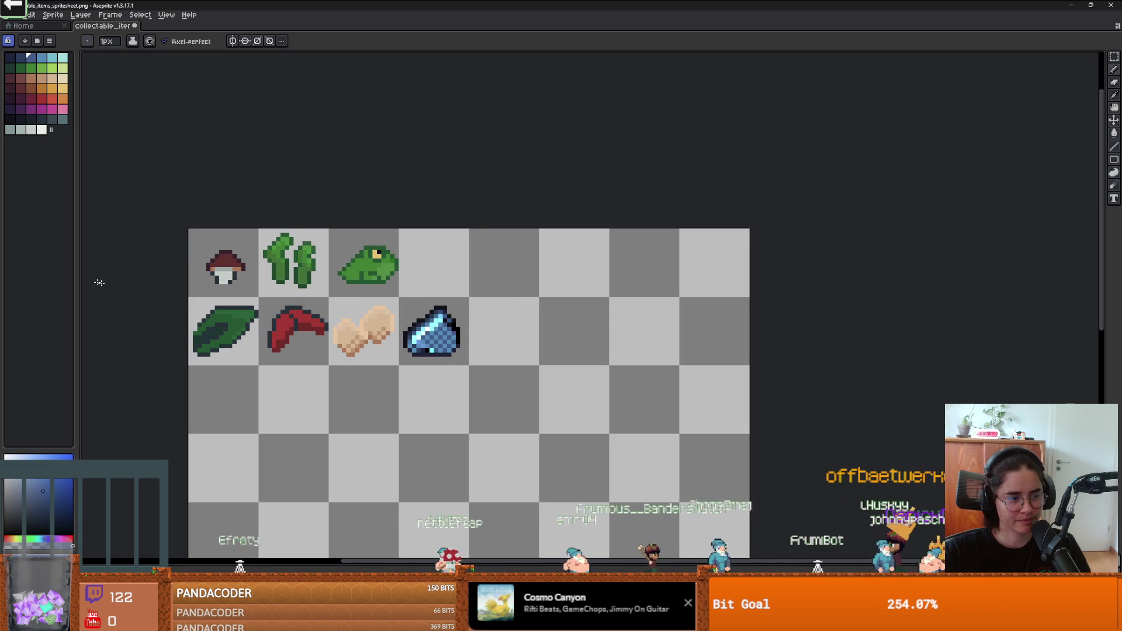
Step: Save the sprite sheet with Ctrl+S and touch up a black pixel on the gem's right edge
key("ctrl+s")
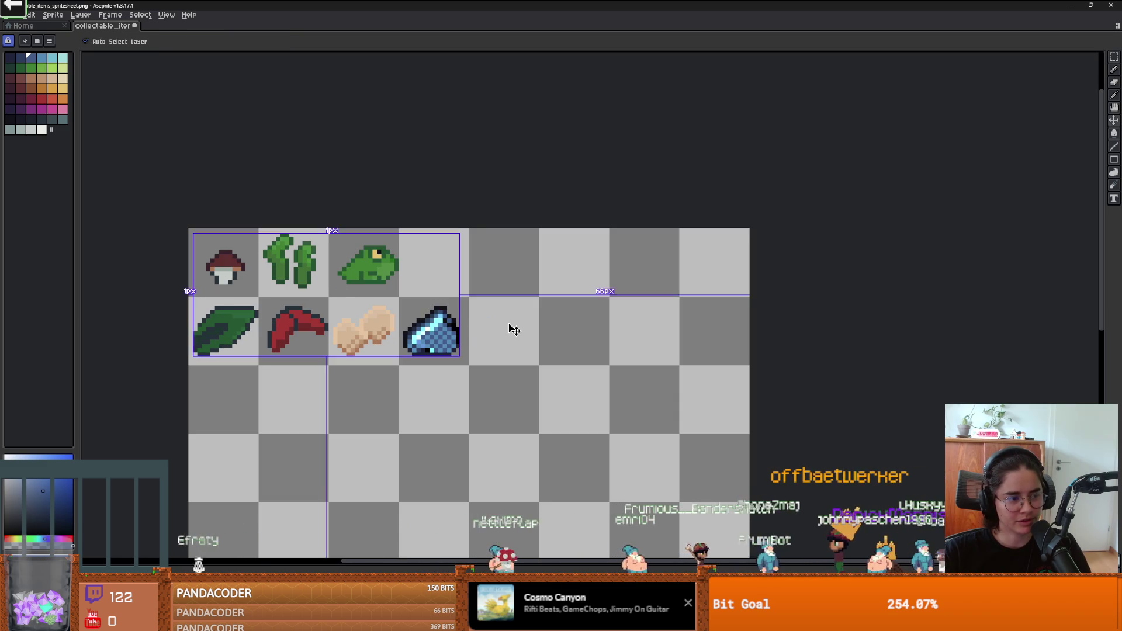
scroll(444, 315, "up", 4)
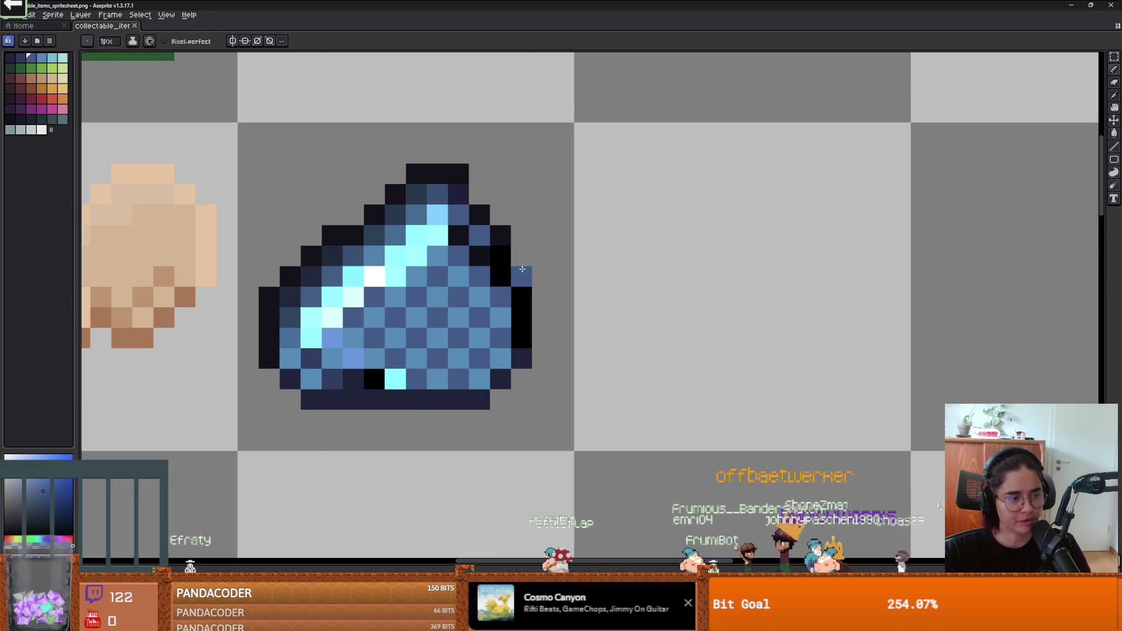
left_click(530, 266, "alt")
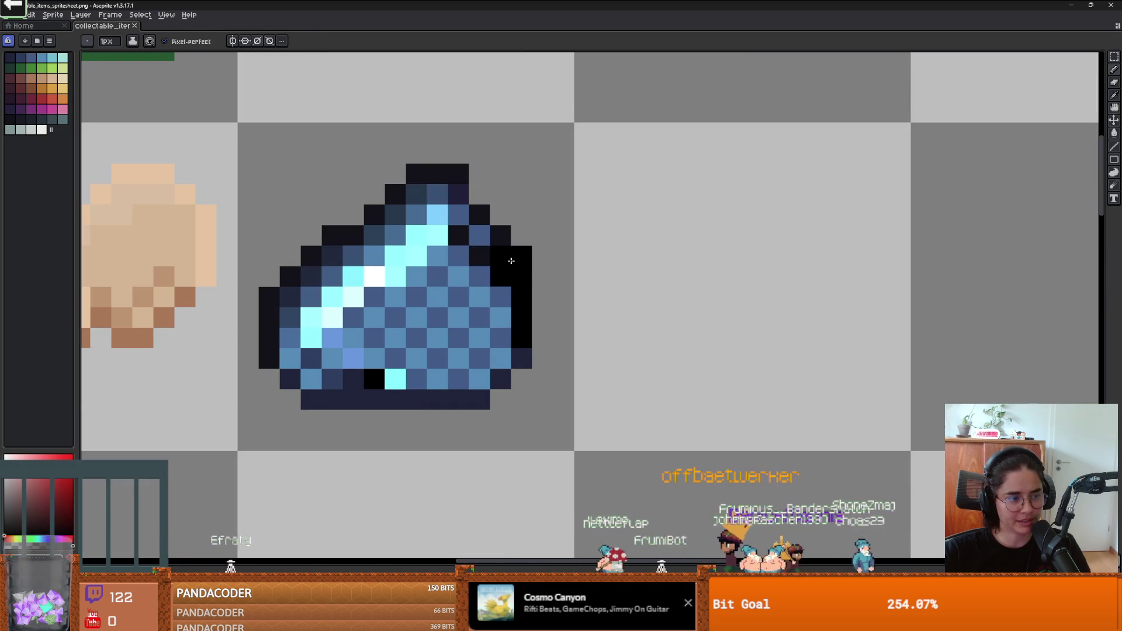
left_click(549, 293)
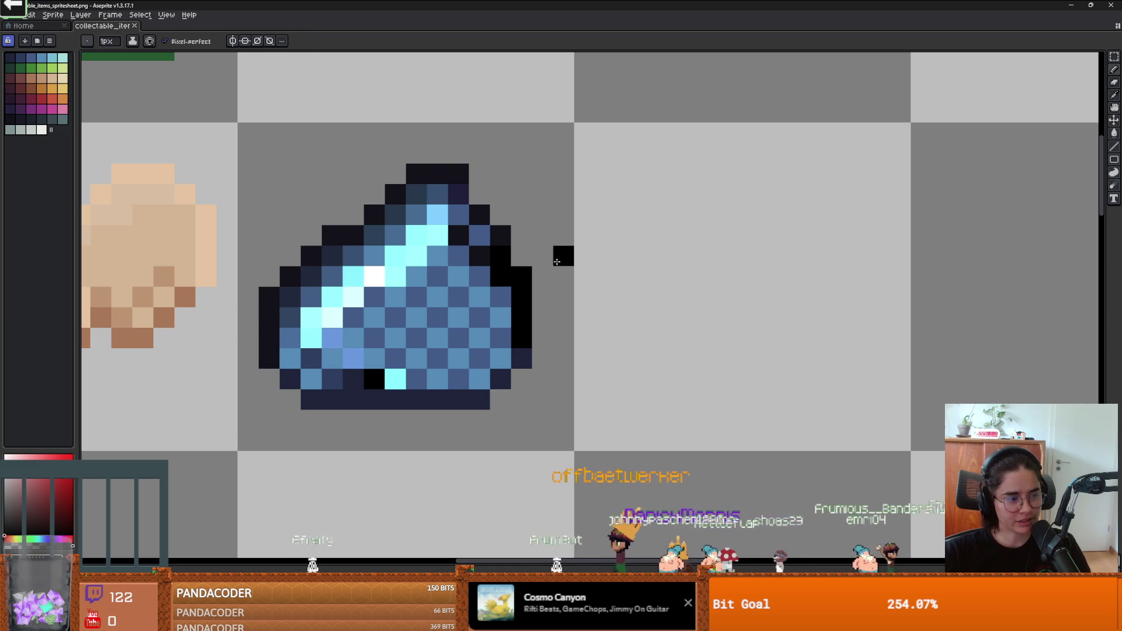
scroll(562, 294, "up", 2)
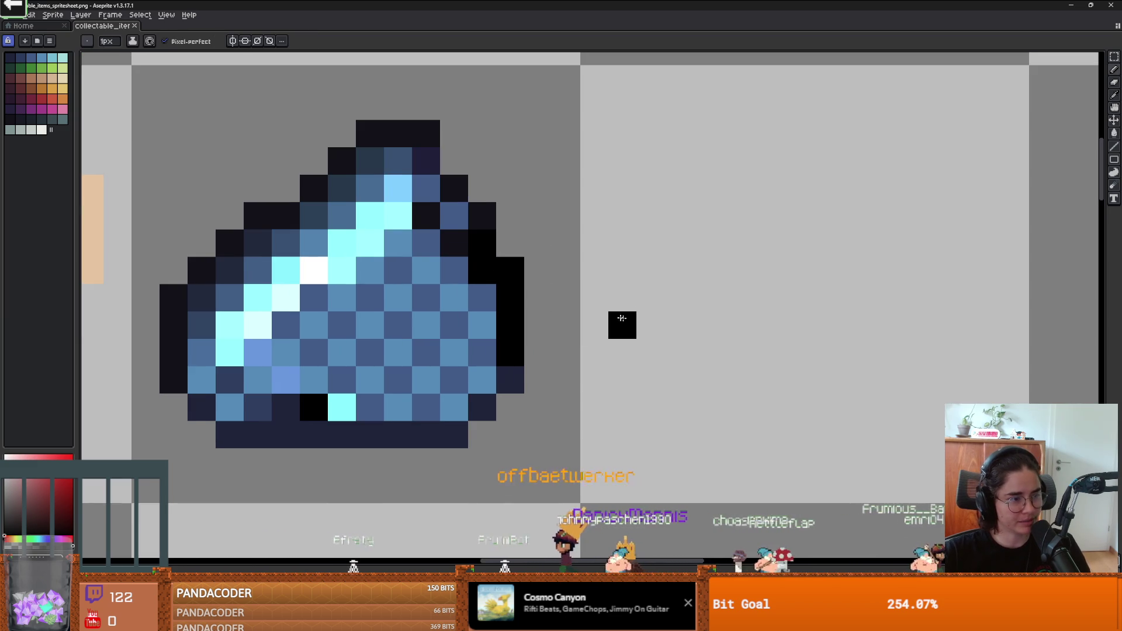
scroll(649, 336, "down", 1)
scroll(738, 338, "up", 1)
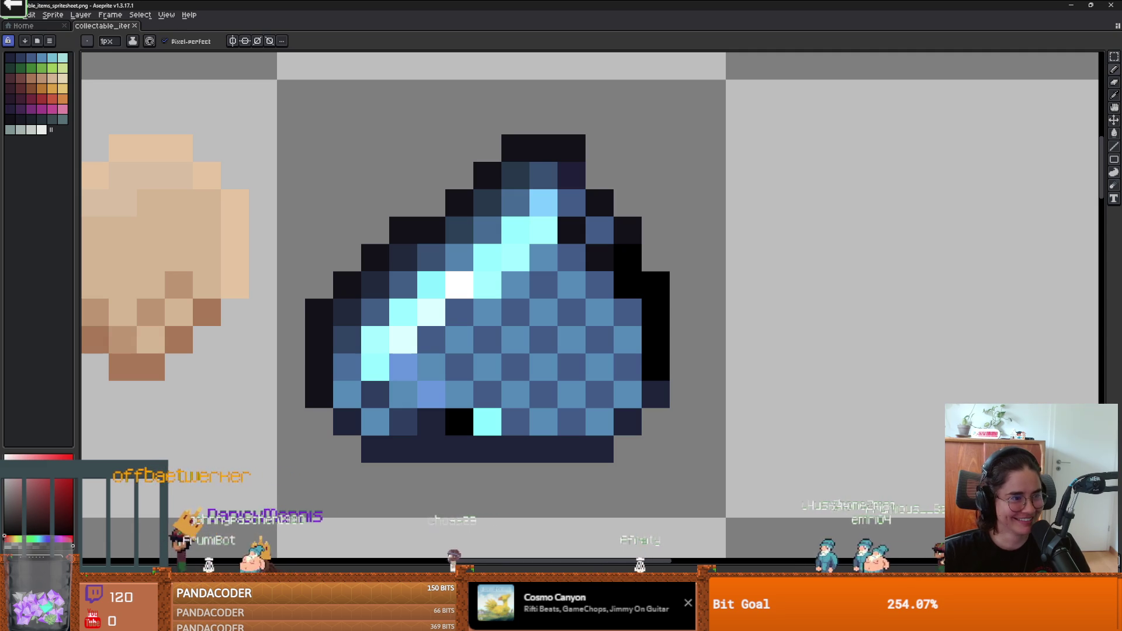
scroll(587, 290, "down", 5)
Step: Switch to Godot and clear the FileSystem filter to list every file
key("v")
key("alt+Tab")
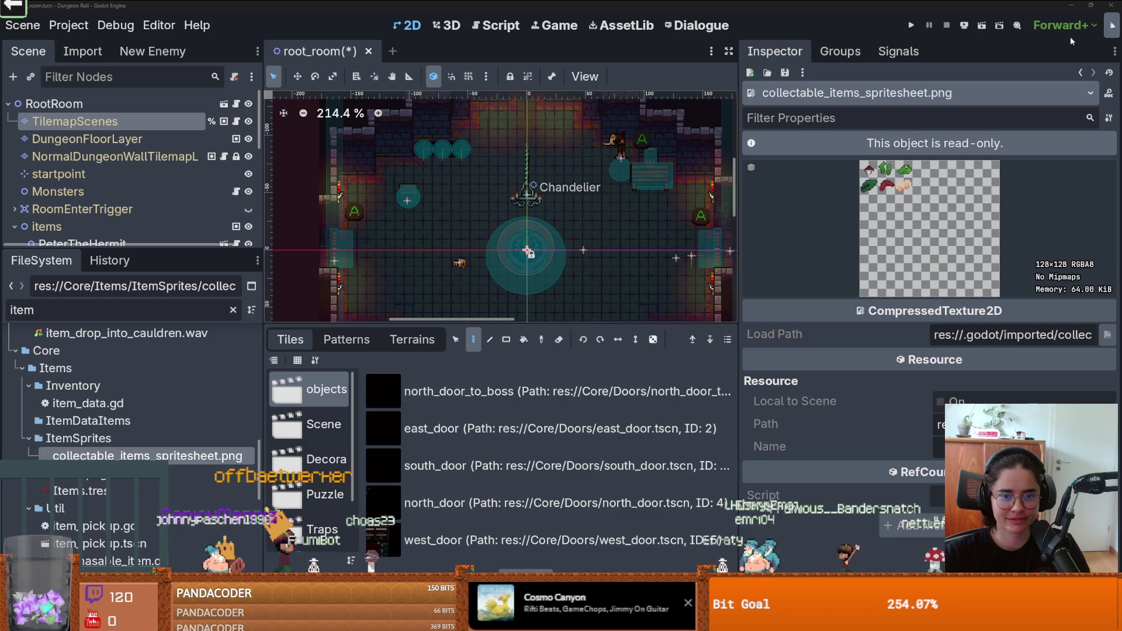
left_click(233, 309)
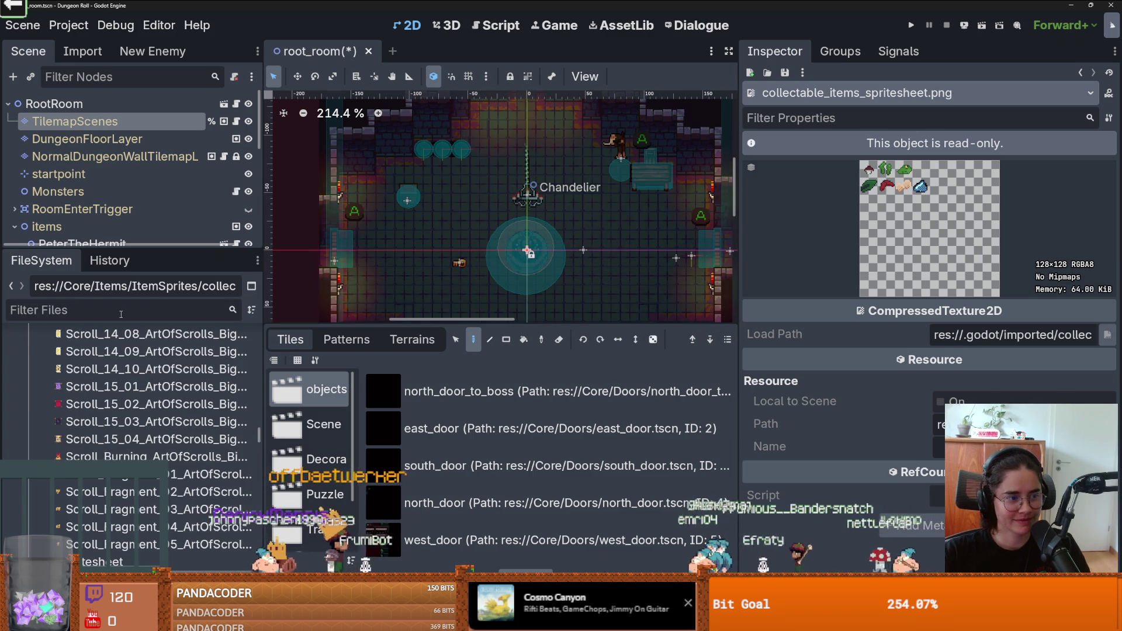
left_click_drag(263, 175, 364, 176)
scroll(175, 384, "up", 2)
scroll(175, 384, "up", 10)
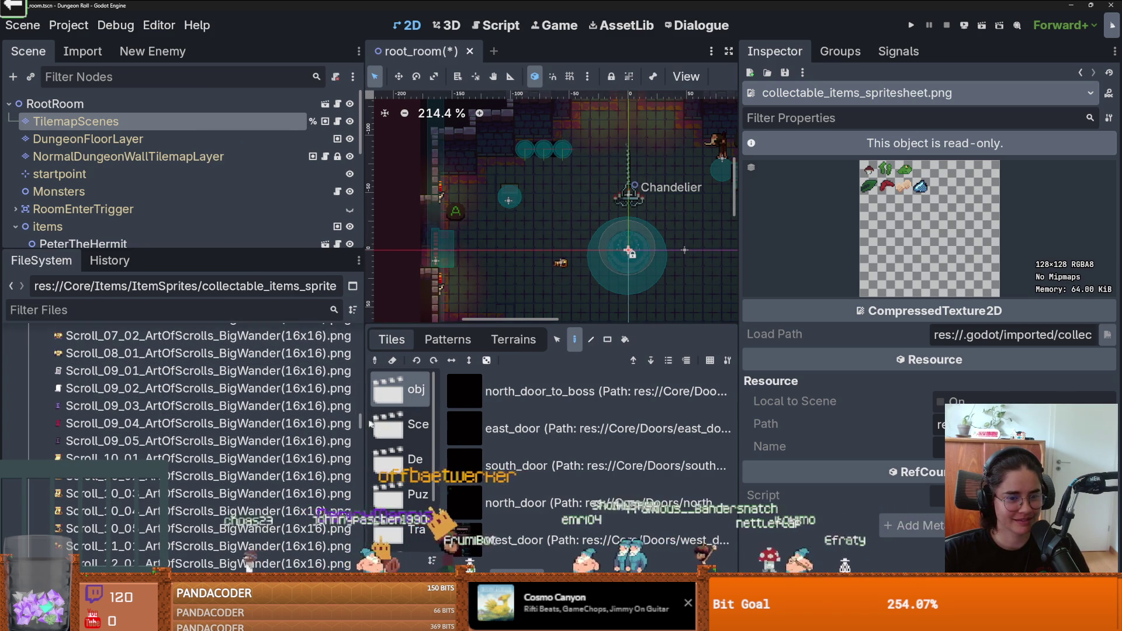
scroll(234, 418, "up", 10)
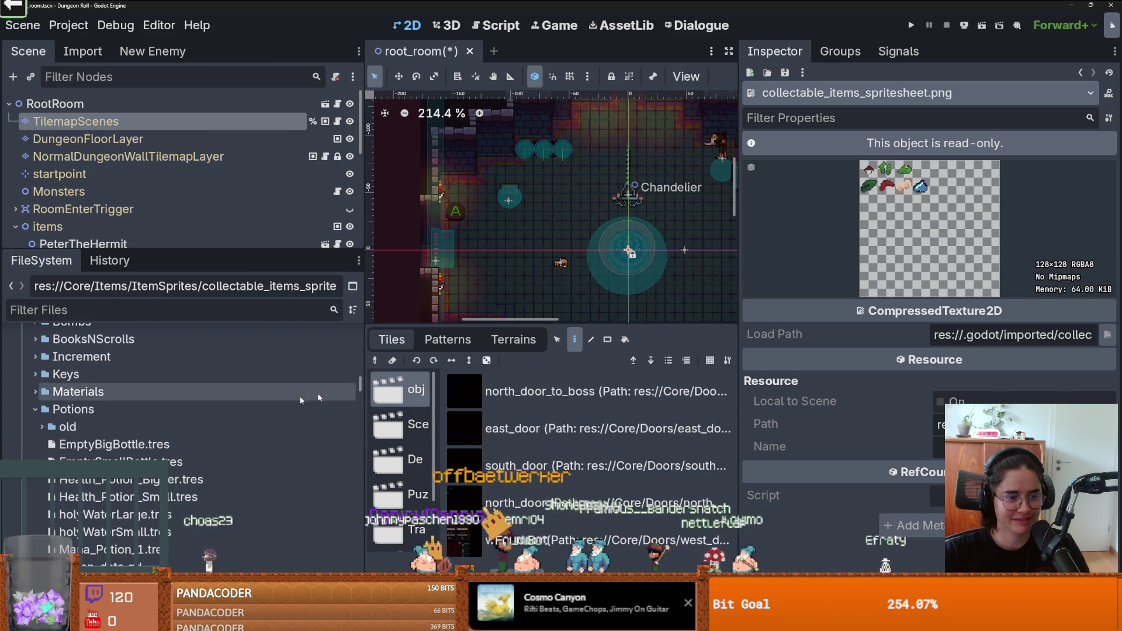
scroll(103, 416, "down", 5)
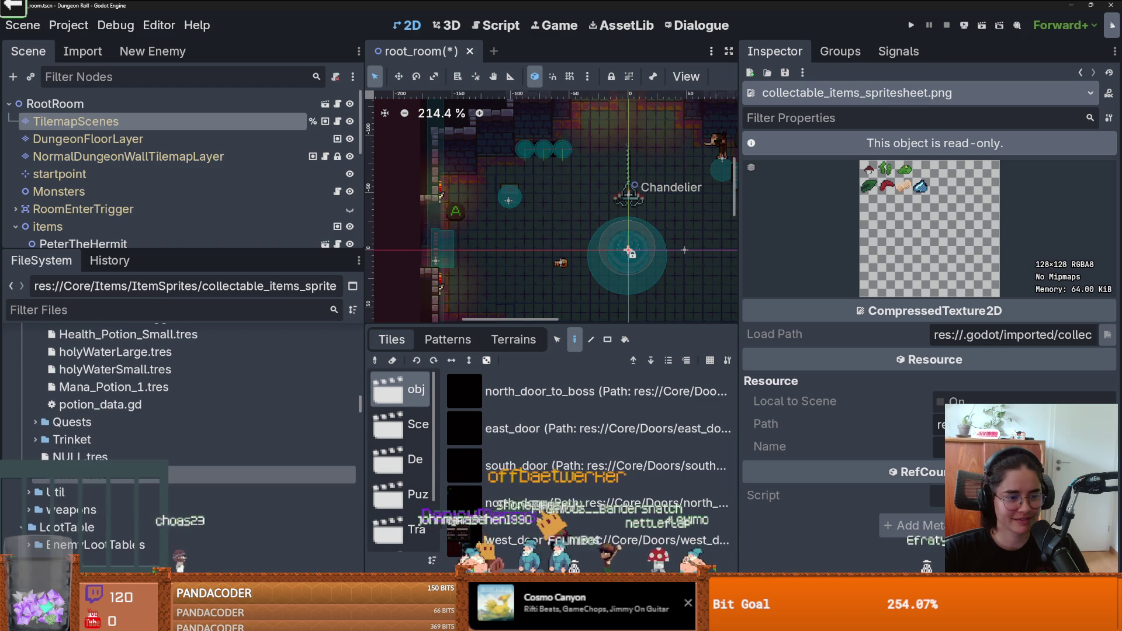
scroll(102, 500, "up", 4)
Step: Collapse the Potions folder and expand ItemDataItems > Materials
left_click(36, 377)
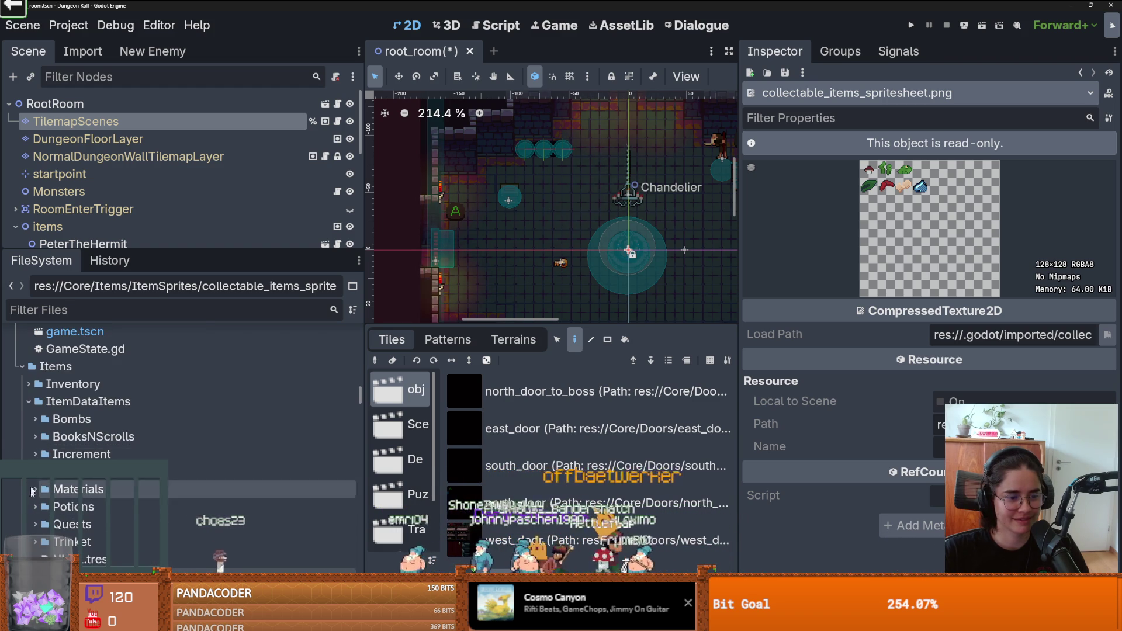
scroll(35, 453, "down", 2)
left_click(36, 456)
scroll(70, 409, "down", 4)
Step: From the Materials folder's menu, create an ItemData resource (searched 'item') saved as magic_dust.tres
right_click(100, 392)
mouse_move(234, 341)
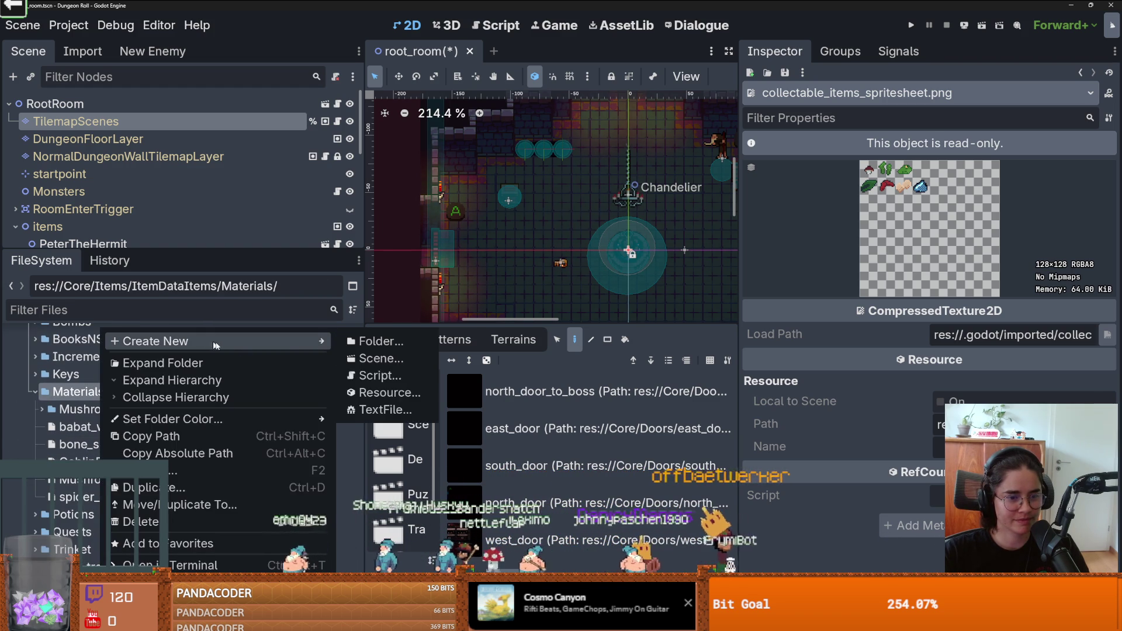
left_click(383, 393)
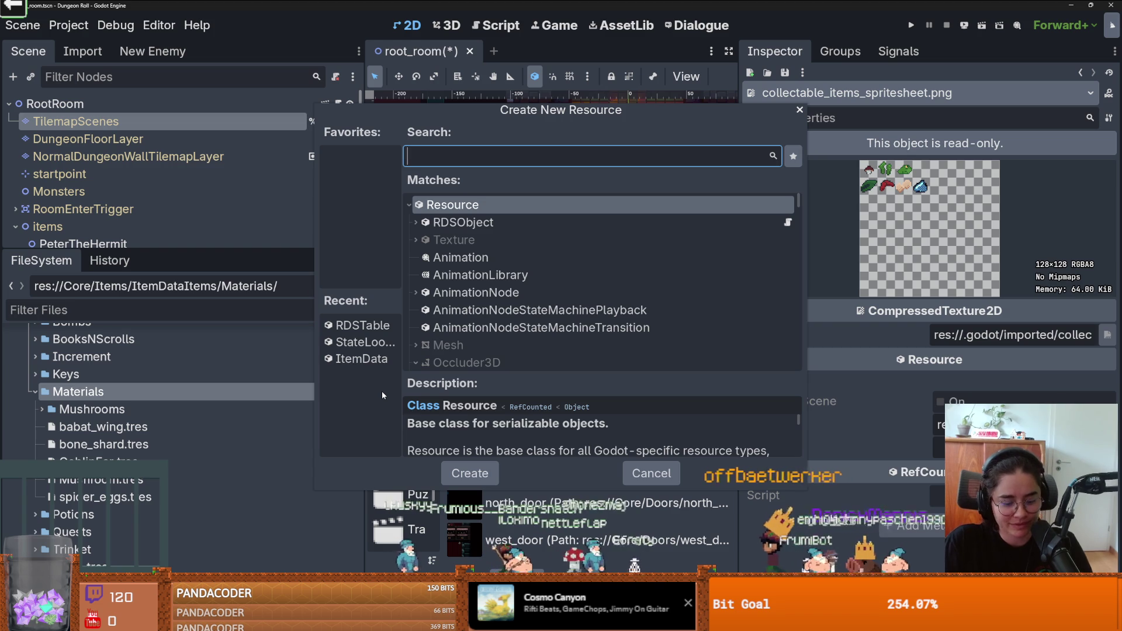
type("item")
key("Return")
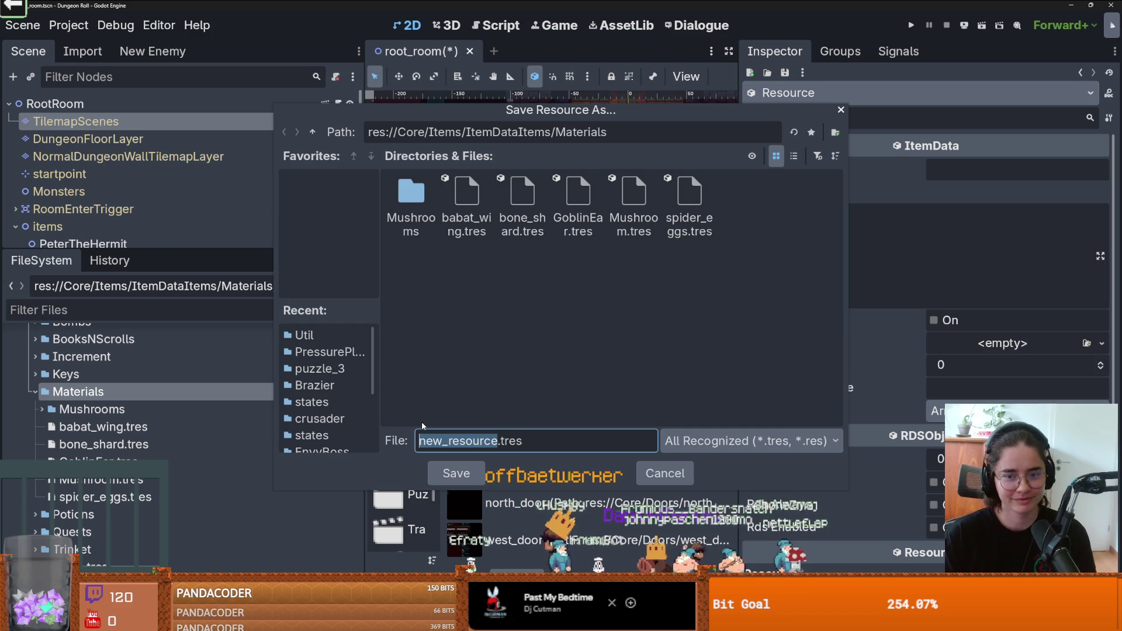
type("magic_du")
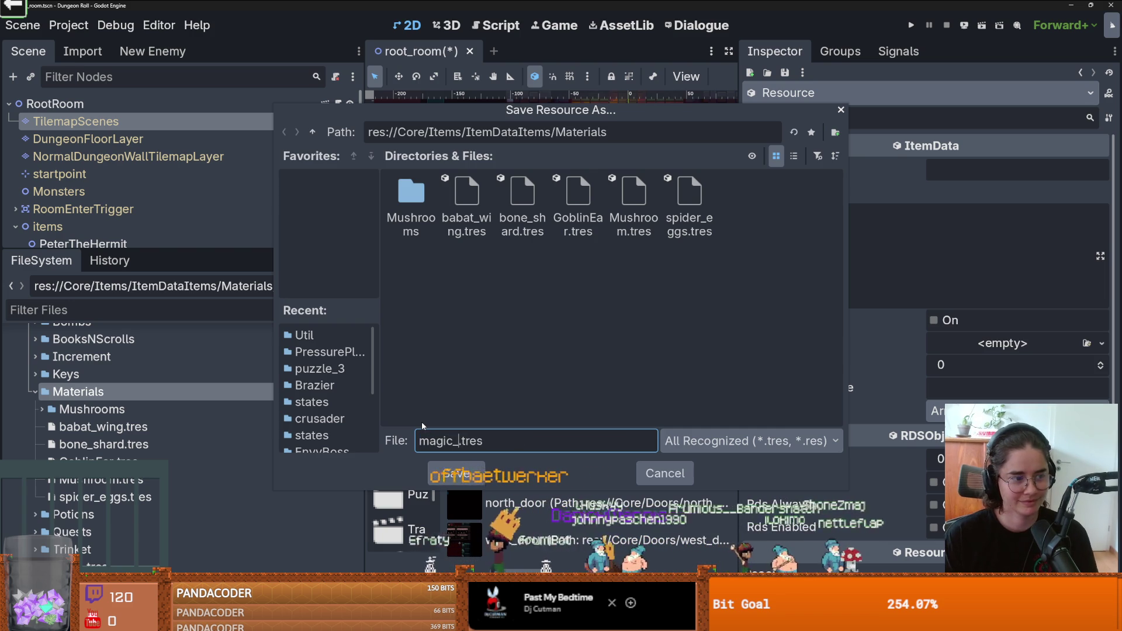
type("st")
key("Return")
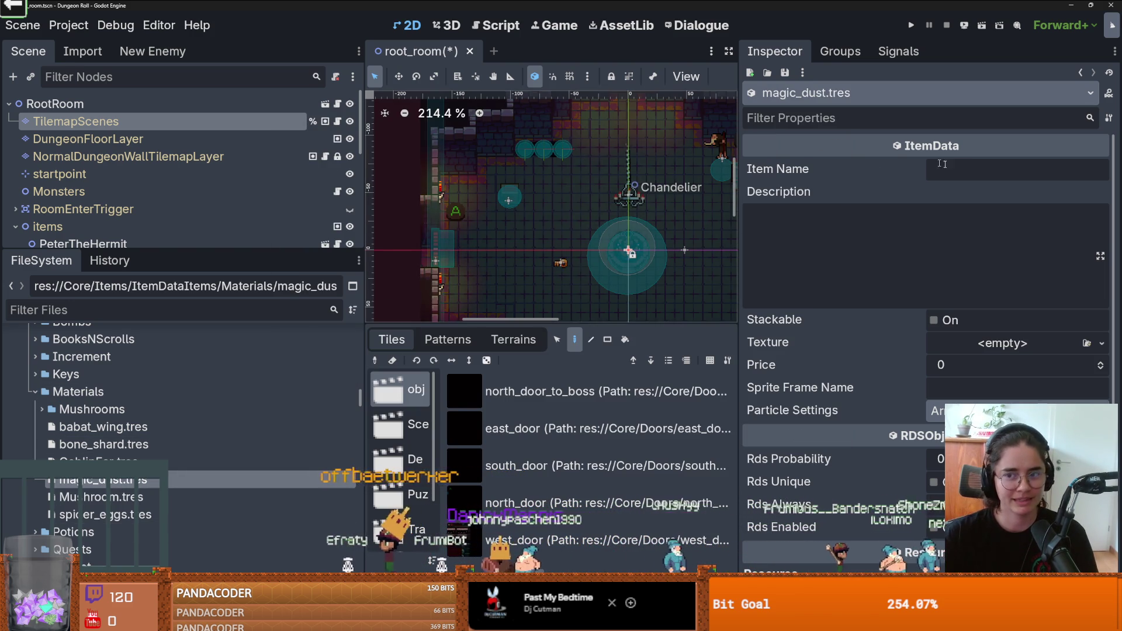
Step: Name the new item 'Magic Dust' and save the scene
left_click(968, 168)
type("Music")
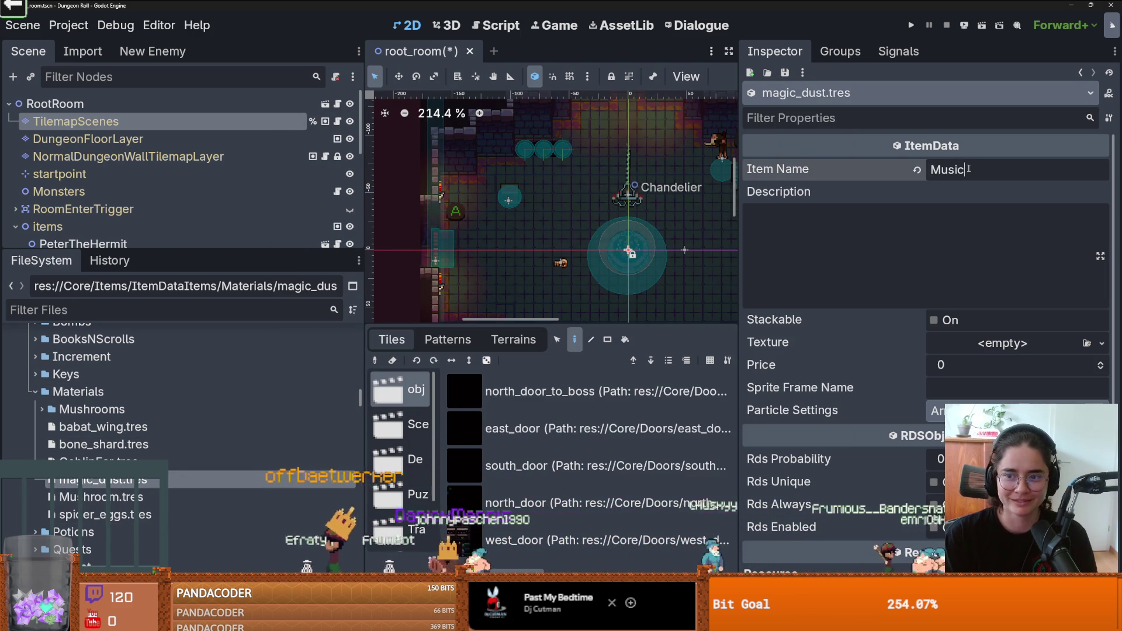
key("BackSpace")
key("BackSpace")
key("BackSpace")
type("agic Dust")
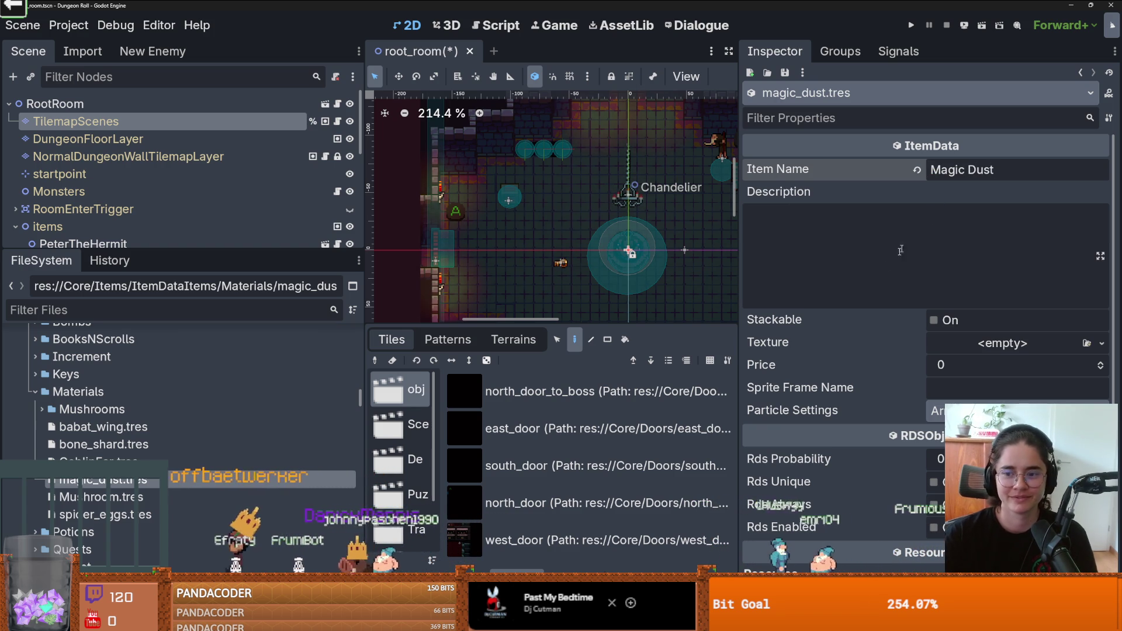
key("Tab")
key("ctrl+s")
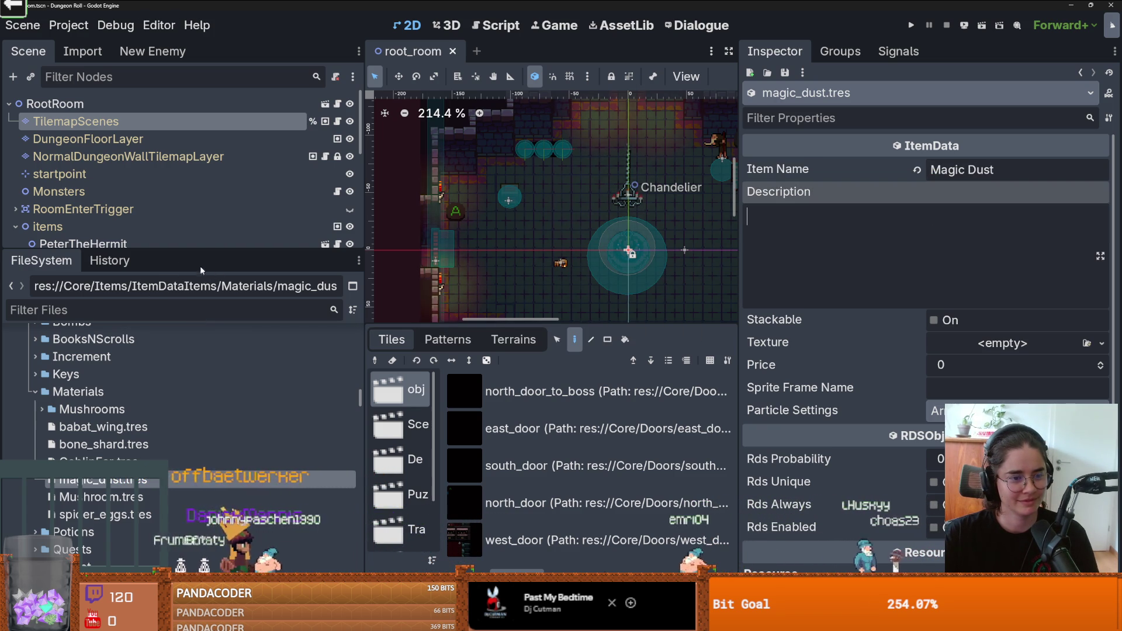
Step: Resize the FileSystem, scene tree, side docks and Inspector panels for more room
left_click_drag(181, 253, 223, 149)
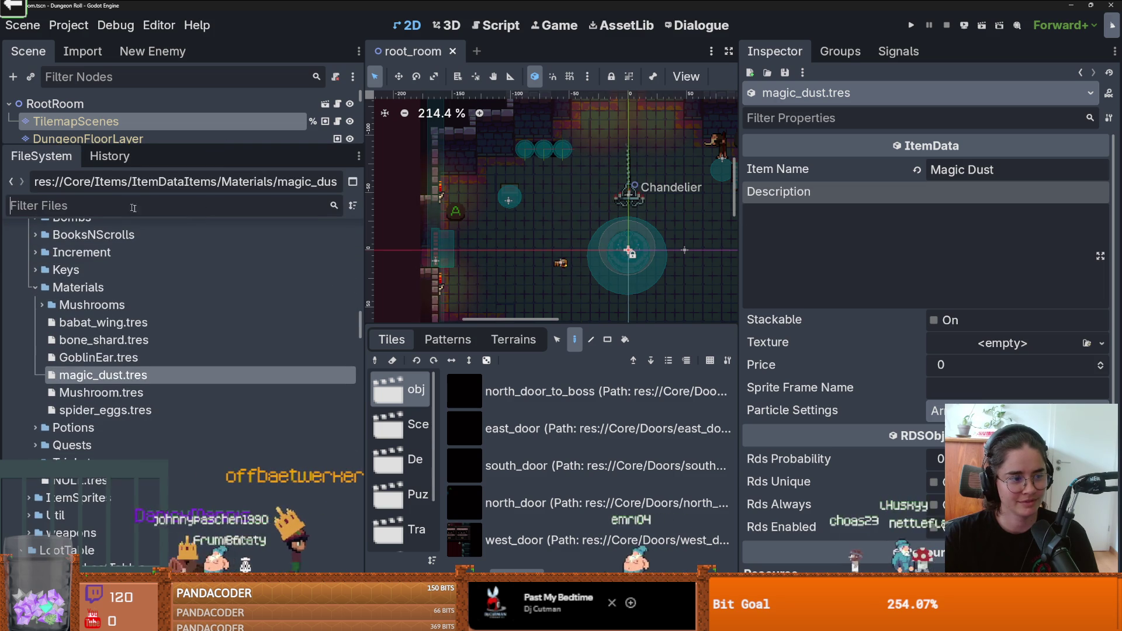
left_click(176, 206)
left_click_drag(245, 151, 237, 229)
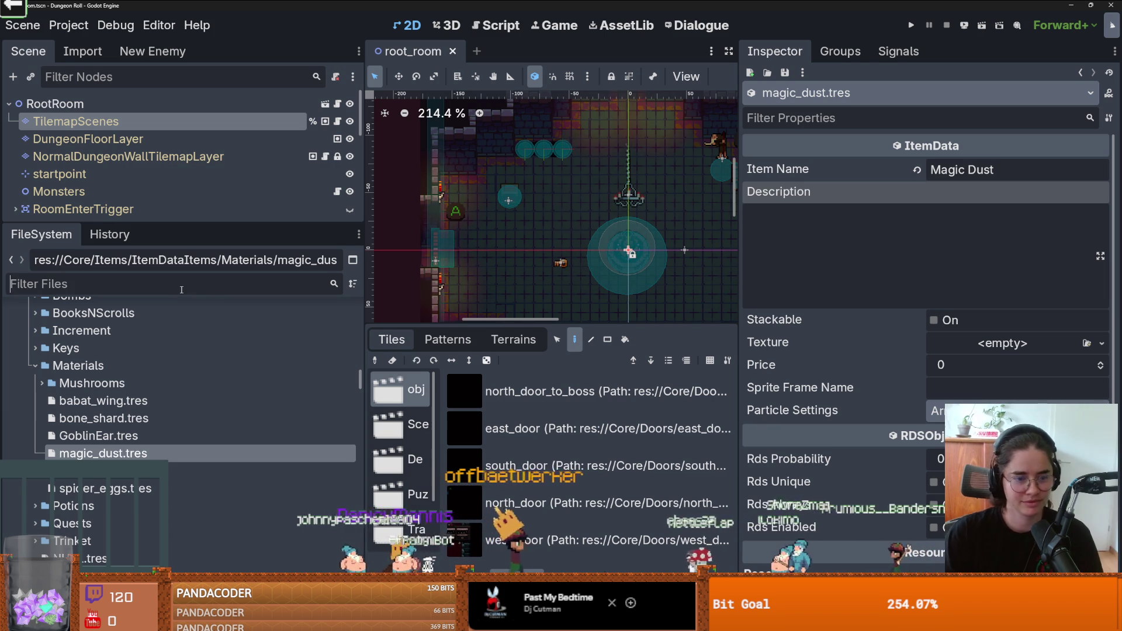
left_click_drag(365, 298, 332, 299)
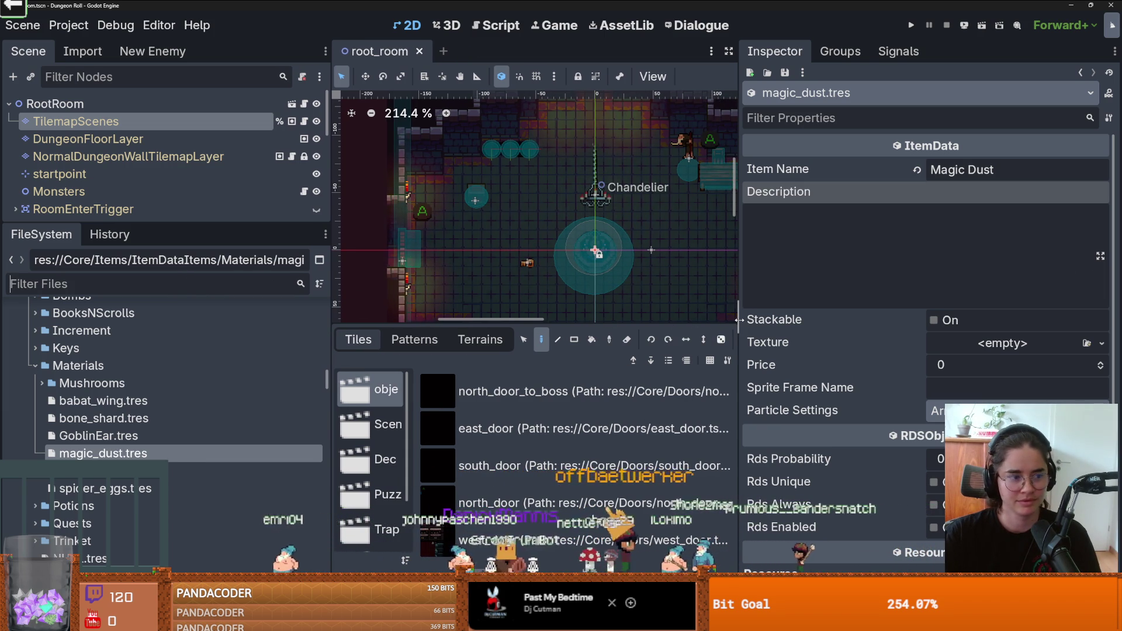
left_click_drag(739, 320, 753, 320)
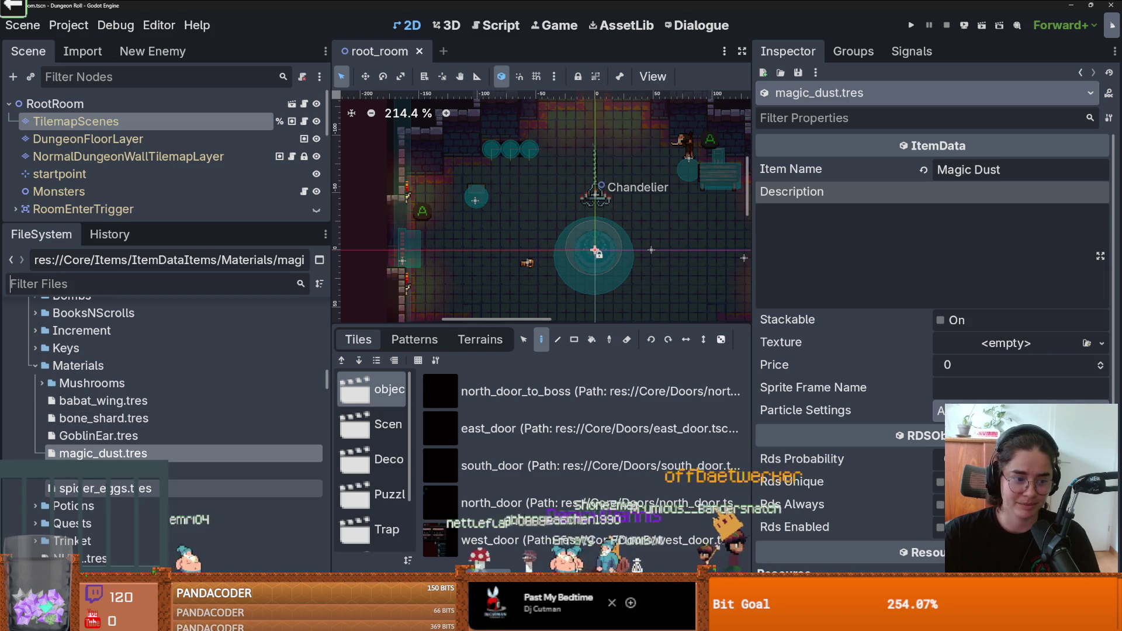
Step: Locate collectable_items_spritesheet.png in ItemSprites and give the item a new AtlasTexture
left_click(42, 383)
left_click(42, 382)
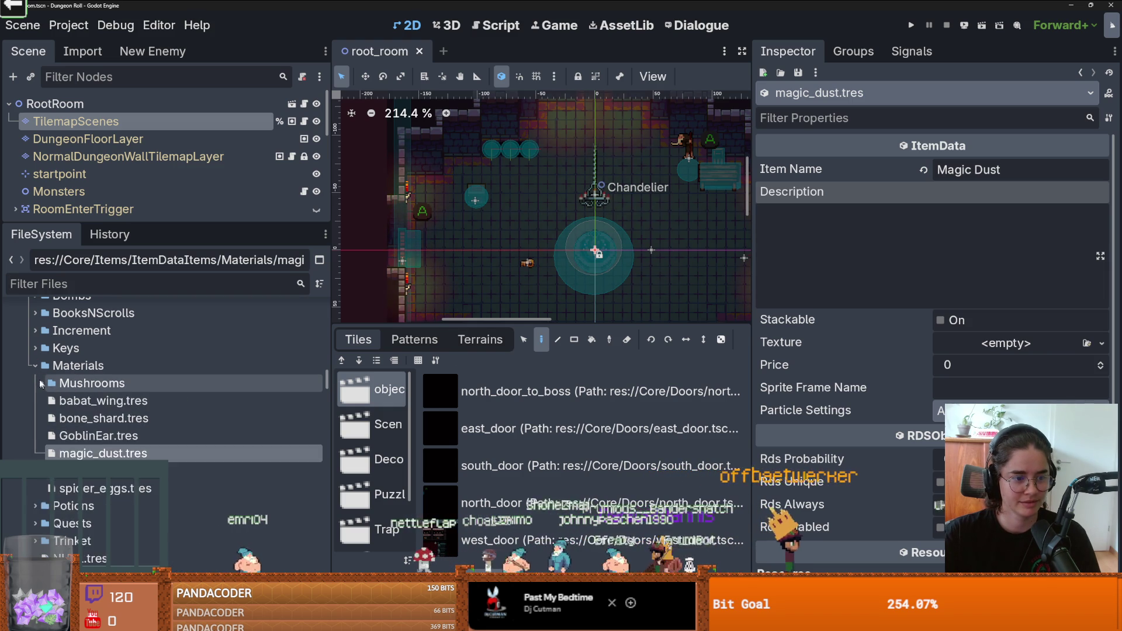
left_click(35, 366)
scroll(70, 403, "up", 1)
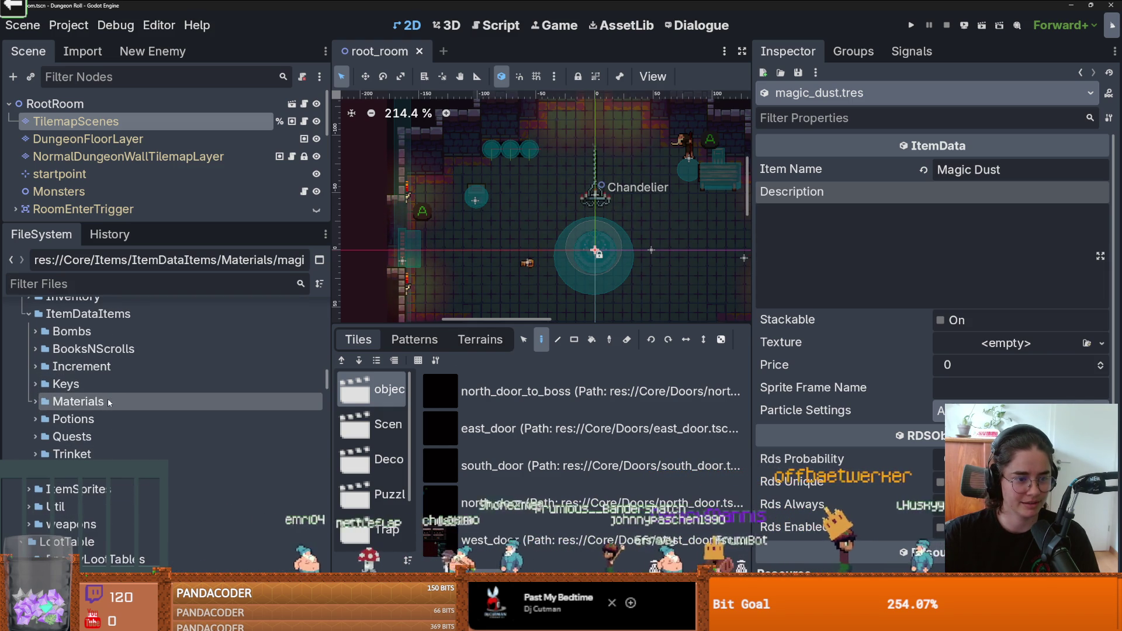
left_click(29, 488)
scroll(36, 403, "down", 4)
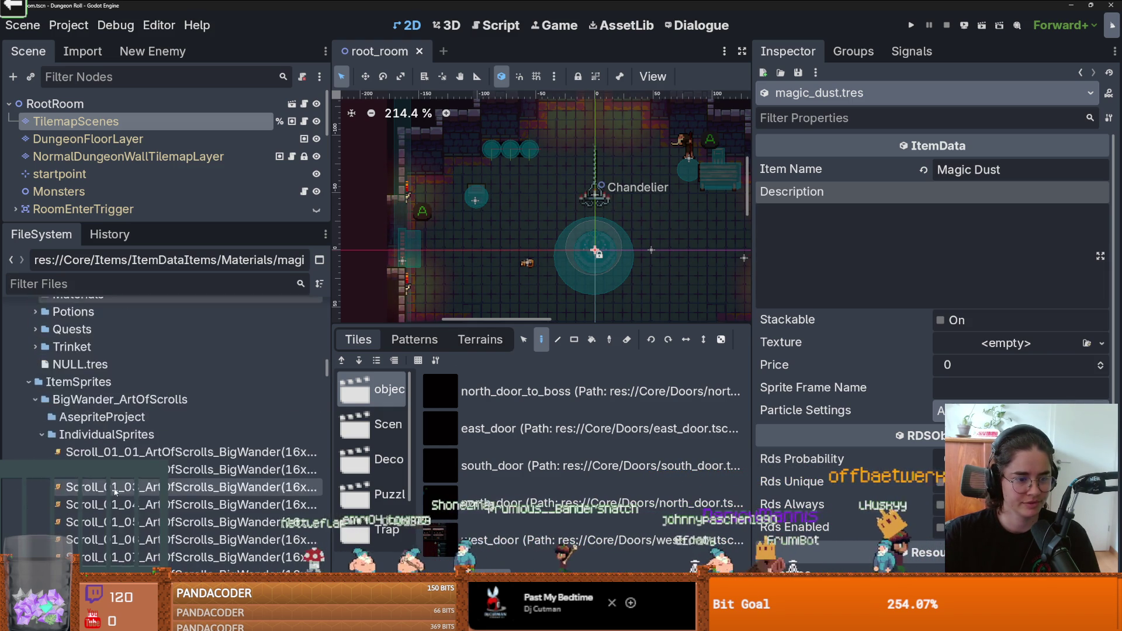
left_click(41, 399)
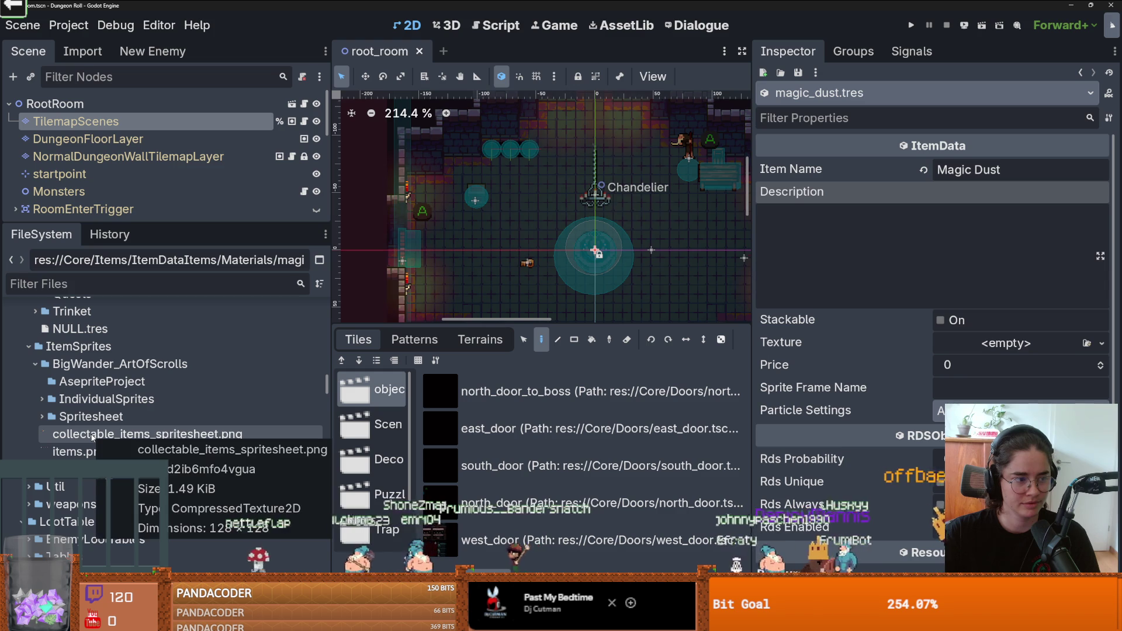
left_click(92, 437)
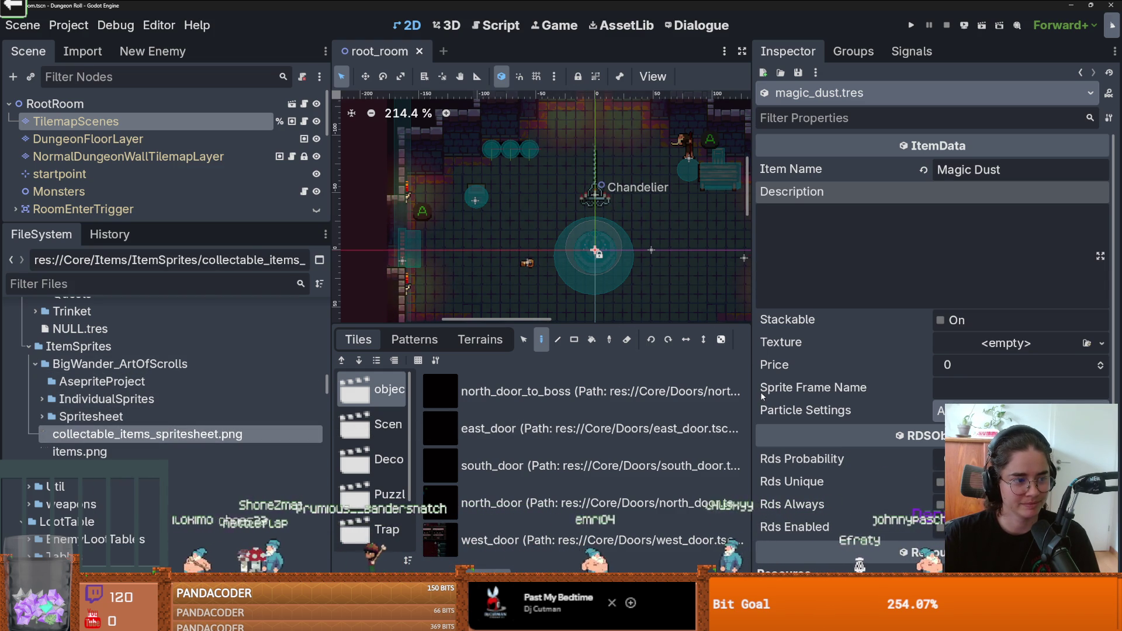
left_click(1098, 345)
left_click(1027, 343)
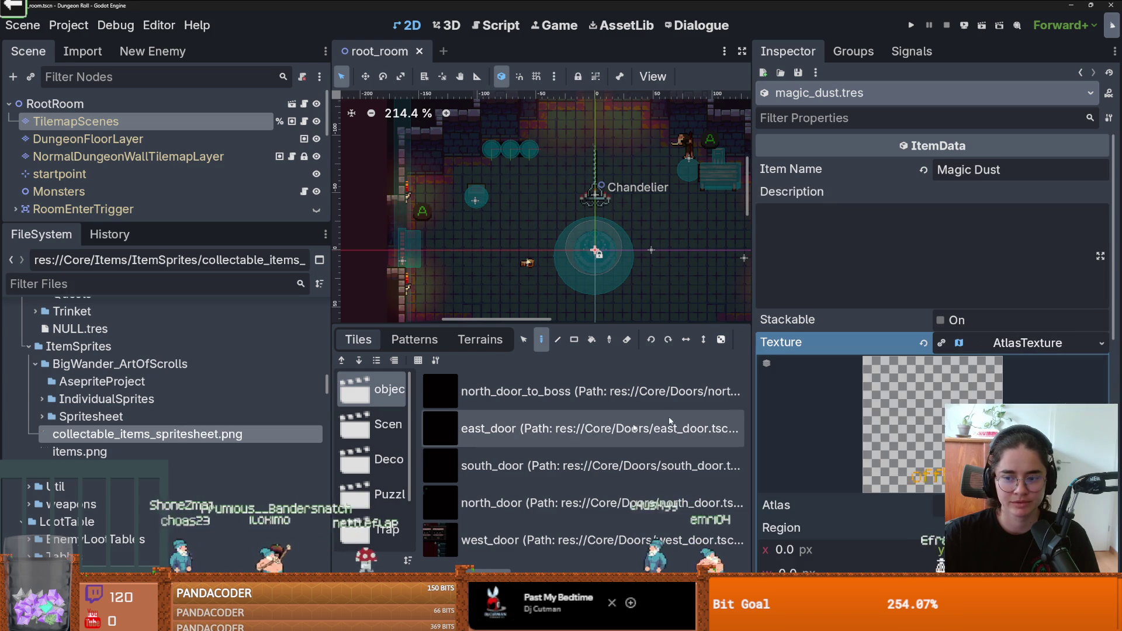
Step: Use the collectables spritesheet as the atlas, pick the blue crystal region, and save
mouse_move(147, 433)
left_mouse_down()
mouse_move(425, 448)
mouse_move(906, 384)
left_mouse_up()
left_click(919, 497)
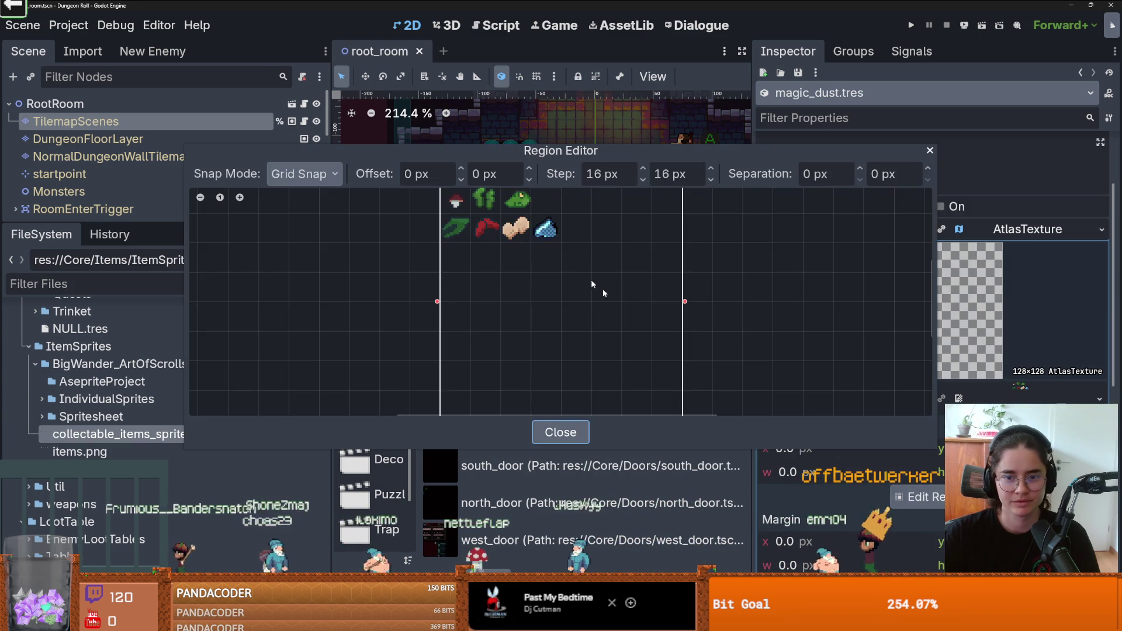
left_click(545, 228)
key("Escape")
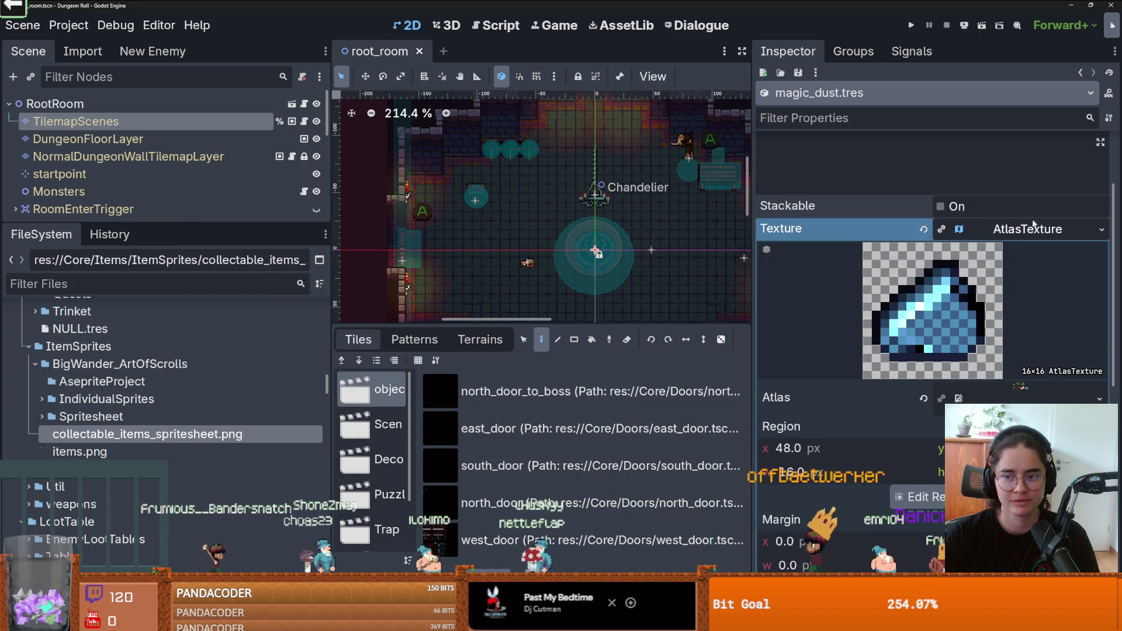
left_click(1033, 227)
key("ctrl+s")
Step: Make Magic Dust stackable, raise its price and edit its description
left_click(940, 206)
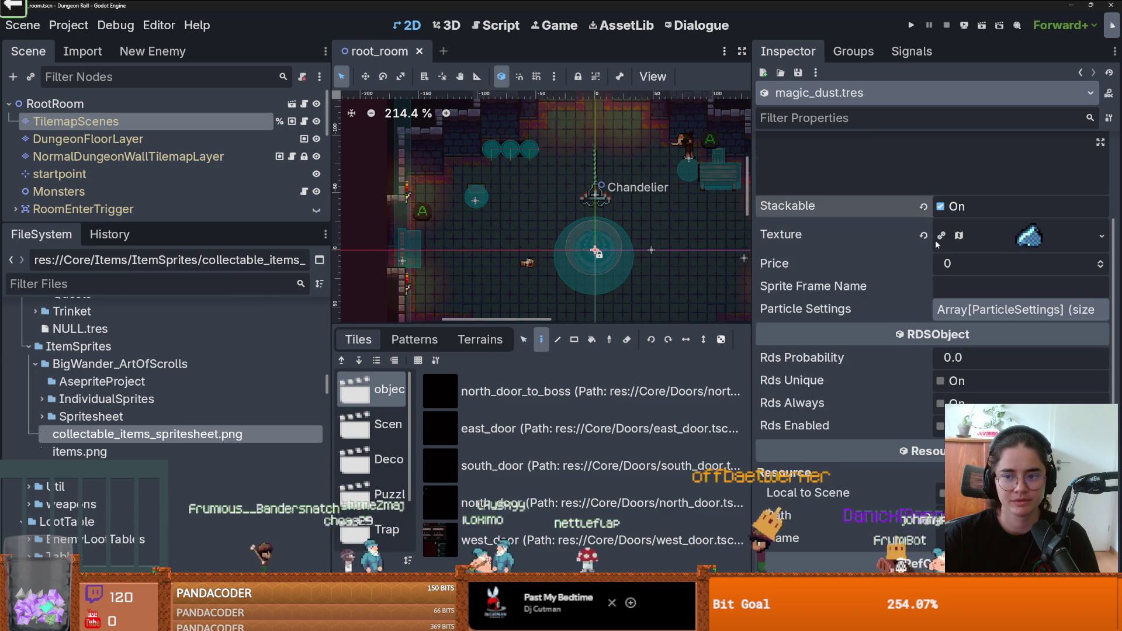
scroll(936, 242, "down", 1)
left_click(1103, 222)
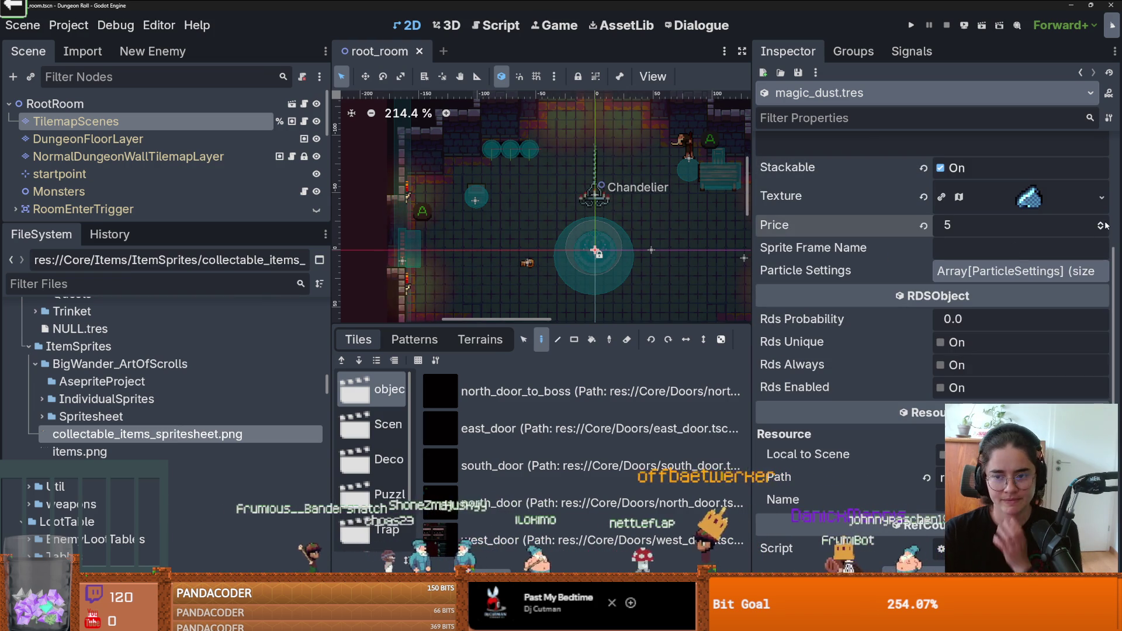
scroll(935, 249, "up", 4)
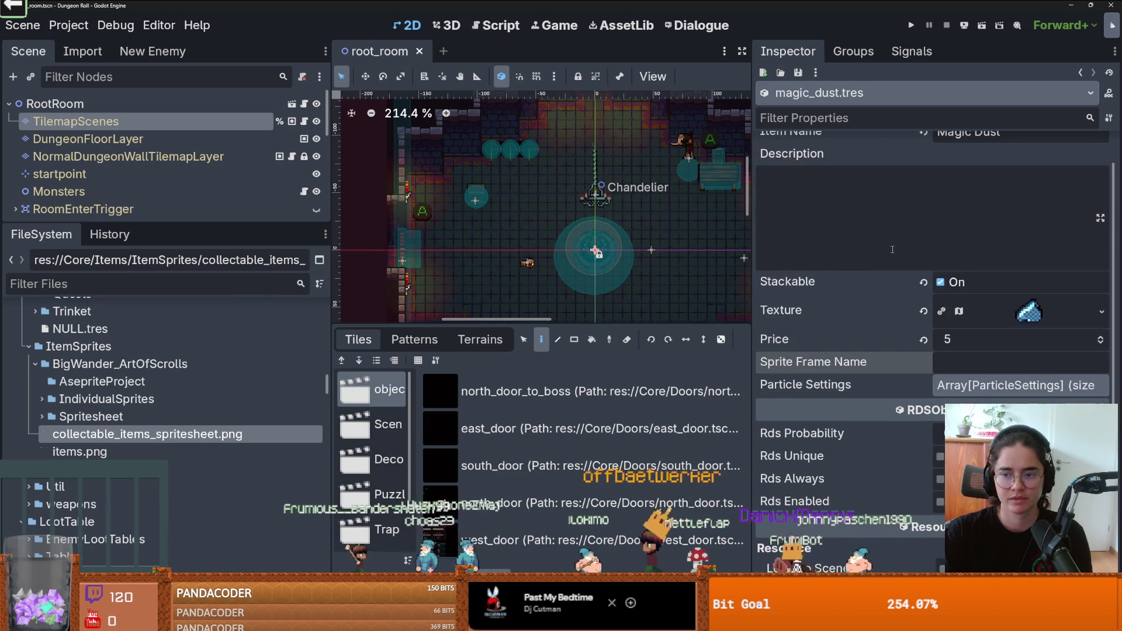
left_click(885, 243)
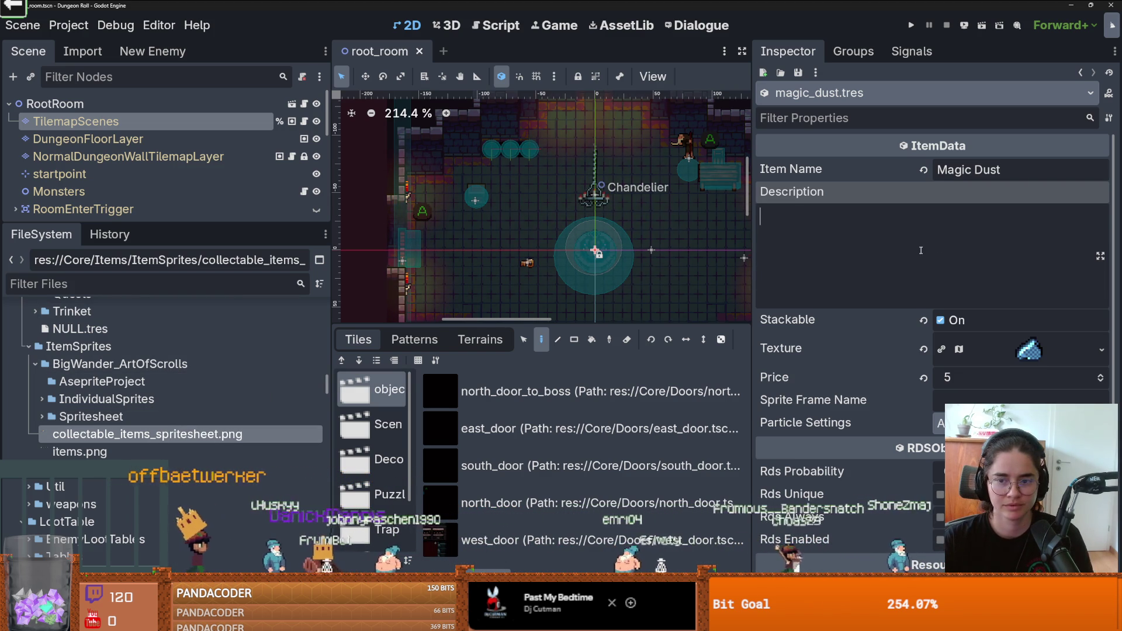
Step: Set Rds Probability to 1.0 and tick Rds Enabled for loot drops
scroll(892, 349, "down", 2)
left_click(971, 355)
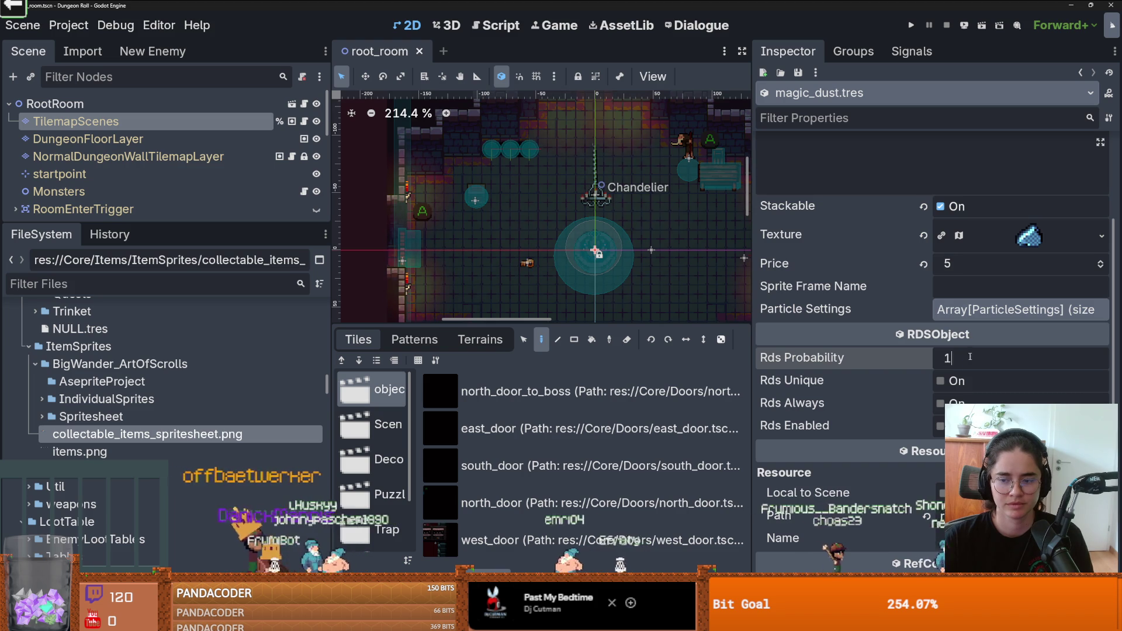
left_click(940, 425)
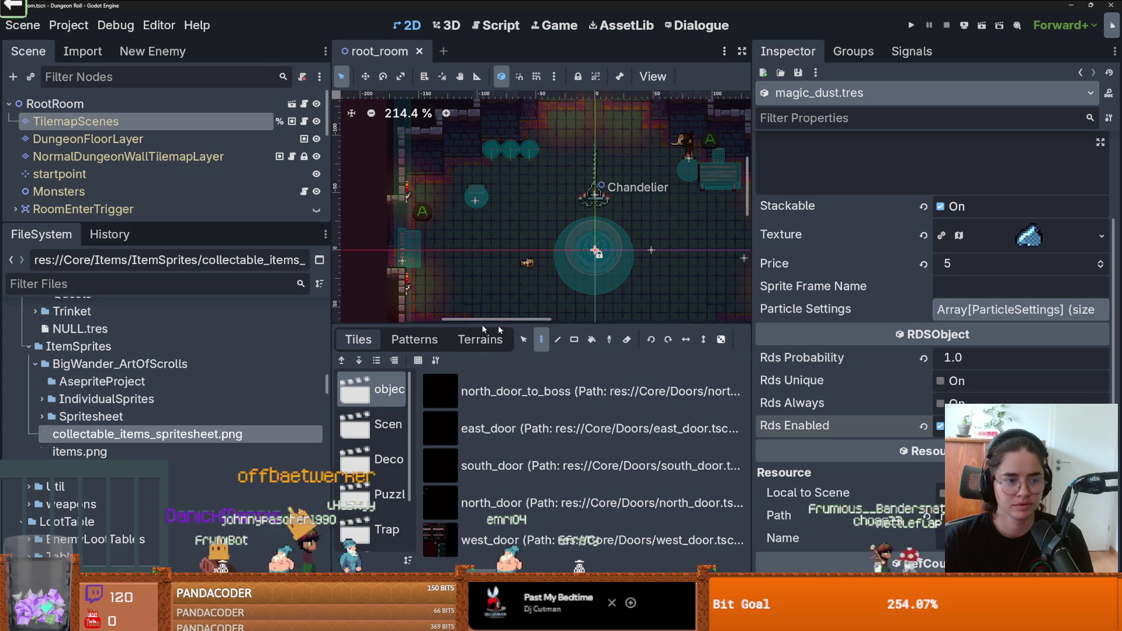
mouse_move(249, 223)
left_mouse_down()
mouse_move(256, 273)
mouse_move(255, 176)
left_mouse_up()
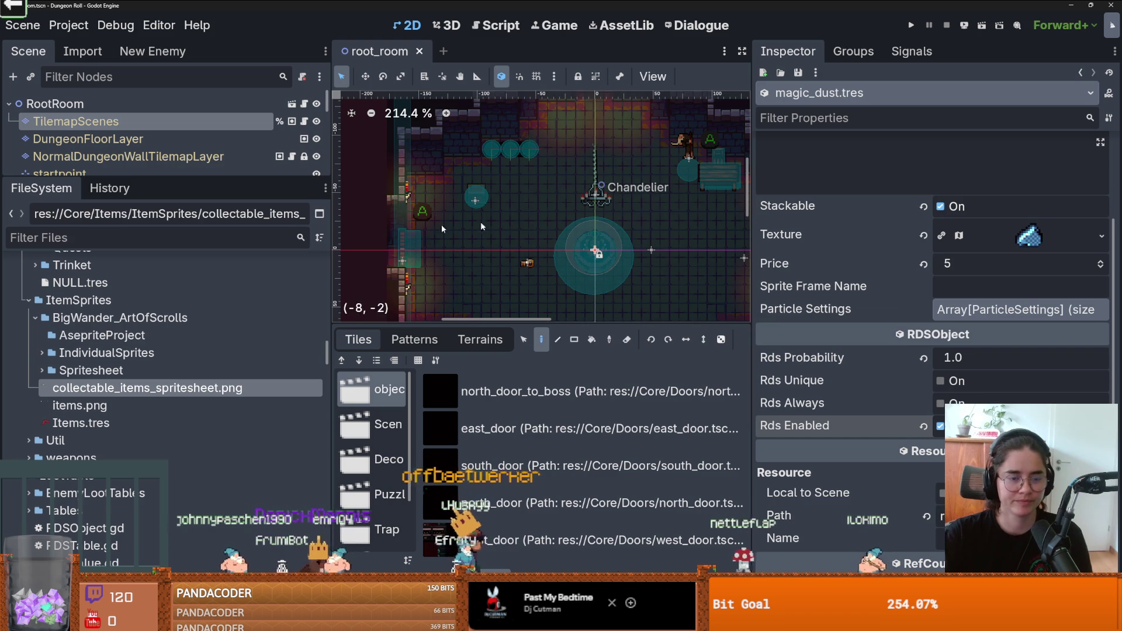
left_click_drag(277, 178, 276, 271)
left_click_drag(584, 193, 546, 128)
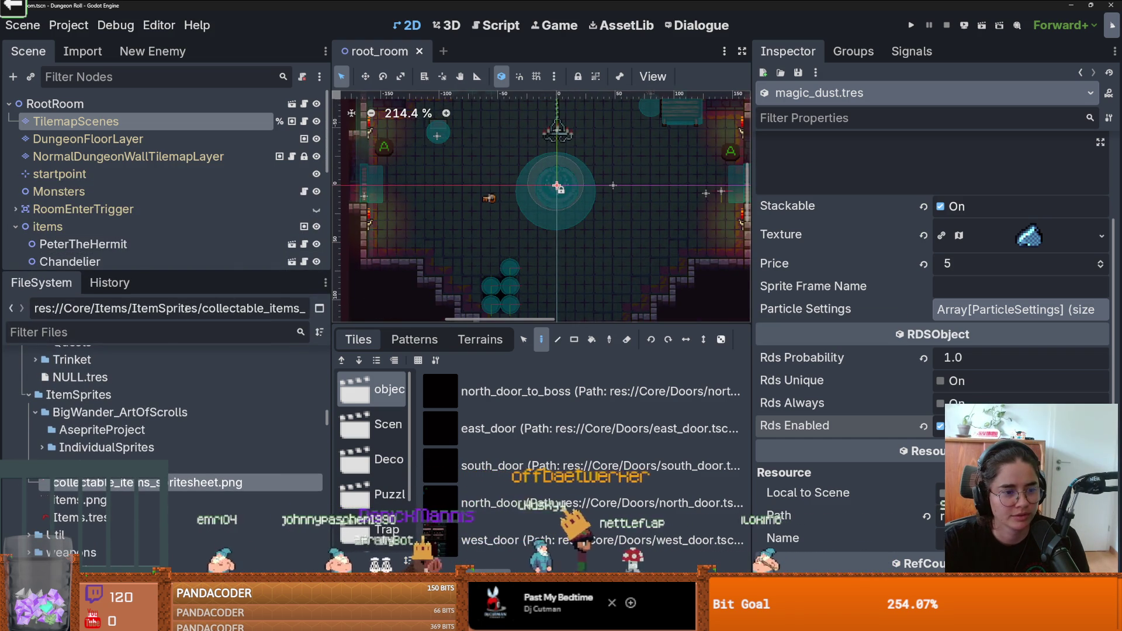
left_click(176, 330)
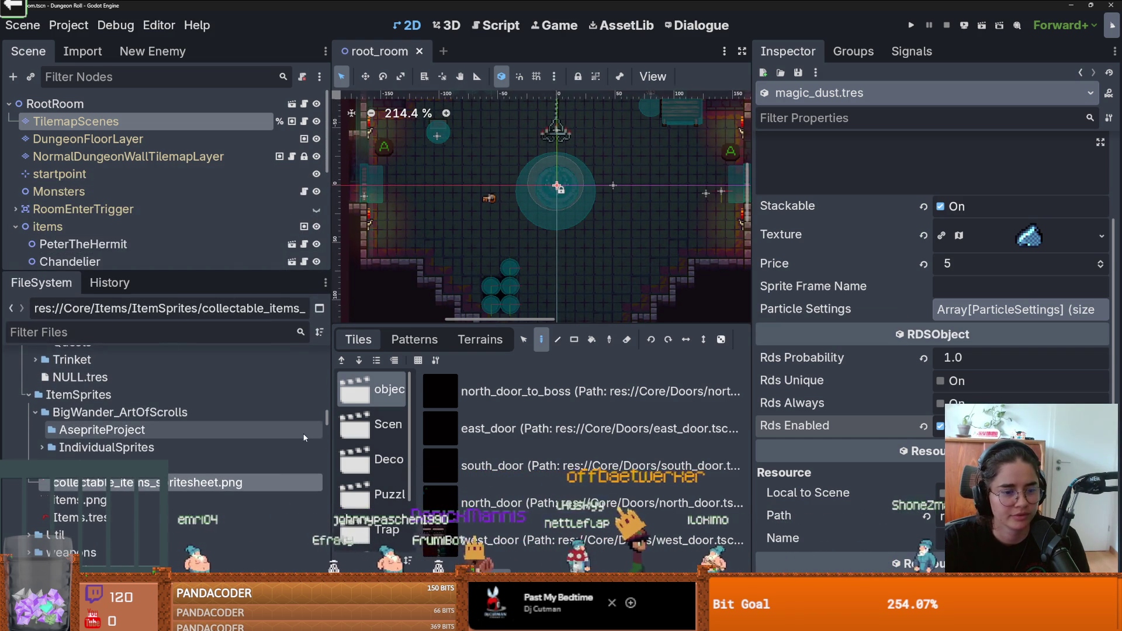
Step: Open ShopLootTable1.tres via the 'shop' filter, grow its contents to 8 entries, and save
left_click_drag(326, 418, 325, 336)
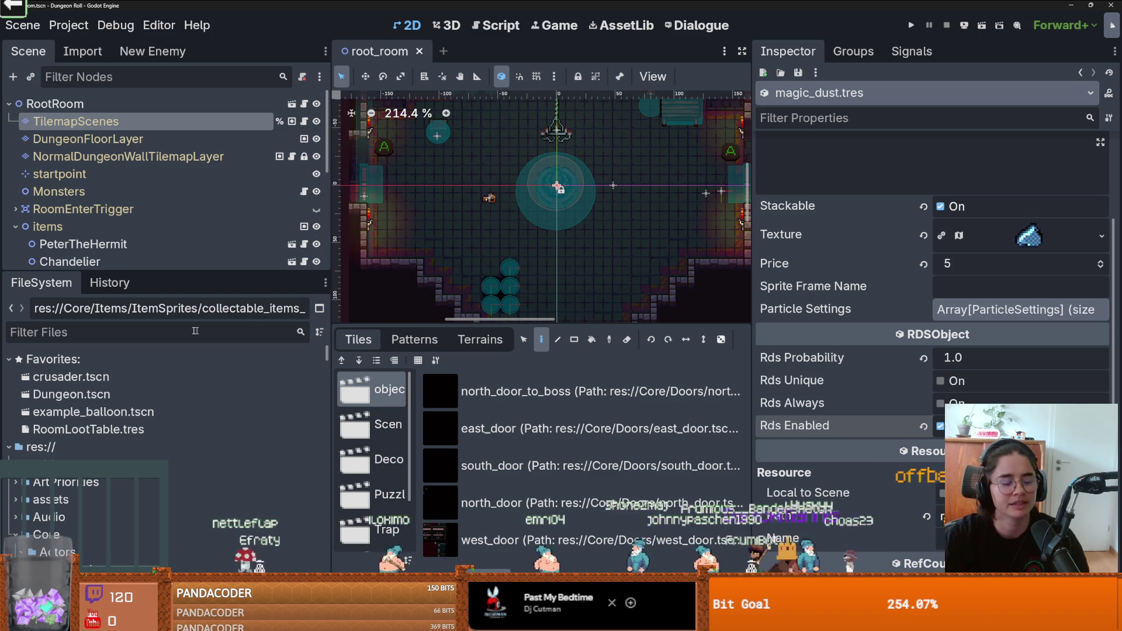
left_click(88, 430)
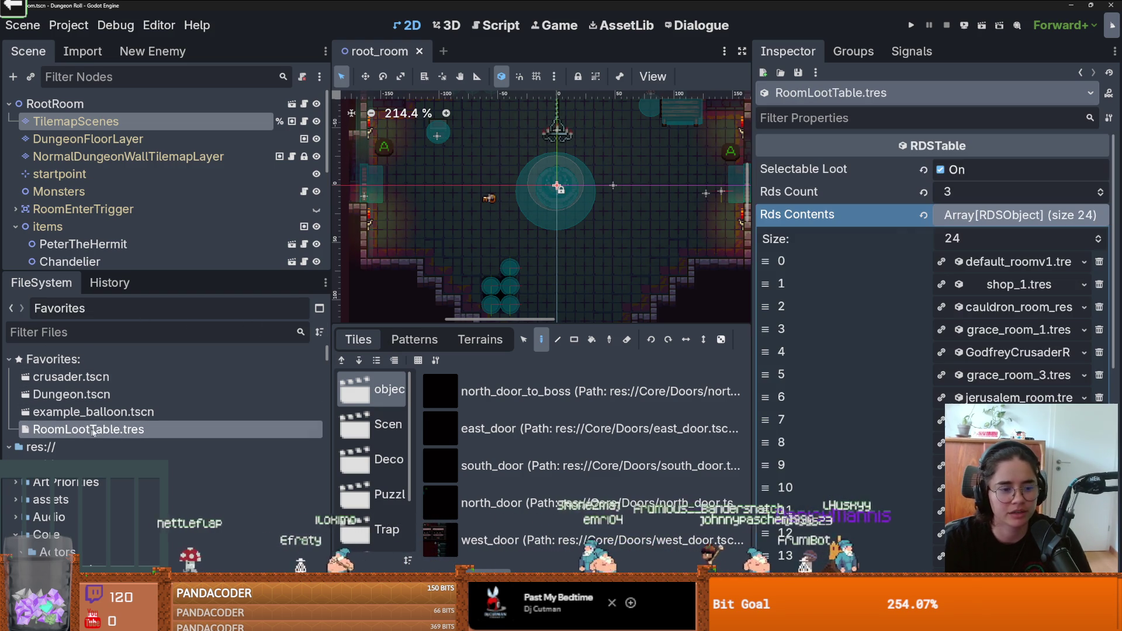
left_click(885, 227)
left_click(117, 343)
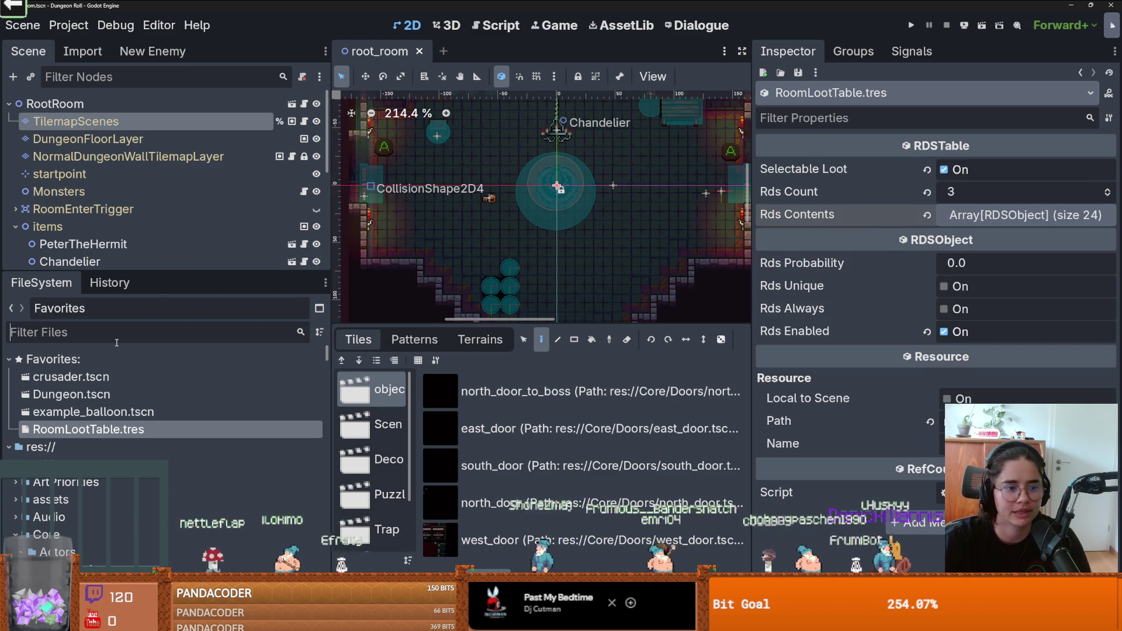
type("shop")
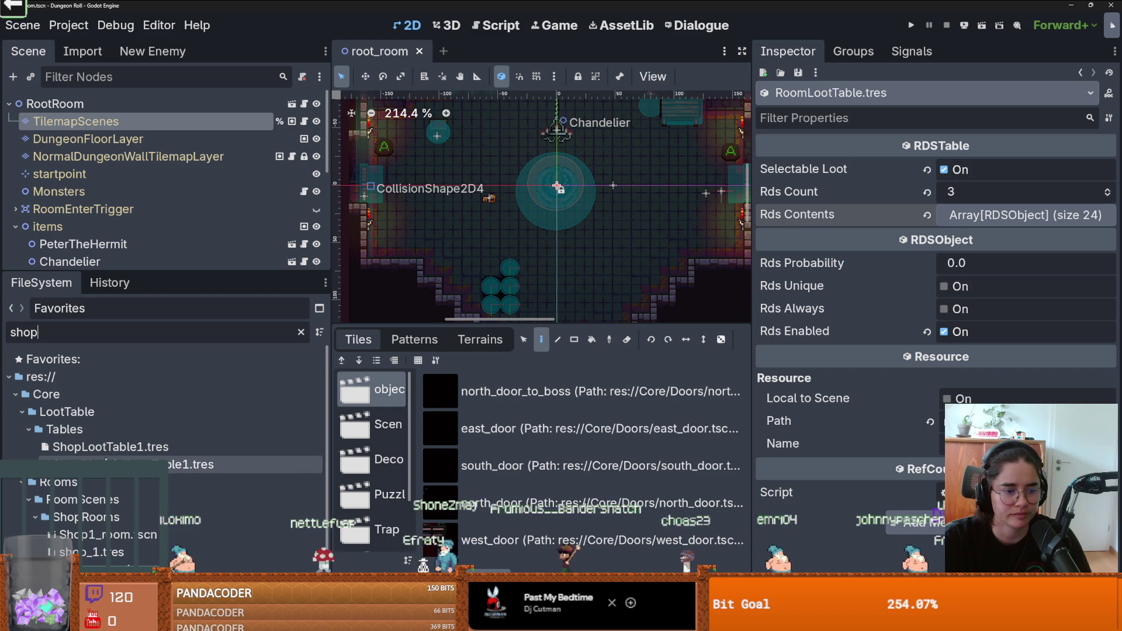
left_click(111, 447)
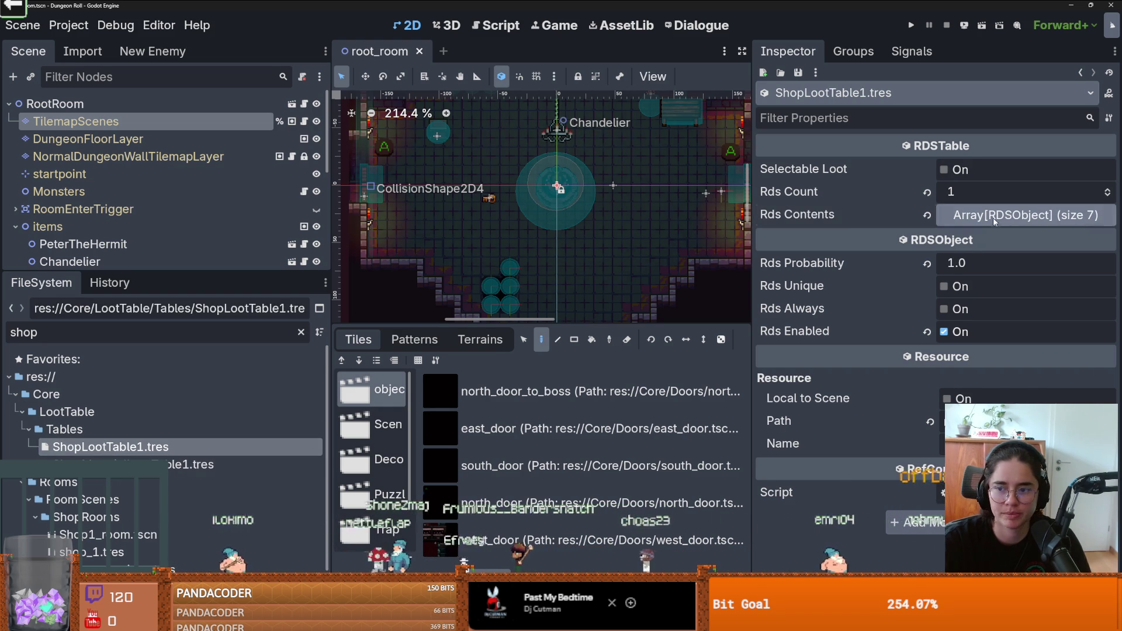
left_click(1019, 215)
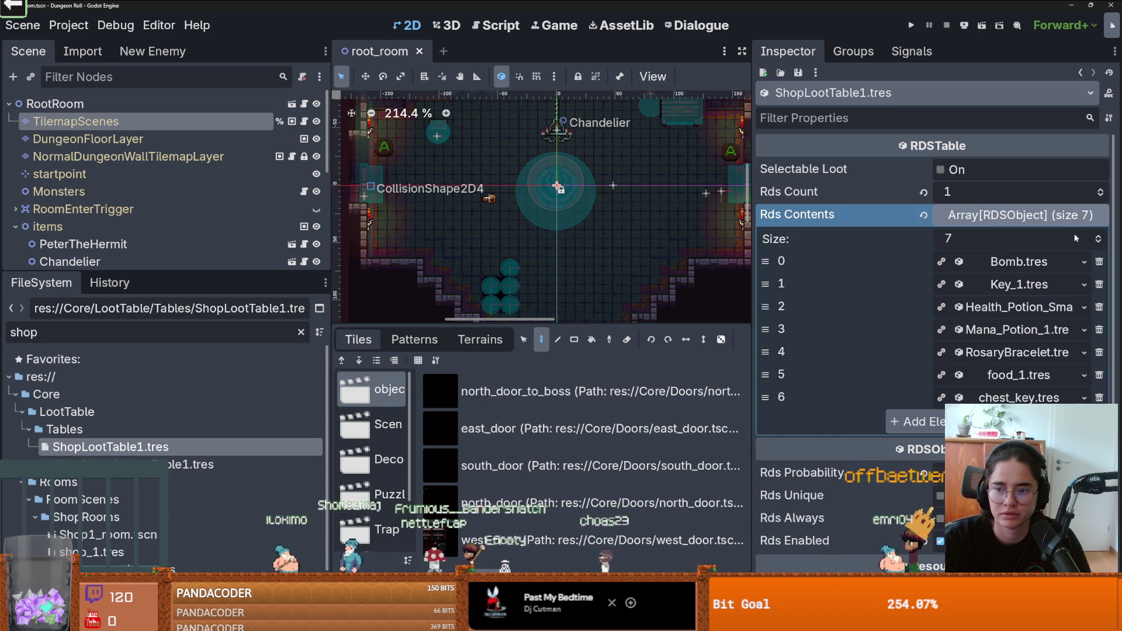
left_click(1098, 236)
left_click(1016, 419)
key("Escape")
key("ctrl+s")
Step: Filter the FileSystem for 'crate' and open CrateLootTable.tres
double_click(181, 335)
type("crate")
double_click(107, 457)
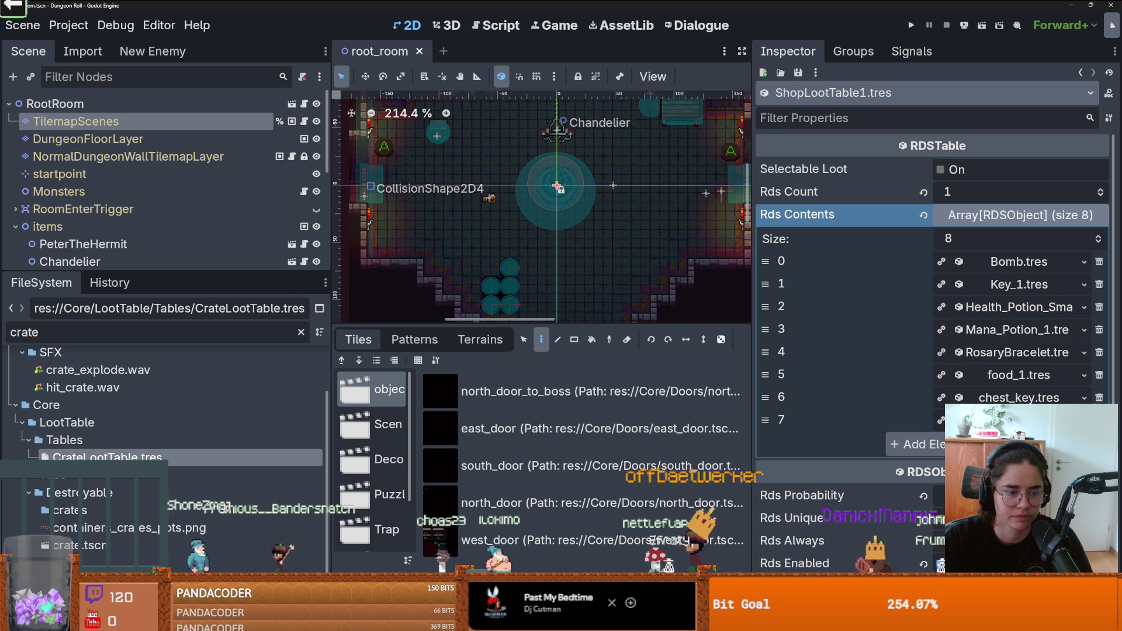
left_click(1017, 214)
Step: Add magic_dust.tres as a new crate loot entry, remove GravityCube, and save
left_click(1098, 234)
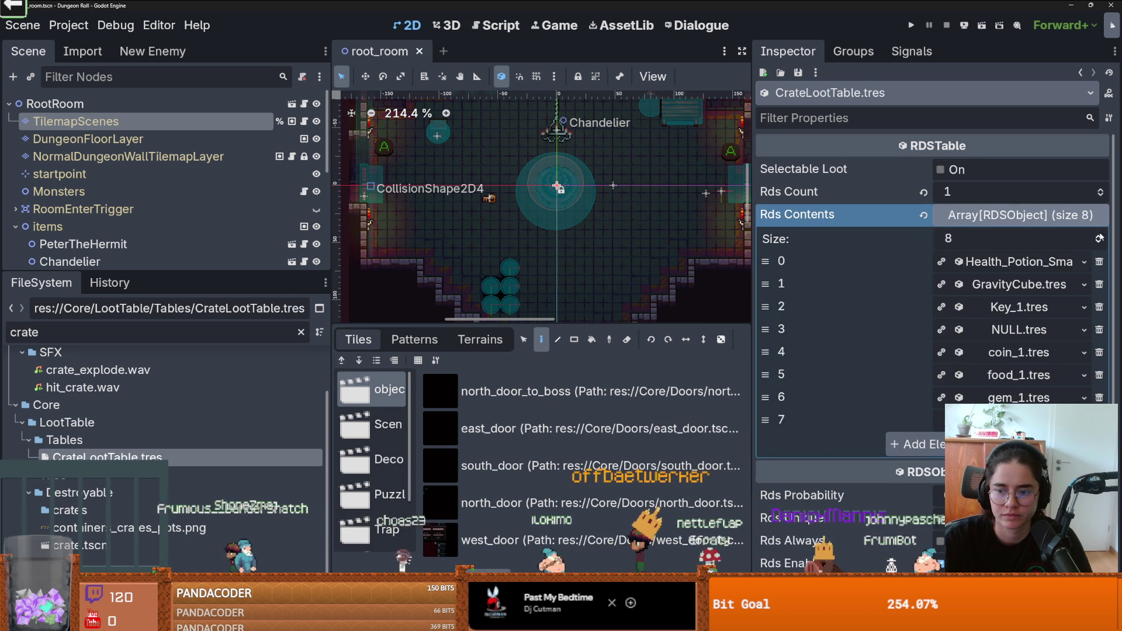
left_click(1016, 419)
left_click(1075, 444)
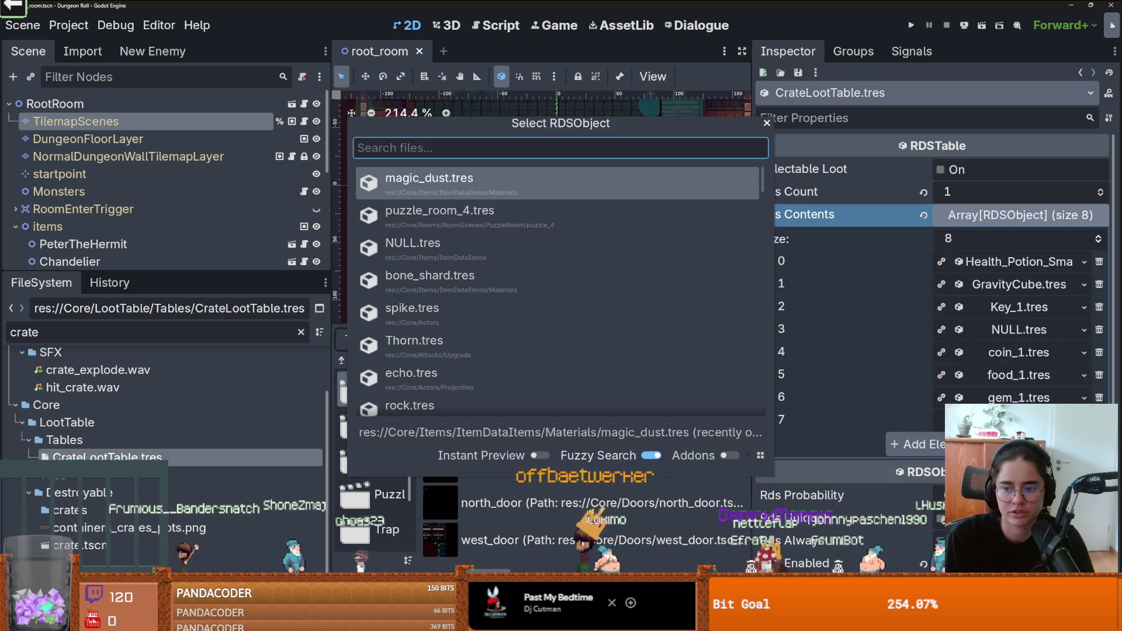
type(",ag")
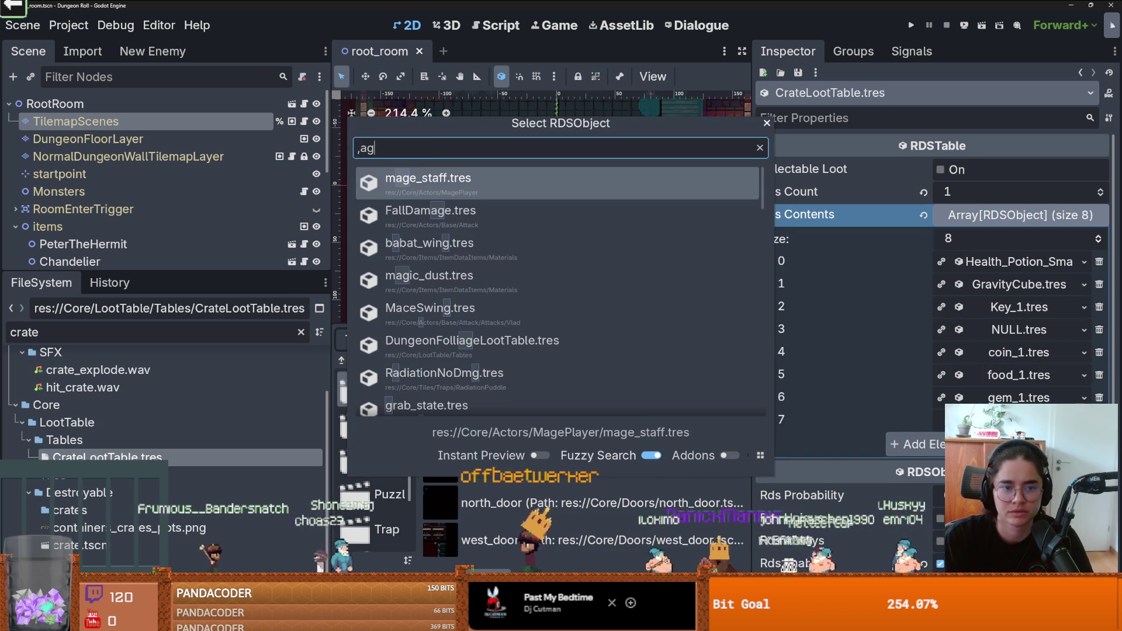
key("BackSpace")
key("BackSpace")
key("BackSpace")
type("maa")
key("BackSpace")
type("gic")
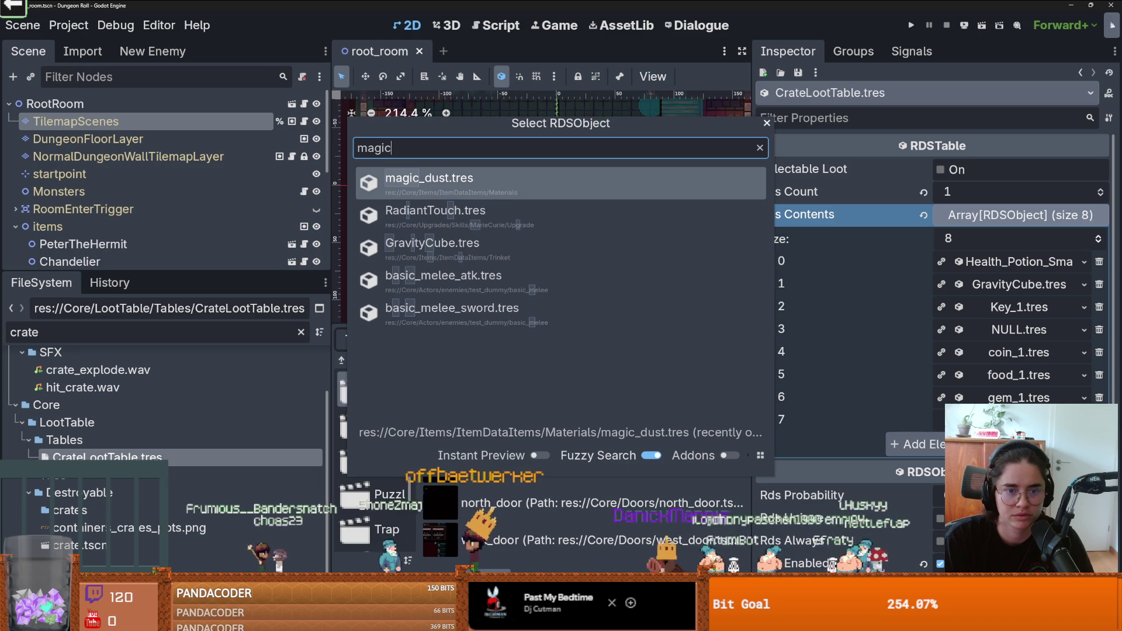
key("Return")
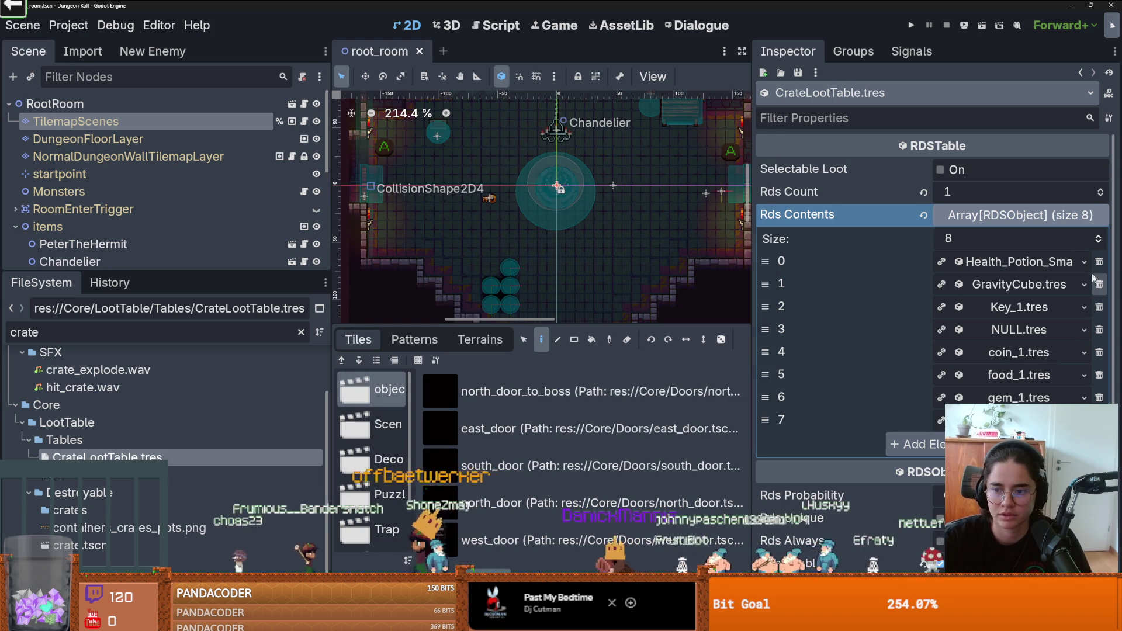
left_click(1099, 285)
key("ctrl+s")
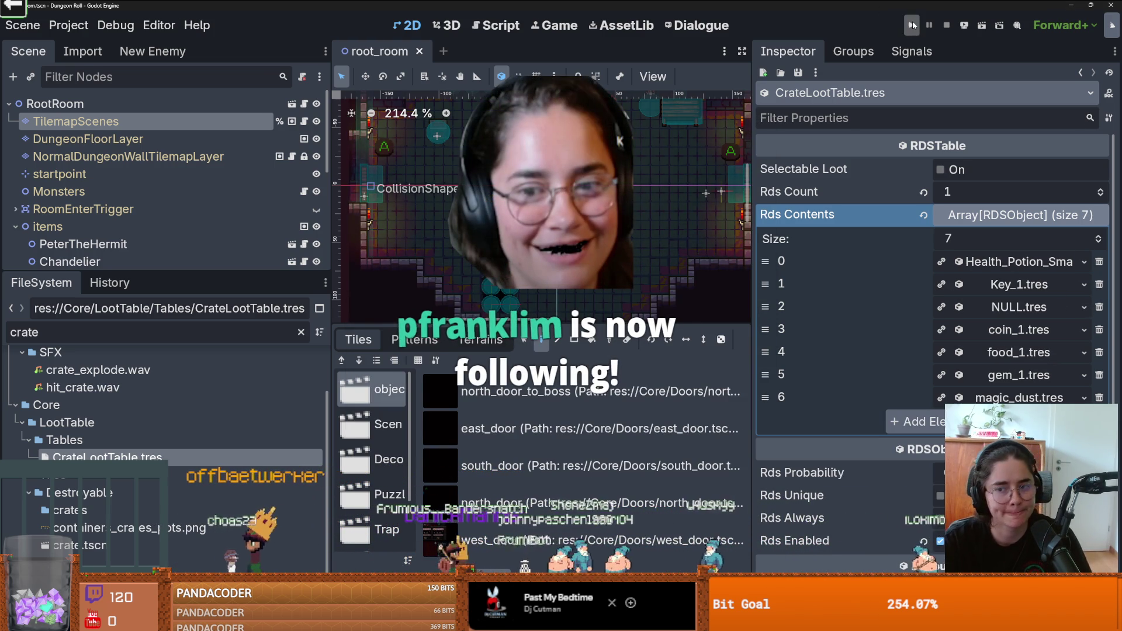
Step: Set the coin_1 entry's Amount to 2 and run the game
left_click(1017, 329)
scroll(1017, 353, "down", 2)
left_click(974, 296)
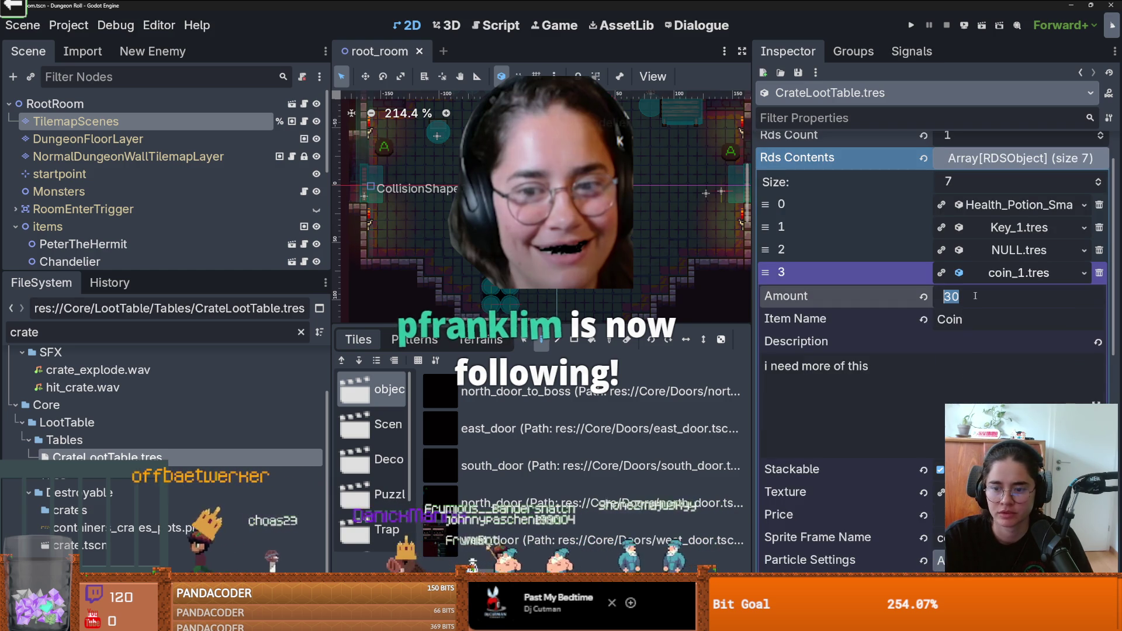
type("2")
key("Return")
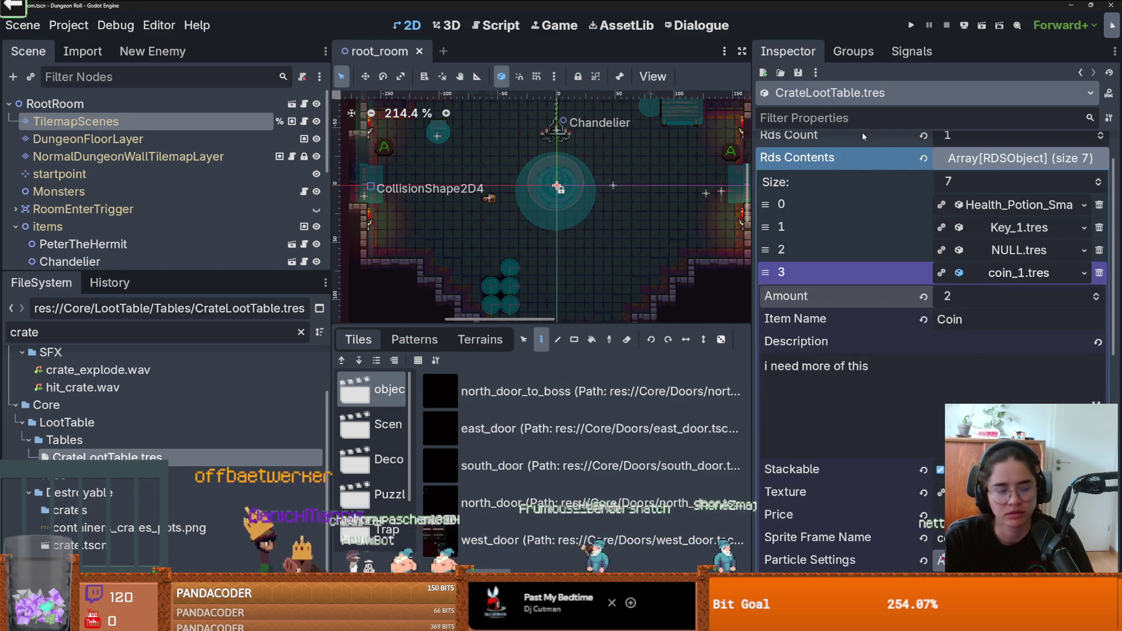
left_click(912, 25)
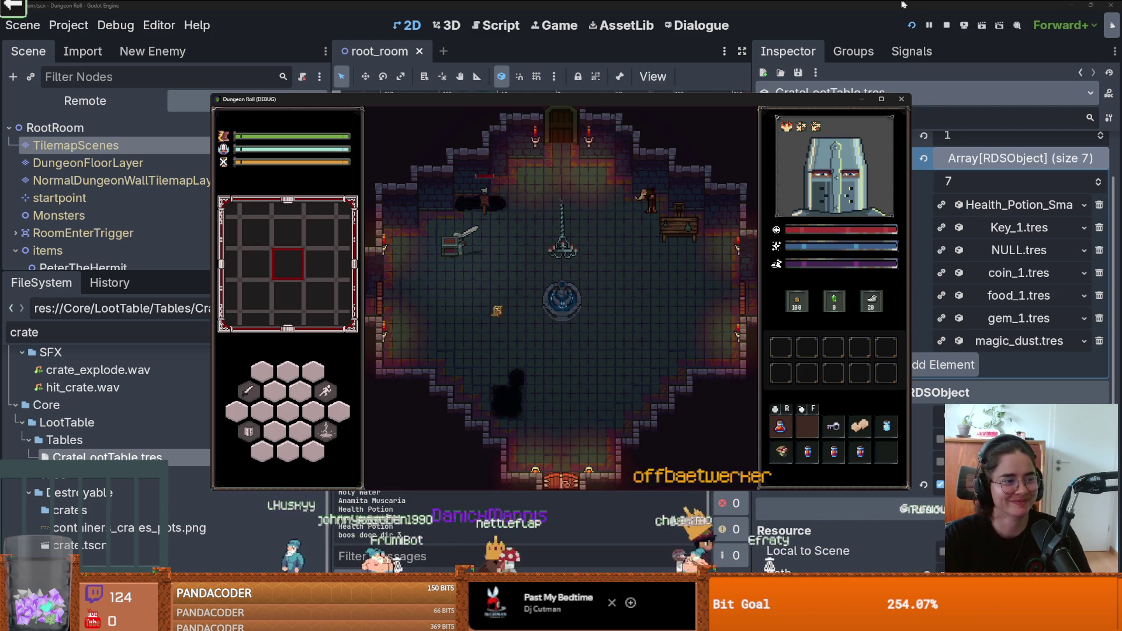
Step: Maximize the game window, walk the knight right and down, then close the game
left_click(884, 99)
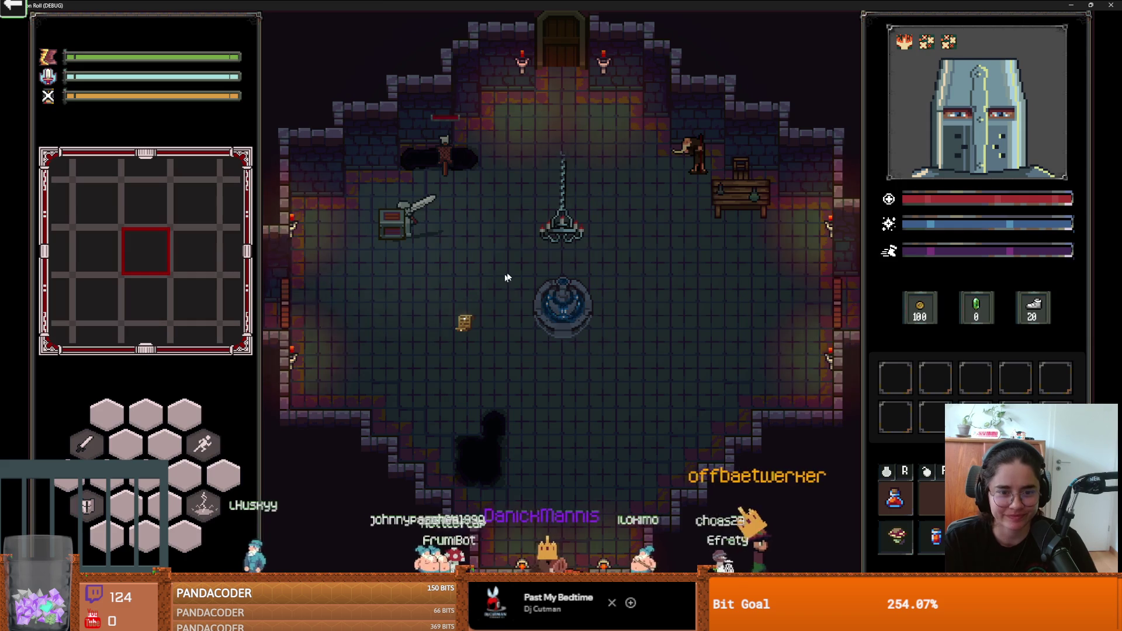
key("d")
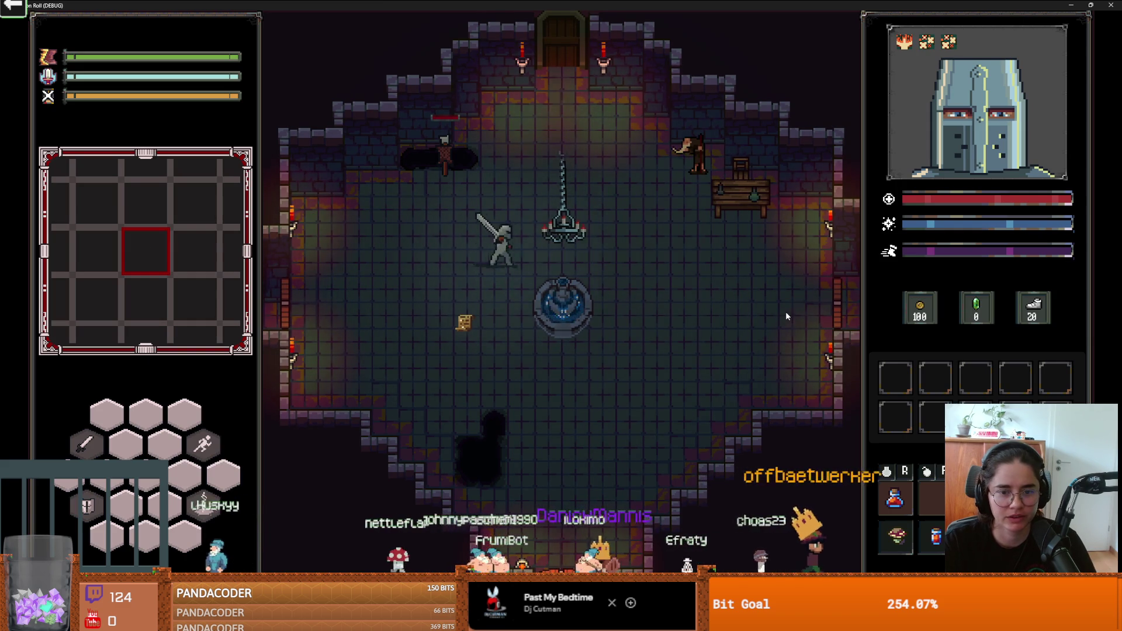
key("d")
key("s")
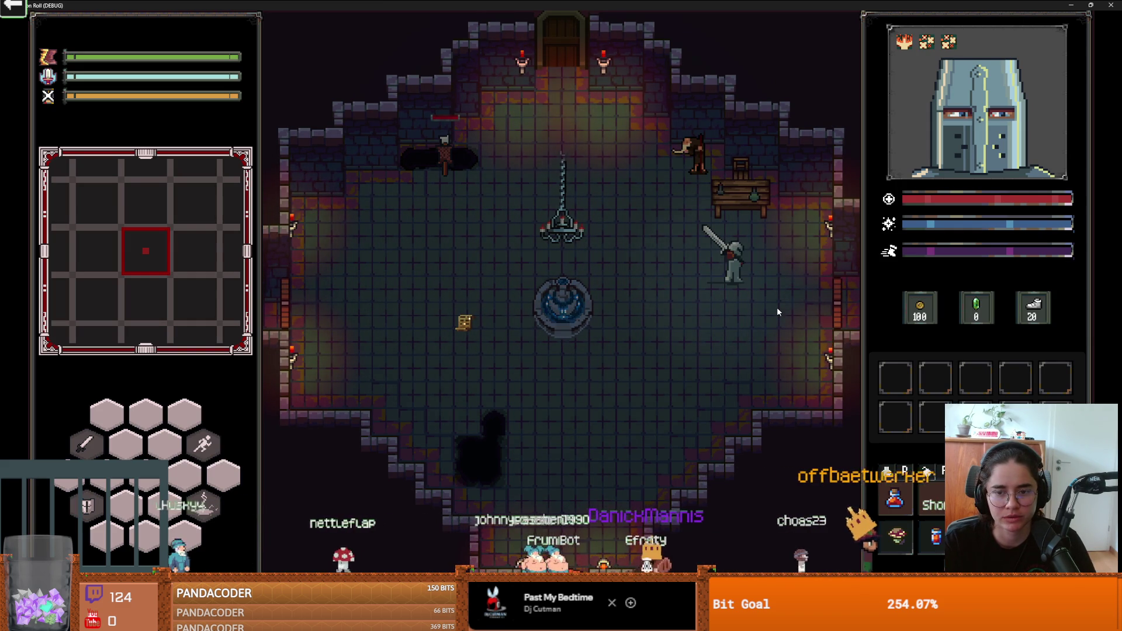
key("super+Down")
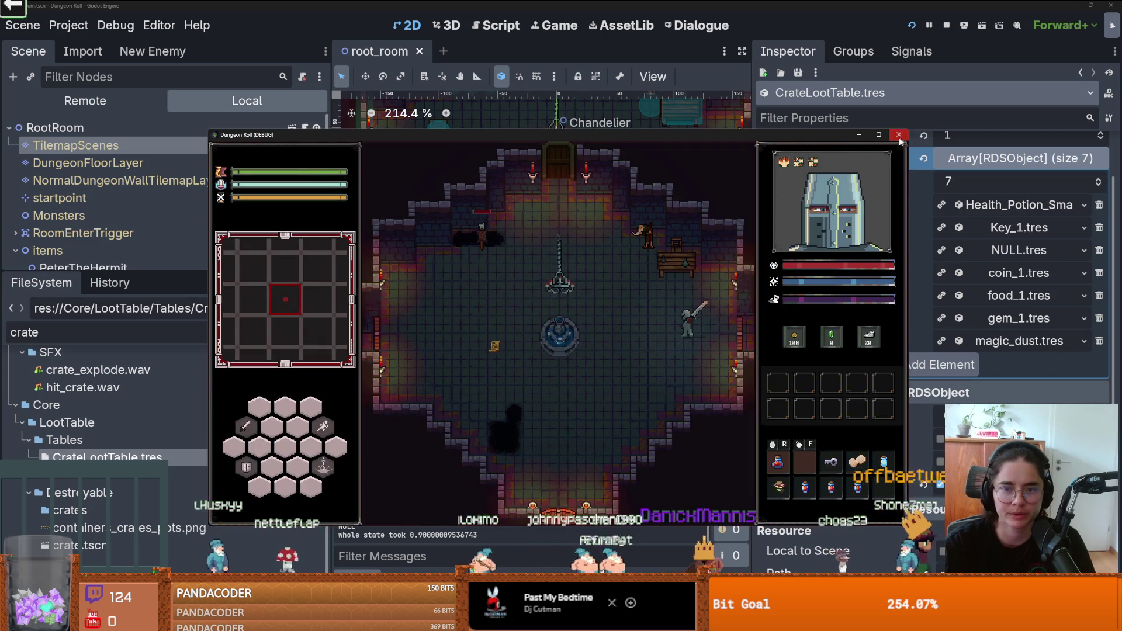
left_click(898, 135)
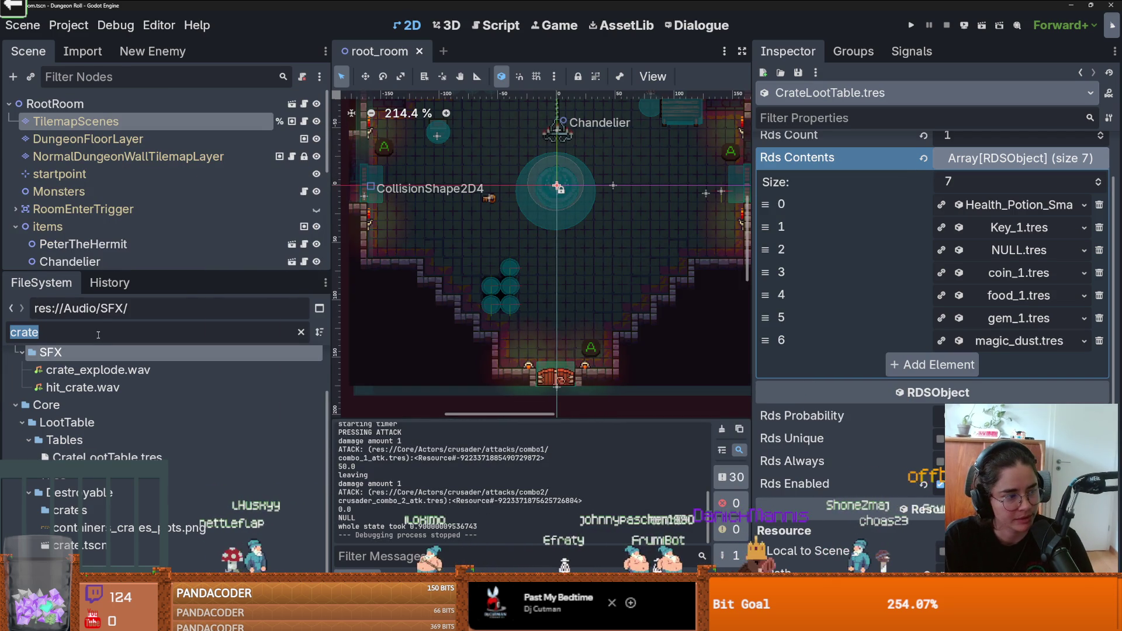
Step: Filter for 'magic' and show magic_dust.tres in the Inspector
type("magic")
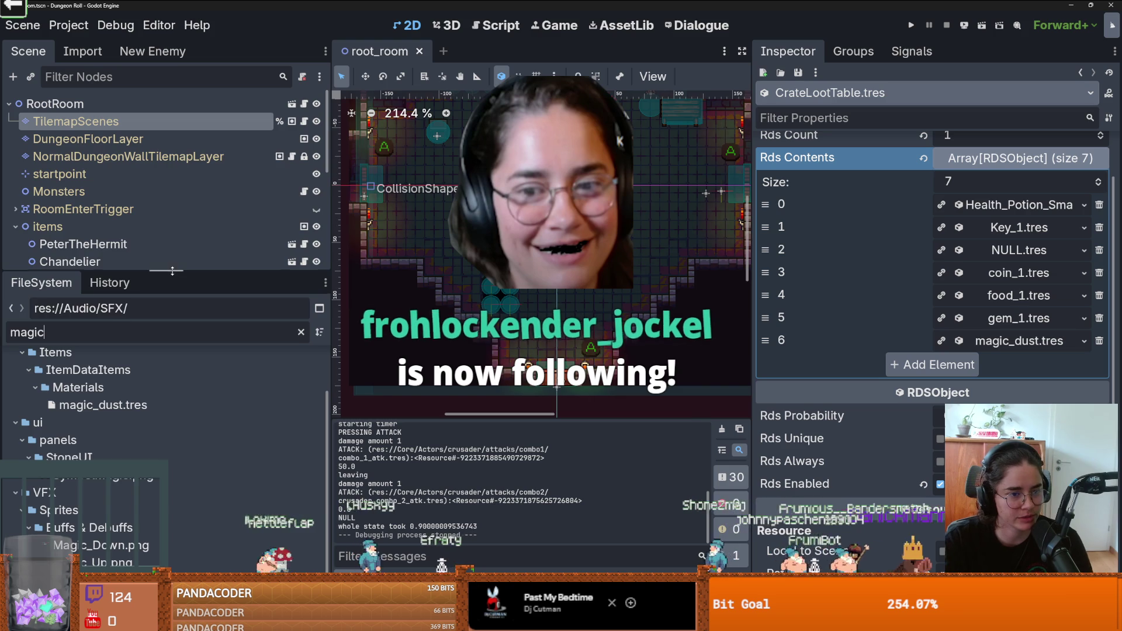
left_click_drag(178, 275, 175, 117)
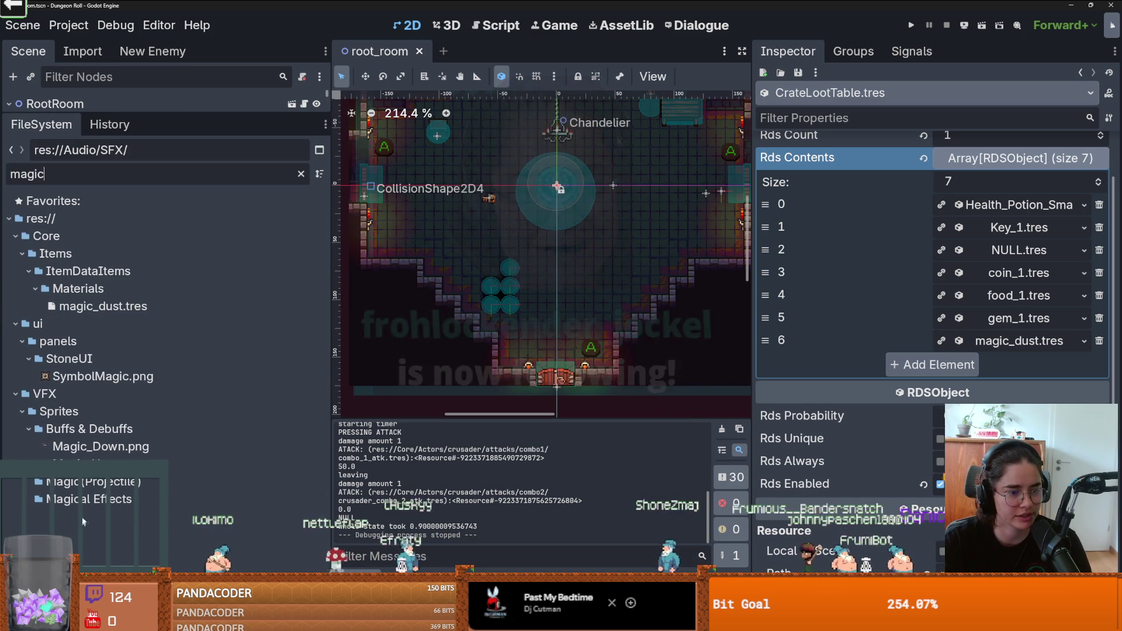
left_click(117, 306)
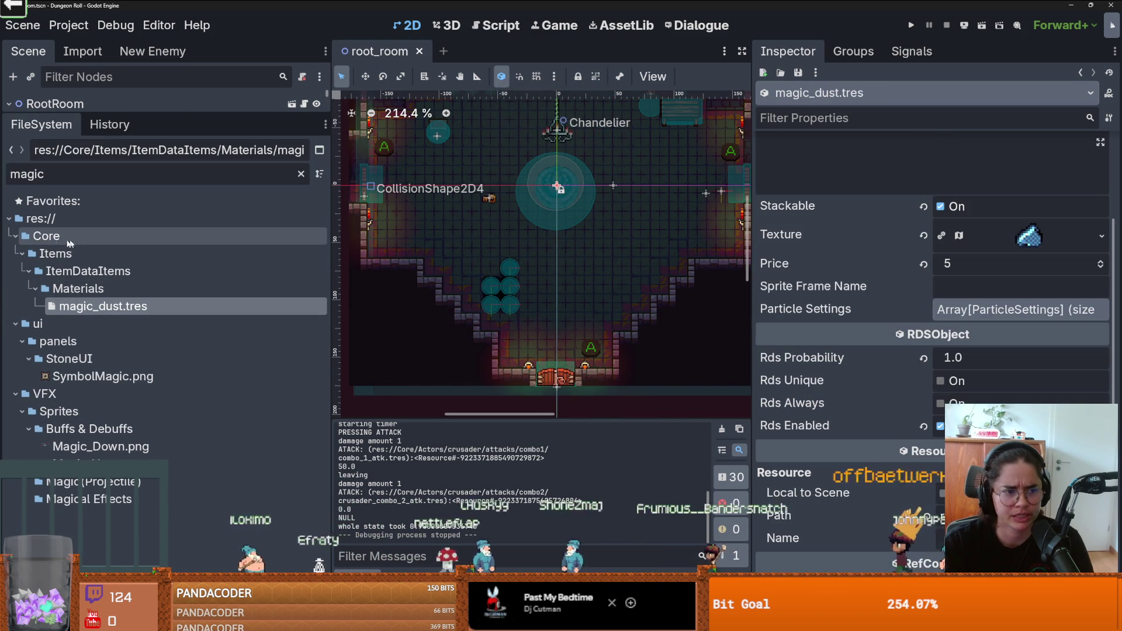
Step: Clear the file filter and open Mana_Potion_1.tres from the Potions folder
left_click(176, 289)
left_click(301, 174)
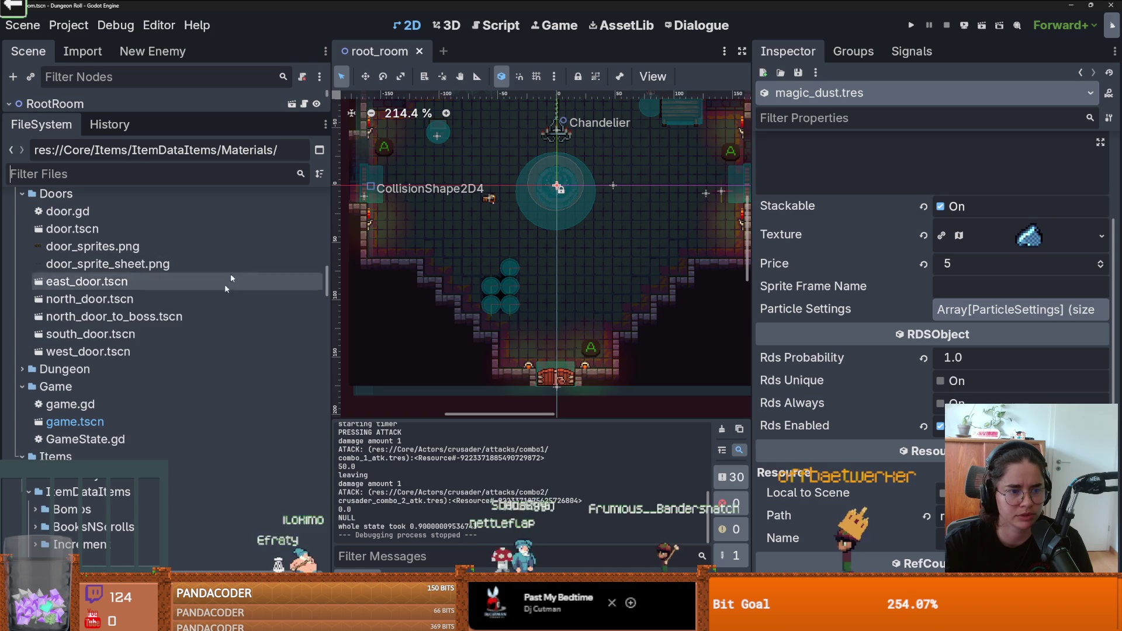
scroll(250, 243, "down", 5)
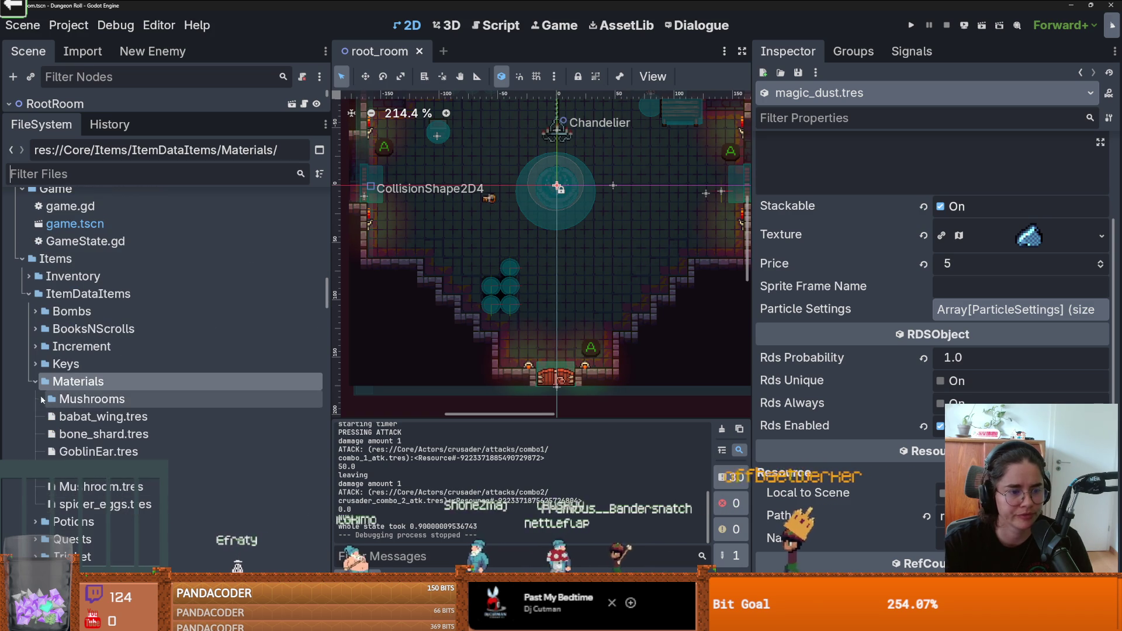
left_click(35, 381)
left_click(36, 399)
scroll(71, 403, "down", 3)
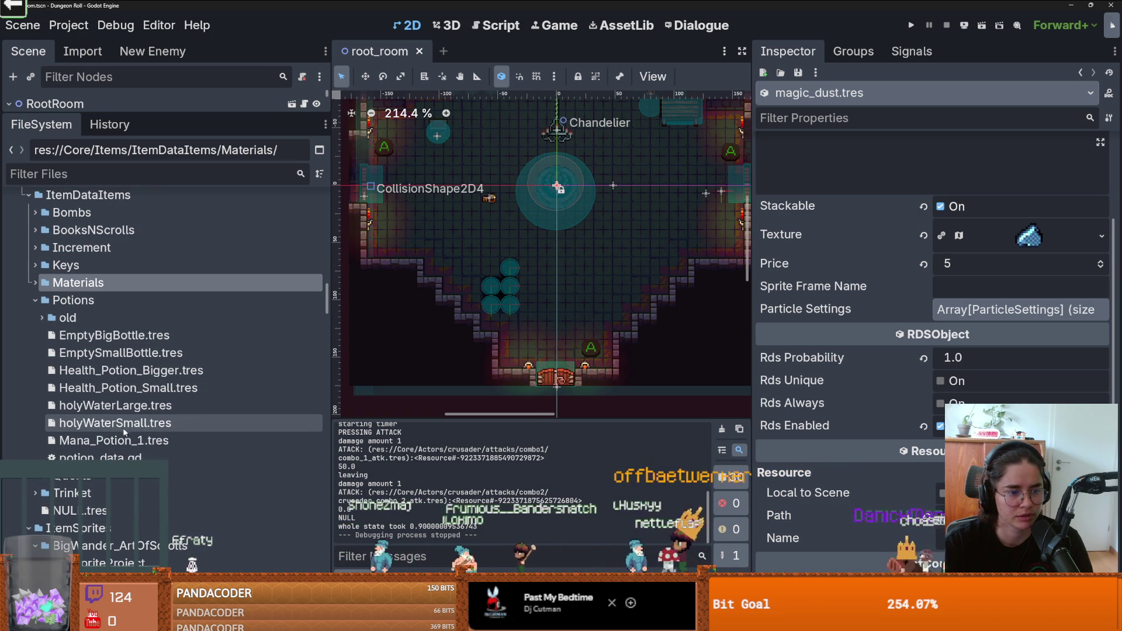
left_click(125, 441)
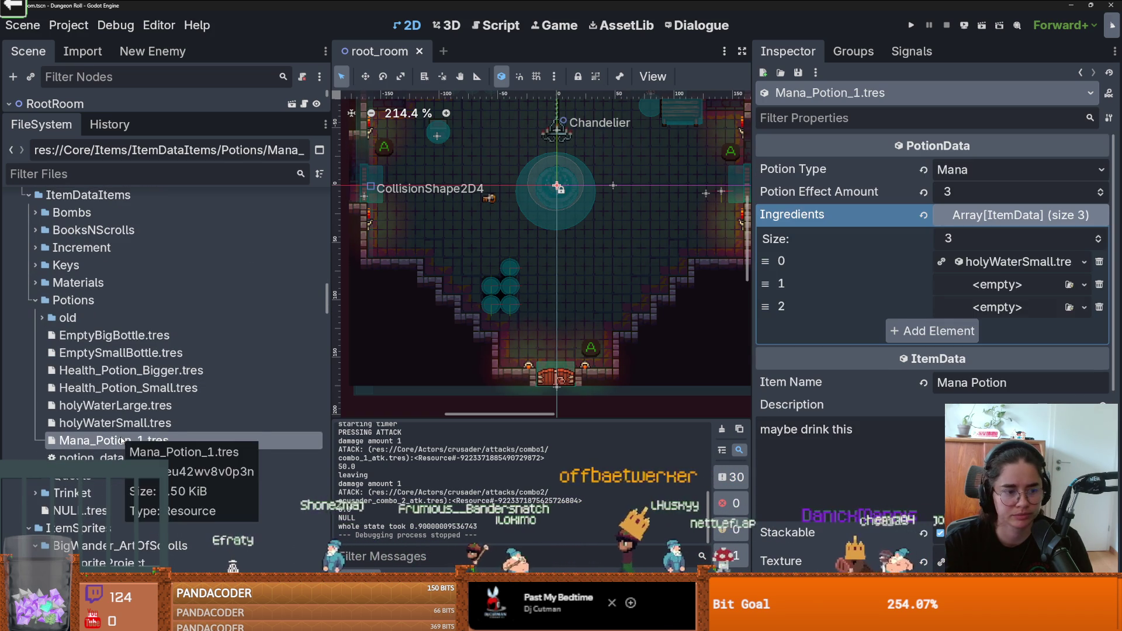
Step: Quick Load magic_dust.tres as ingredient 1 and spider_eggs.tres as ingredient 2
left_click(1084, 284)
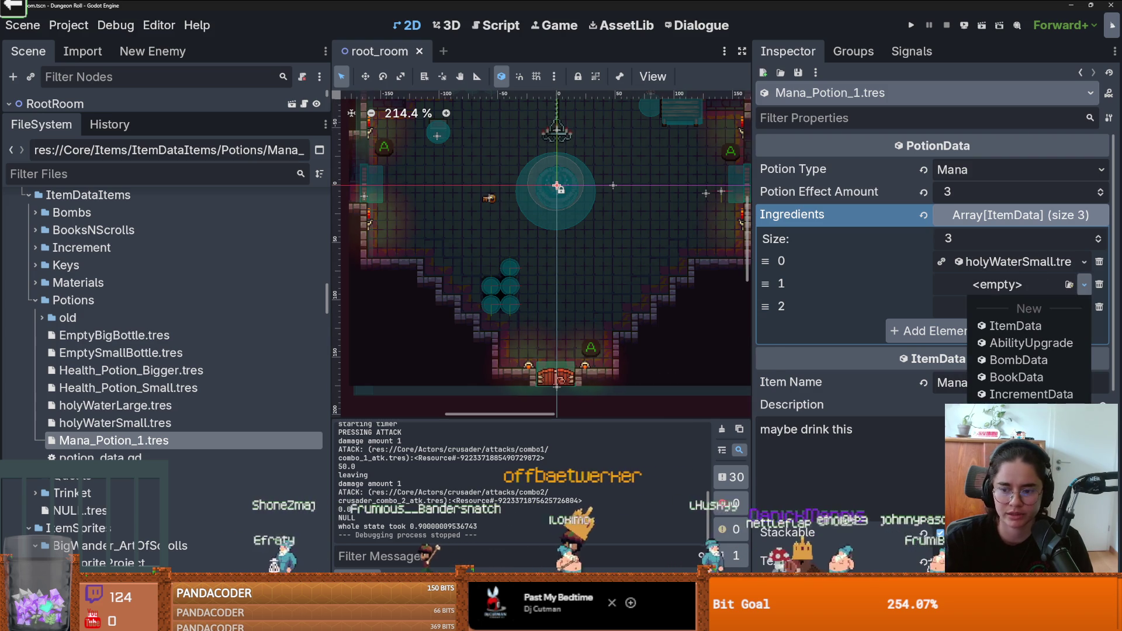
left_click(1004, 497)
type("magi")
key("Return")
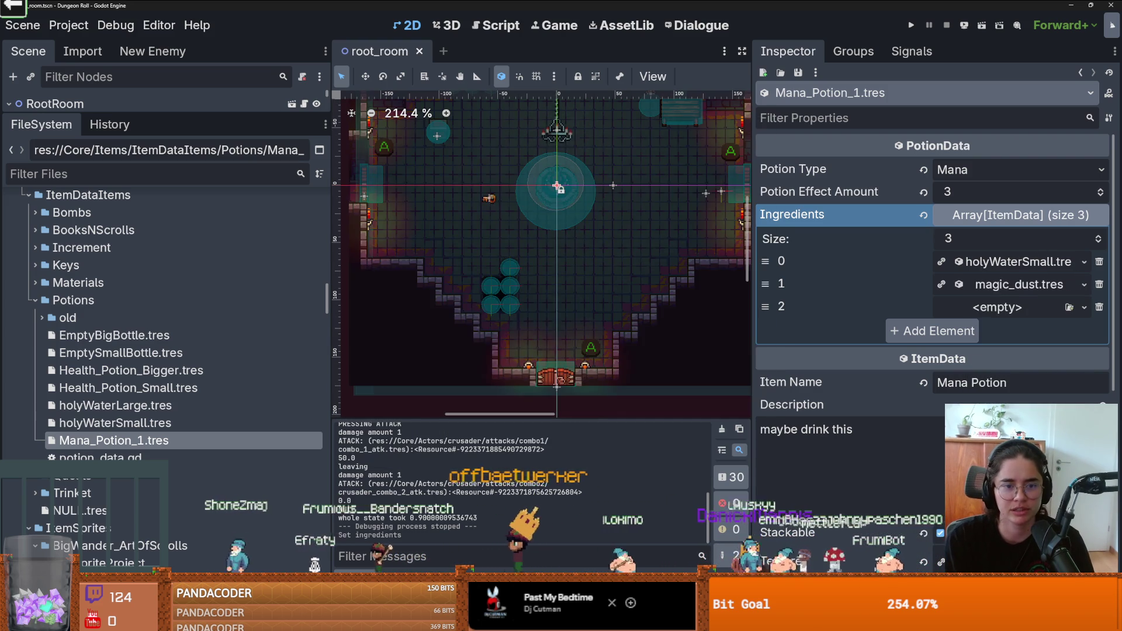
left_click(1084, 307)
left_click(1005, 519)
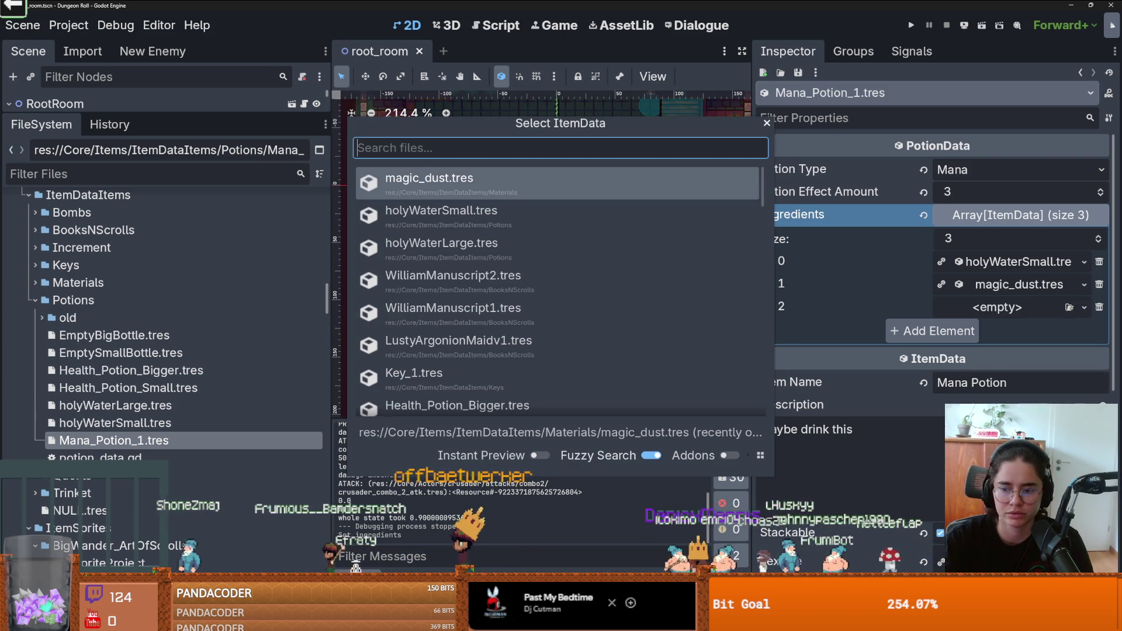
type("spider")
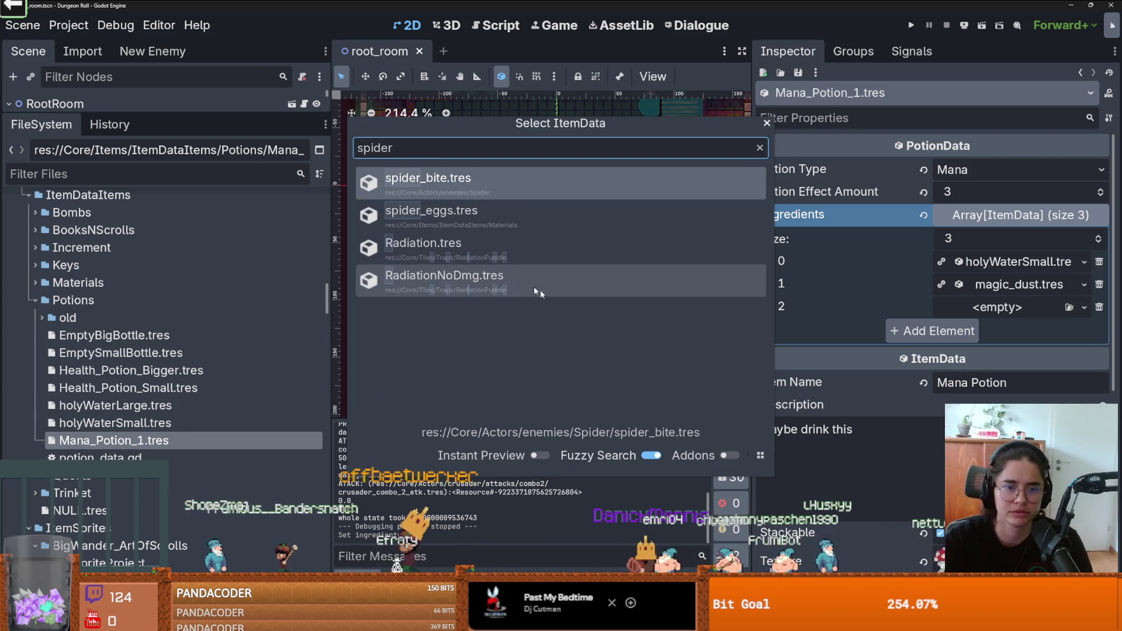
left_click(461, 210)
Step: Compare against the health potions and potion_data.gd, then save the Mana Potion
left_click(187, 371)
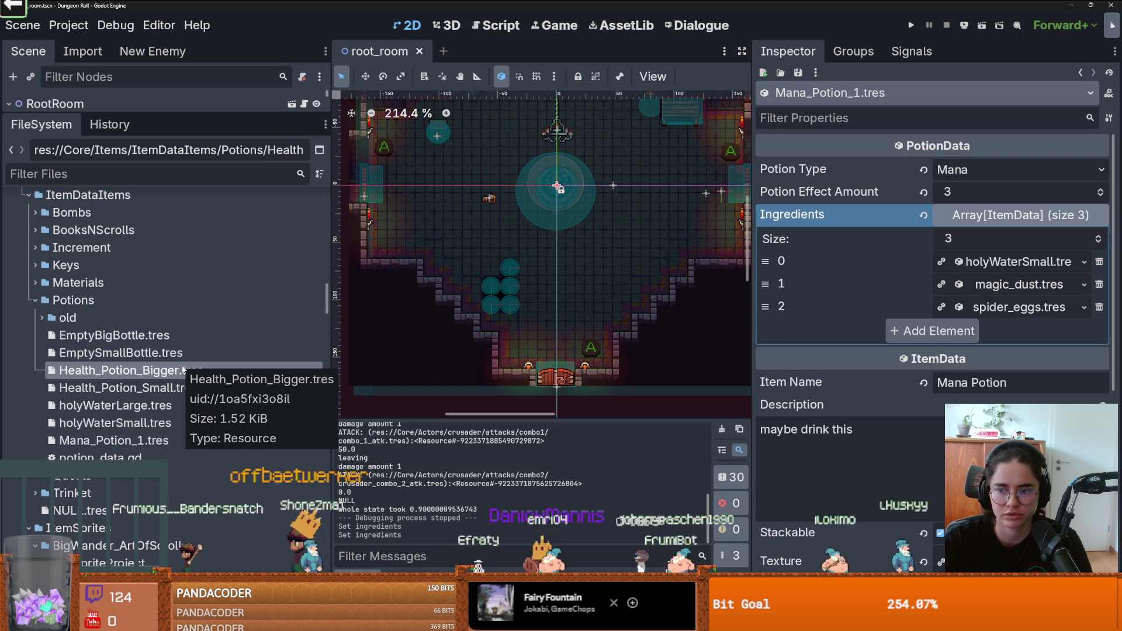
left_click(197, 387)
left_click(187, 370)
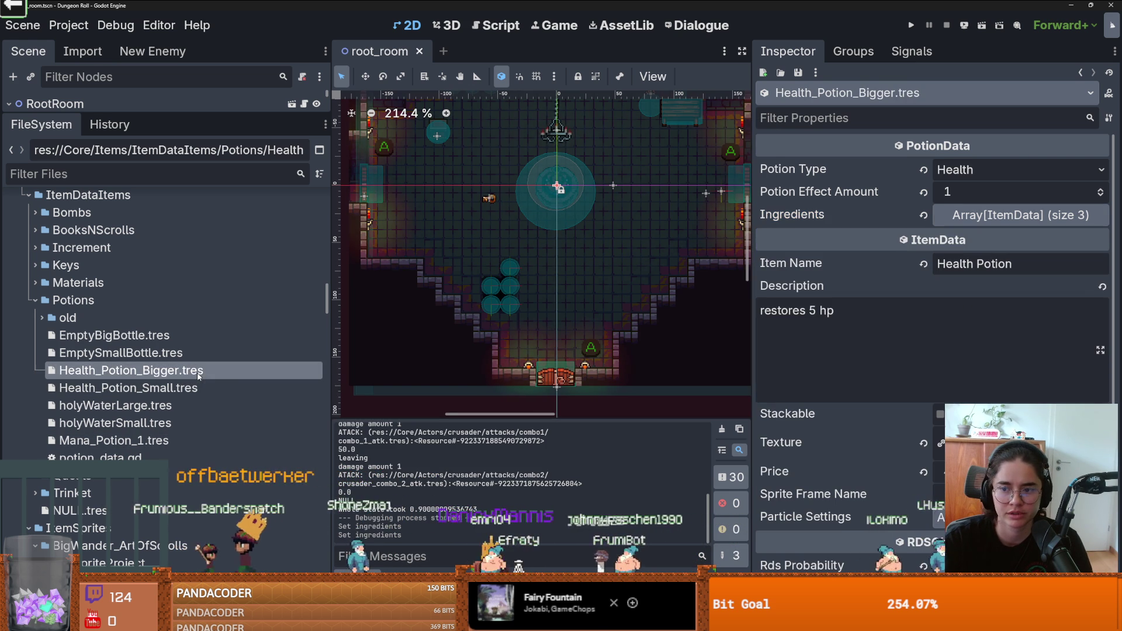
left_click(971, 215)
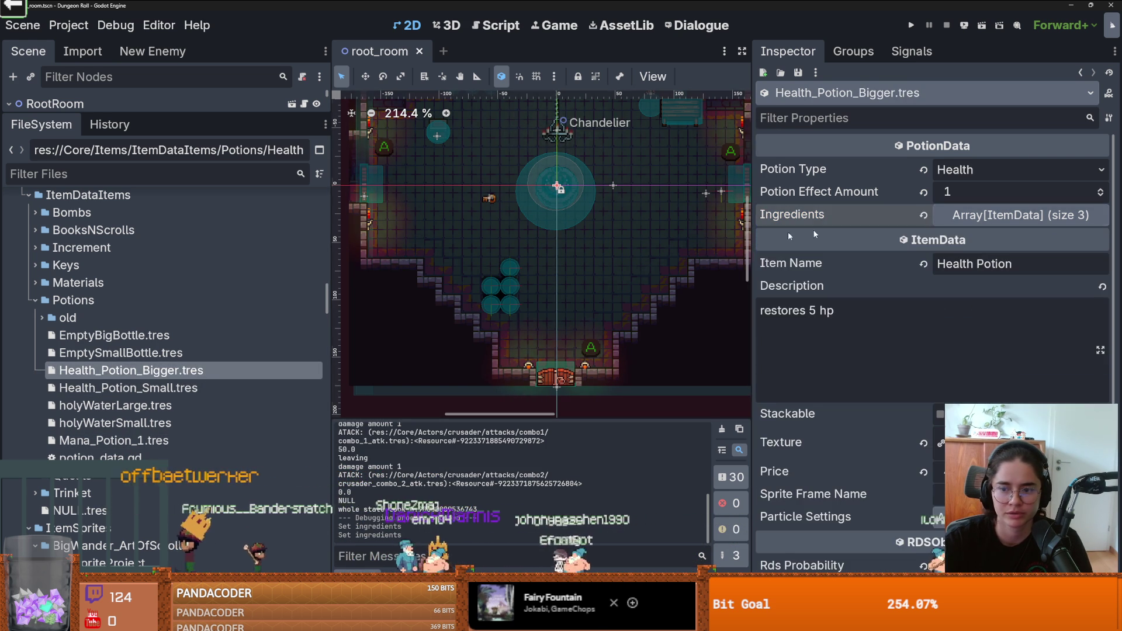
double_click(99, 458)
left_click(114, 440)
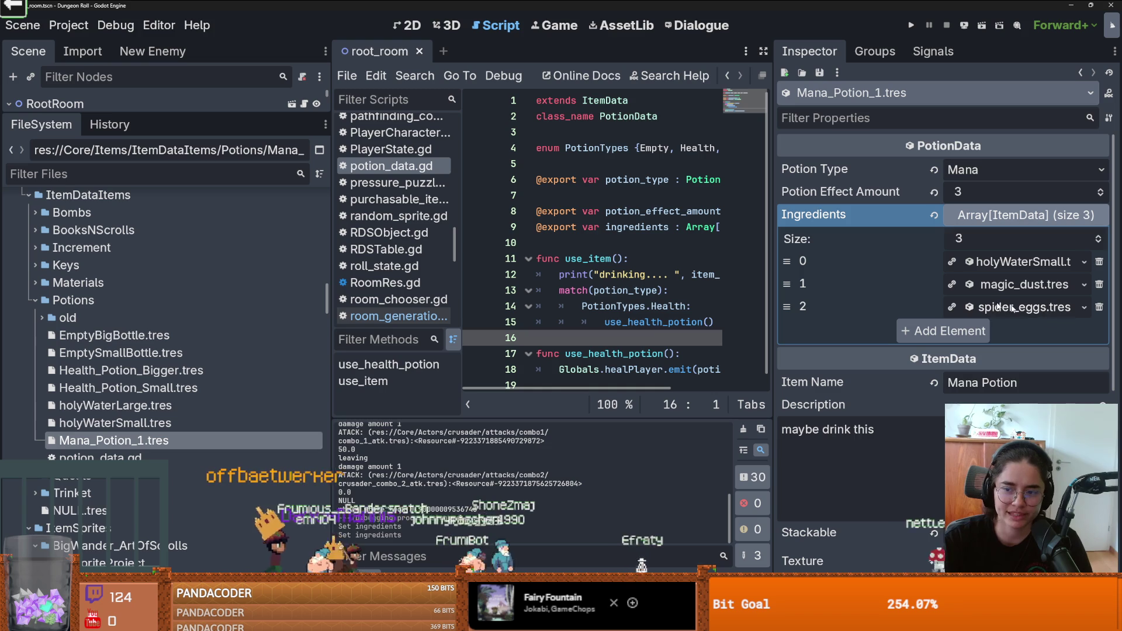
key("ctrl+s")
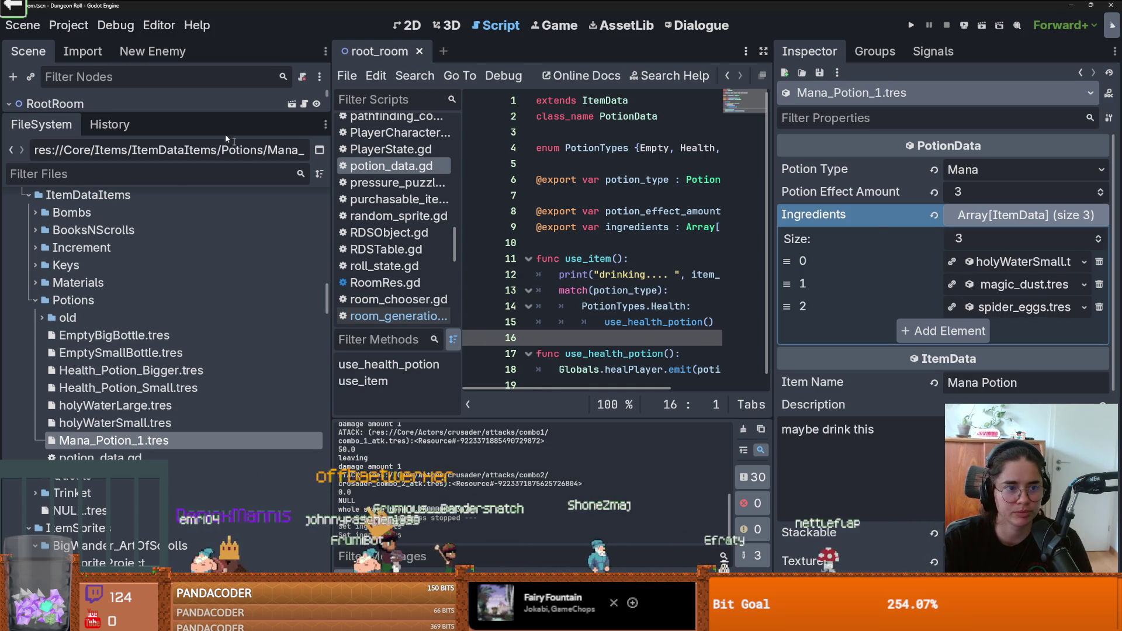
left_click(176, 169)
Step: Filter the FileSystem for 'inve' and open inventory.tres
type("ivn")
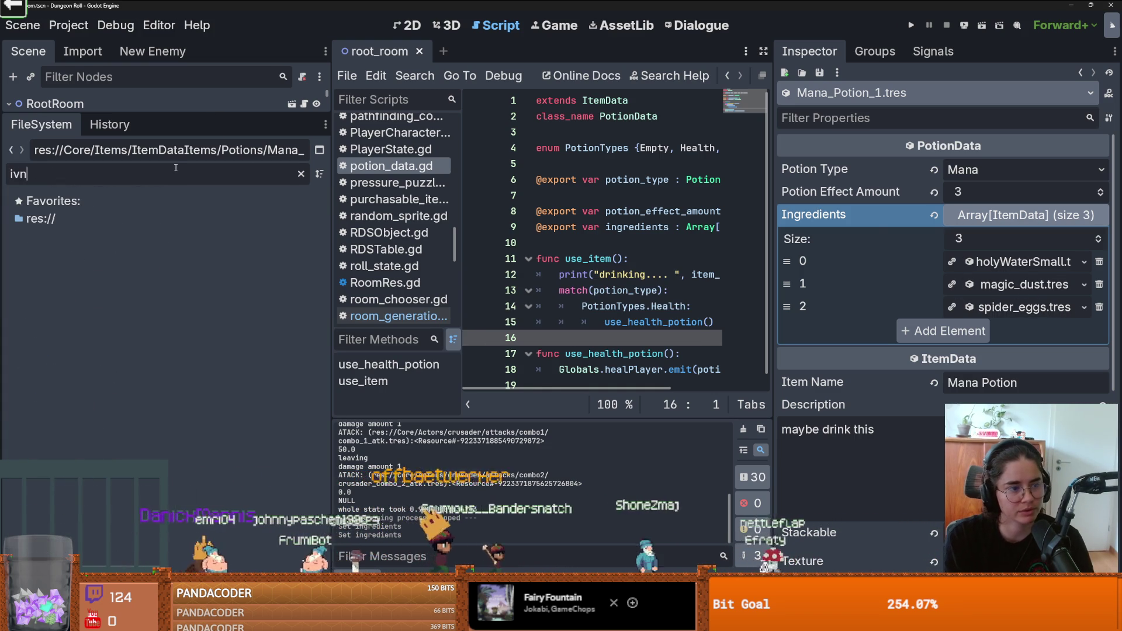
key("BackSpace")
type("en")
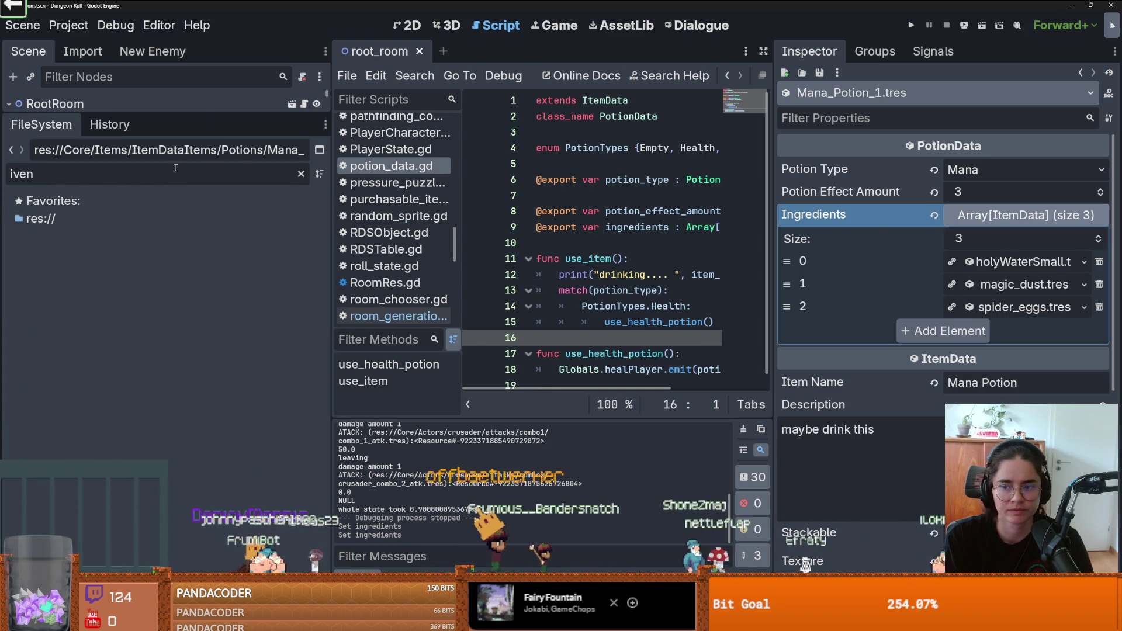
key("BackSpace")
key("BackSpace")
key("BackSpace")
type("nve")
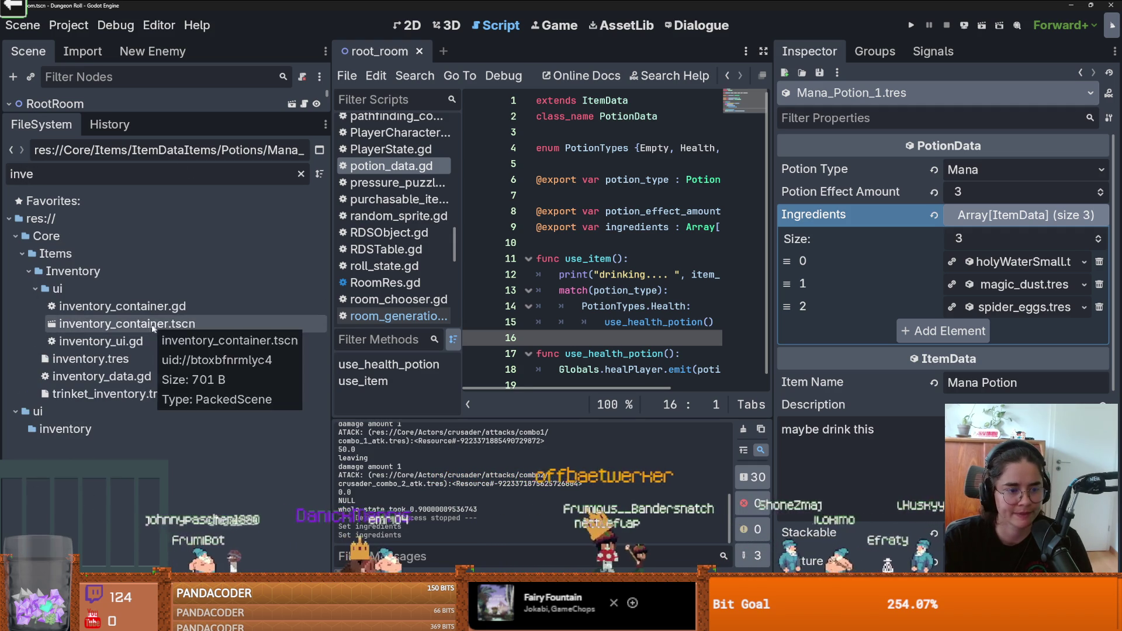
left_click(117, 358)
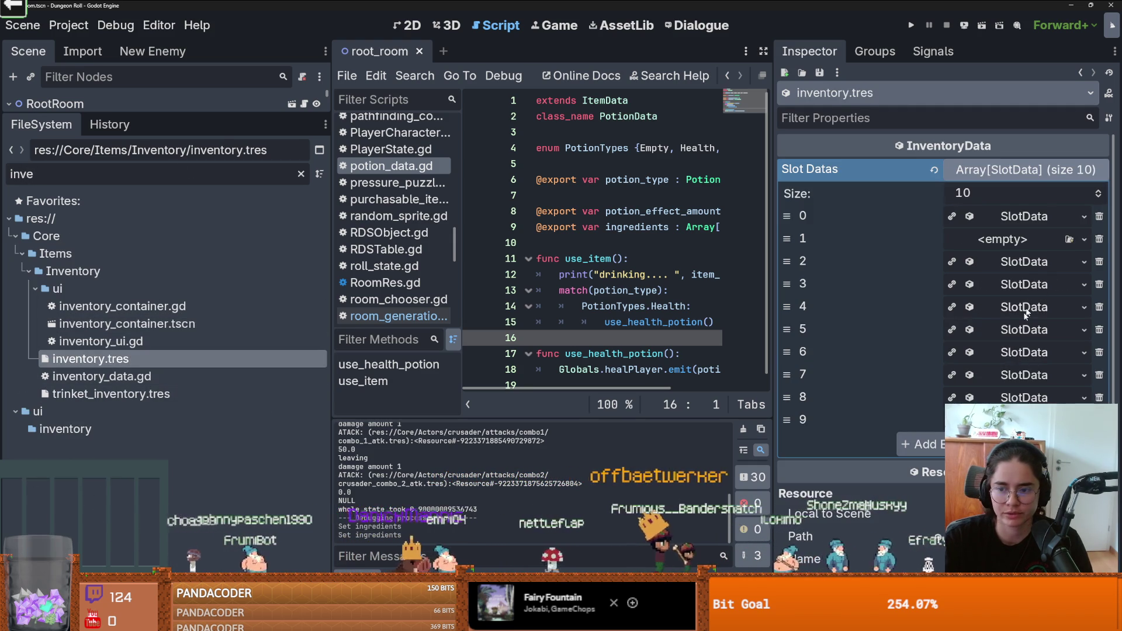
Step: Quick Load magic_dust.tres into inventory slot 8's Item Data
left_click(1027, 397)
left_click(1096, 252)
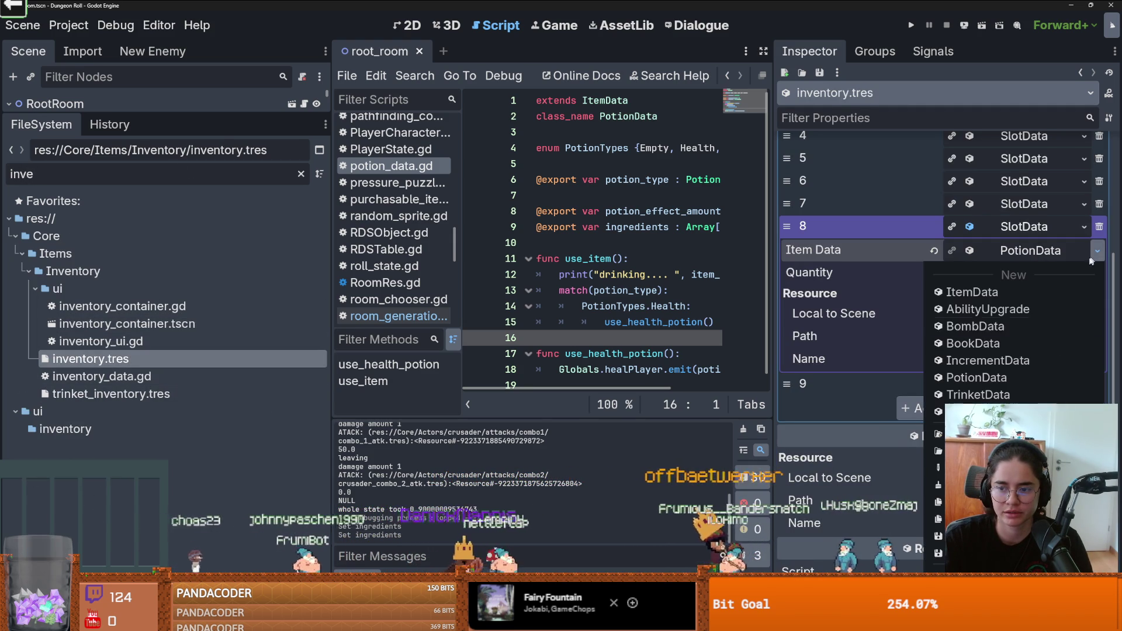
left_click(958, 433)
type("magi")
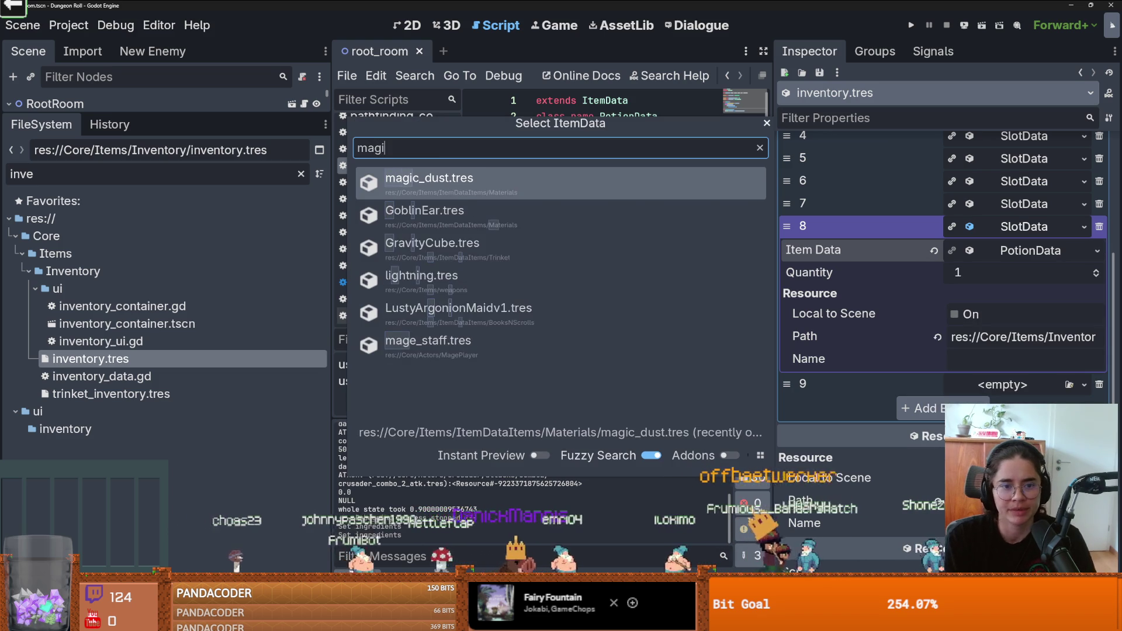
key("Return")
left_click(1021, 226)
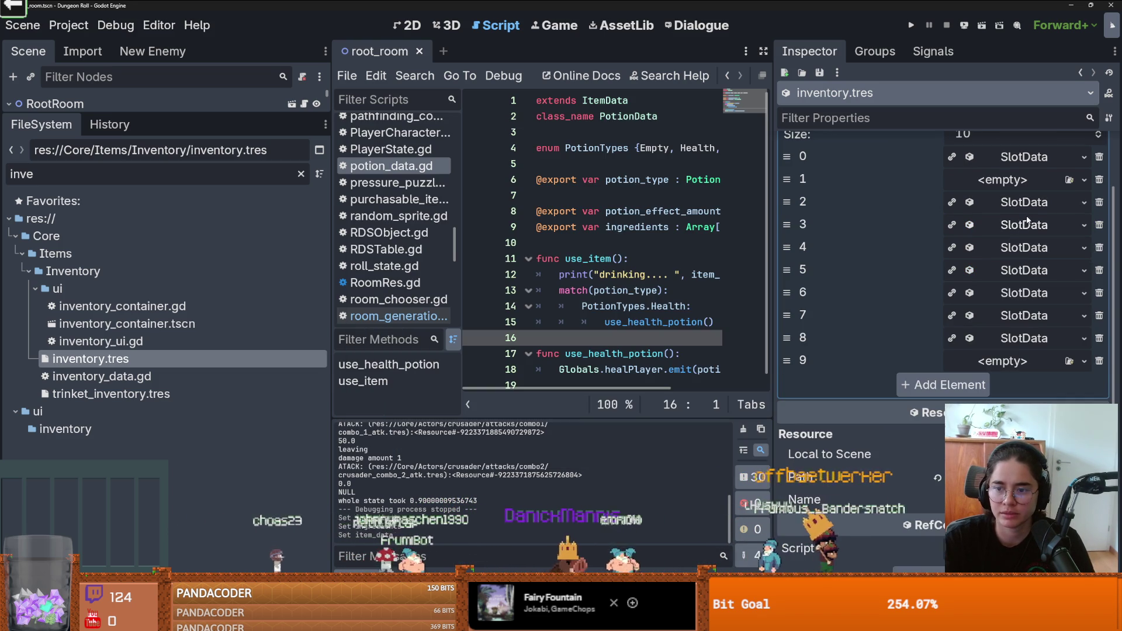
Step: Quick Load spider_eggs.tres into slot 7's Item Data and run the game
left_click(1026, 319)
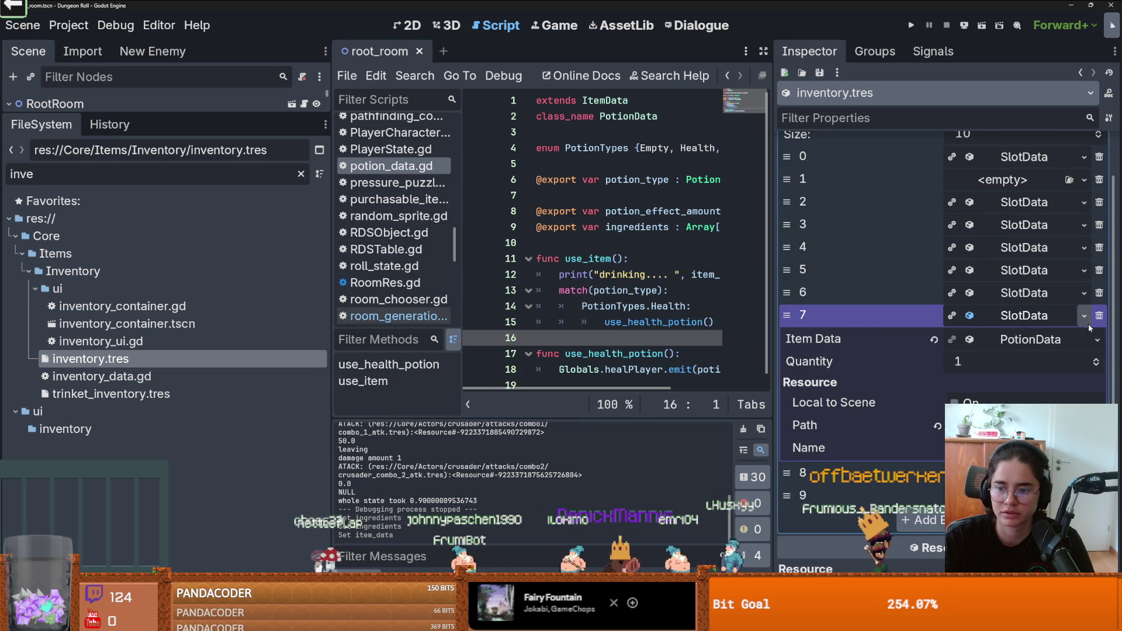
left_click(1097, 339)
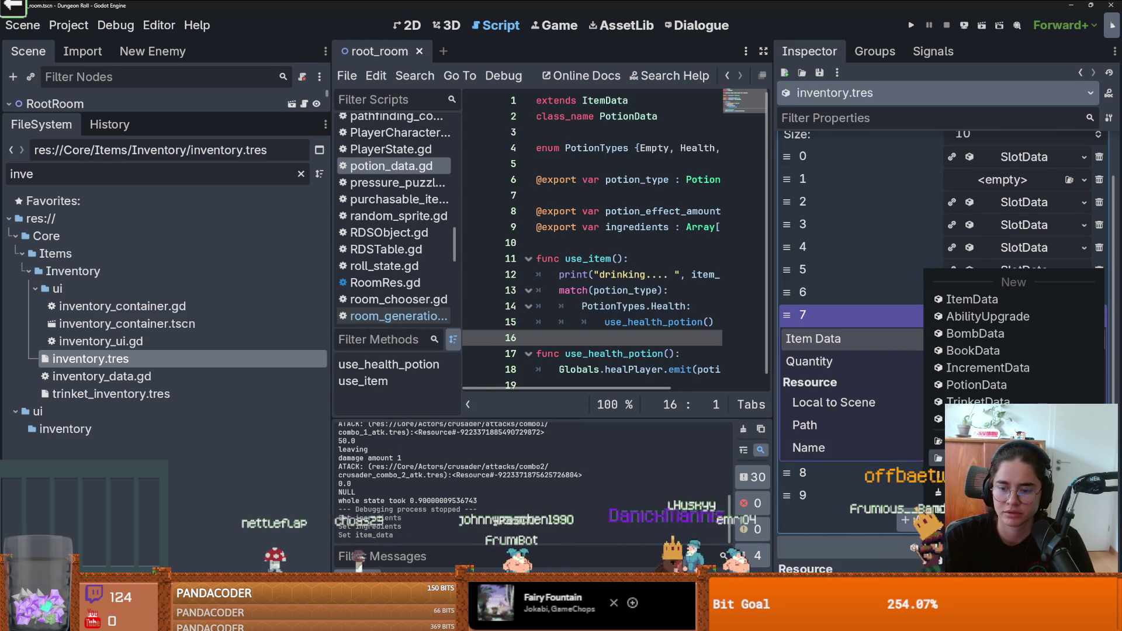
left_click(982, 458)
type("sp")
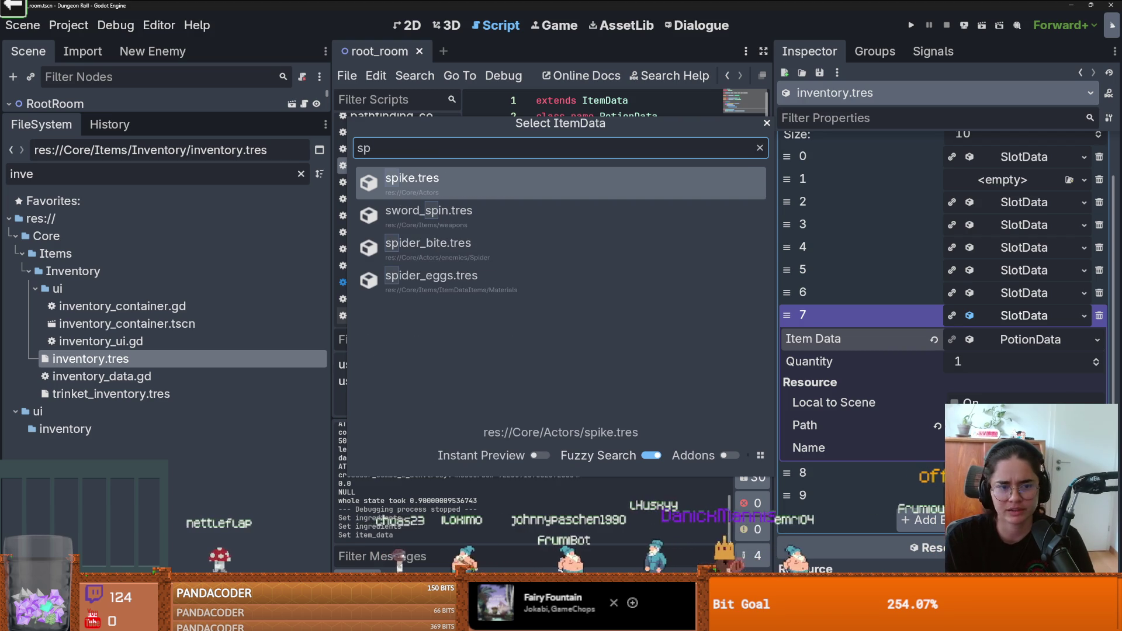
key("Down")
key("Down")
key("Down")
key("Return")
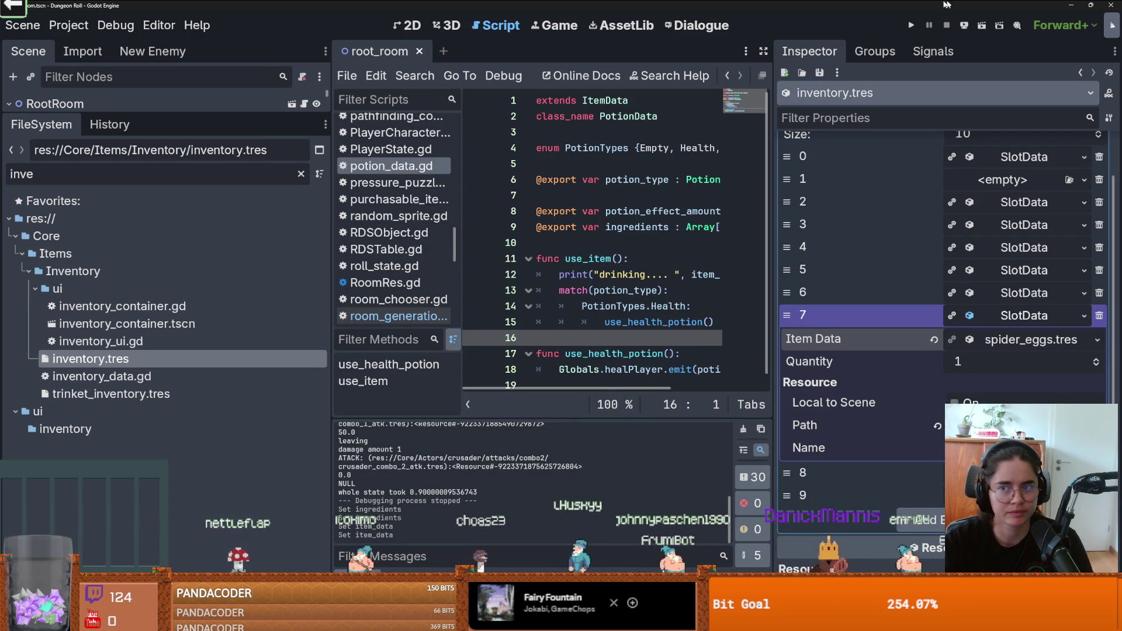
left_click(911, 25)
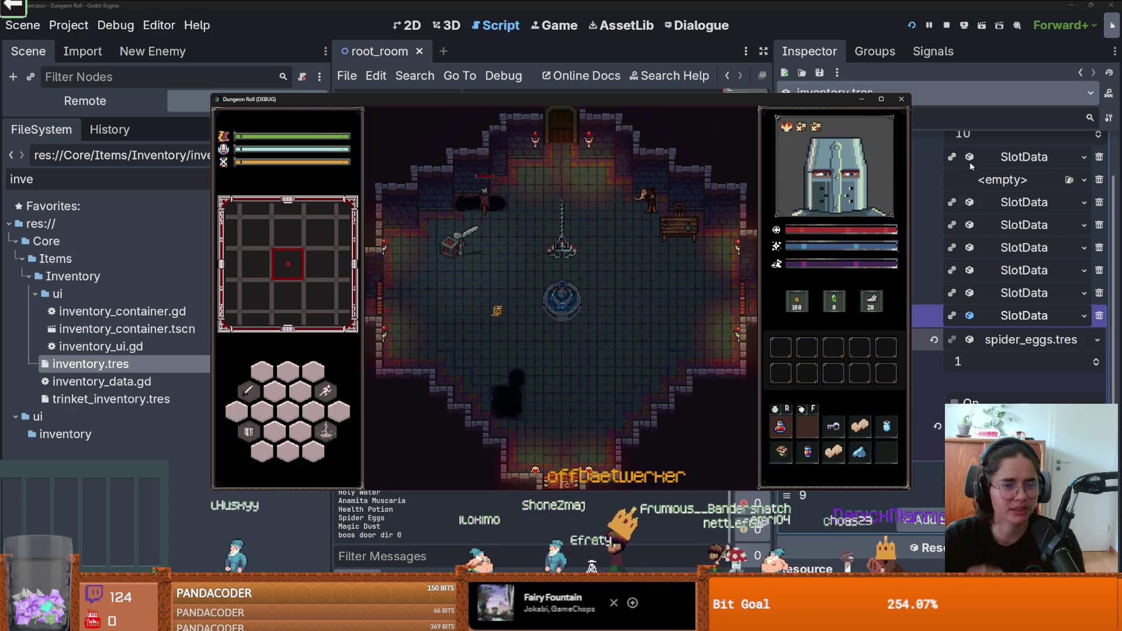
Step: Go full screen, walk through the east door, and re-roll room cards until choosing the Cauldron Room
left_click(881, 99)
key("d")
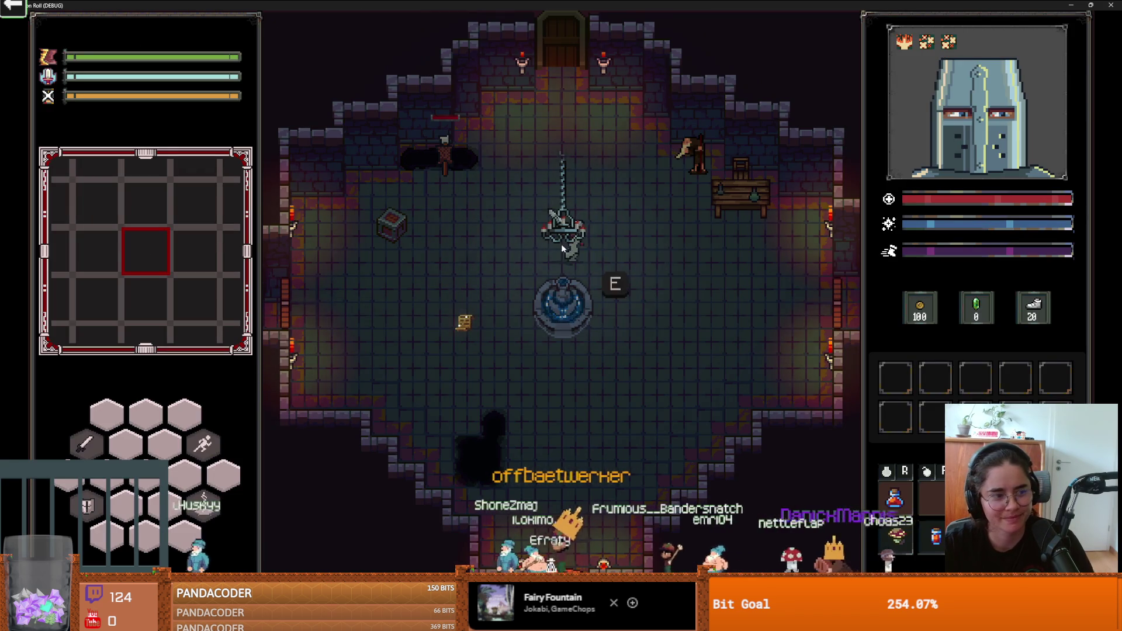
key("s")
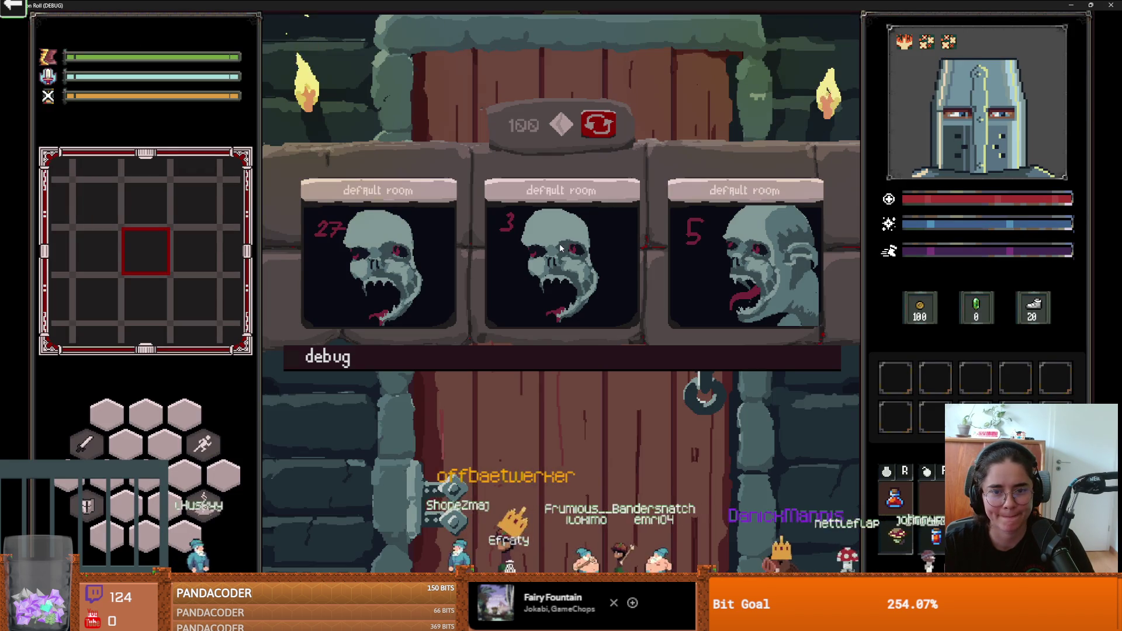
left_click(586, 133)
left_click(586, 133)
left_click(585, 133)
left_click(586, 133)
left_click(585, 134)
left_click(586, 133)
left_click(585, 133)
left_click(585, 133)
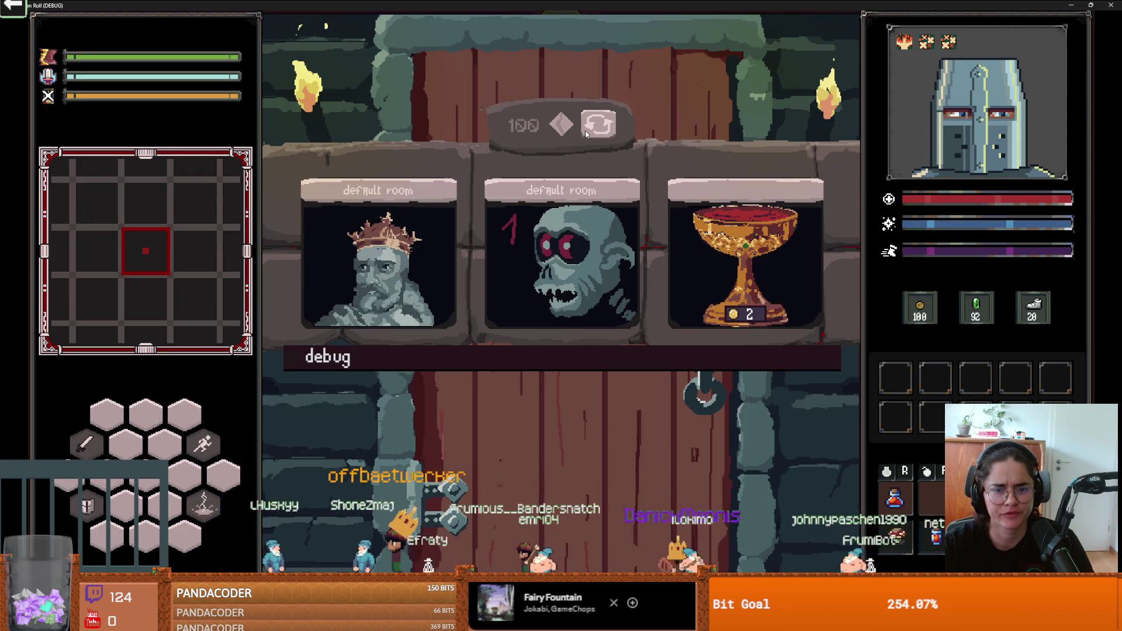
left_click(586, 133)
left_click(759, 261)
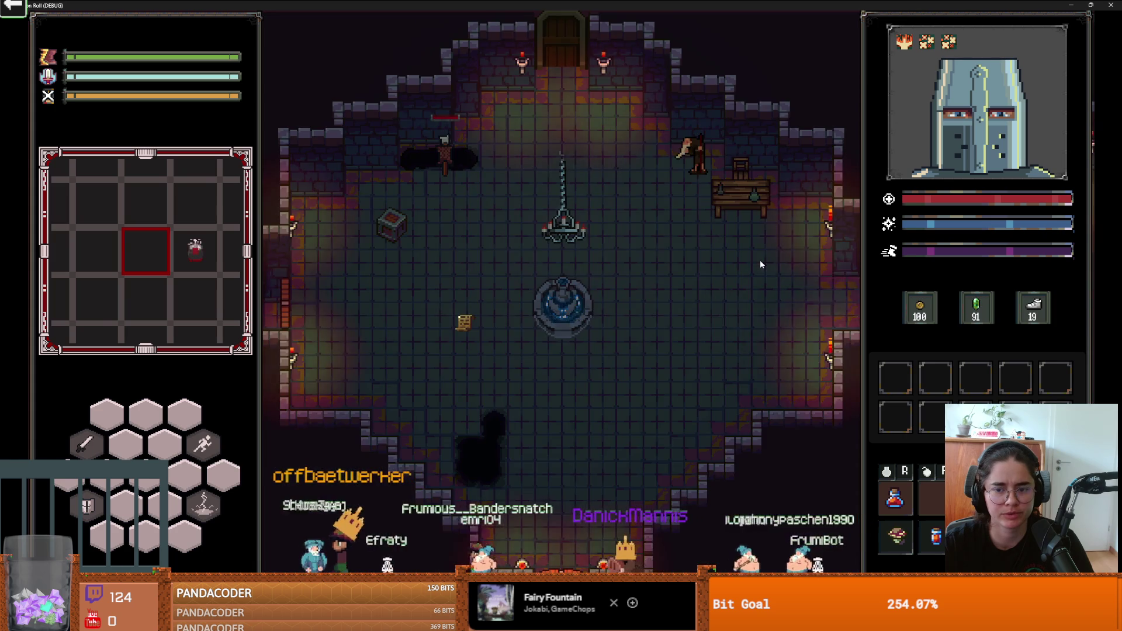
Step: Brew the blue crystal and pale ingredient at the cauldron, then quit the game and save
key("d")
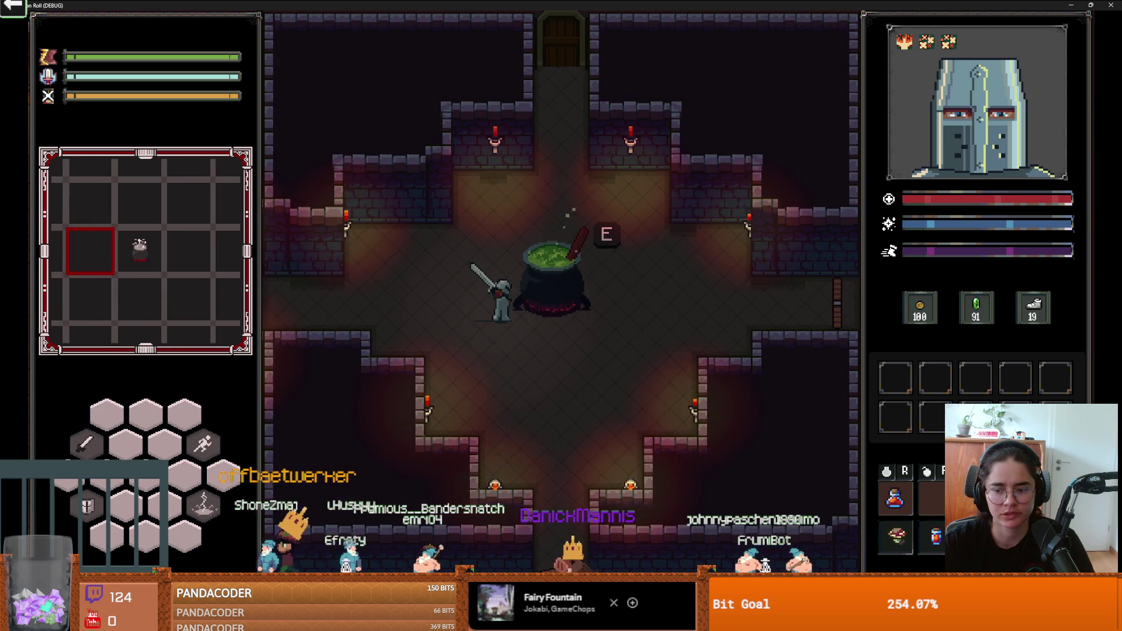
left_click_drag(607, 265, 561, 258)
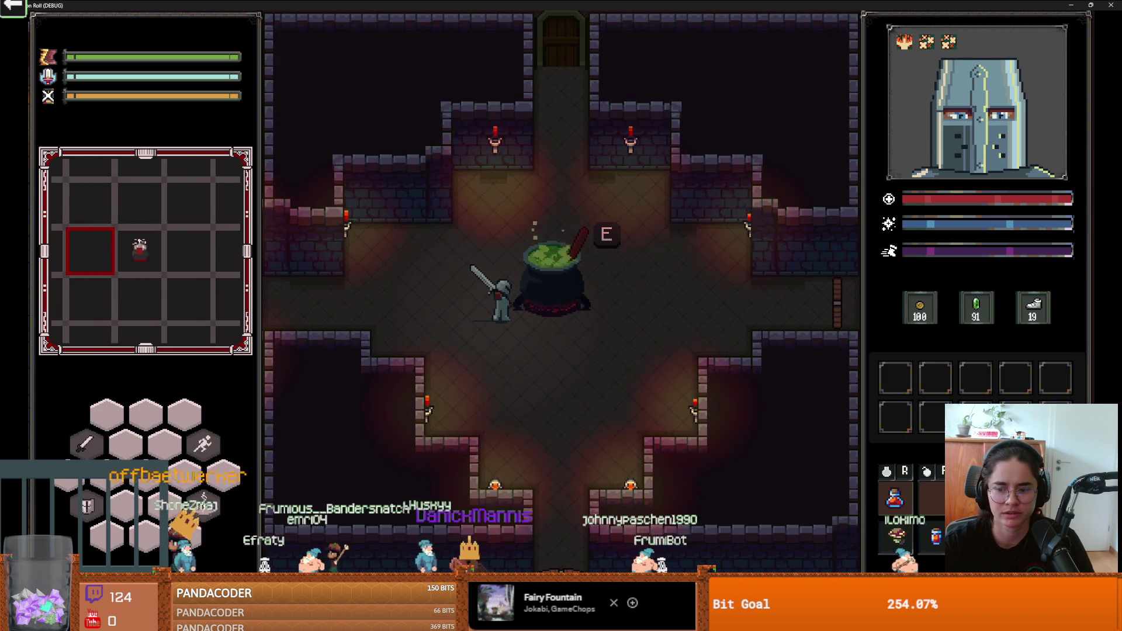
left_click_drag(626, 286, 553, 253)
key("d")
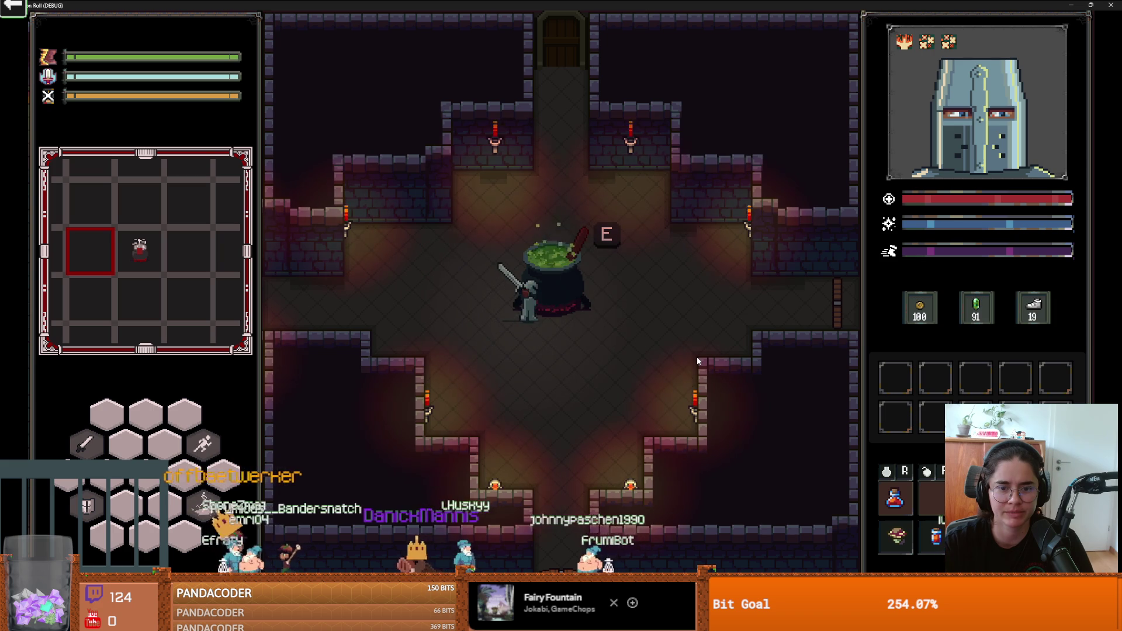
key("a")
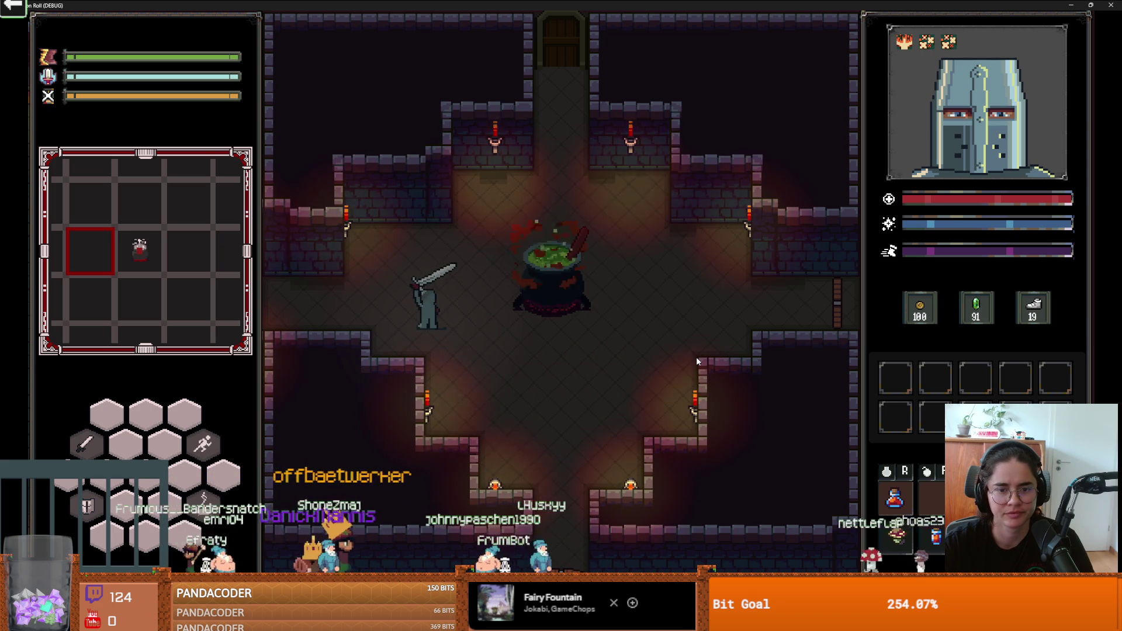
key("alt+F4")
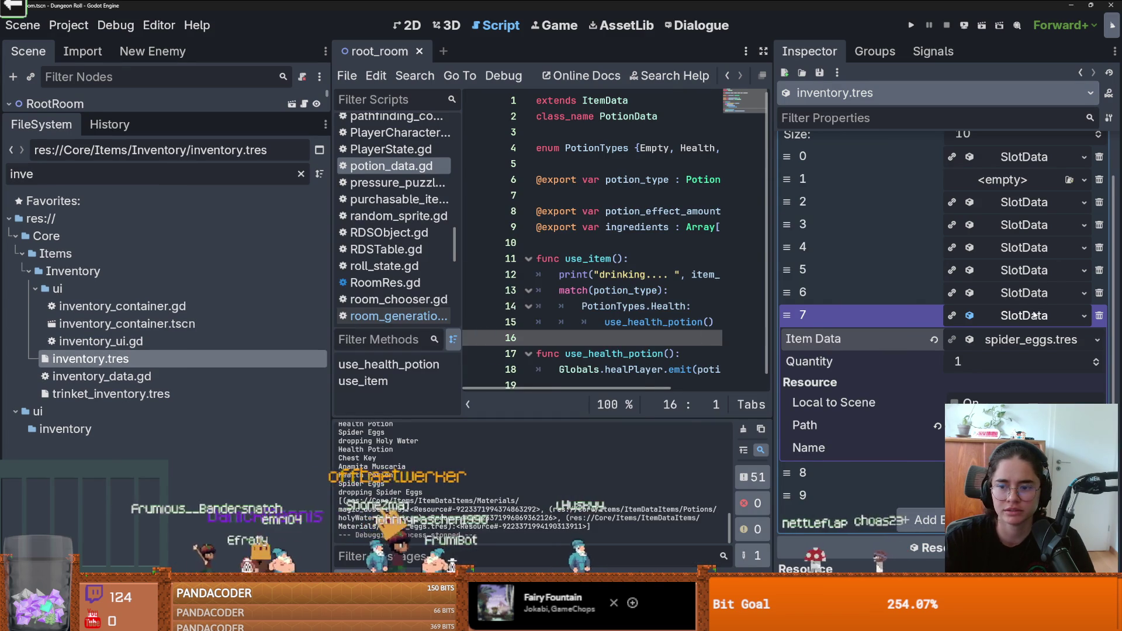
key("ctrl+s")
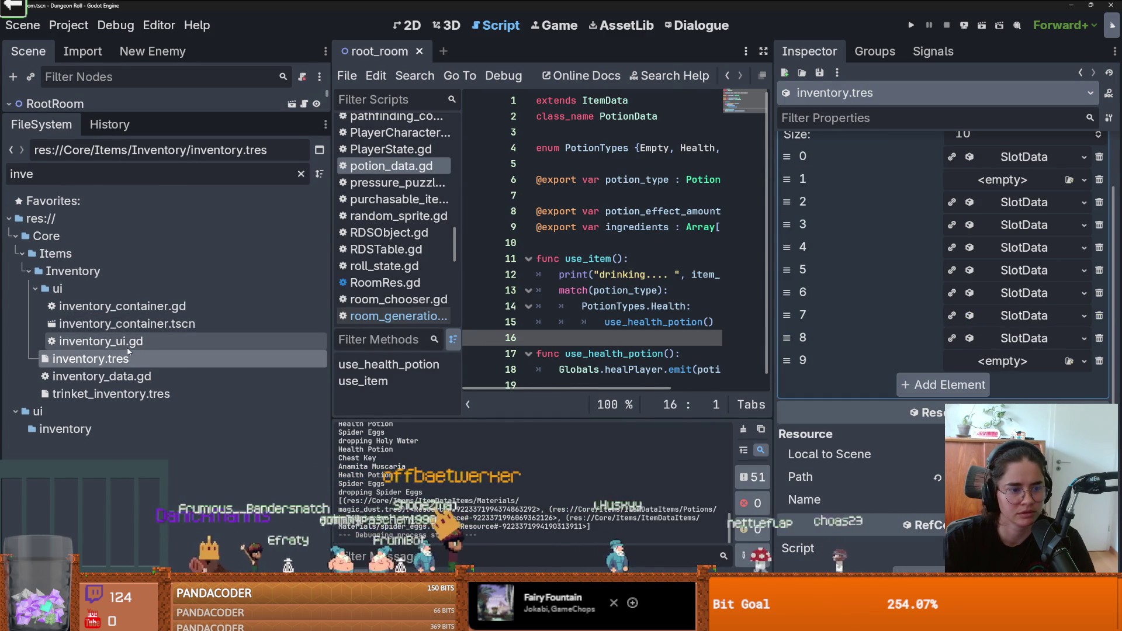
Step: Filter the project files for 'mana' and open Mana_Potion_1.tres
left_click(91, 179)
key("ctrl+a")
type("magi")
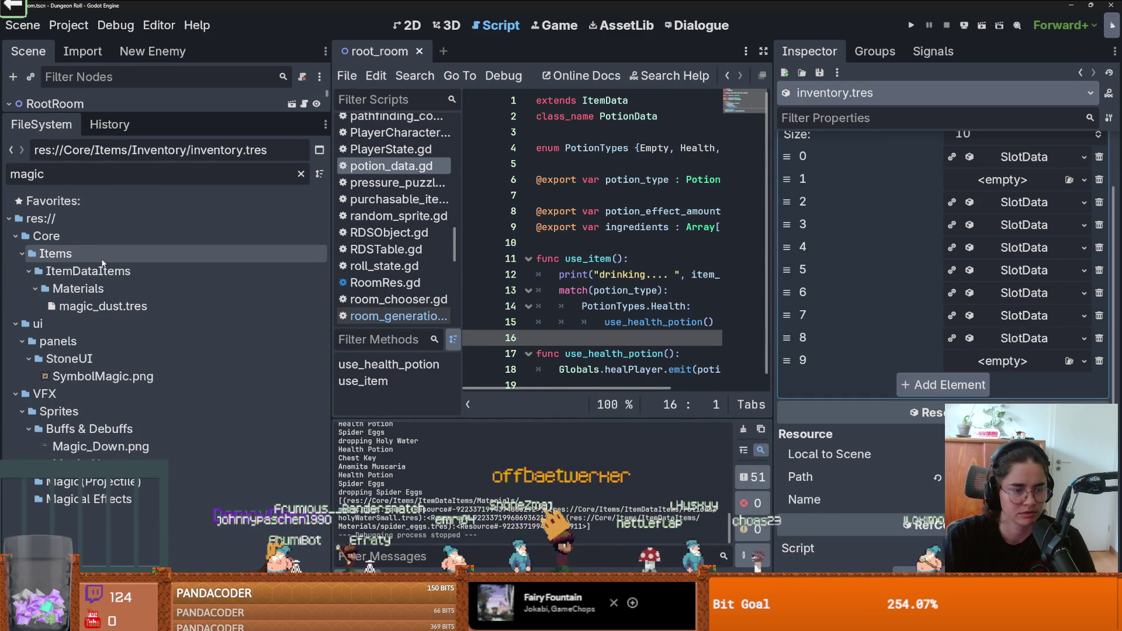
key("BackSpace")
key("BackSpace")
key("BackSpace")
type("ana")
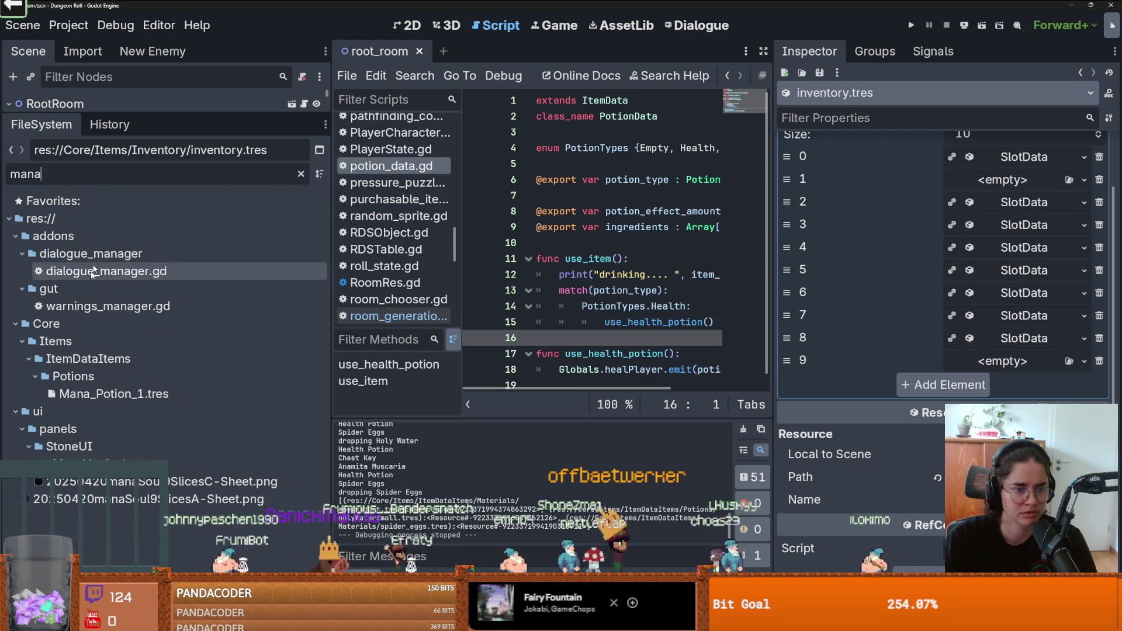
left_click(106, 396)
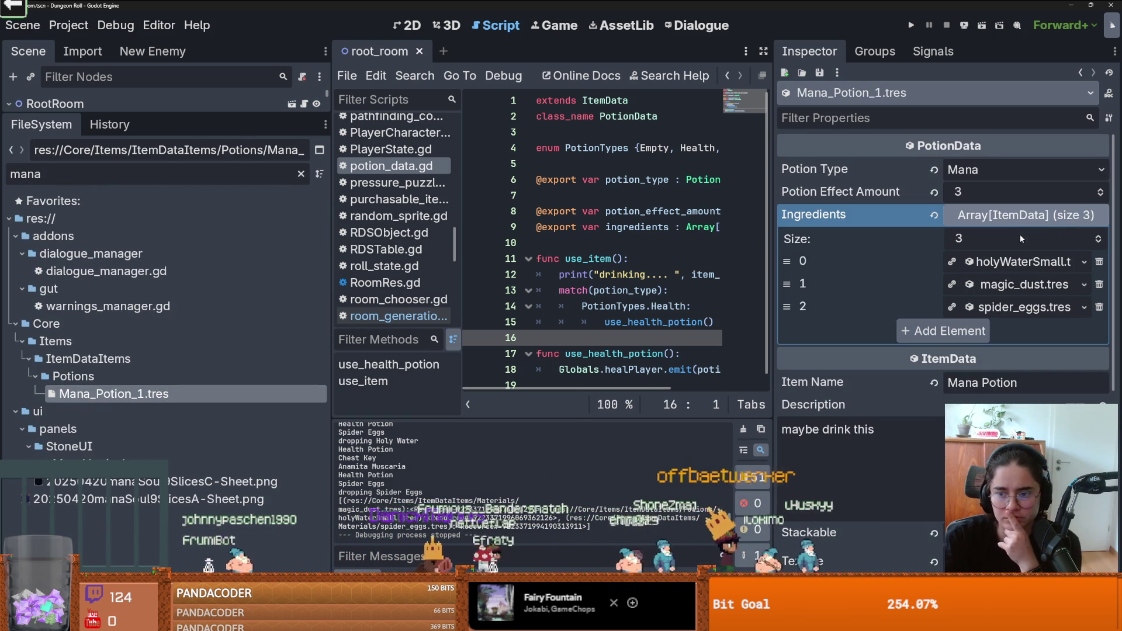
Step: Review the potion's Ingredients list, including the holy water entry, then clear the file filter
scroll(907, 262, "down", 2)
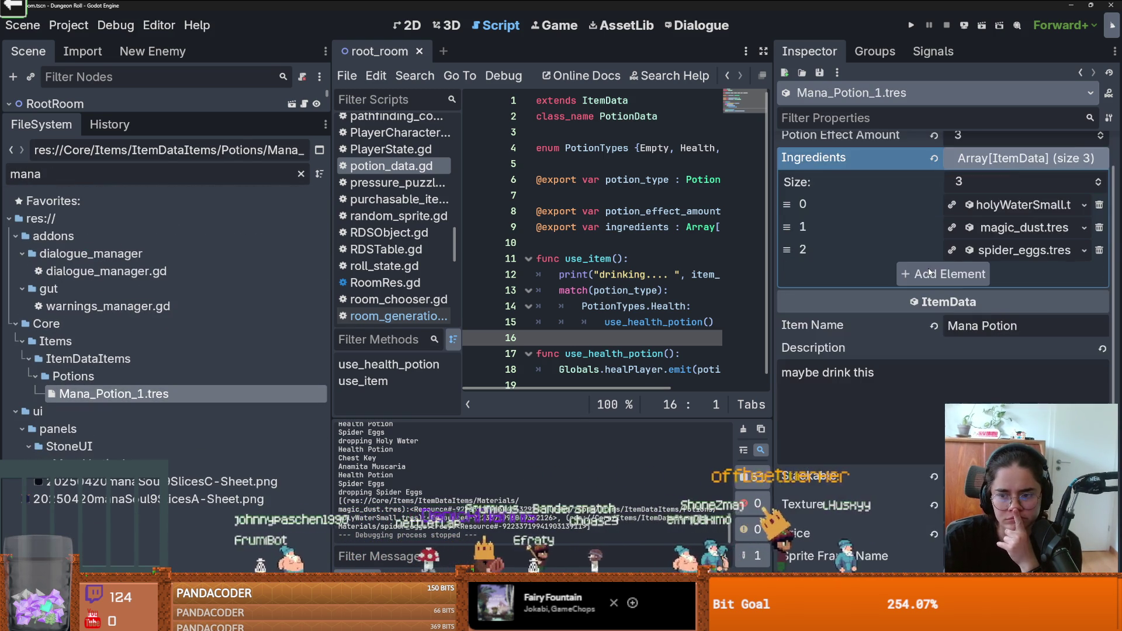
scroll(929, 272, "up", 2)
left_click(1001, 213)
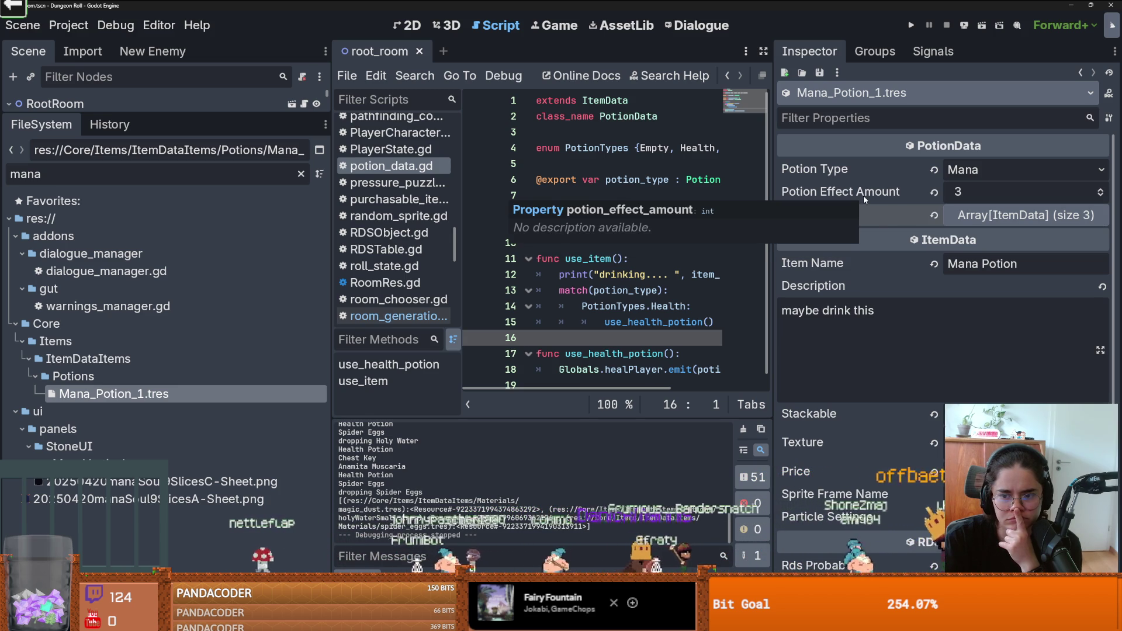
scroll(860, 283, "down", 2)
scroll(861, 287, "up", 2)
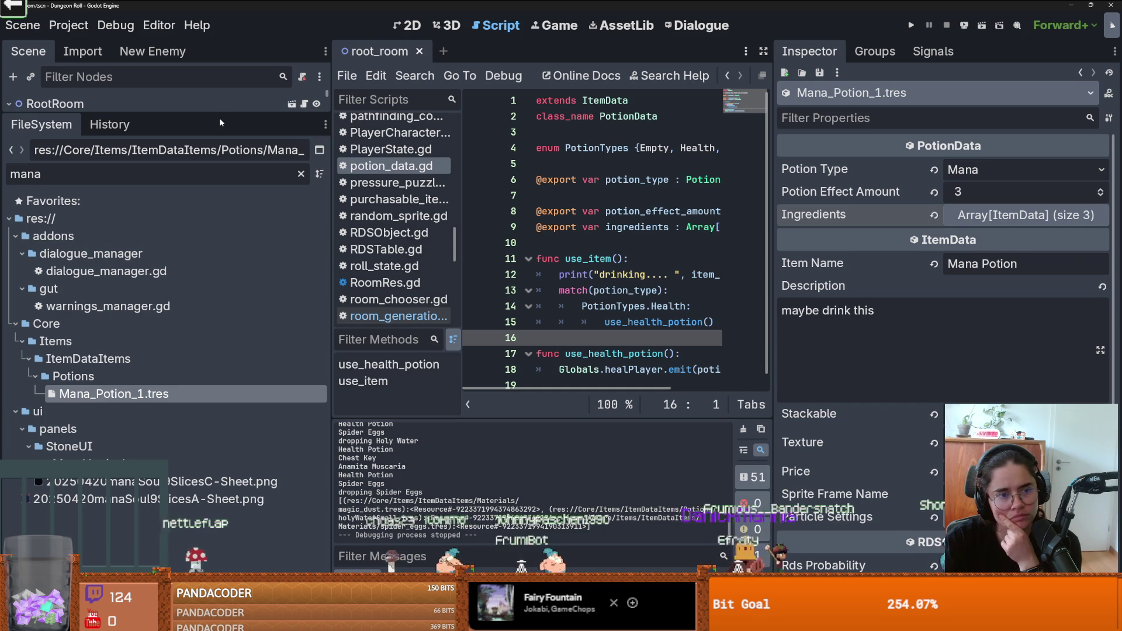
left_click_drag(221, 114, 221, 208)
left_click(1025, 215)
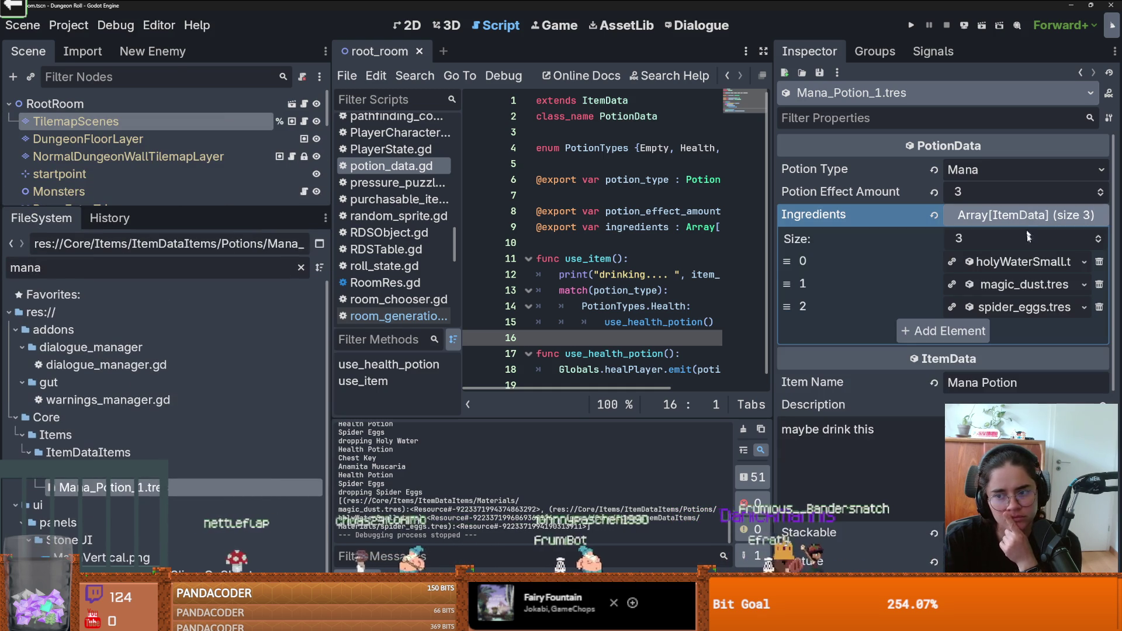
left_click(1028, 270)
left_click(1028, 272)
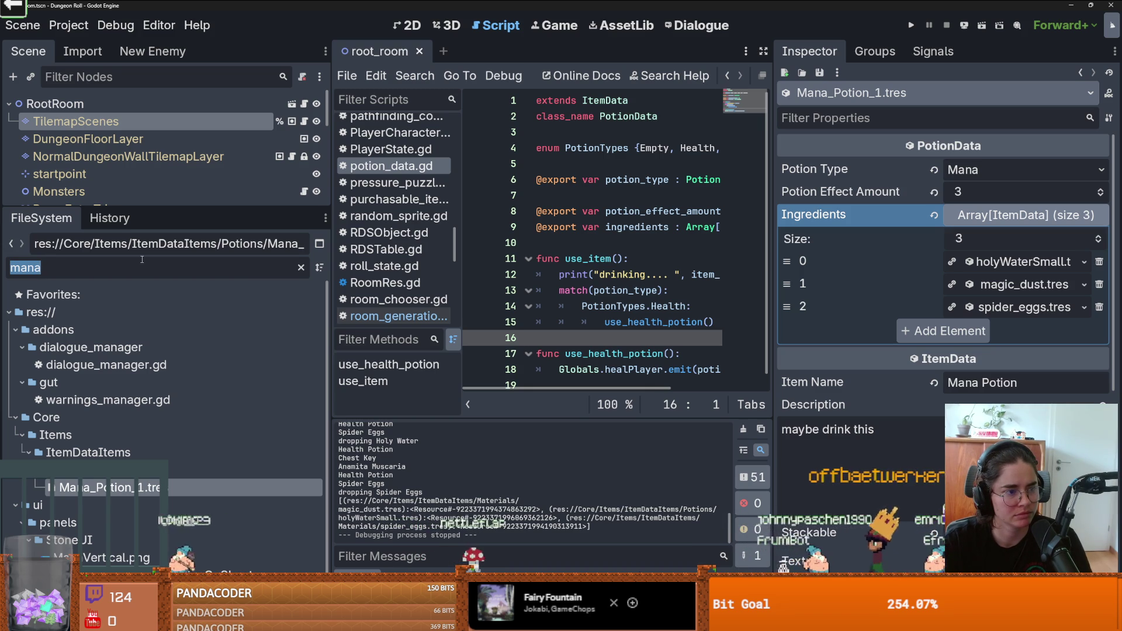
key("BackSpace")
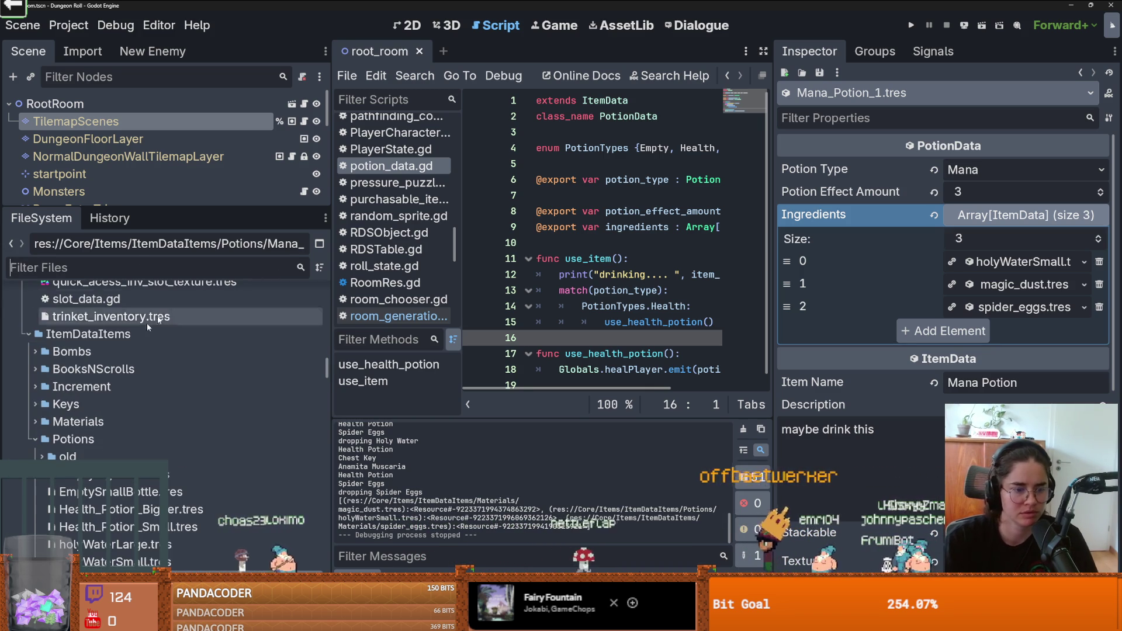
scroll(109, 456, "down", 4)
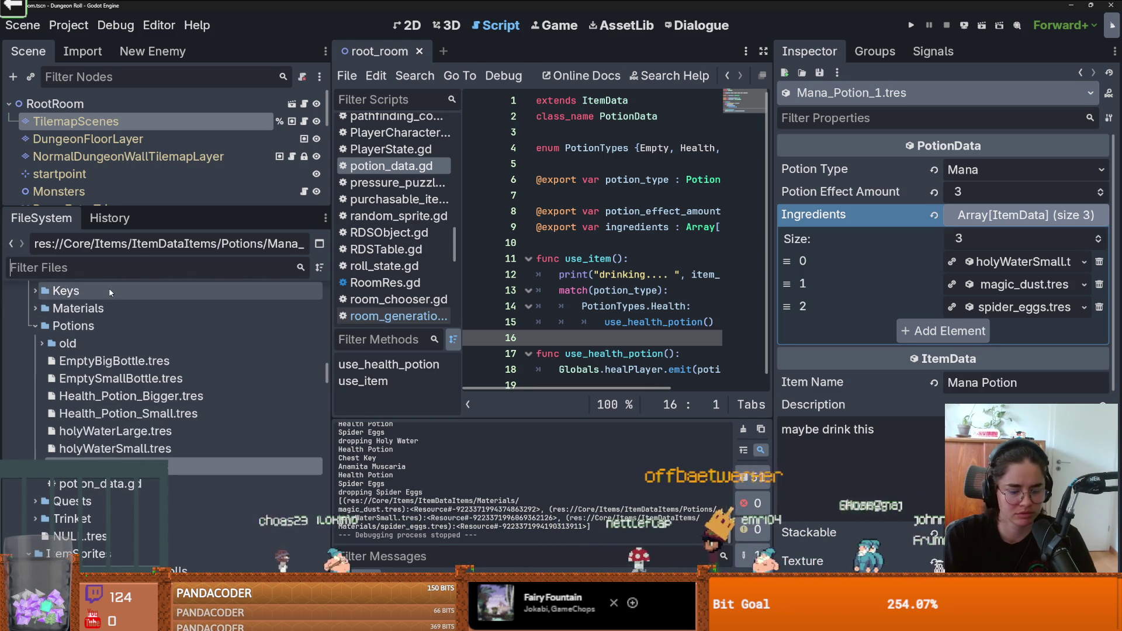
Step: Open inventory.tres and inspect slots 0 through 4, including spider eggs and holy water
type("inven")
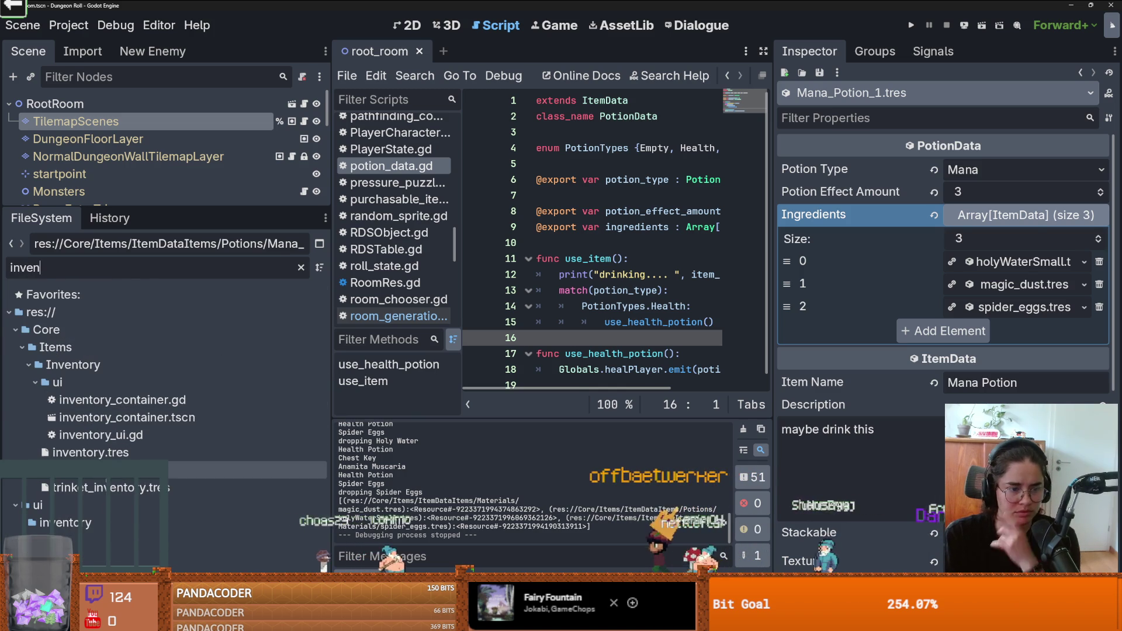
left_click(111, 453)
scroll(934, 233, "up", 2)
left_click(1009, 215)
left_click(1009, 215)
left_click(1020, 259)
left_click(1019, 259)
left_click(1021, 282)
left_click(1021, 285)
left_click(1024, 303)
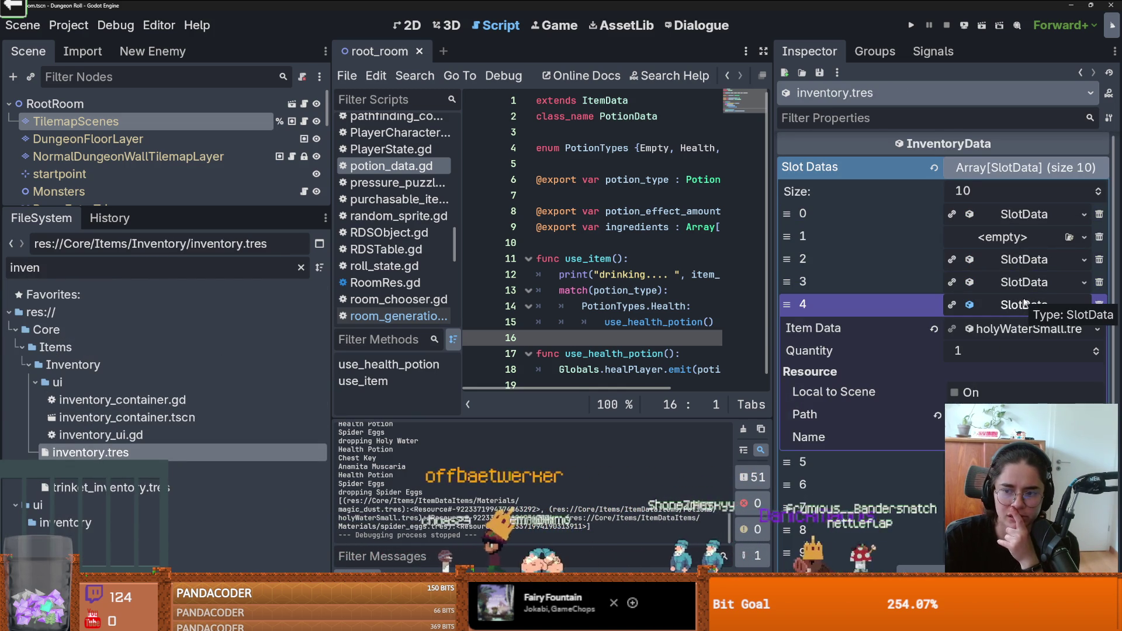
left_click(1023, 303)
Step: Inspect inventory slots 5 through 8, including the potion in slot 6
left_click(1024, 328)
left_click(1024, 327)
left_click(1023, 349)
left_click(1023, 350)
left_click(1024, 373)
left_click(1024, 373)
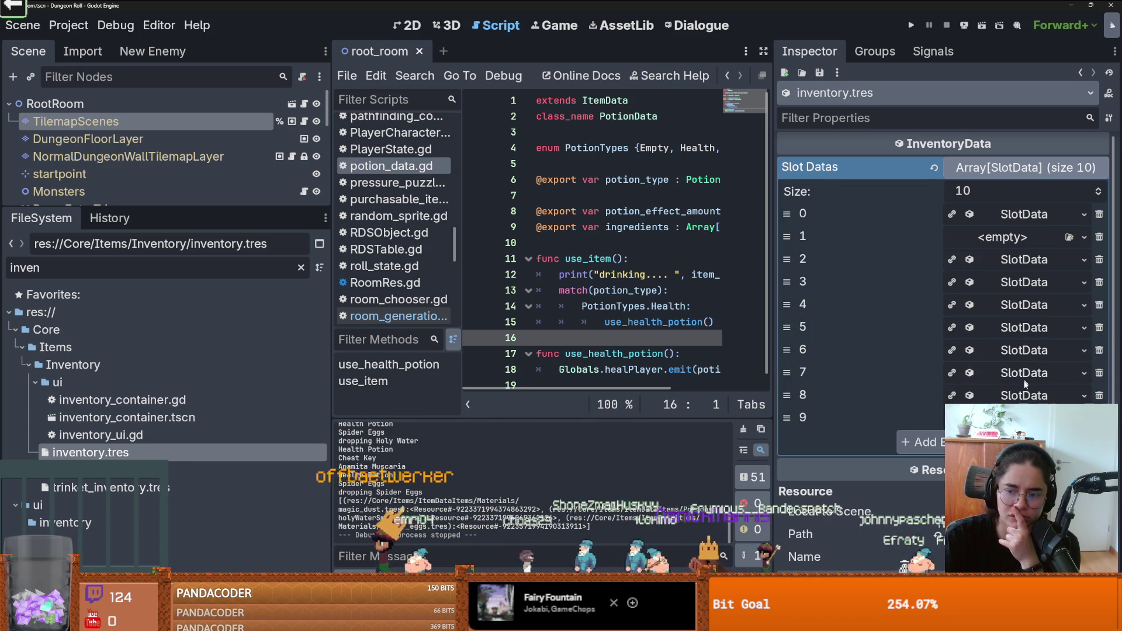
left_click(1024, 395)
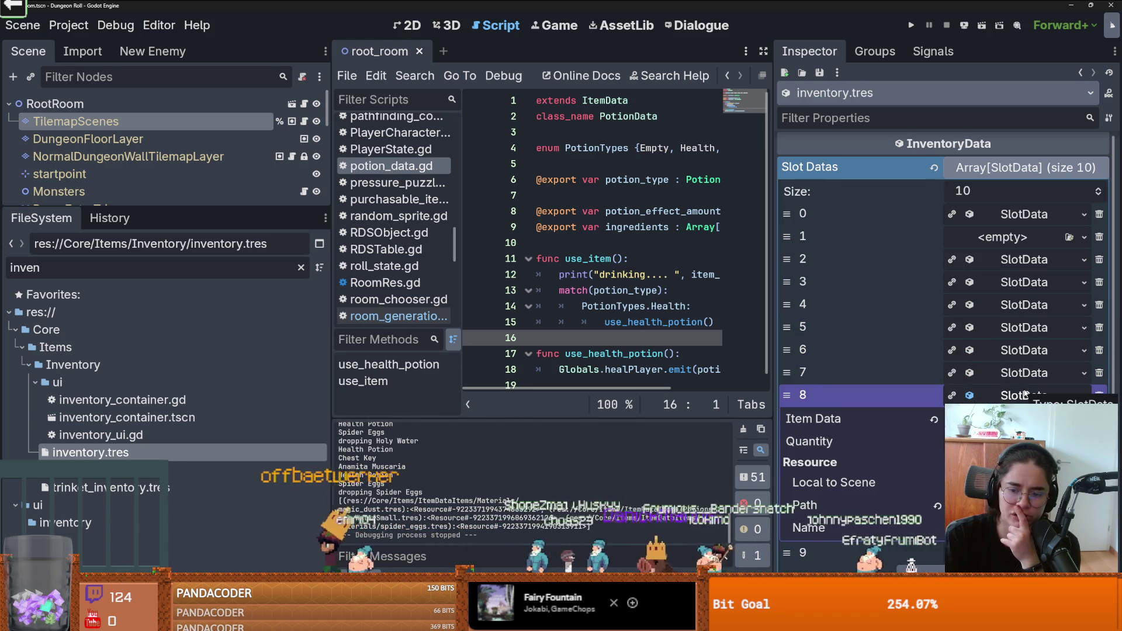
left_click(1024, 395)
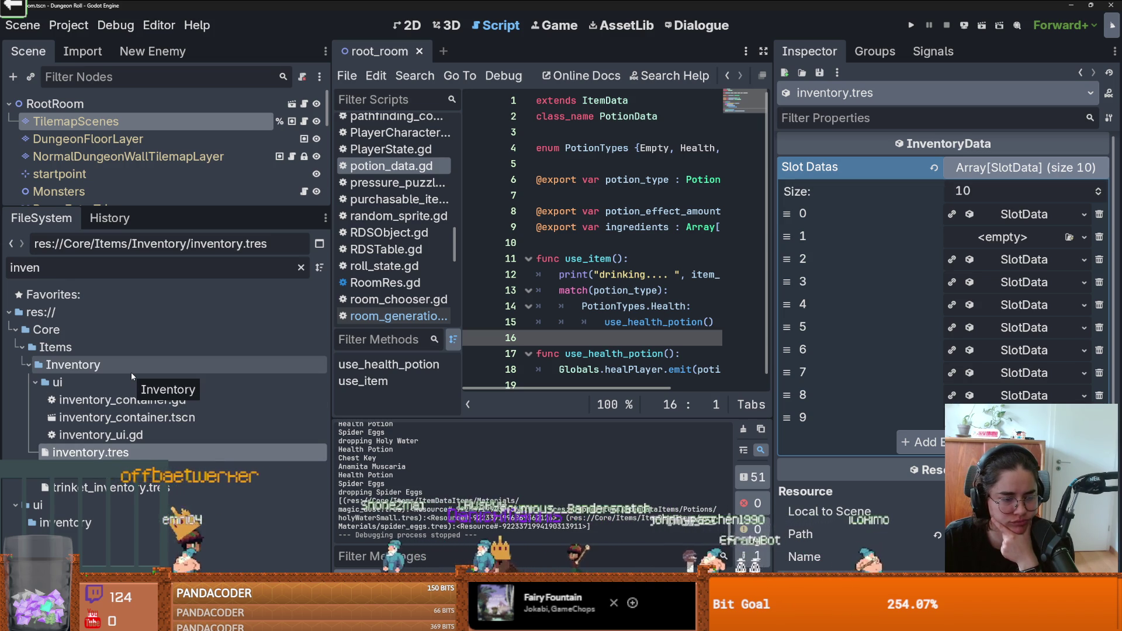
Step: Filter the project files for 'cauldr' to list the cauldron assets
left_click_drag(182, 204, 181, 293)
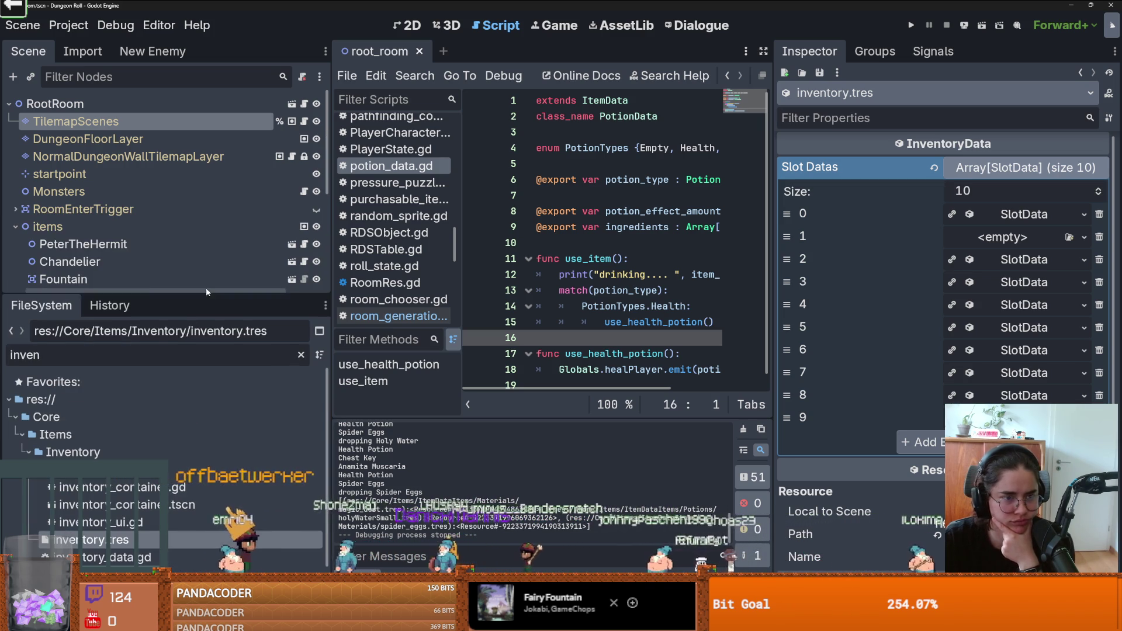
key("BackSpace")
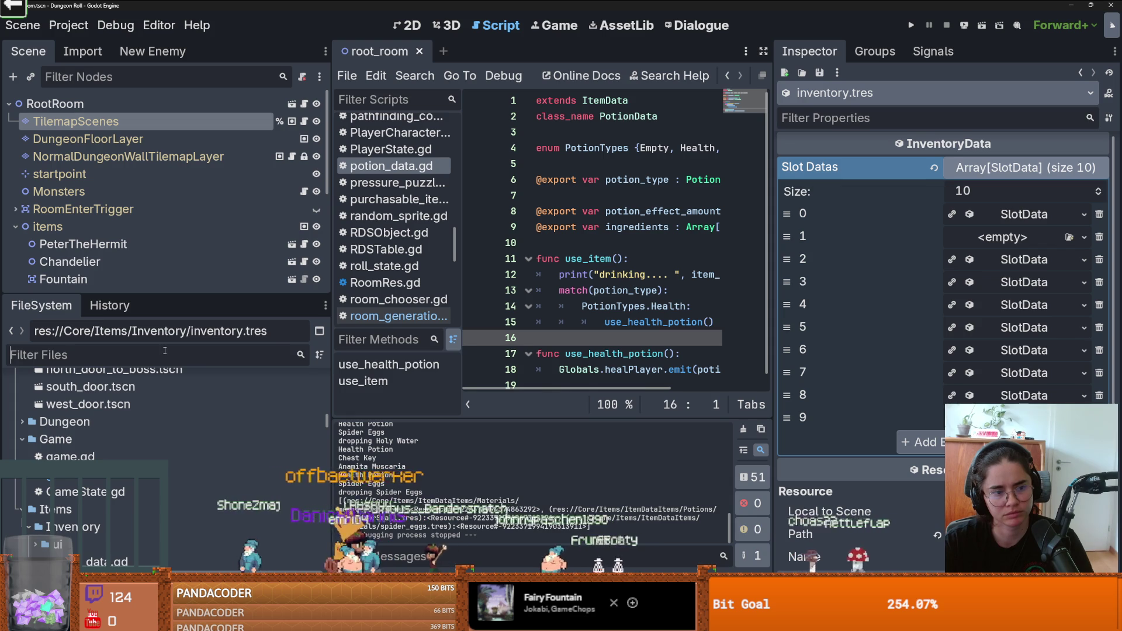
type("cauldre")
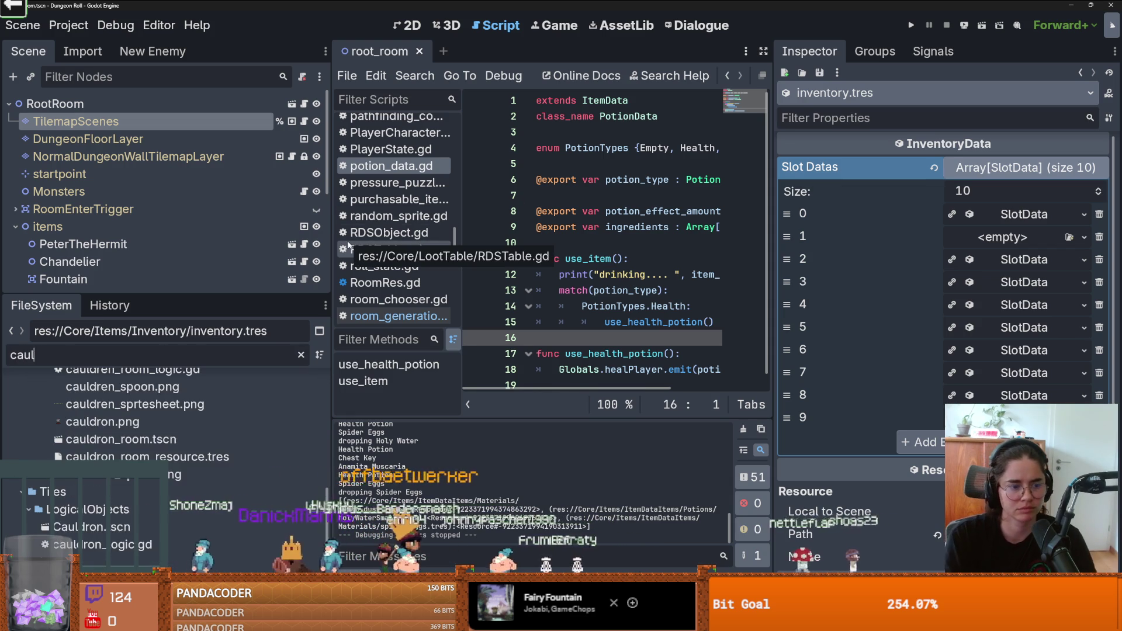
key("BackSpace")
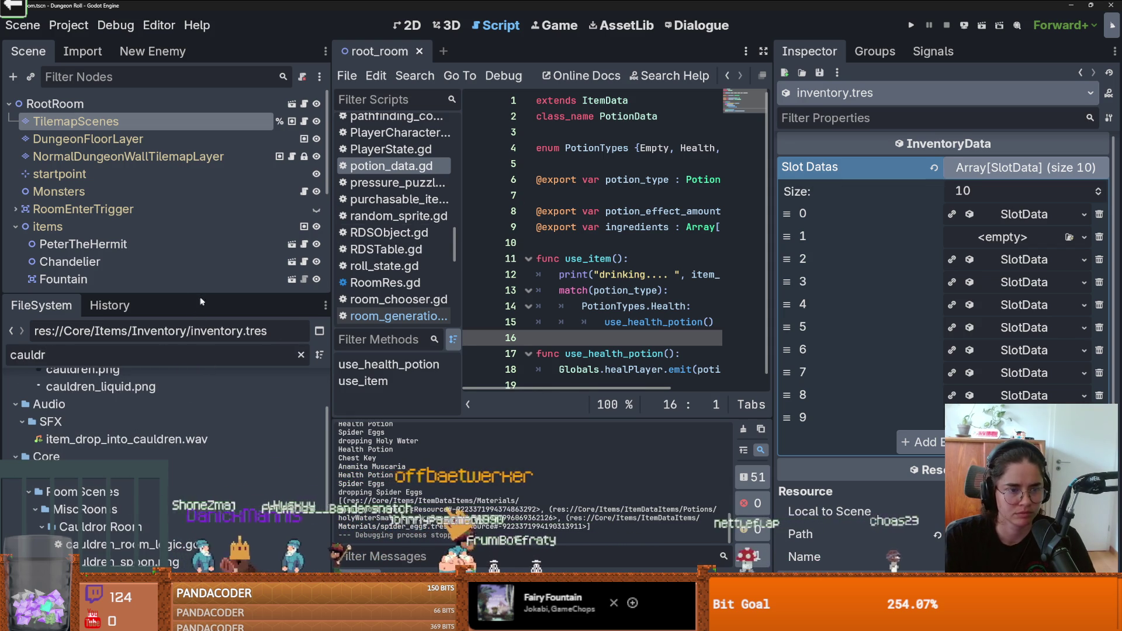
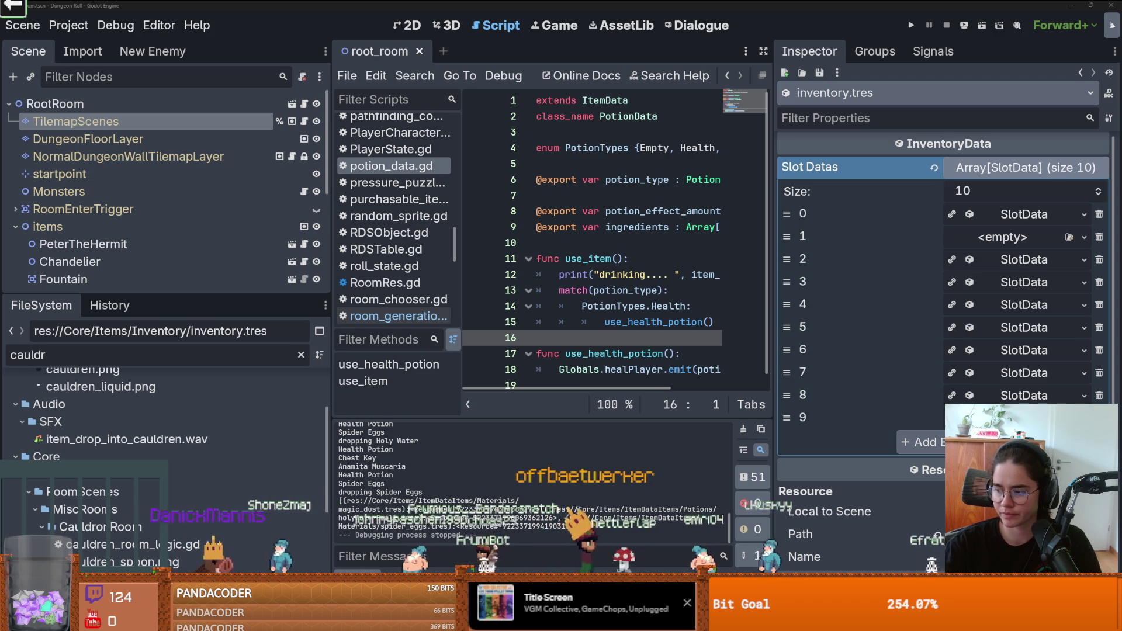
Step: Widen the script editor, scene tree and file browser panels, and save the scene
key("ctrl+s")
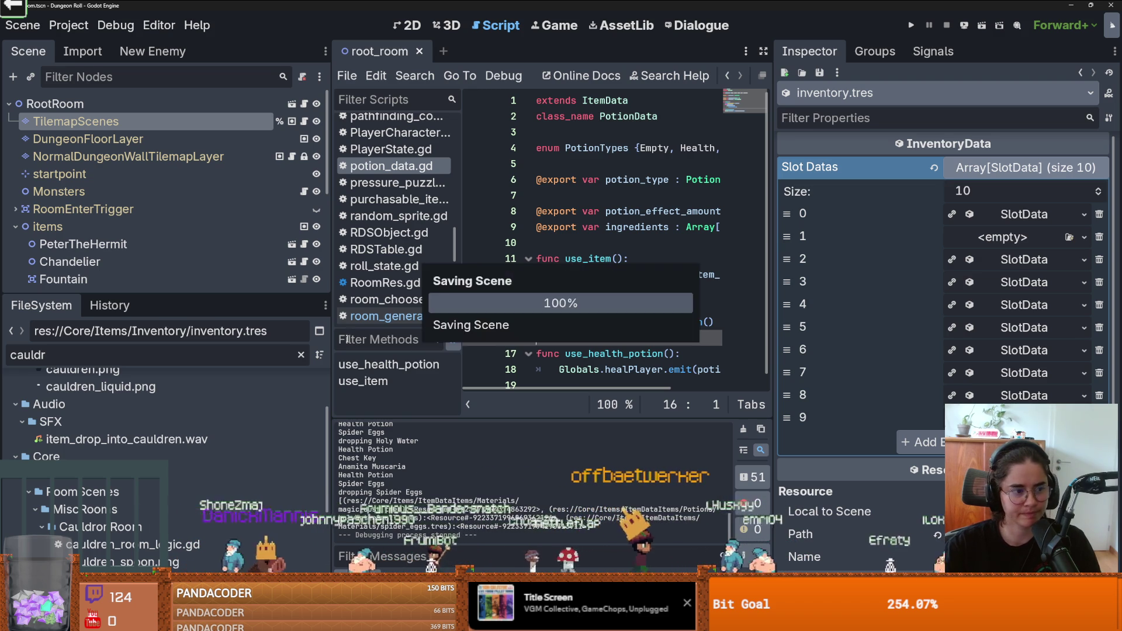
left_click_drag(330, 310, 140, 310)
left_click(535, 322)
key("ctrl+s")
left_click_drag(771, 301, 809, 301)
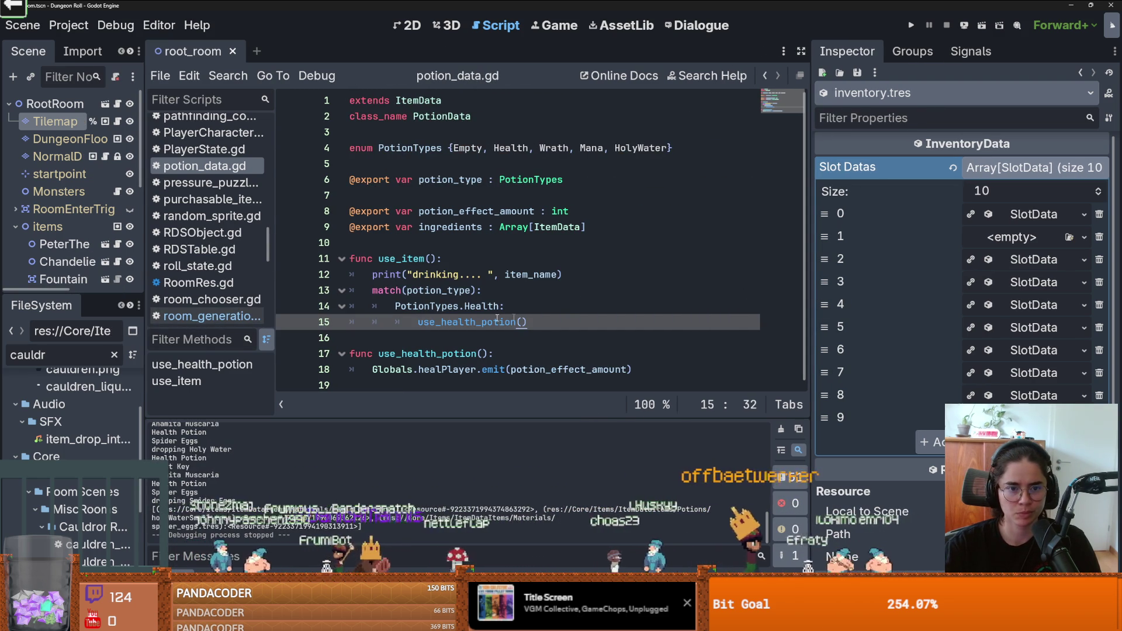
left_click_drag(146, 292, 196, 292)
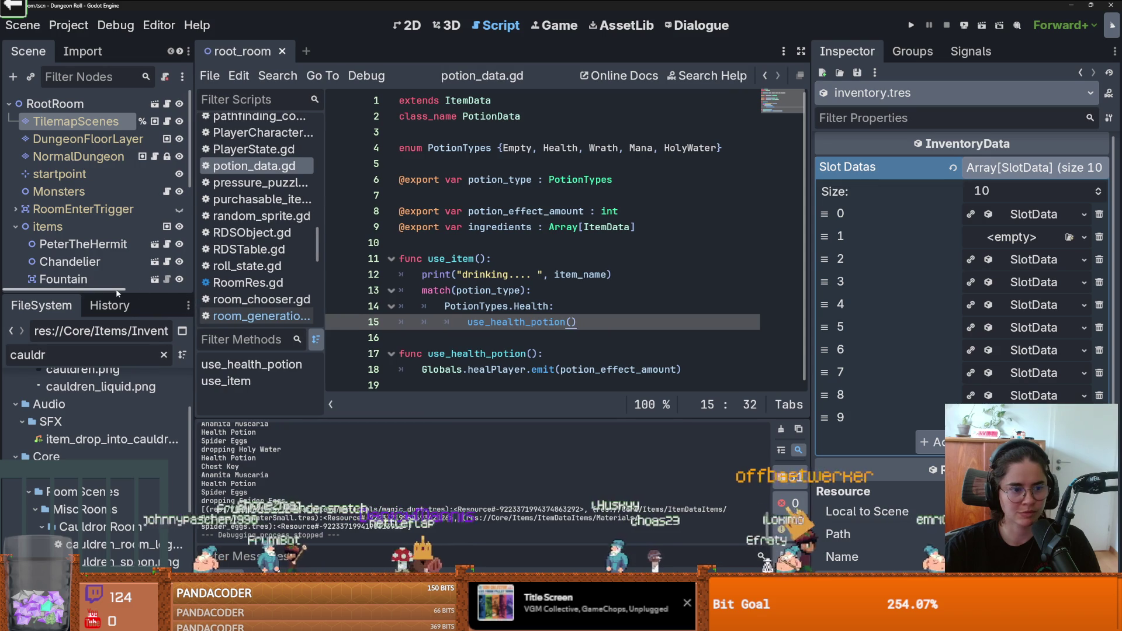
left_click_drag(117, 293, 117, 206)
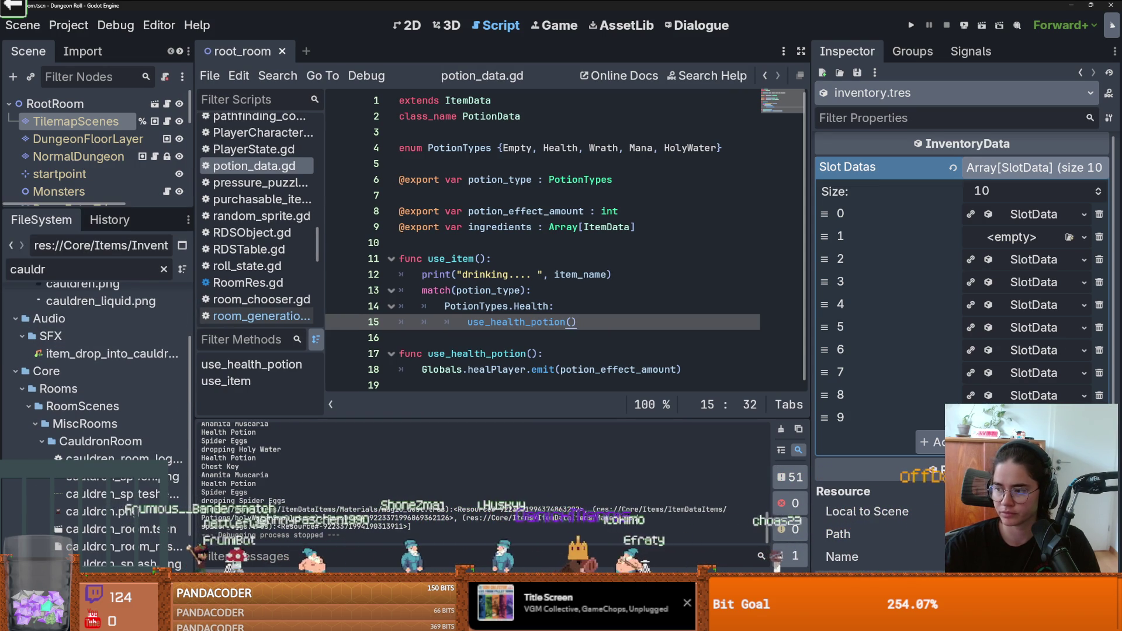
left_click(553, 275)
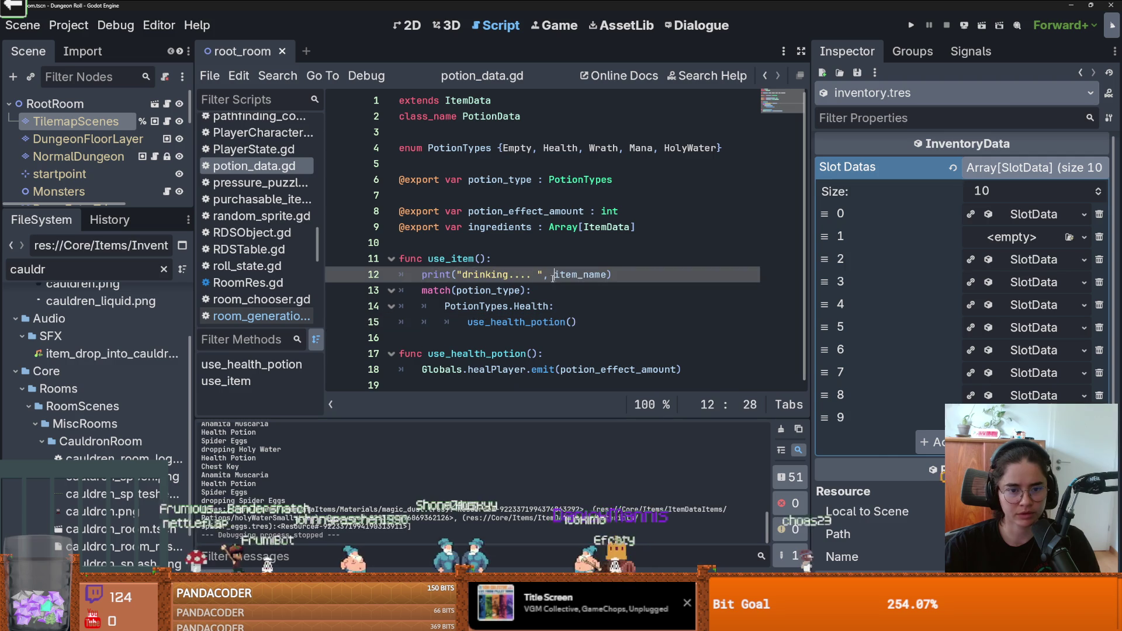
left_click(459, 247)
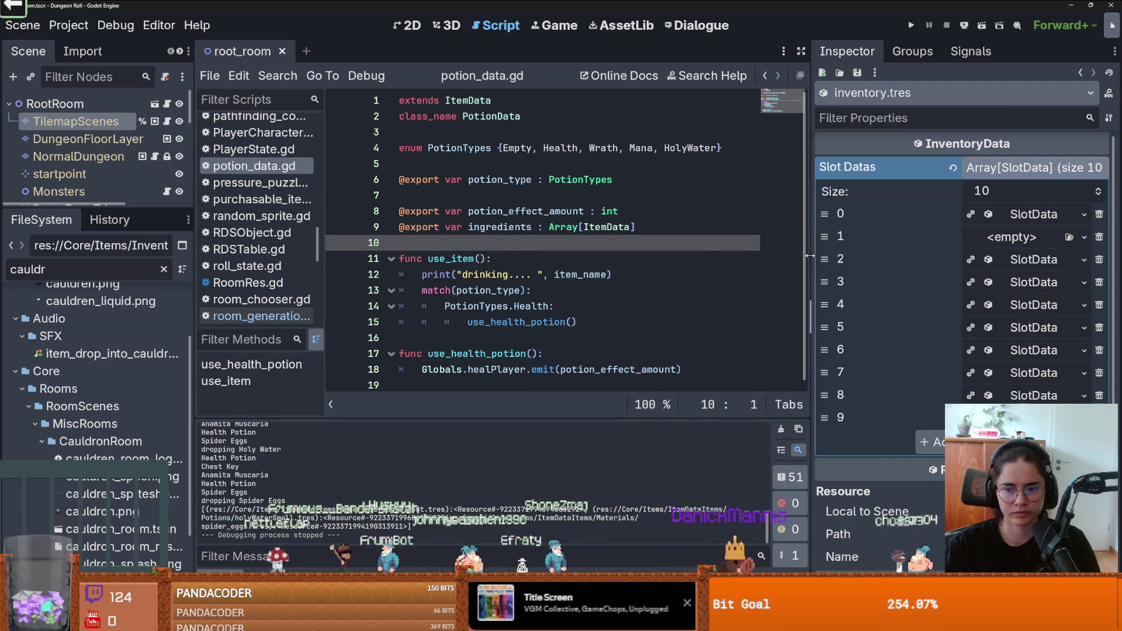
left_click_drag(809, 256, 863, 256)
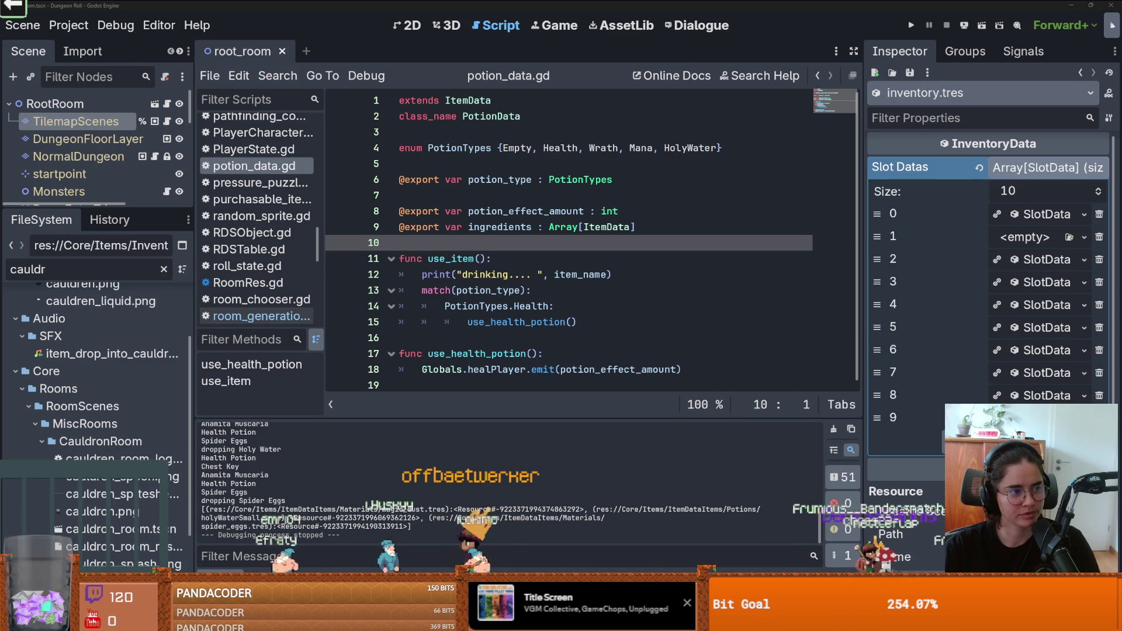
left_click(560, 306)
key("ctrl+s")
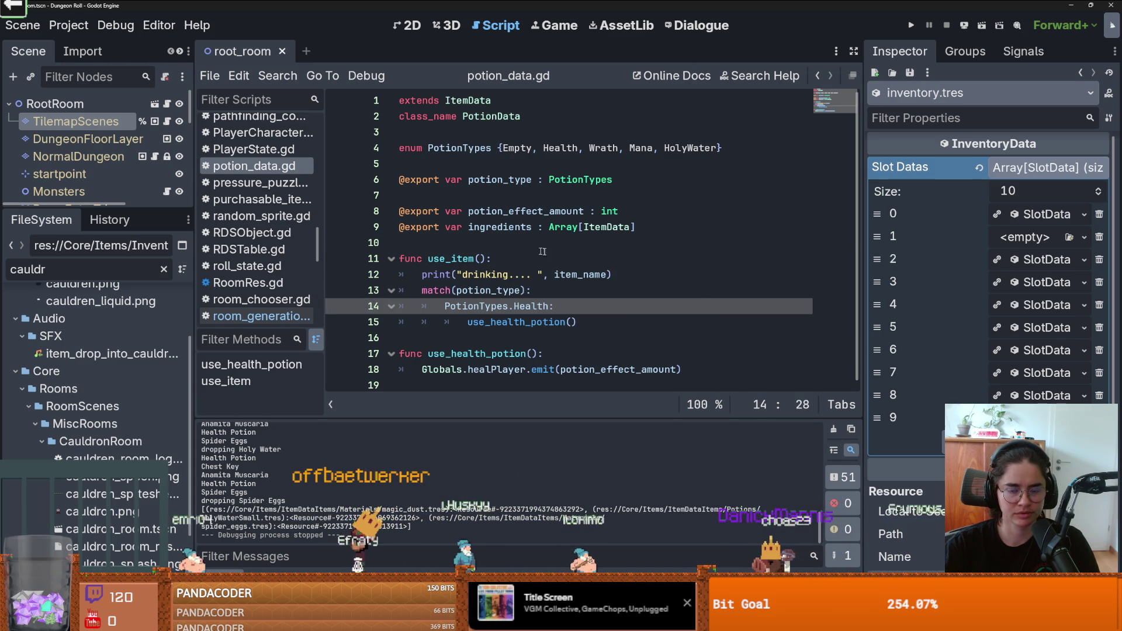
Step: Filter FileSystem by 'mana' and inspect Mana_Potion_1.tres's type, amount and ingredients
double_click(108, 264)
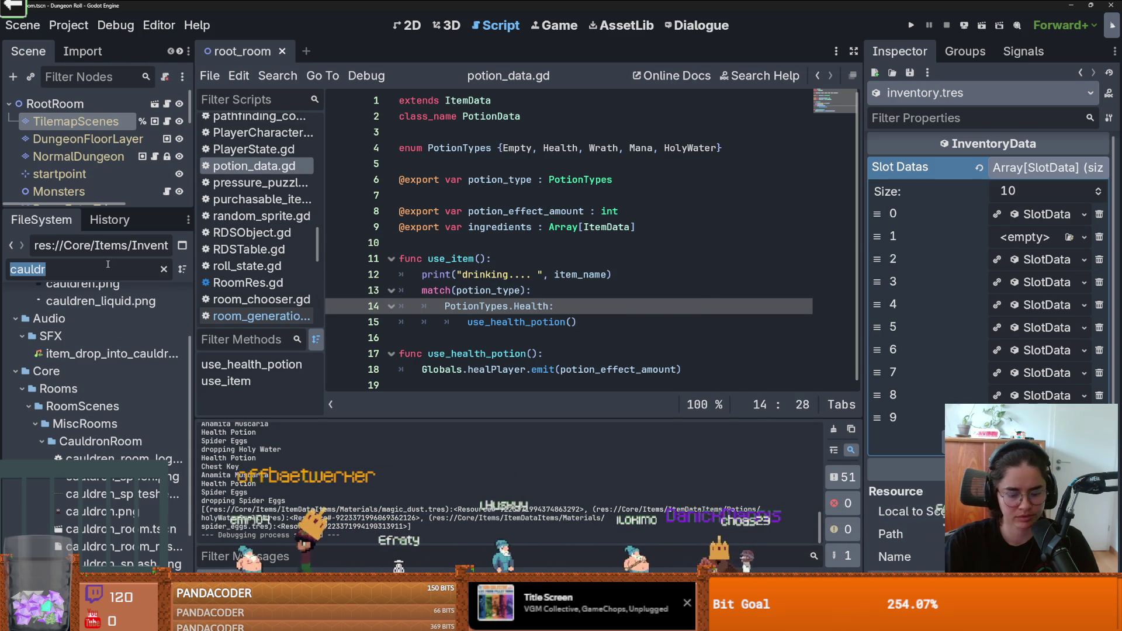
type("mana")
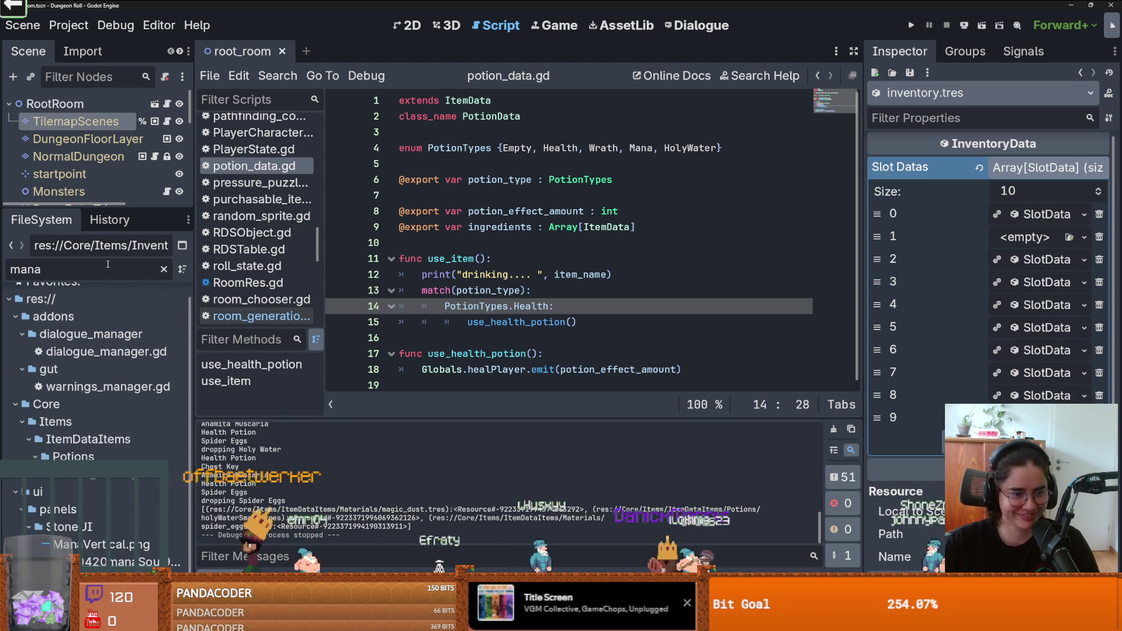
left_click(76, 474)
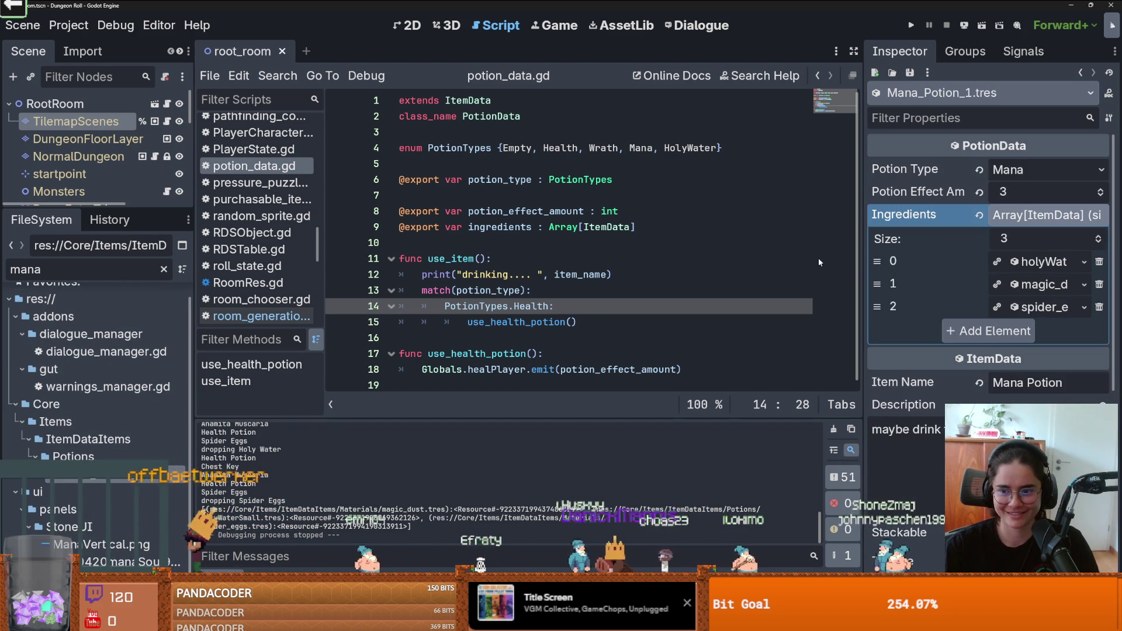
left_click(997, 216)
key("ctrl+s")
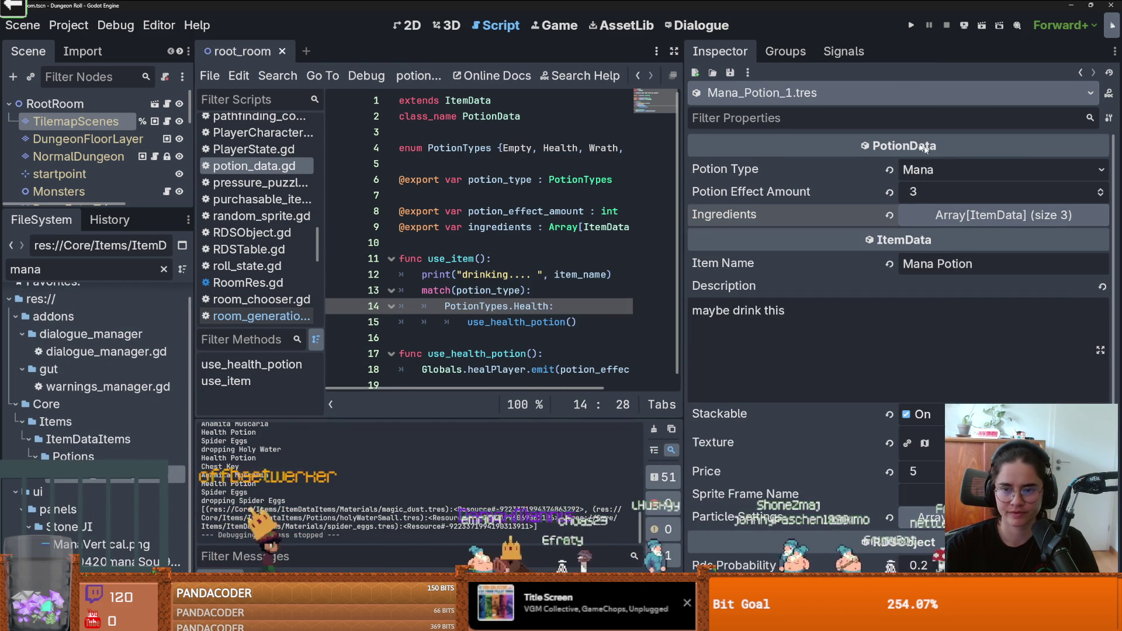
Step: Filter FileSystem by 'cau' and open cauldron_room.tscn in its own tab
left_click(106, 266)
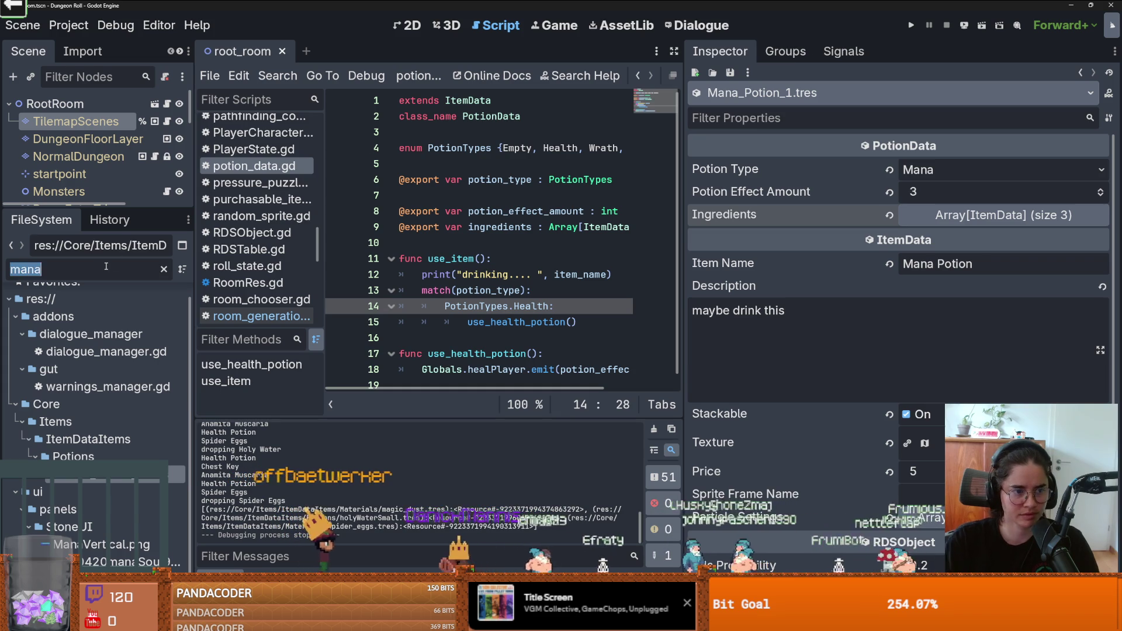
type("caul")
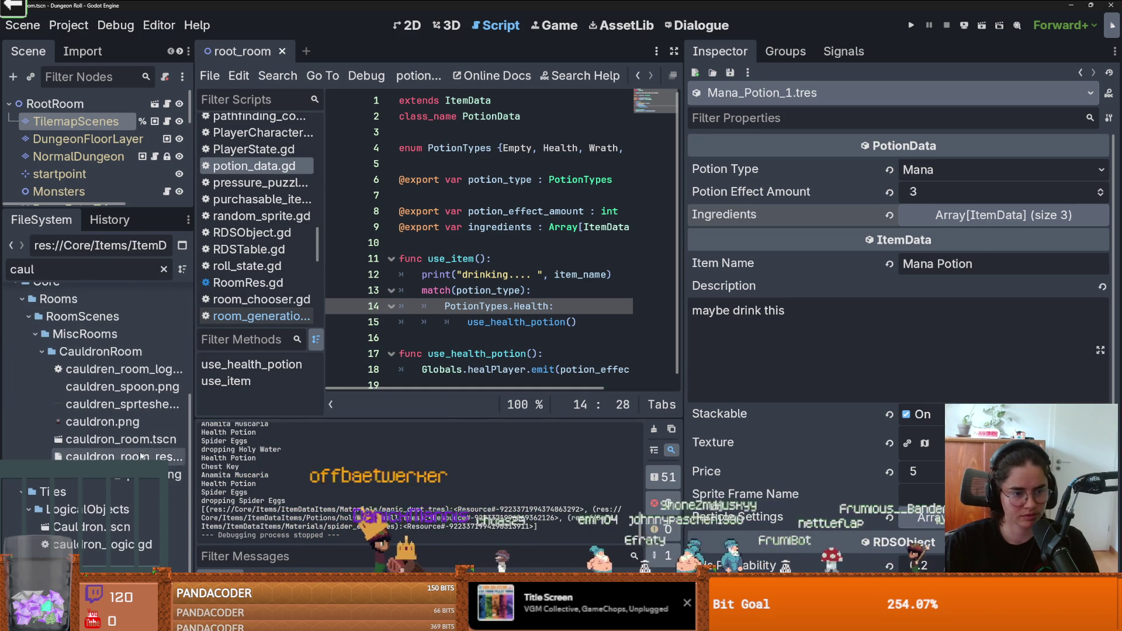
double_click(121, 439)
left_click_drag(122, 208, 122, 357)
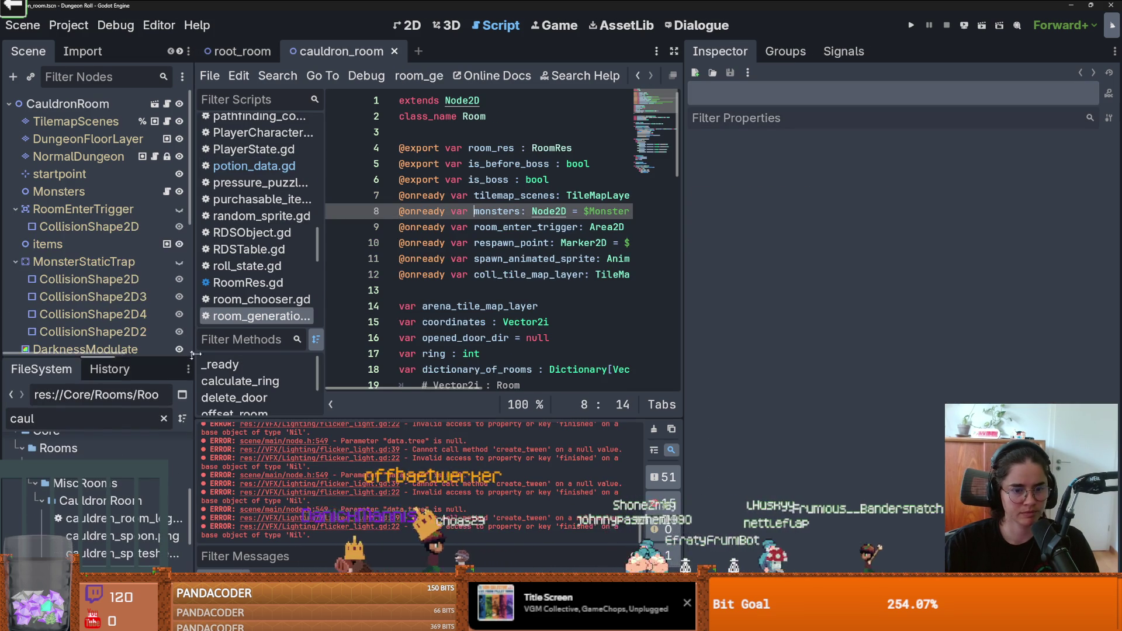
Step: Switch to the 2D view and open the CauldrenRoomLogic node's script
scroll(94, 222, "down", 3)
left_click(333, 51)
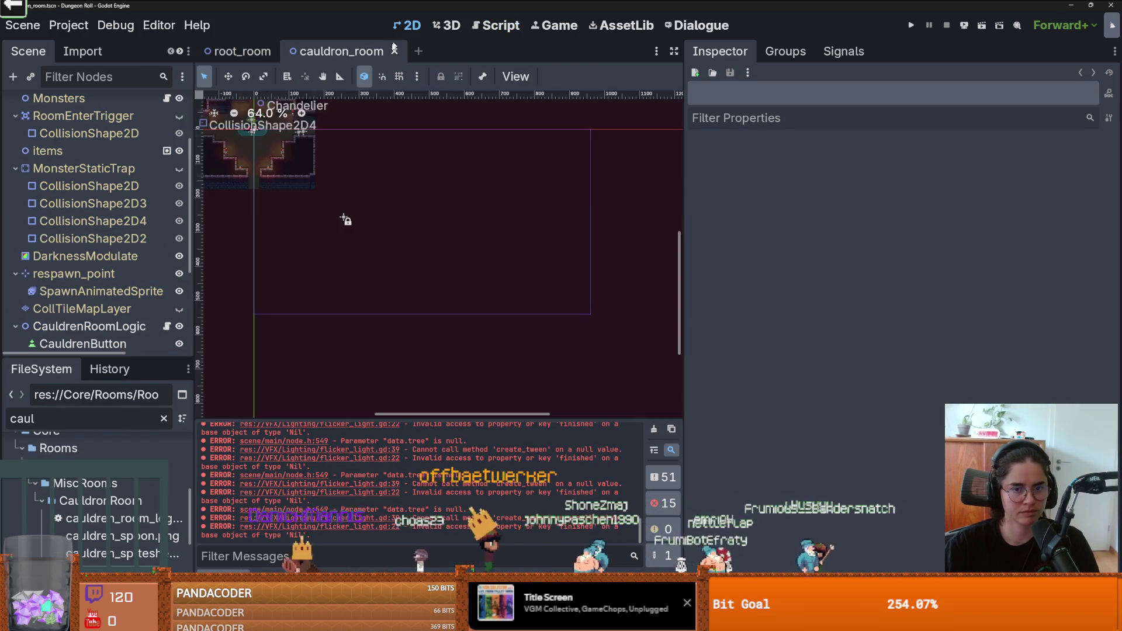
scroll(120, 295, "down", 2)
left_click(120, 295)
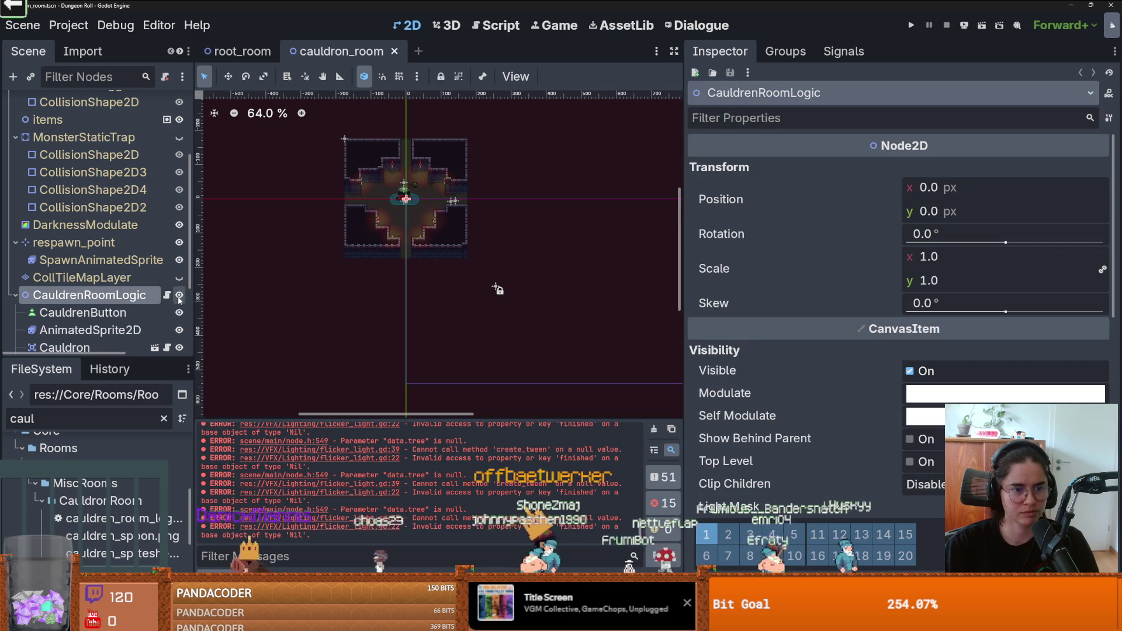
left_click(167, 295)
Step: Scroll past spawn_item_into_cauldron down to the stir_cauldron function
scroll(502, 234, "down", 2)
scroll(510, 223, "up", 2)
left_click(541, 240)
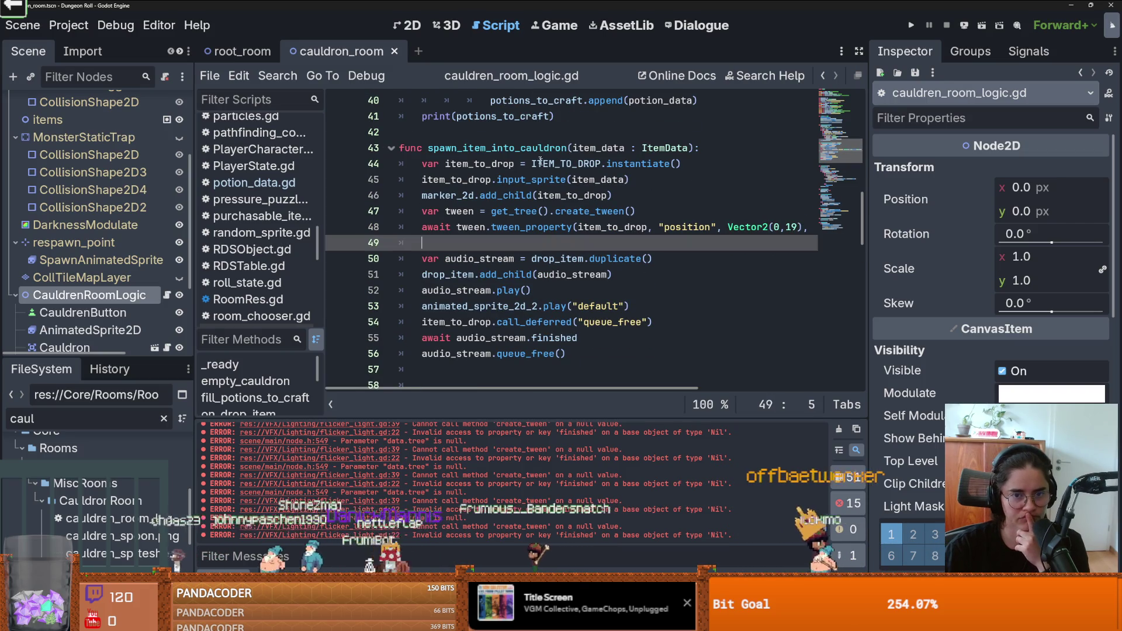
left_click(537, 164)
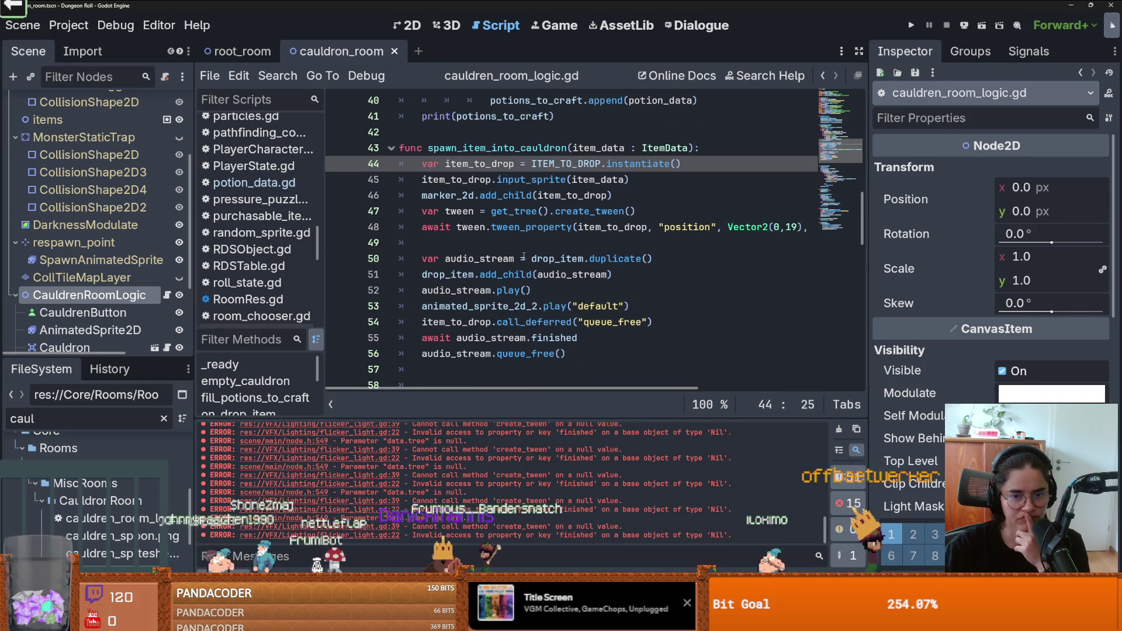
scroll(524, 257, "down", 3)
scroll(574, 278, "up", 3)
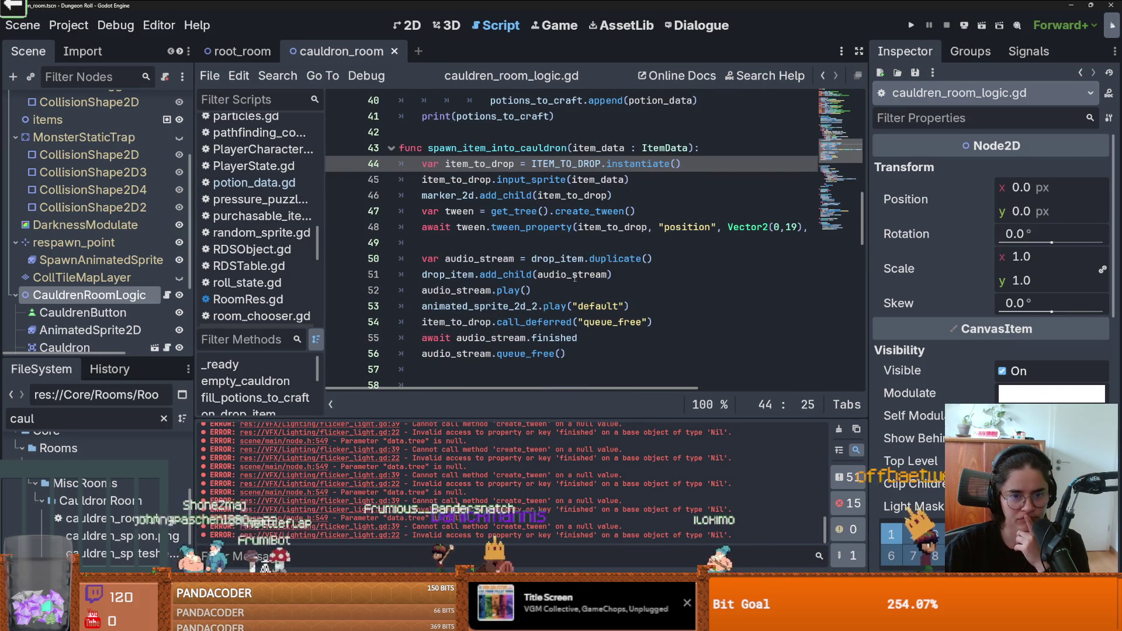
mouse_move(557, 264)
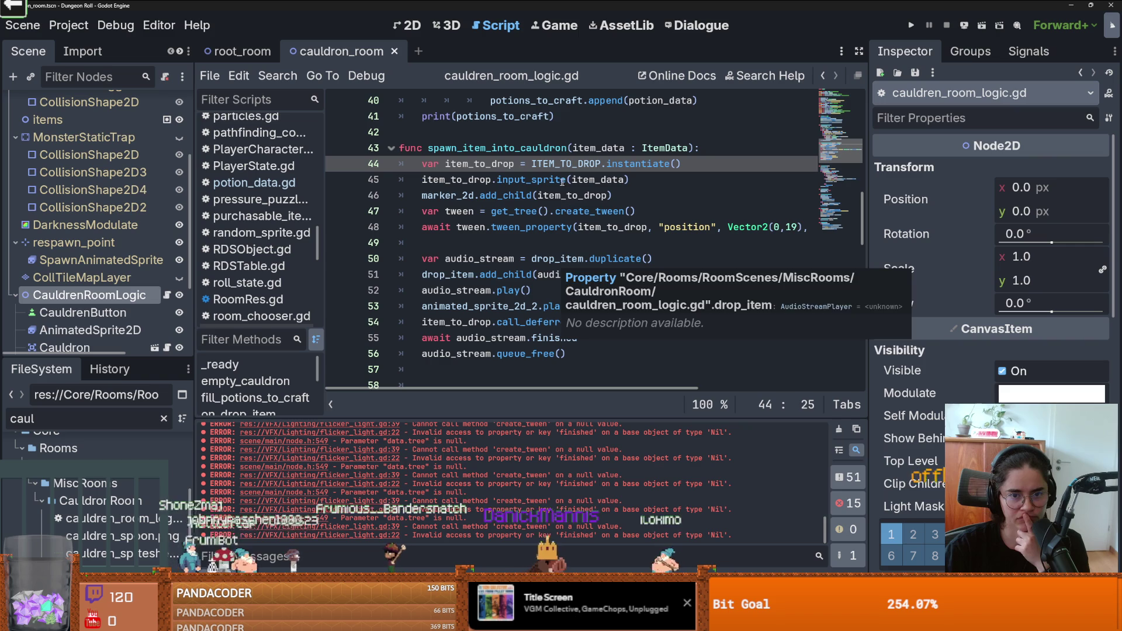
scroll(532, 215, "up", 1)
double_click(532, 195)
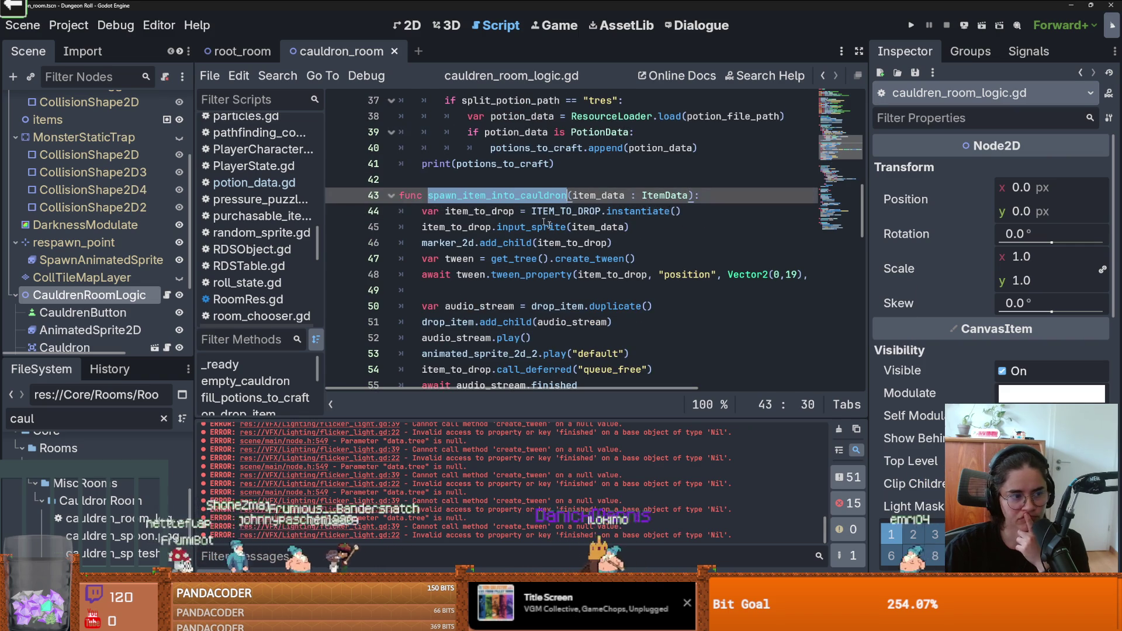
scroll(587, 242, "down", 1)
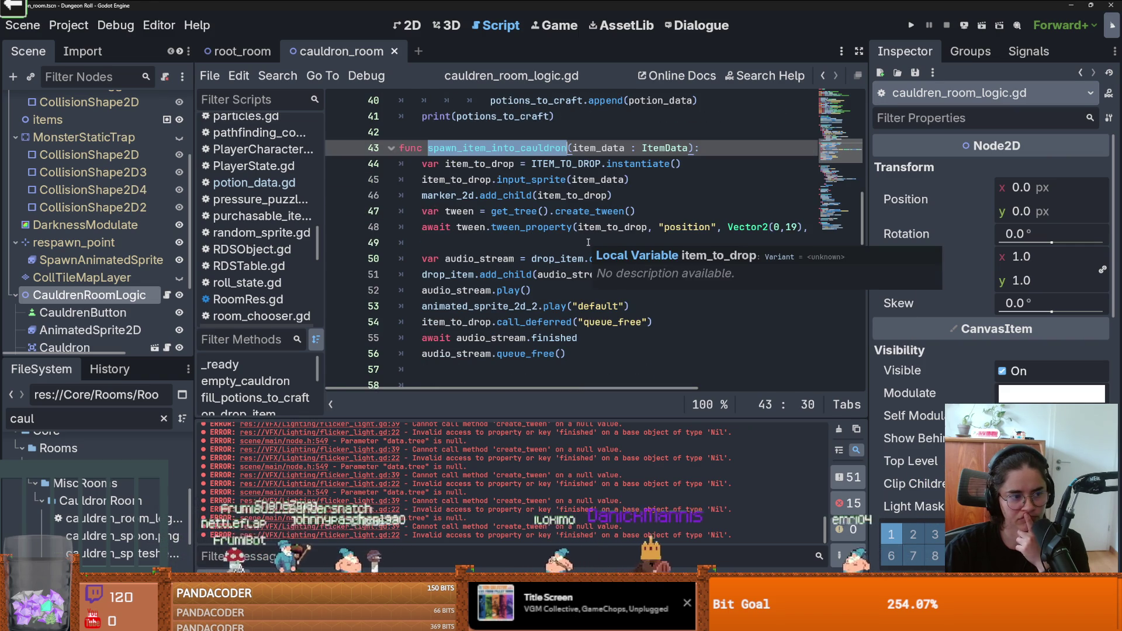
scroll(587, 242, "down", 6)
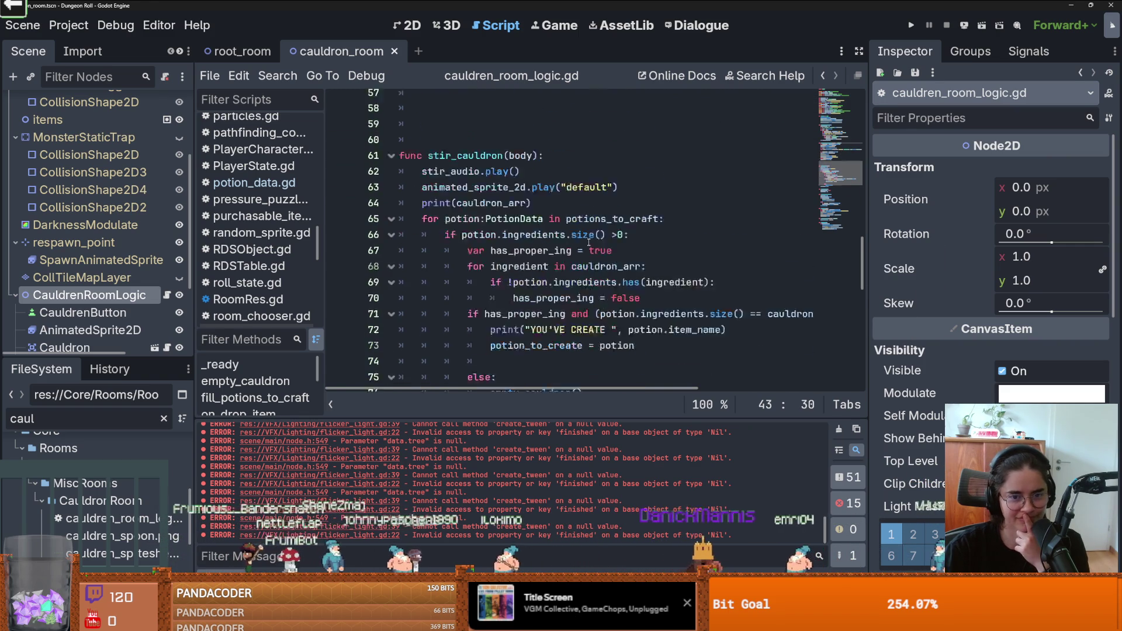
Step: Locate the ingredient check and its print call on line 70
left_click(476, 195)
scroll(500, 301, "down", 2)
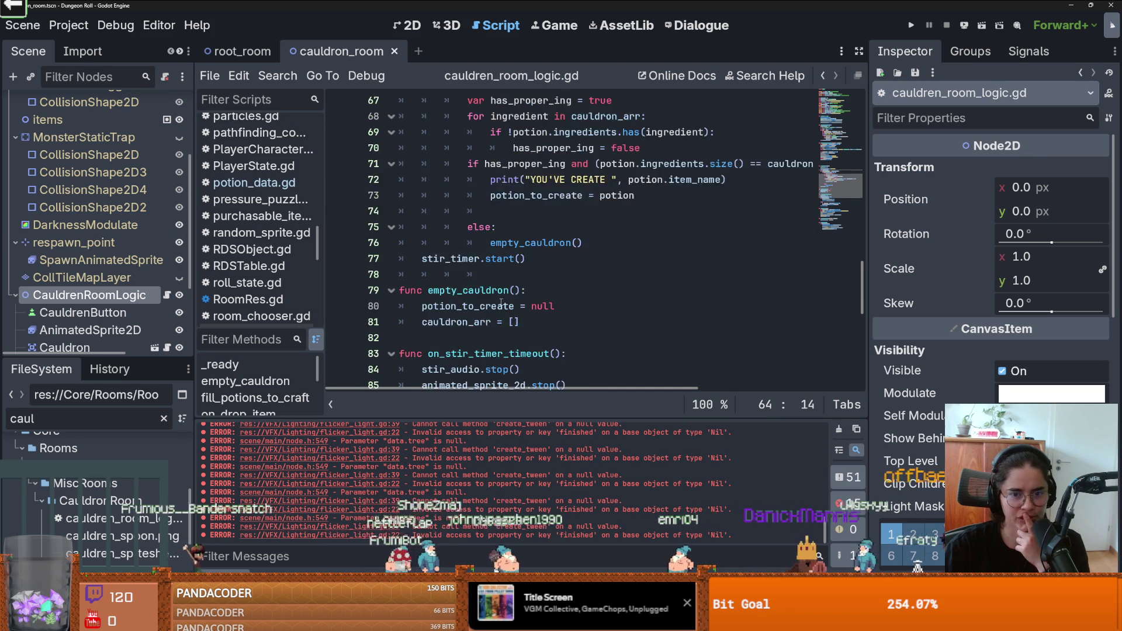
scroll(500, 301, "up", 1)
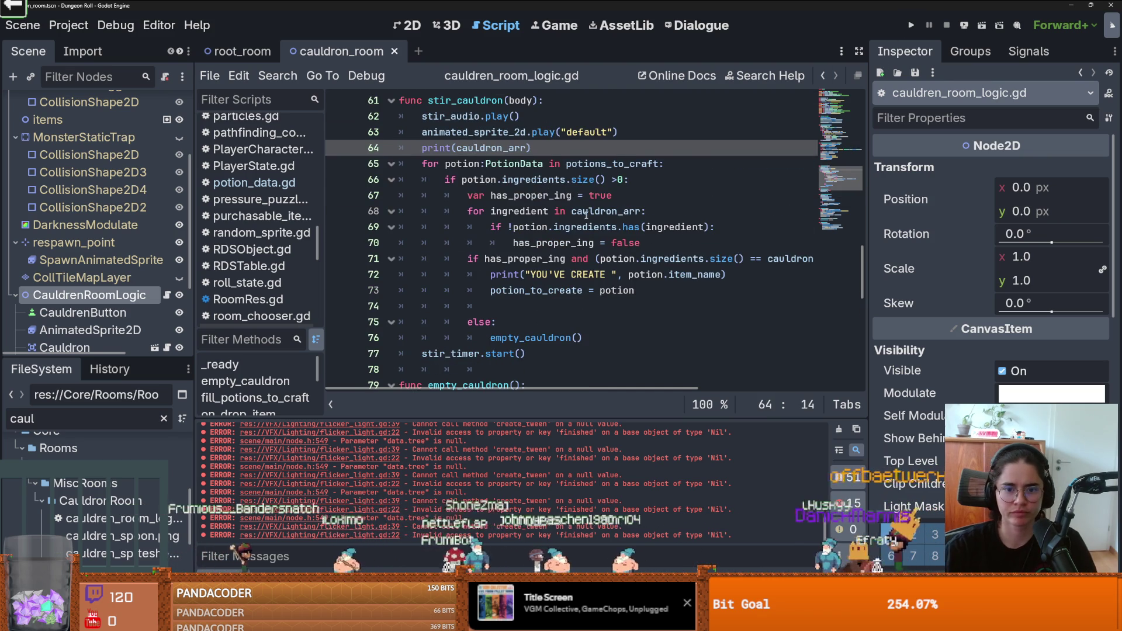
left_click(552, 241)
left_click(768, 226)
key("Return")
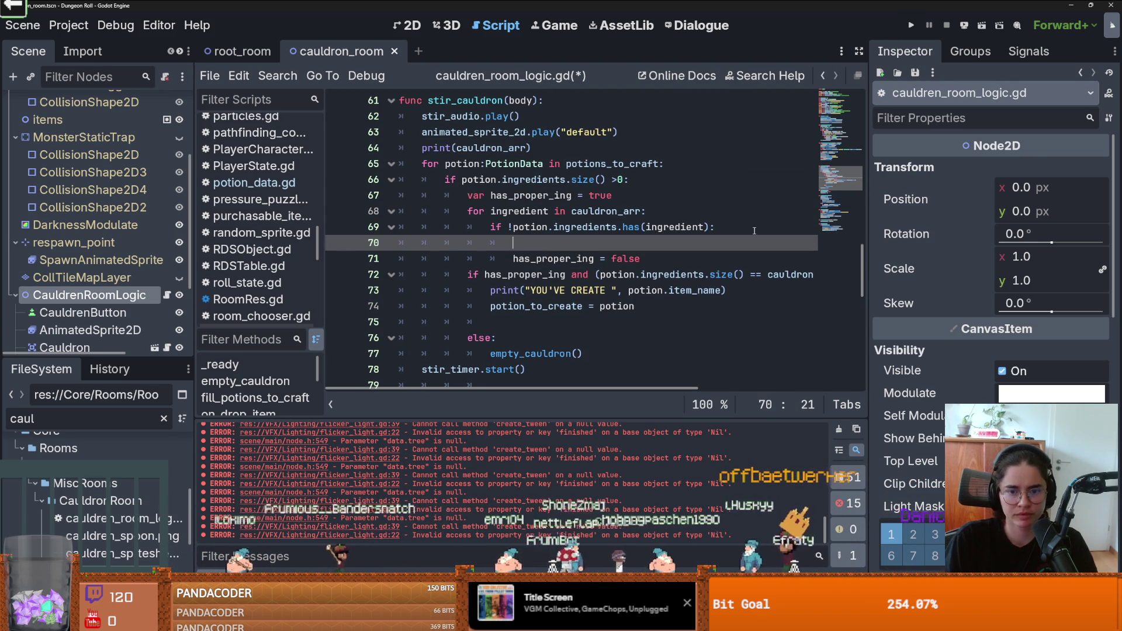
type("print(\"potion \", )")
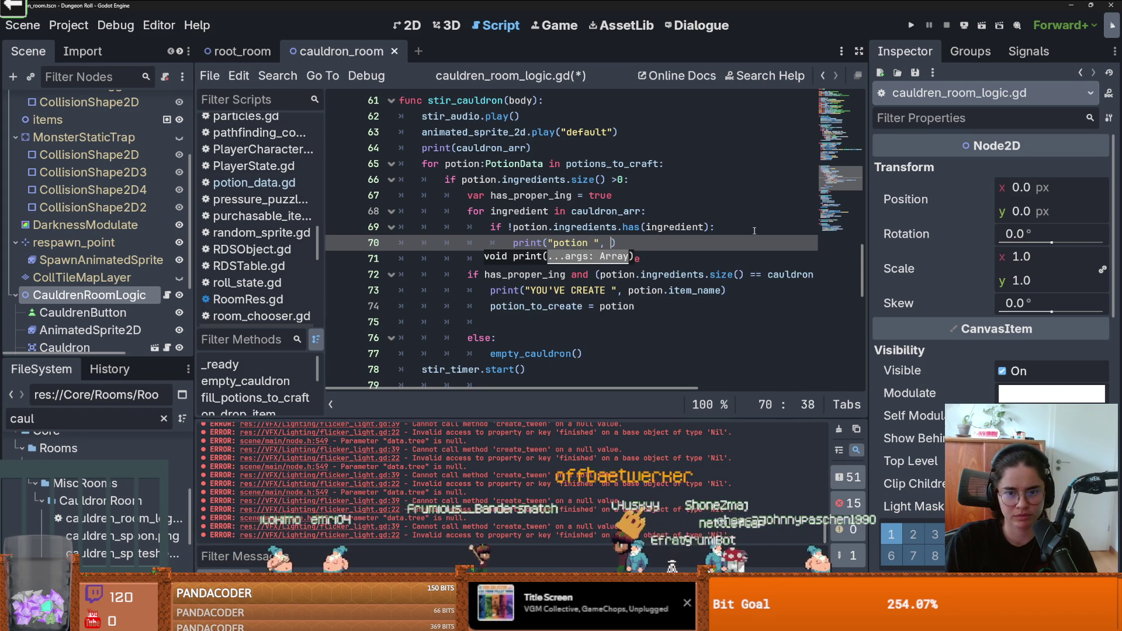
key("BackSpace")
key("BackSpace")
left_click(633, 244)
left_click_drag(632, 244, 489, 249)
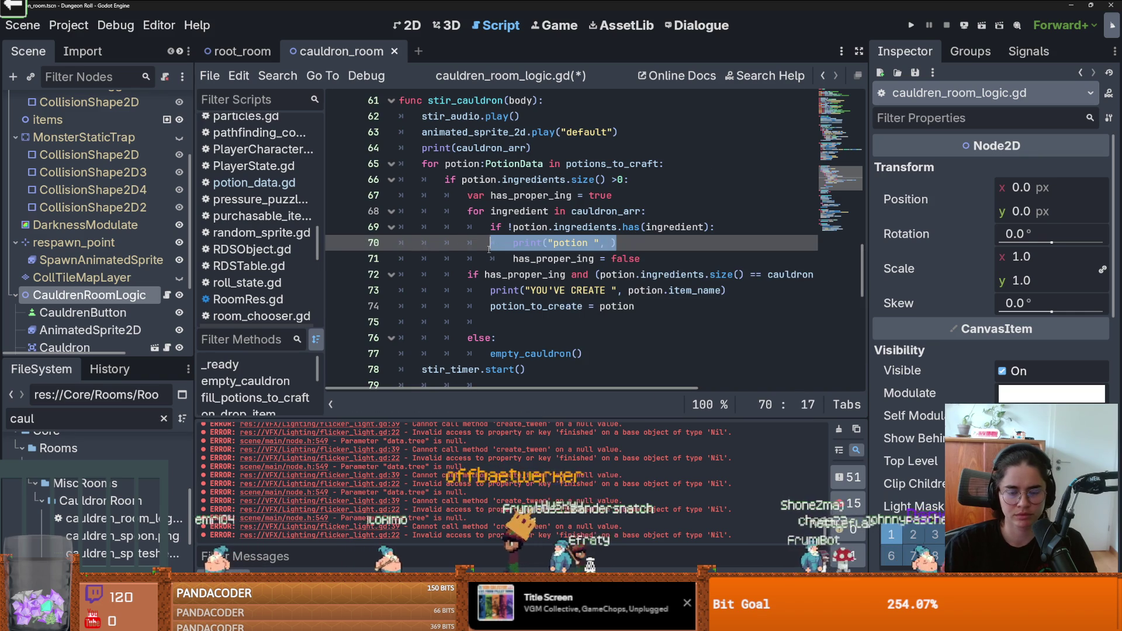
left_click(549, 244)
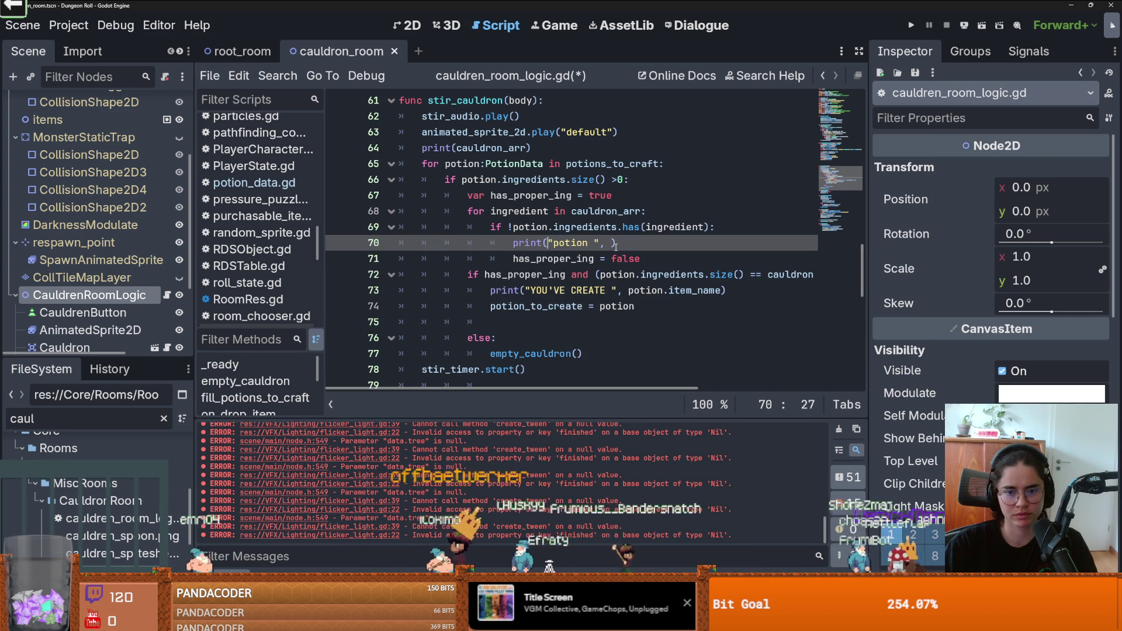
Step: Make line 70 print potion.item_name, " does not have ", ingredient.item_name, then save and run
left_click(611, 244)
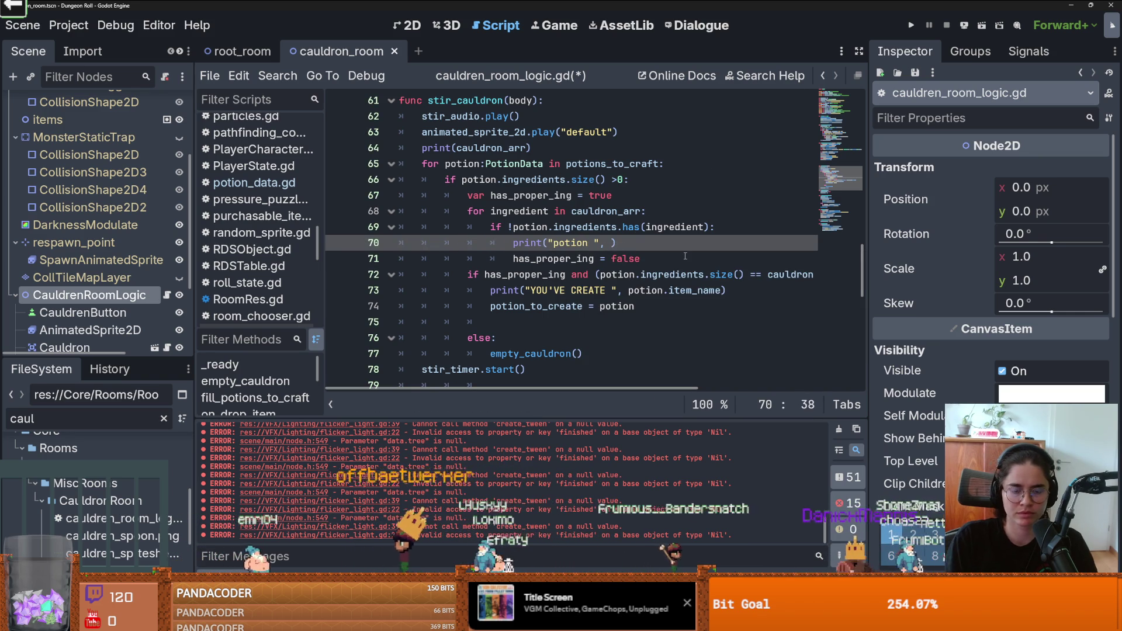
type("portio")
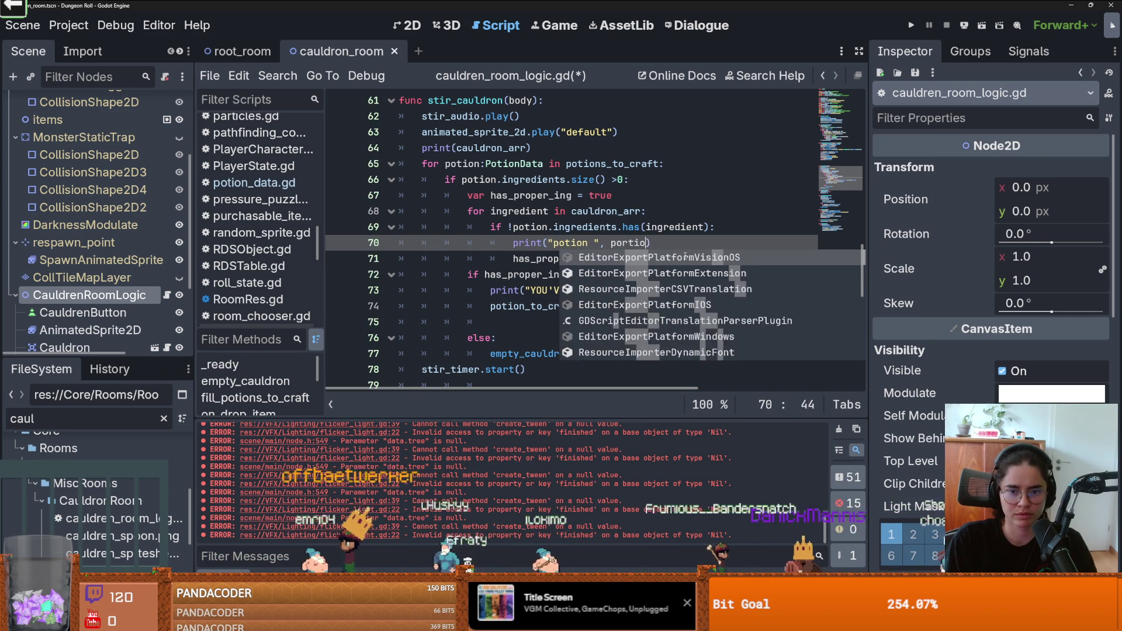
key("BackSpace")
key("BackSpace")
key("BackSpace")
type("tion.it")
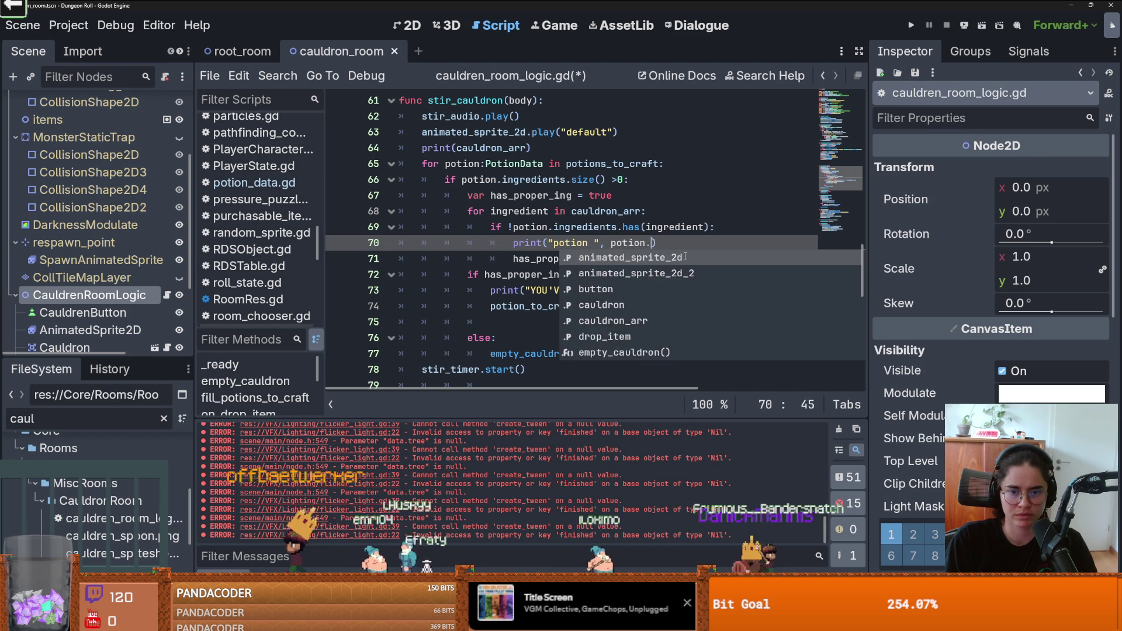
key("Down")
key("Return")
type(", \" does not have \", in")
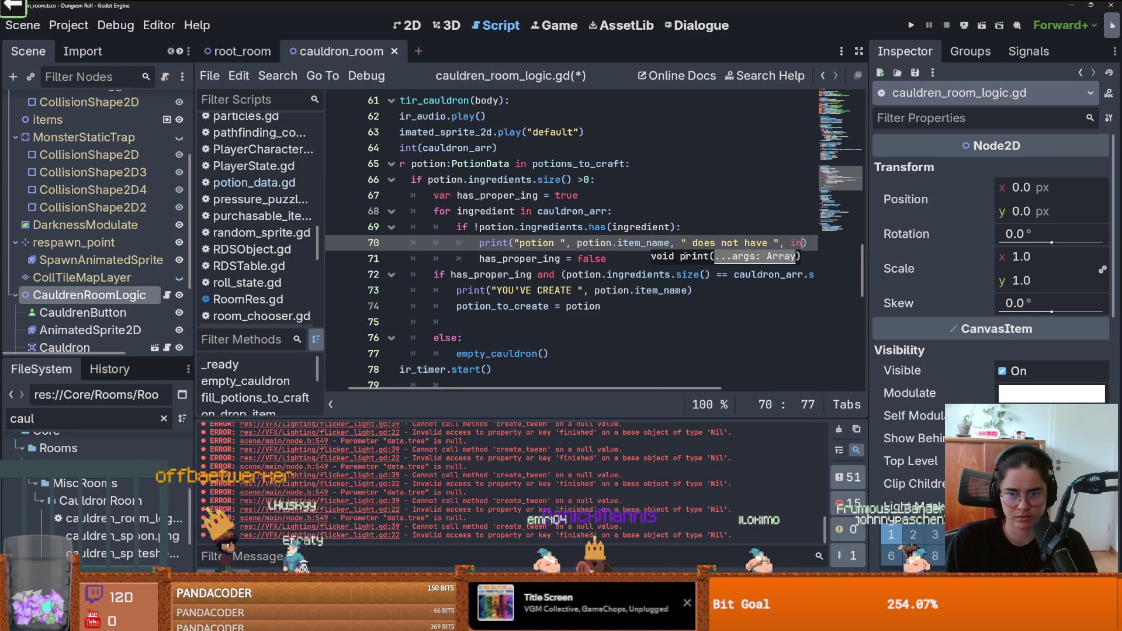
type("gredient.it")
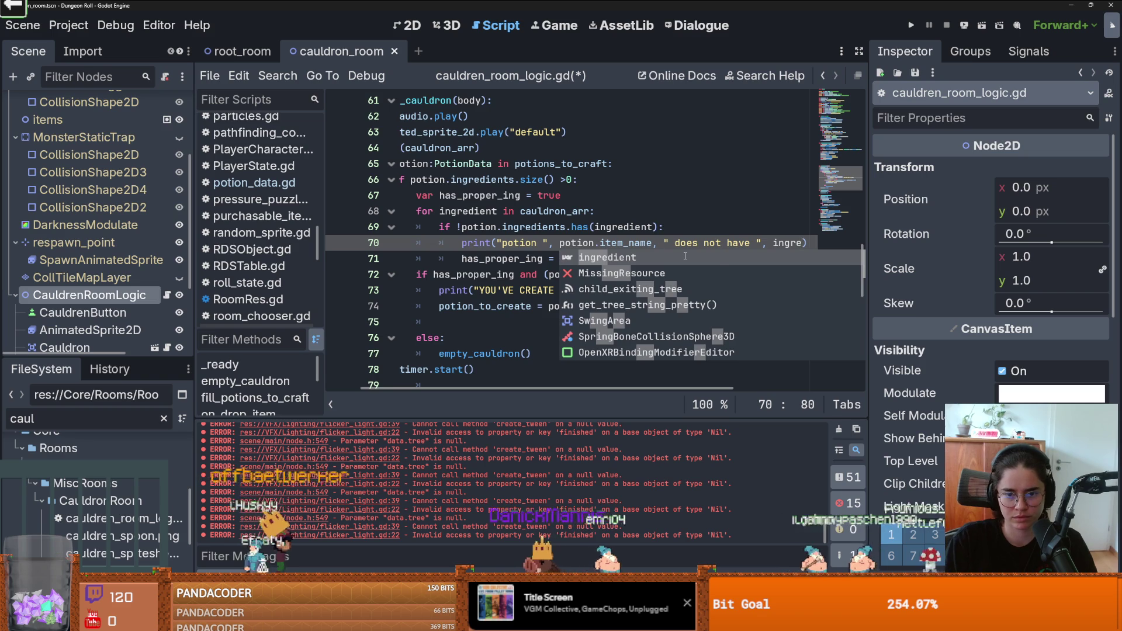
type("em_name")
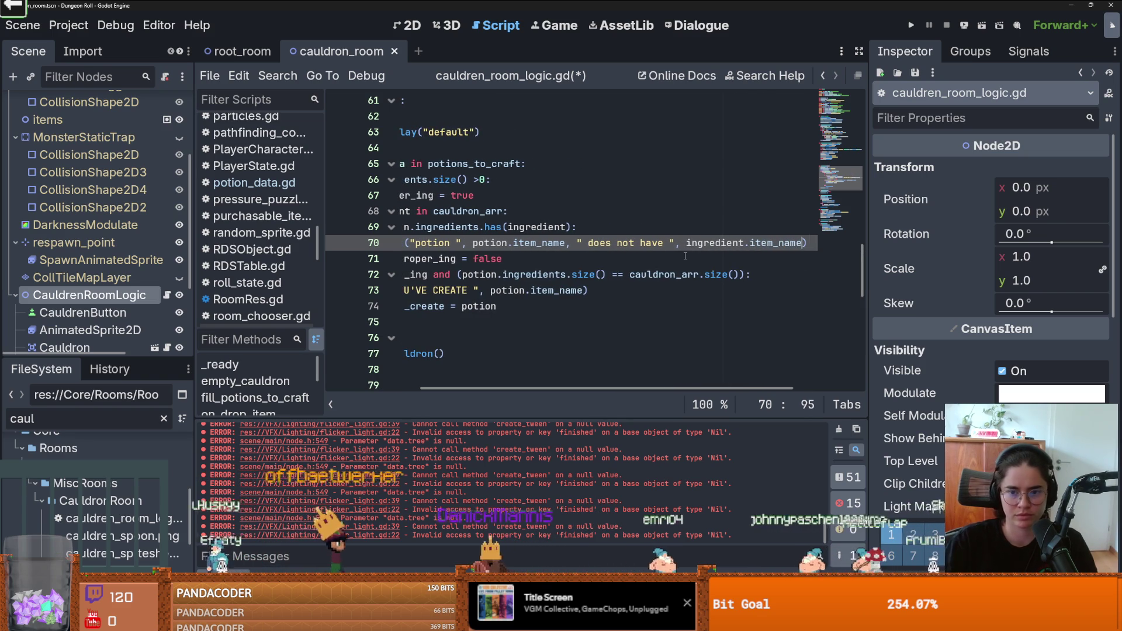
left_click(913, 25)
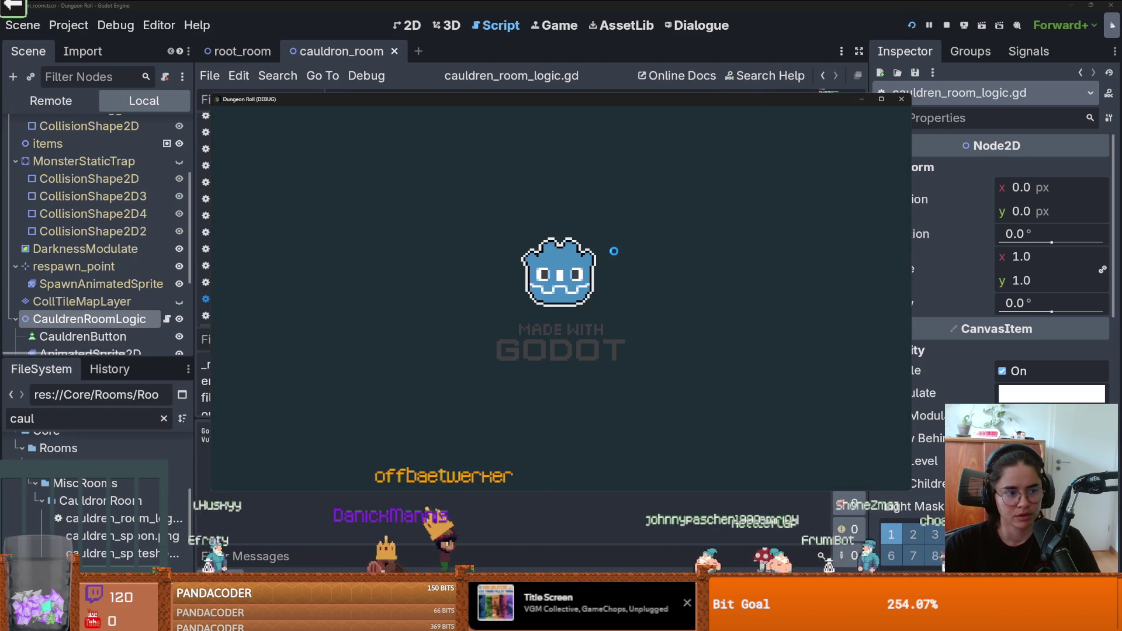
Step: Load the cauldron room from the debug list, drop in the blue potion, stir, then close the game
key("d")
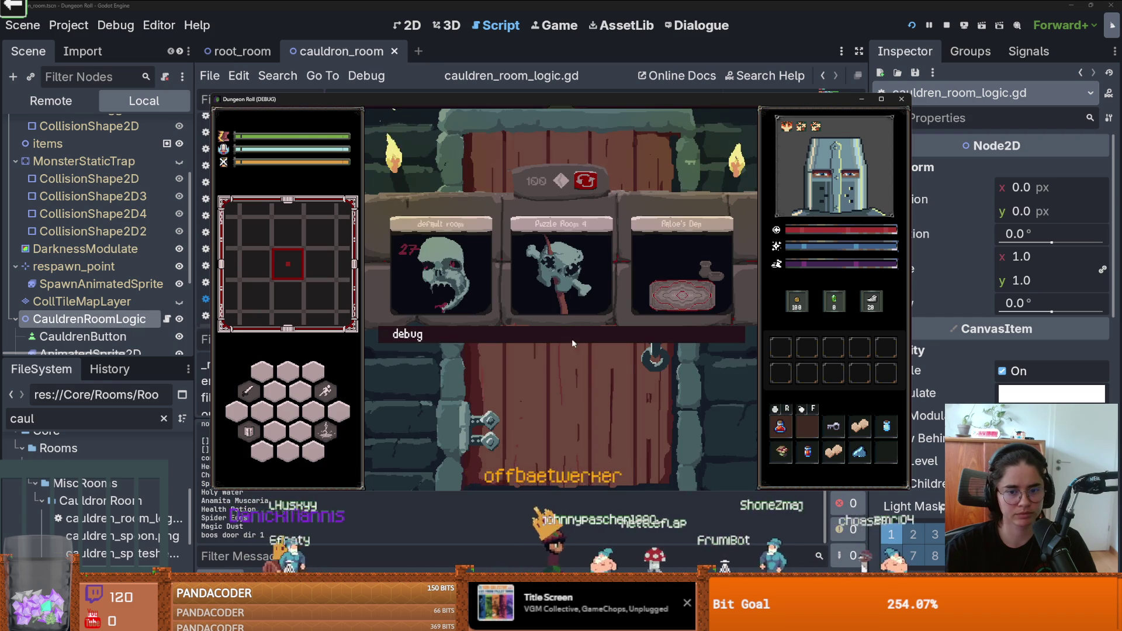
left_click(571, 341)
left_click(683, 373)
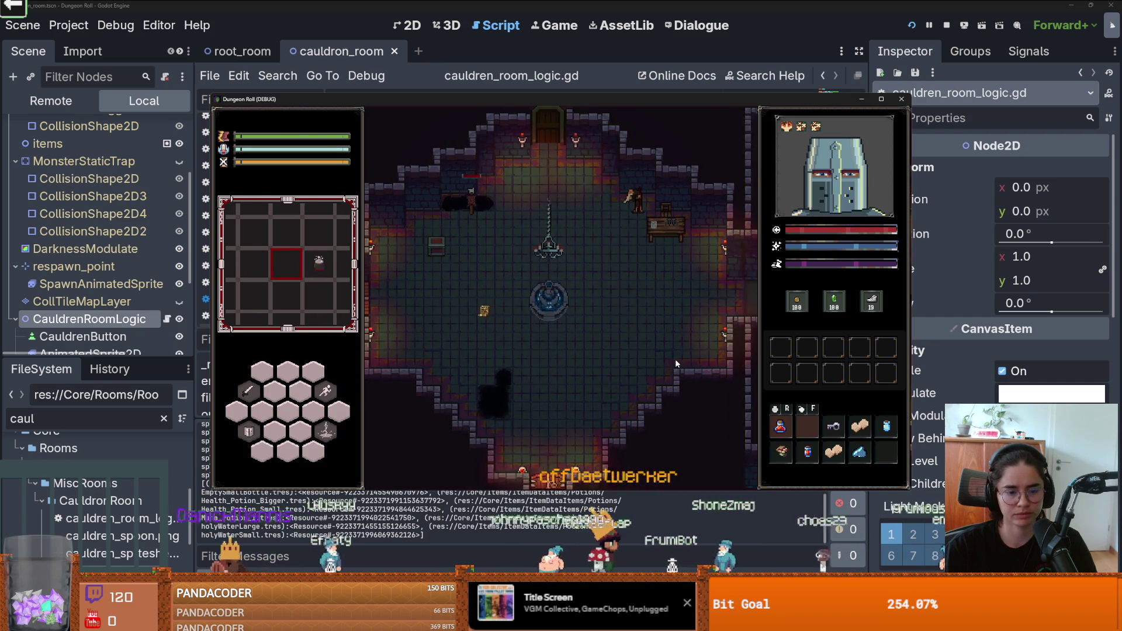
key("d")
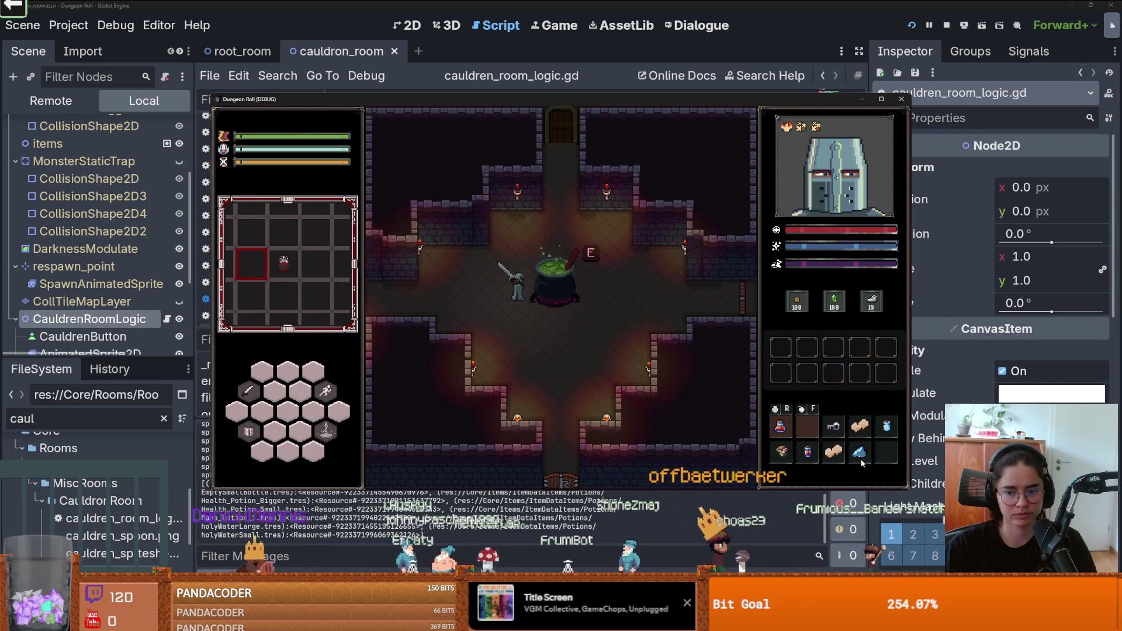
left_click_drag(886, 426, 540, 286)
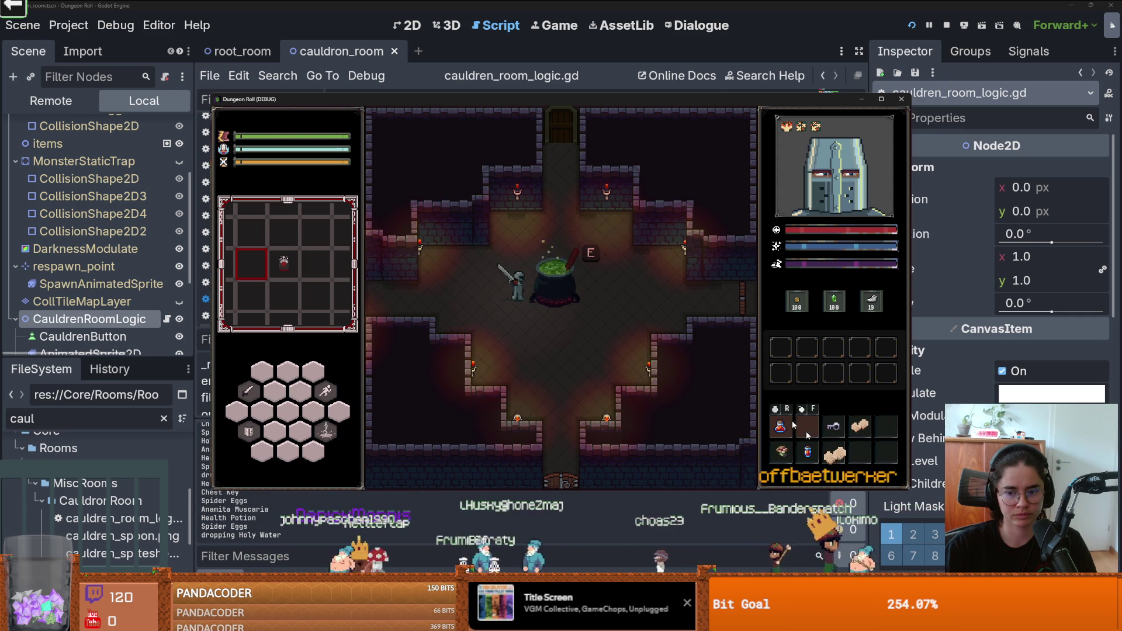
key("a")
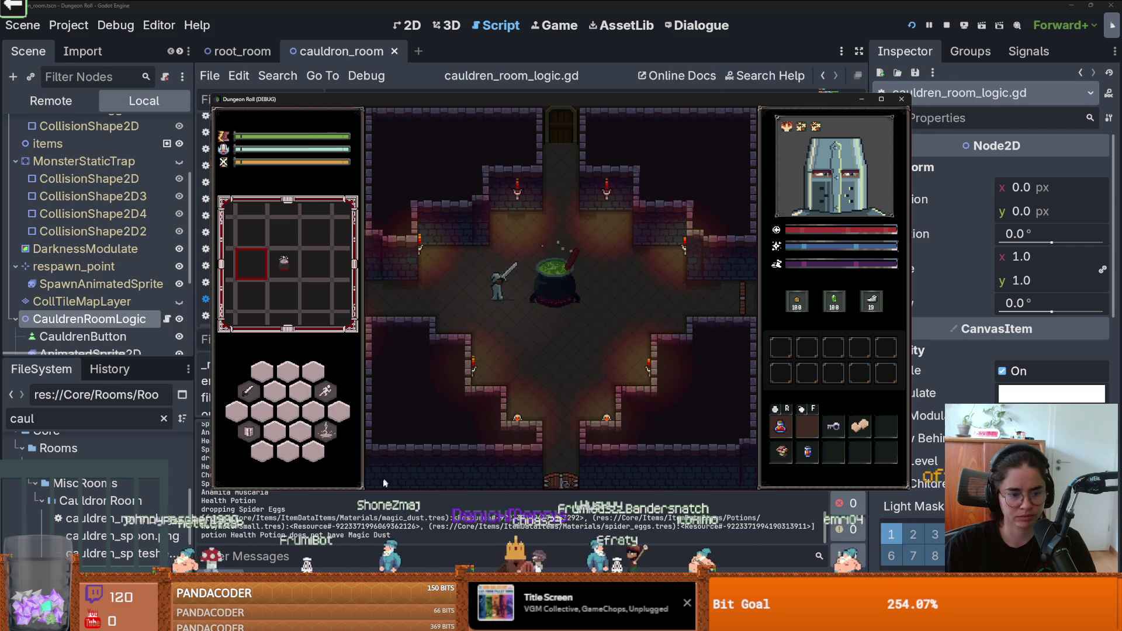
left_click(279, 527)
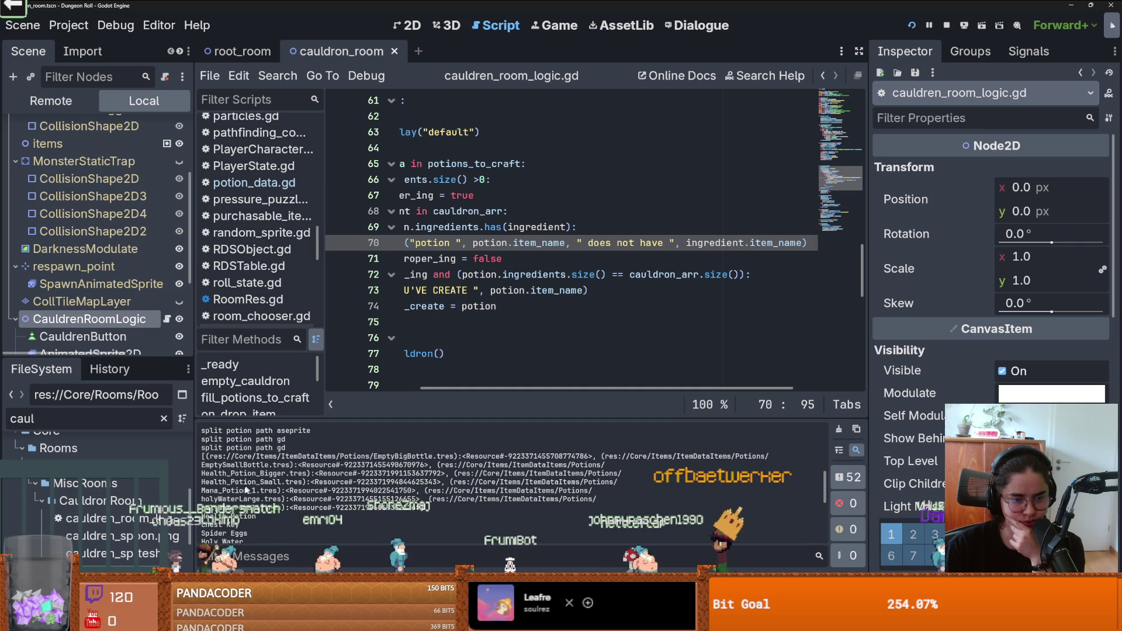
scroll(289, 489, "down", 5)
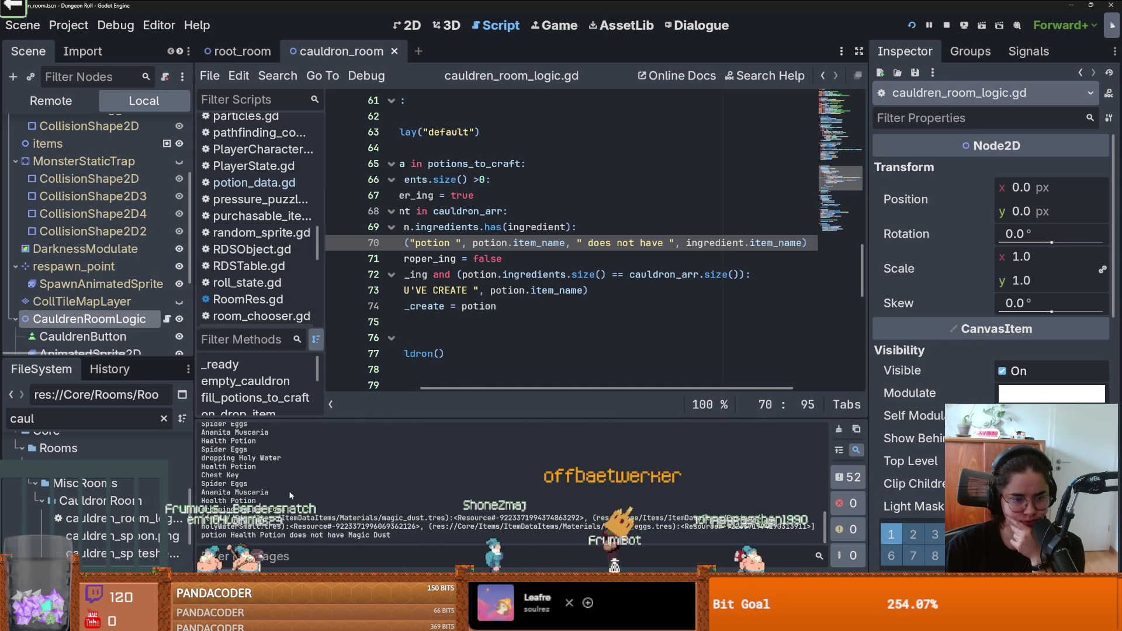
scroll(564, 274, "left", 5)
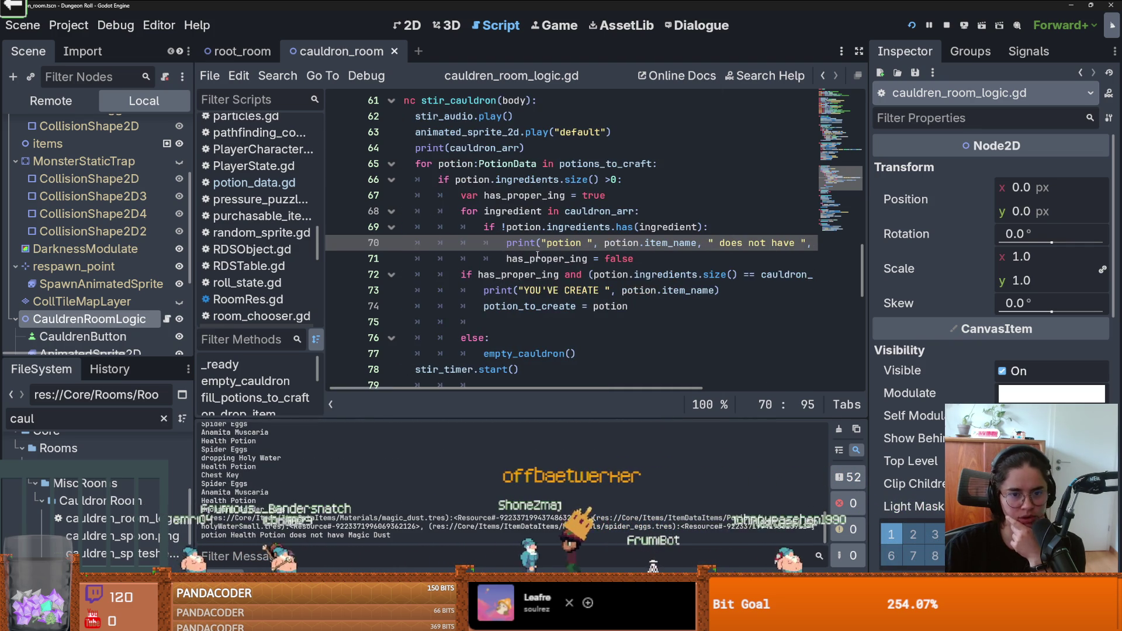
double_click(561, 274)
double_click(526, 227)
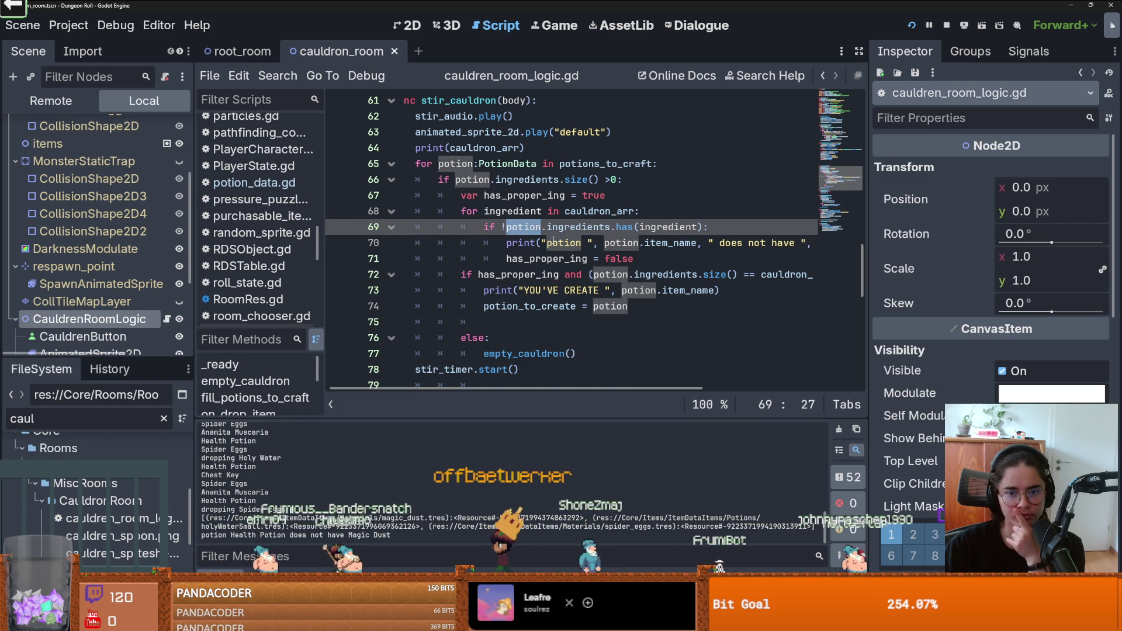
scroll(552, 241, "up", 1)
double_click(456, 211)
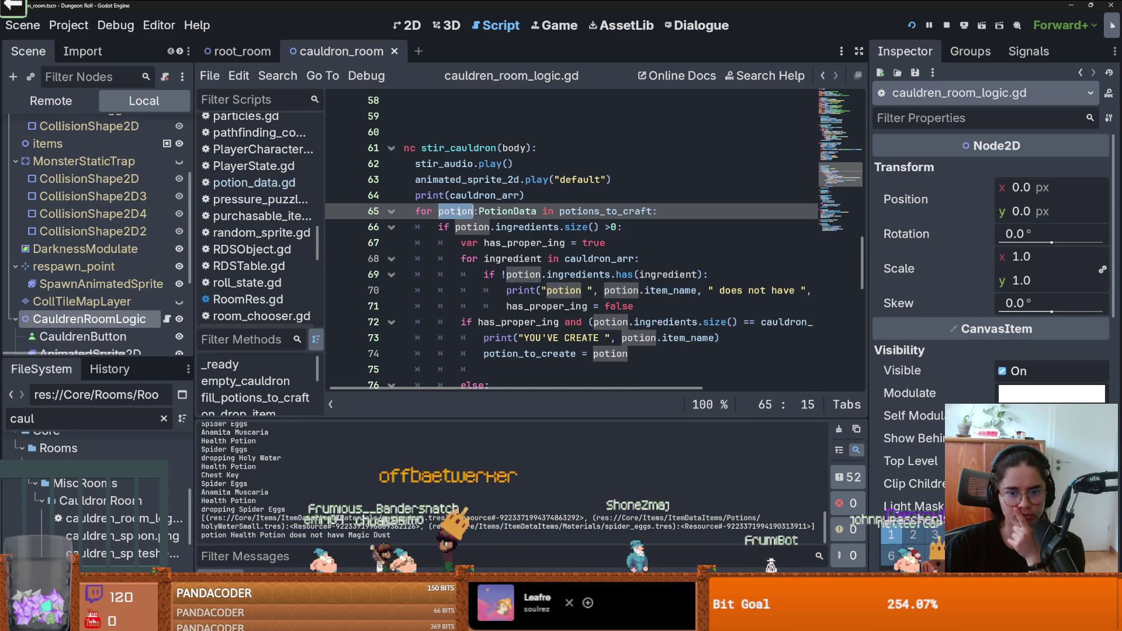
double_click(605, 211)
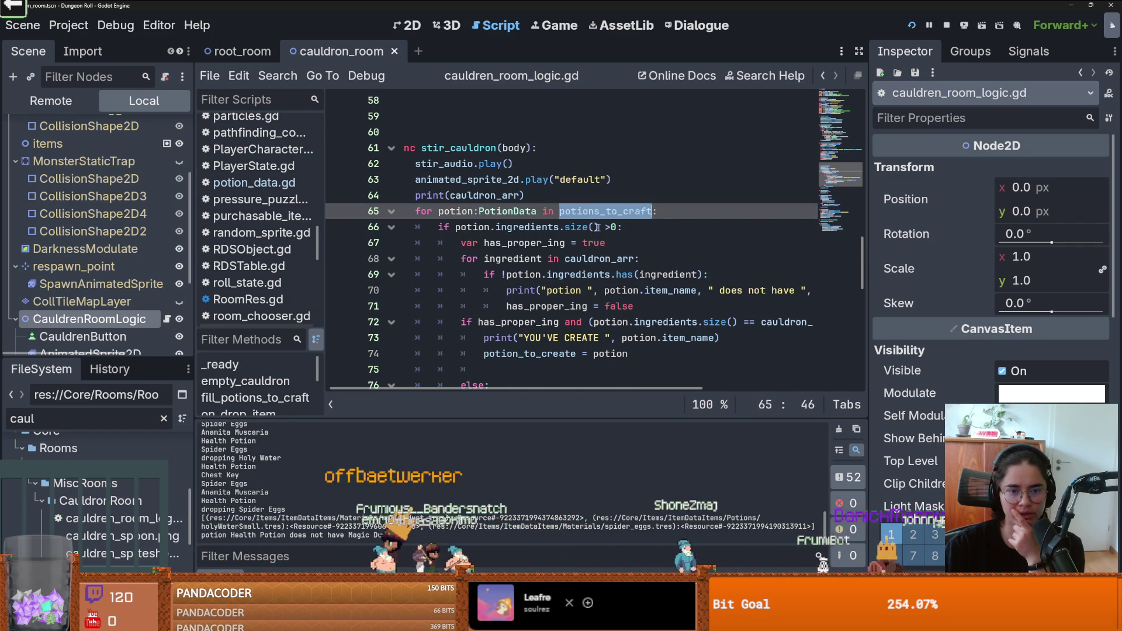
scroll(671, 290, "up", 18)
scroll(672, 290, "up", 1)
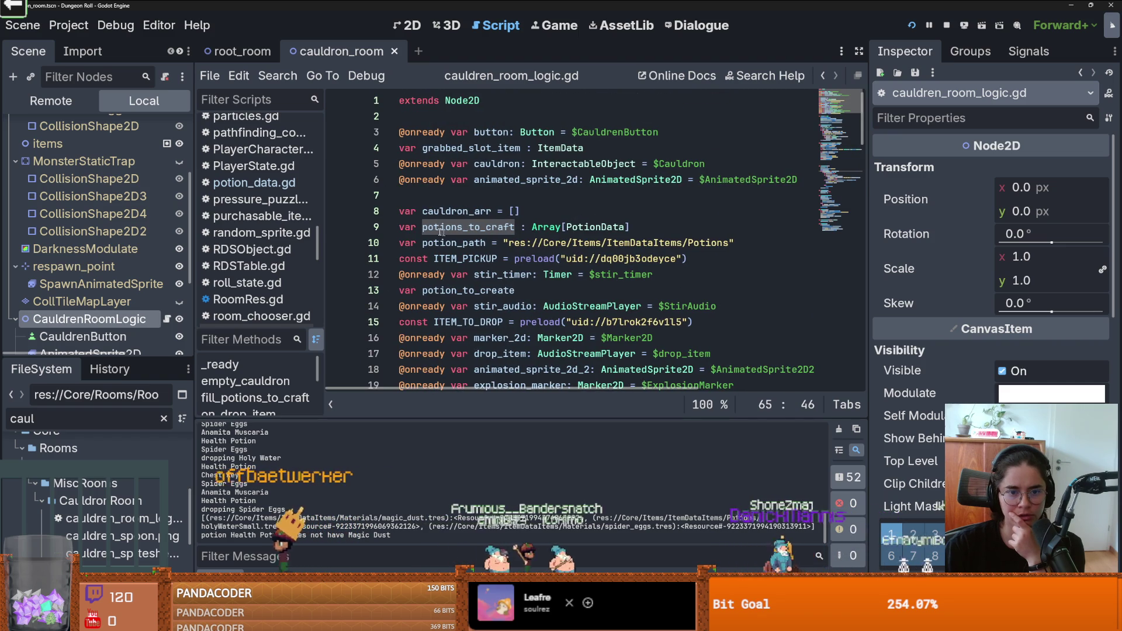
double_click(462, 235)
scroll(467, 245, "down", 6)
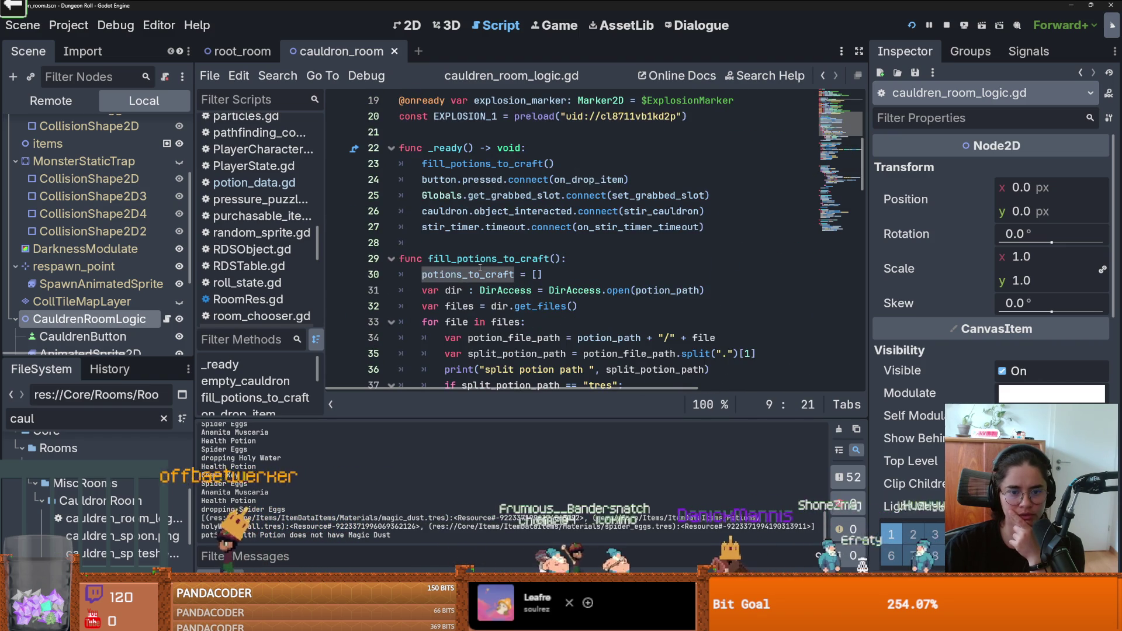
mouse_move(513, 269)
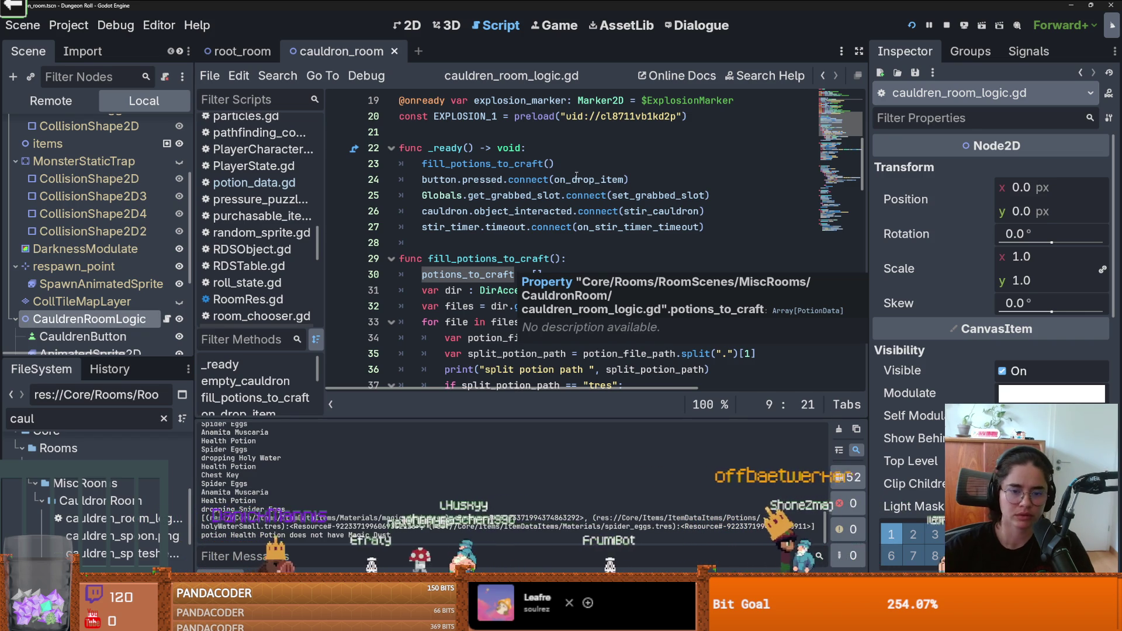
left_click(534, 258)
key("ctrl+s")
left_click(534, 244)
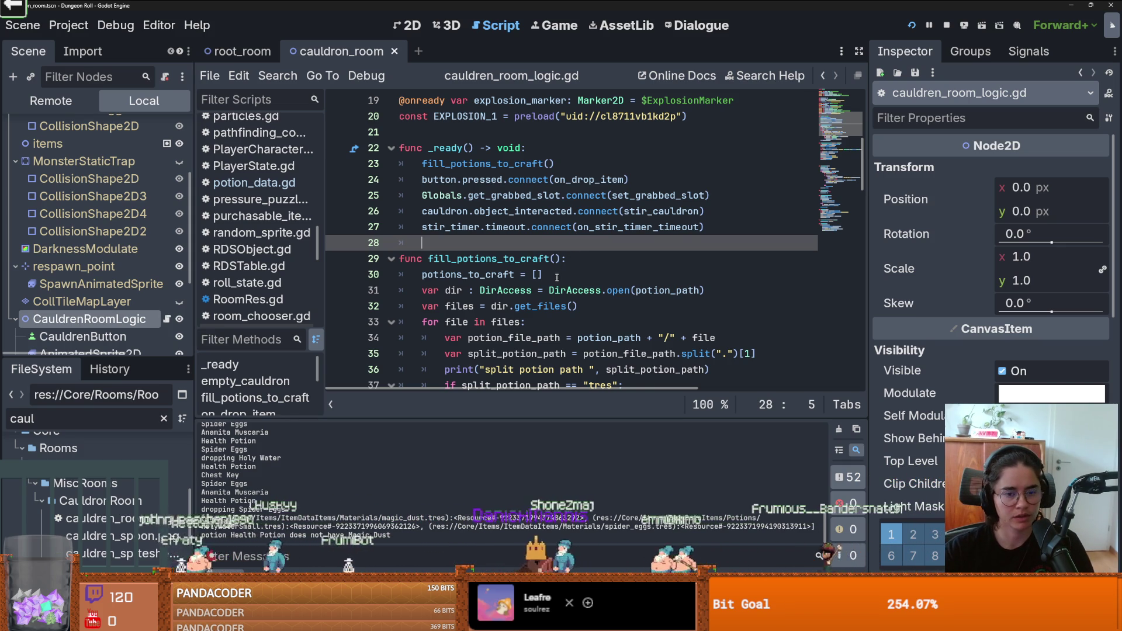
scroll(558, 274, "down", 10)
scroll(485, 280, "up", 9)
scroll(485, 281, "up", 2)
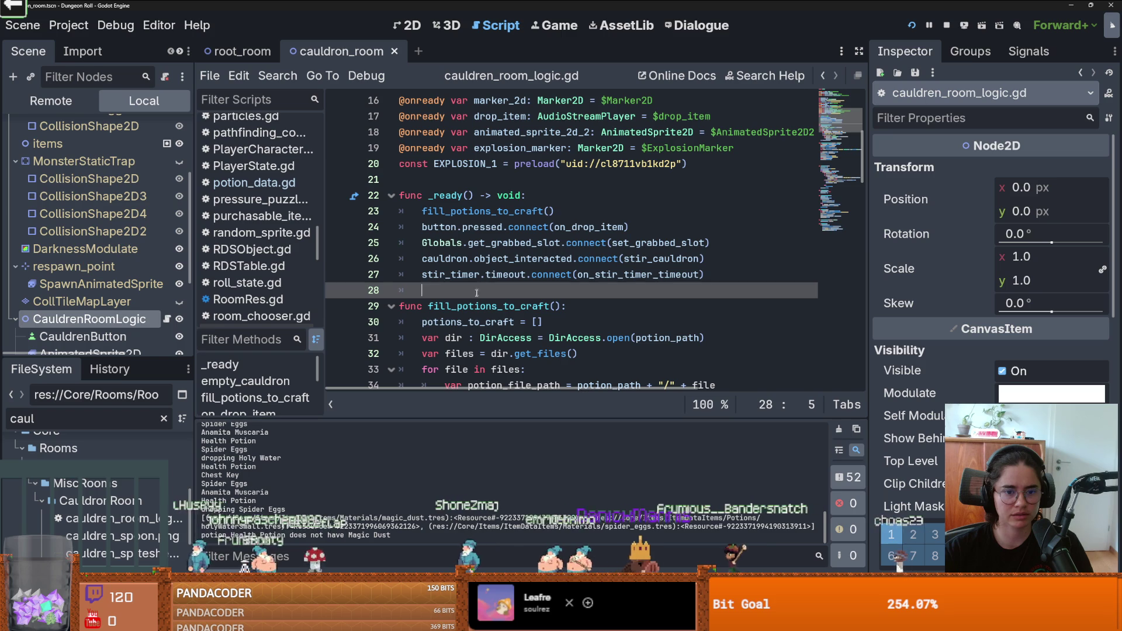
left_click(449, 212, "ctrl")
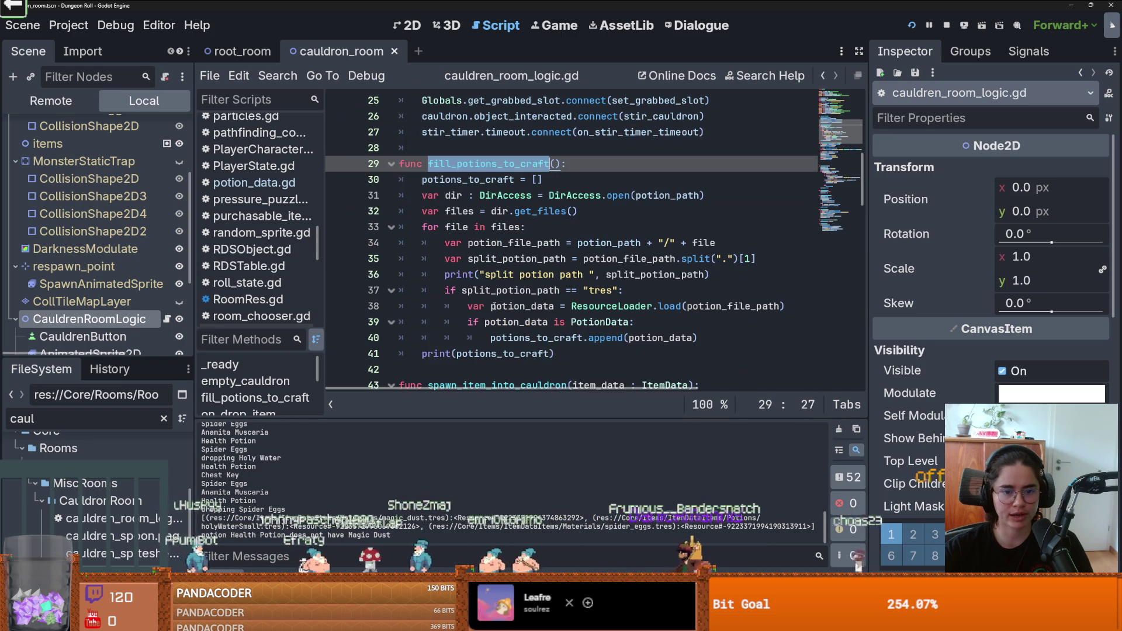
left_click(652, 274)
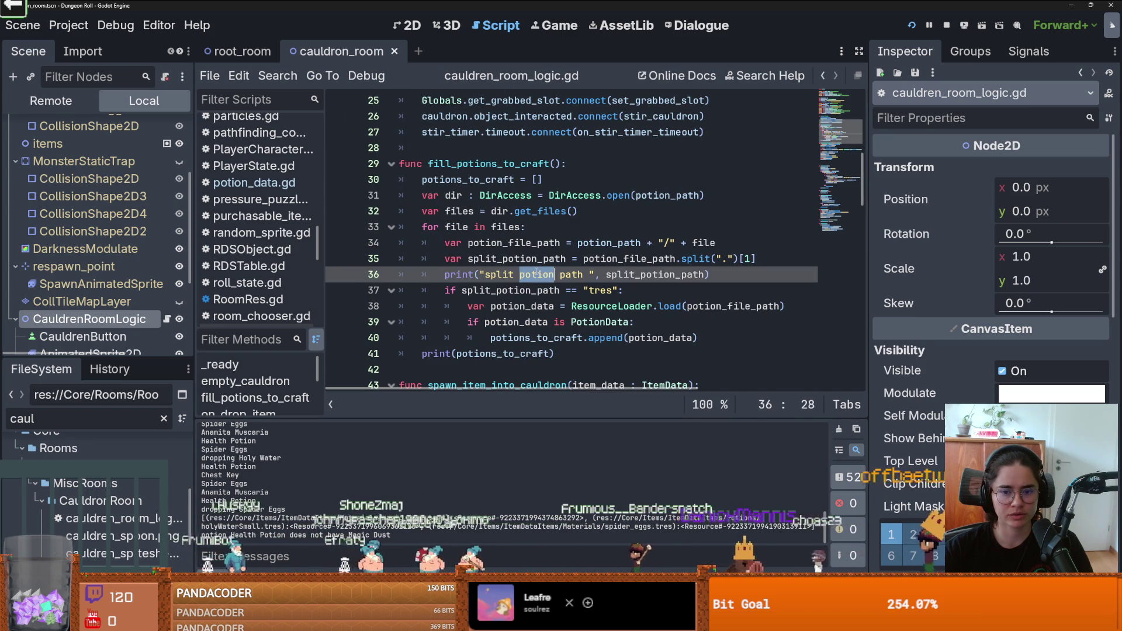
double_click(520, 290)
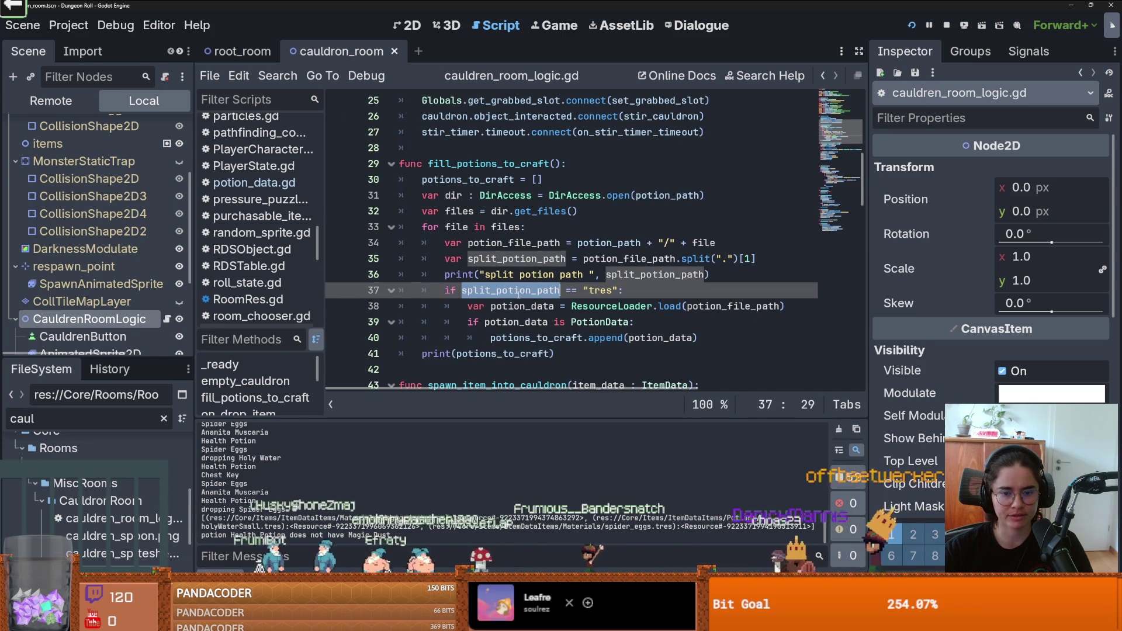
double_click(600, 291)
scroll(547, 293, "down", 1)
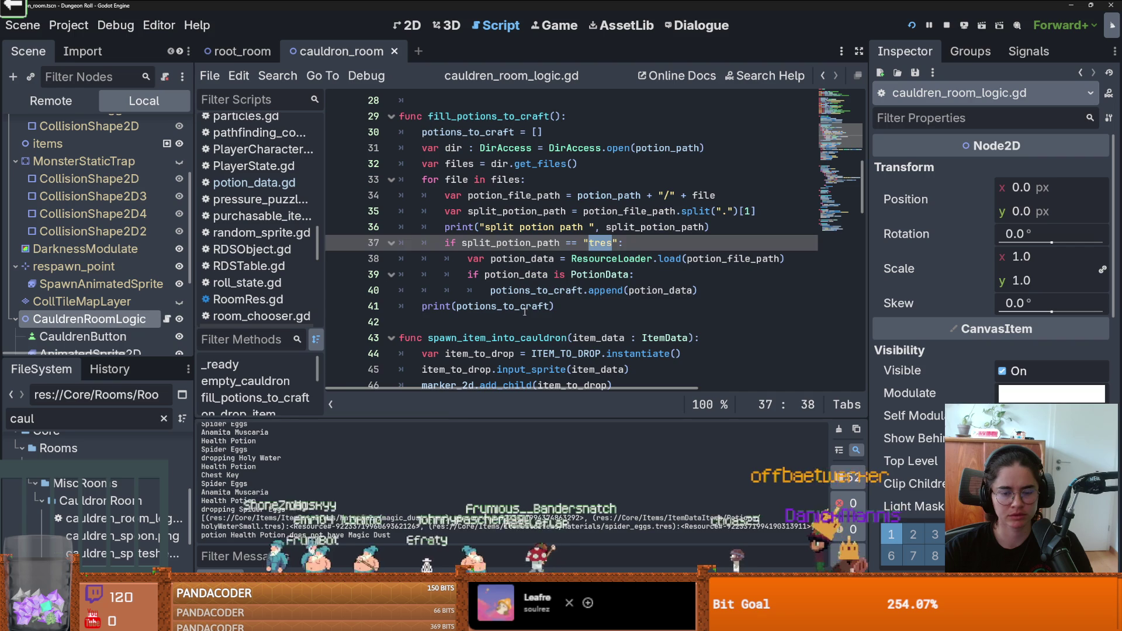
left_click(719, 289)
key("Return")
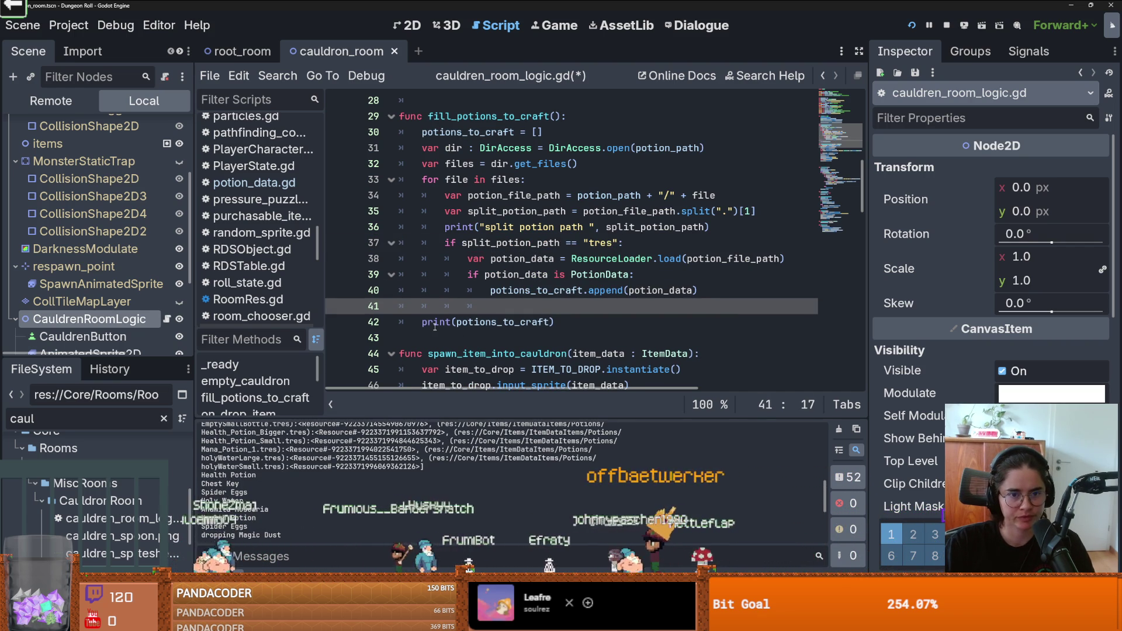
scroll(392, 453, "up", 2)
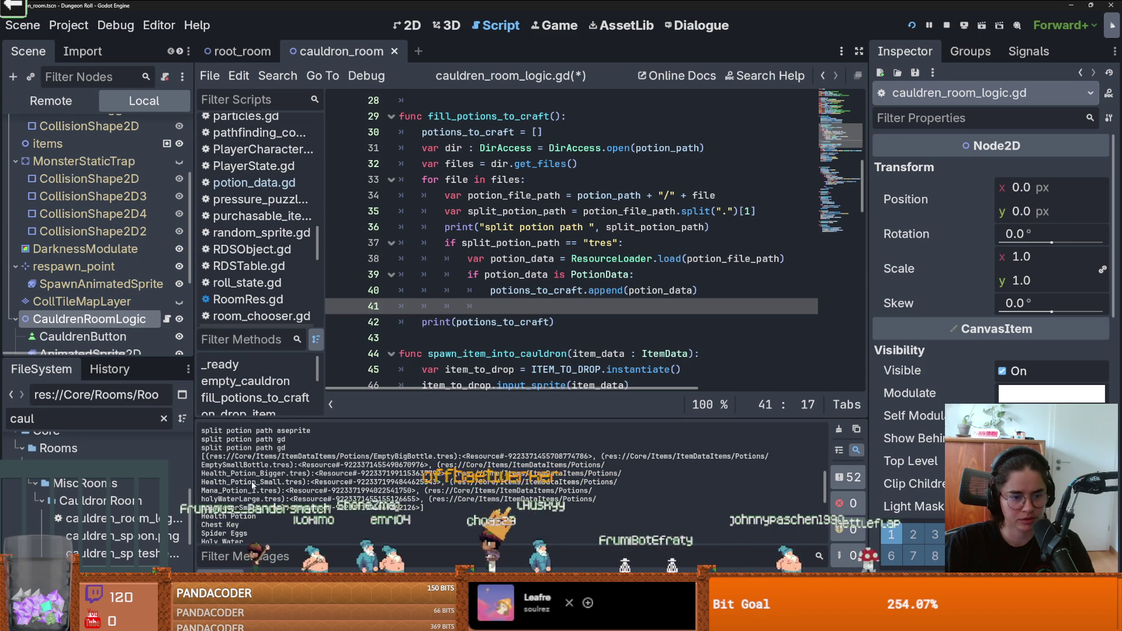
scroll(434, 505, "down", 5)
scroll(435, 505, "down", 3)
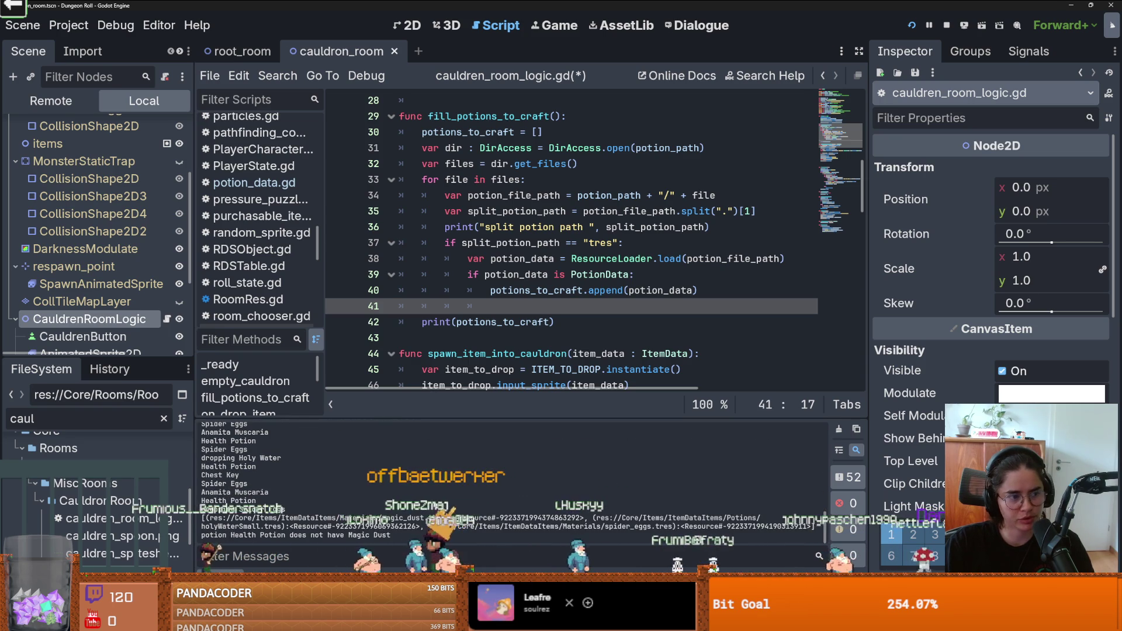
scroll(549, 280, "down", 5)
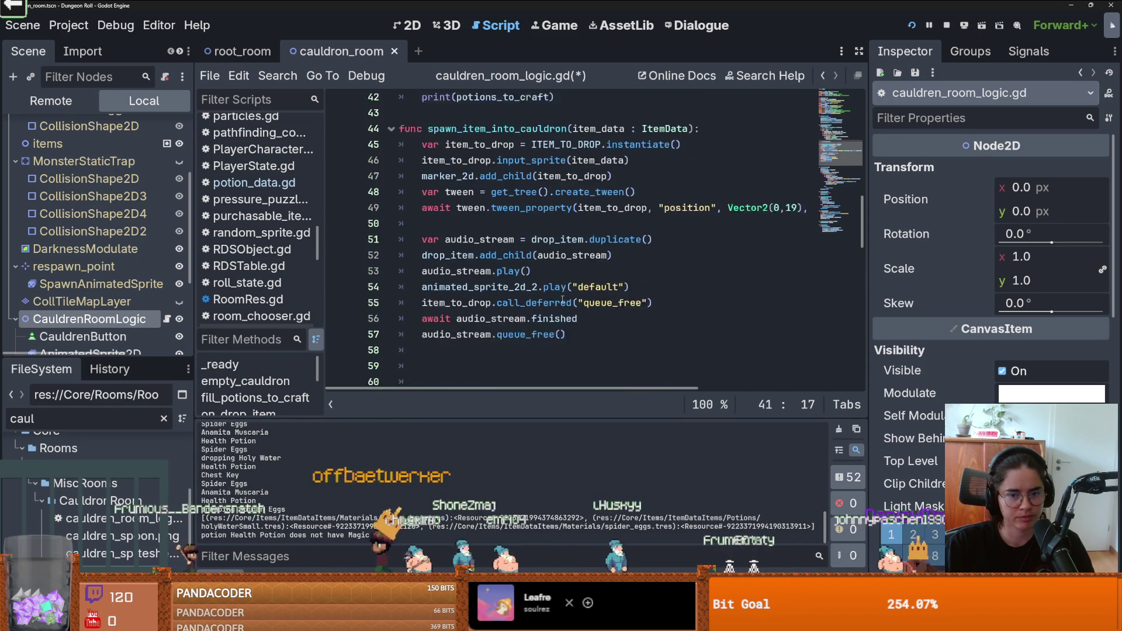
scroll(526, 251, "up", 5)
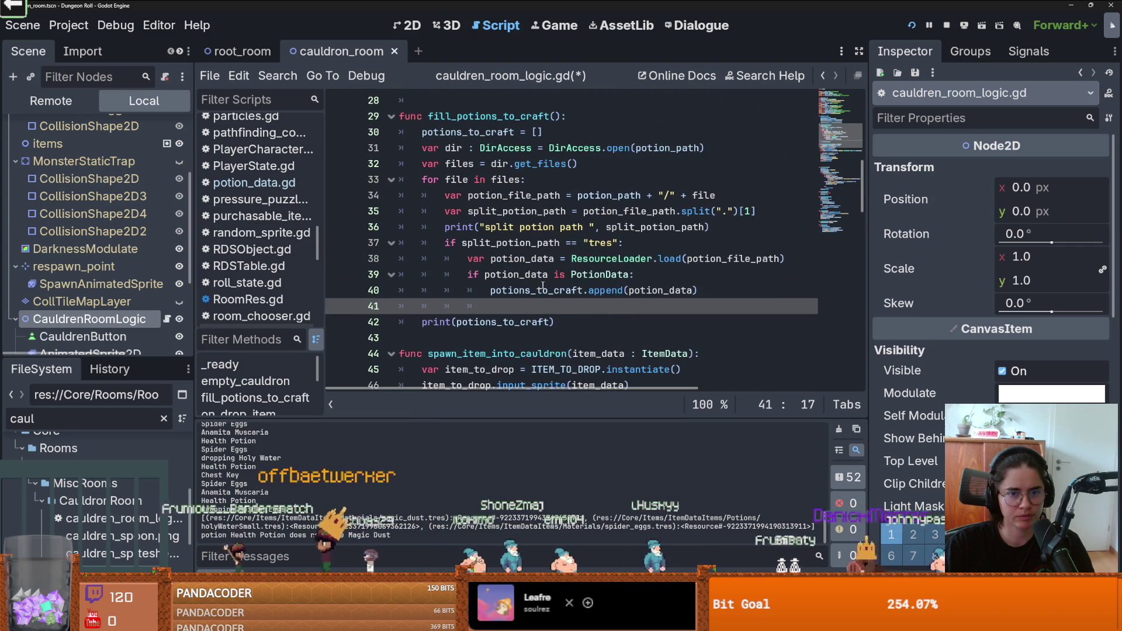
scroll(509, 252, "down", 4)
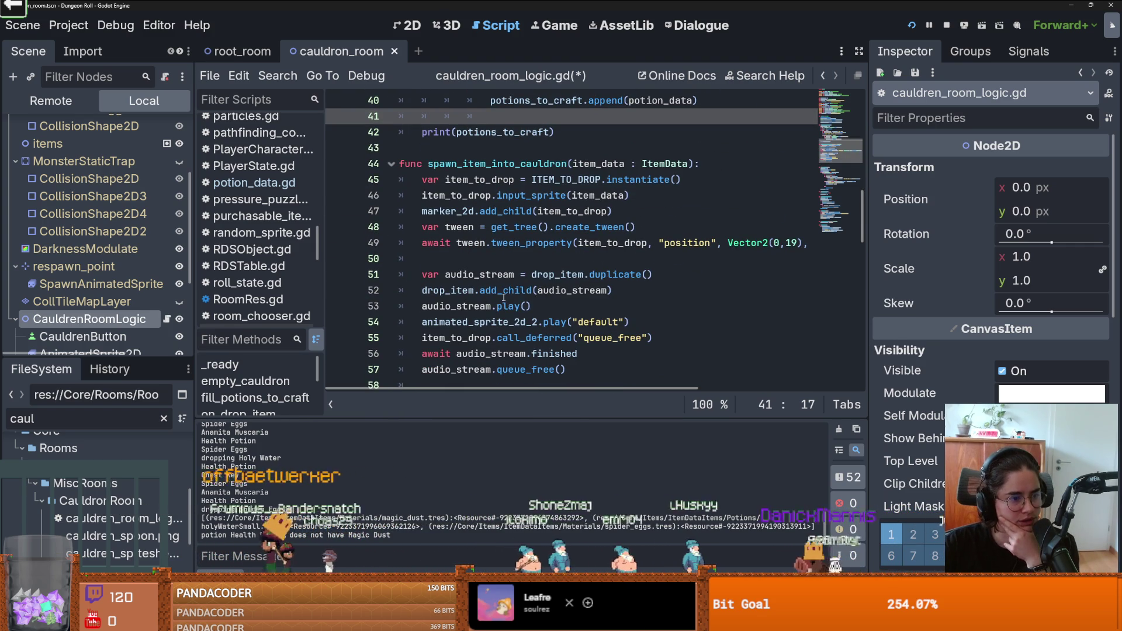
mouse_move(503, 297)
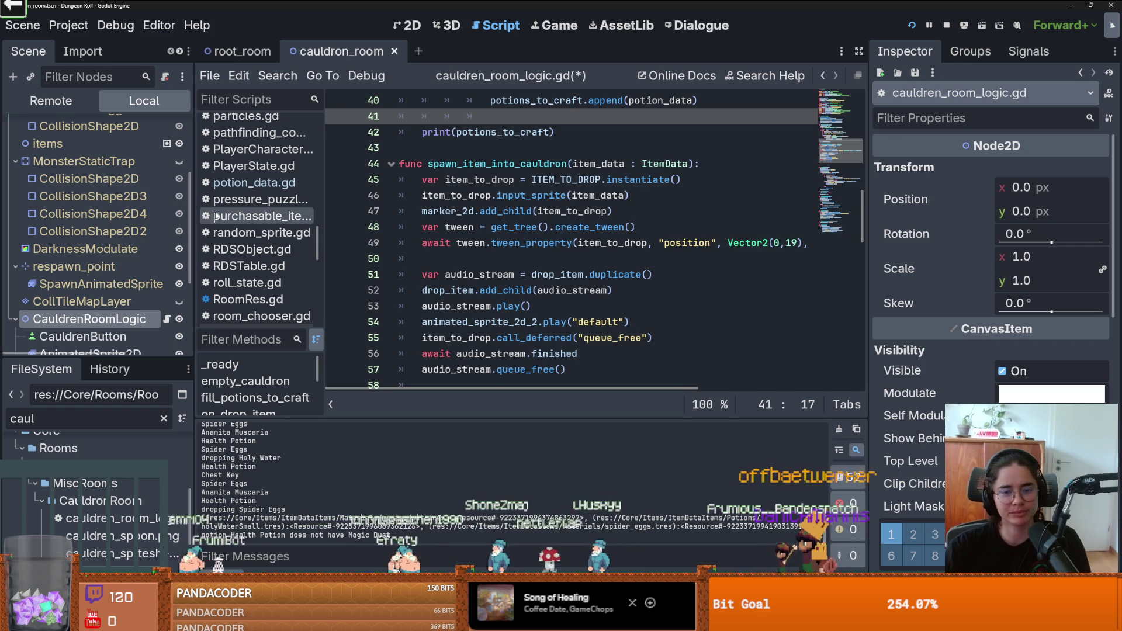
scroll(514, 206, "up", 4)
double_click(527, 320)
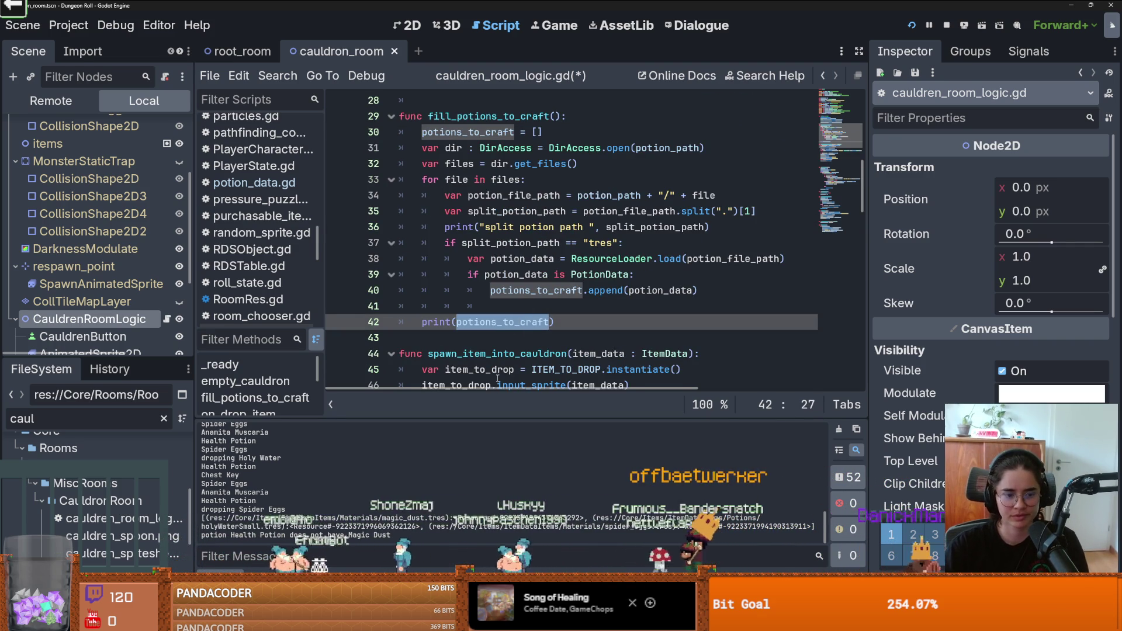
scroll(398, 512, "up", 1)
scroll(386, 502, "down", 3)
left_click_drag(269, 511, 380, 497)
scroll(380, 491, "down", 1)
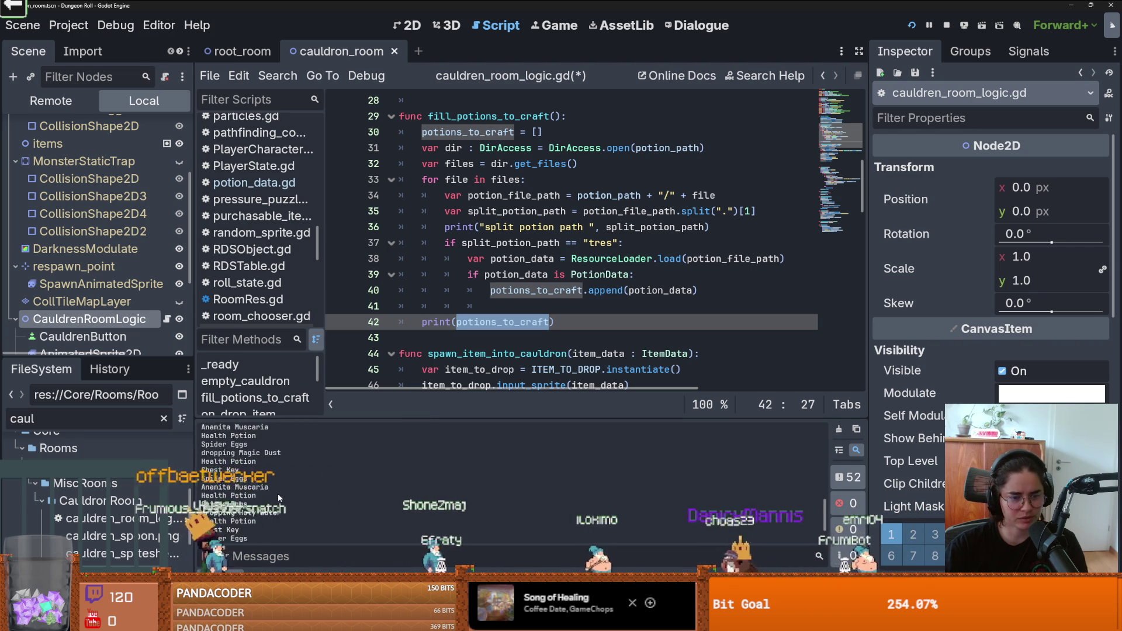
scroll(564, 321, "down", 2)
scroll(569, 321, "down", 4)
scroll(570, 321, "down", 6)
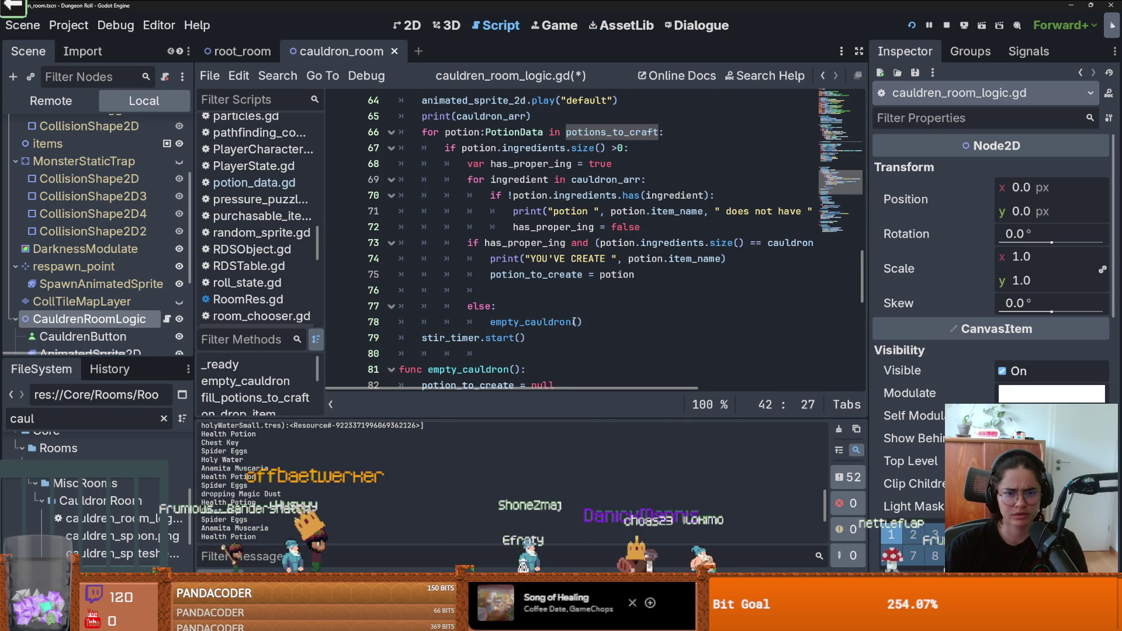
double_click(547, 209)
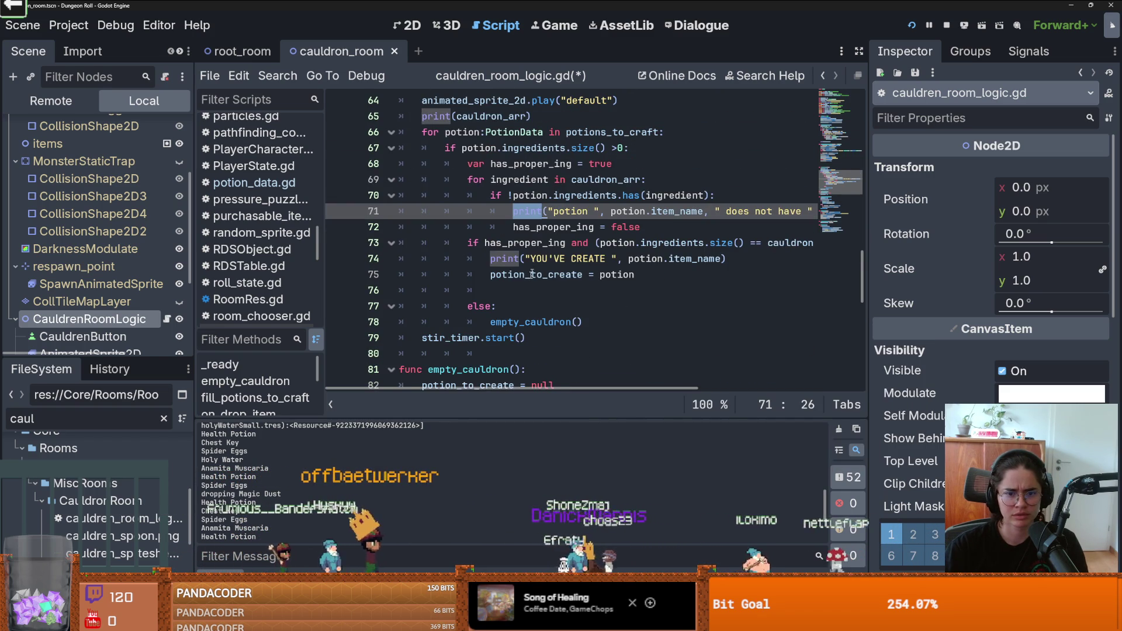
scroll(515, 301, "up", 1)
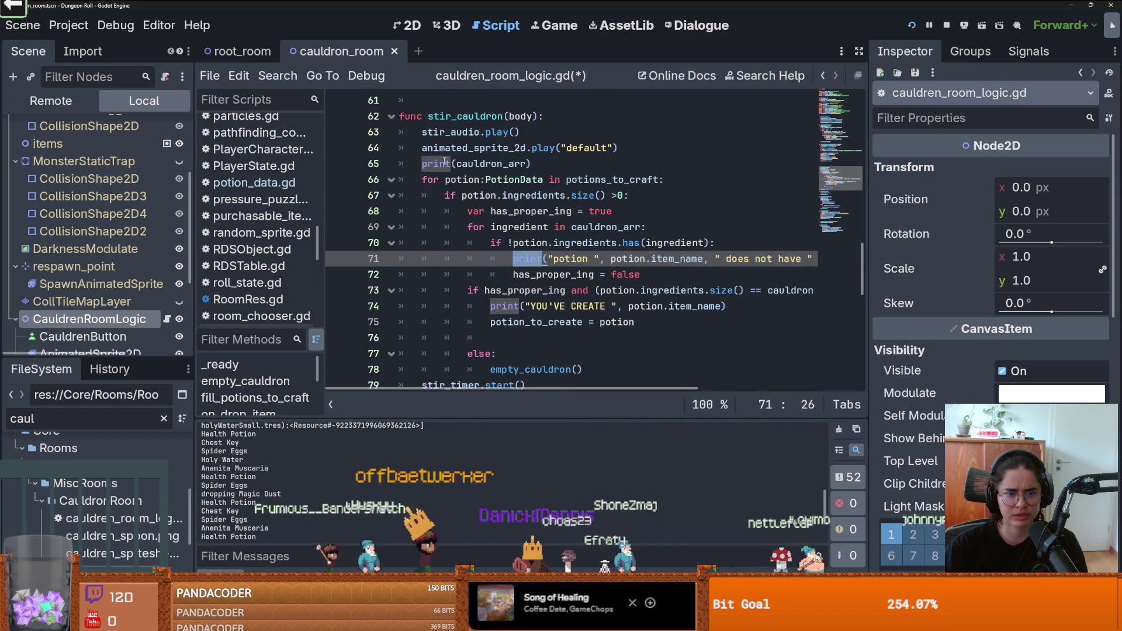
double_click(445, 163)
scroll(450, 303, "up", 9)
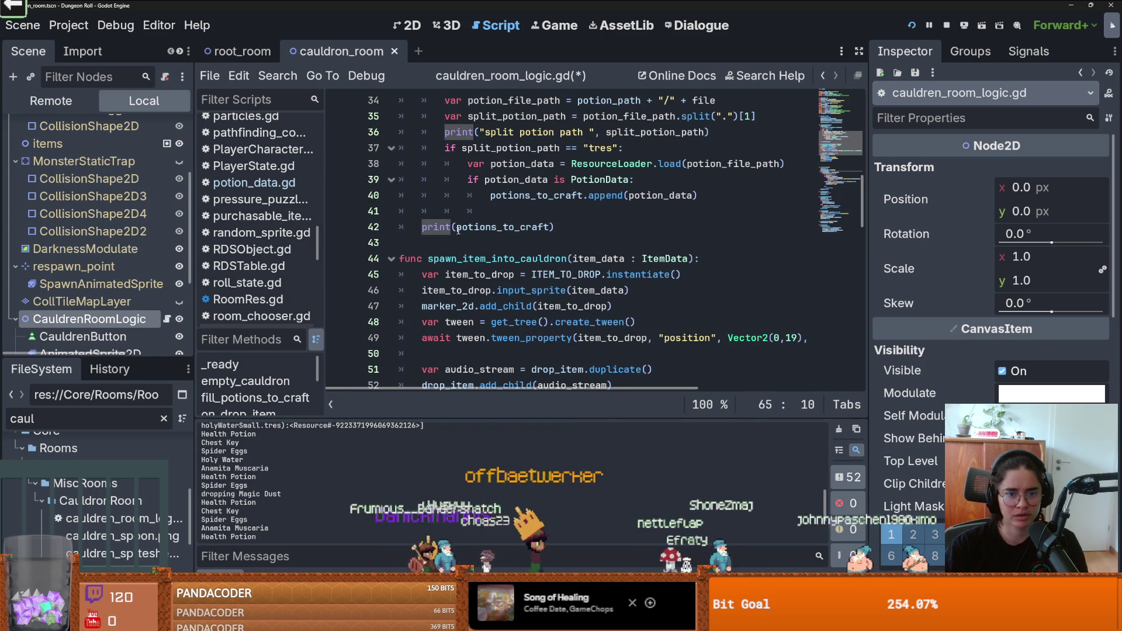
Step: Prefix the line 42 print with the label " potions to craft " and save the script
left_click(459, 228)
type("\" pori")
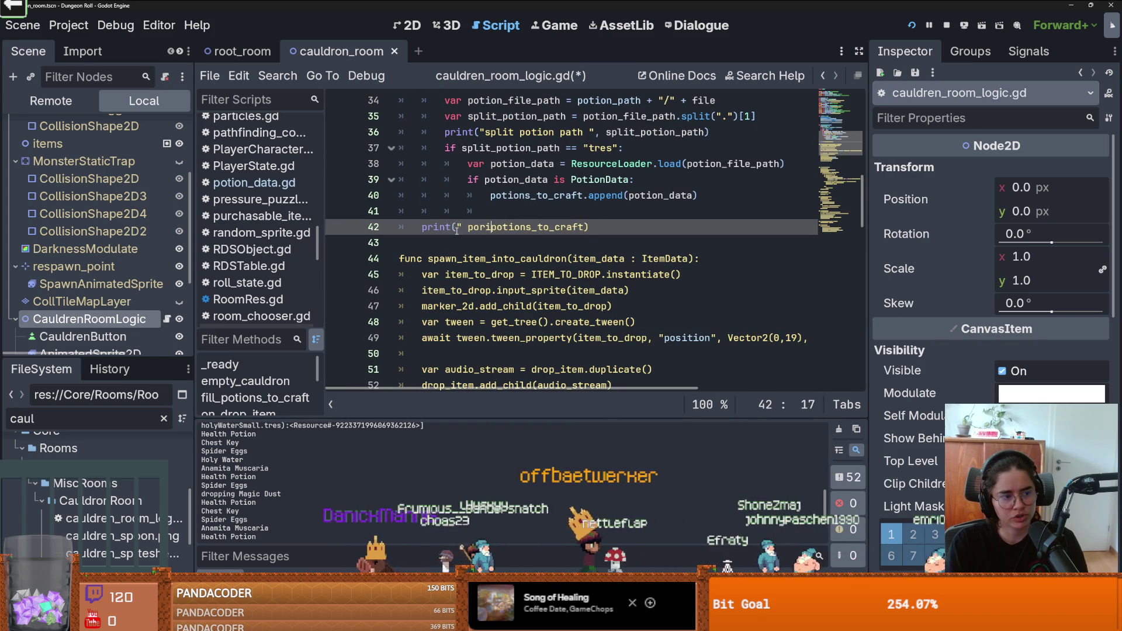
key("BackSpace")
key("BackSpace")
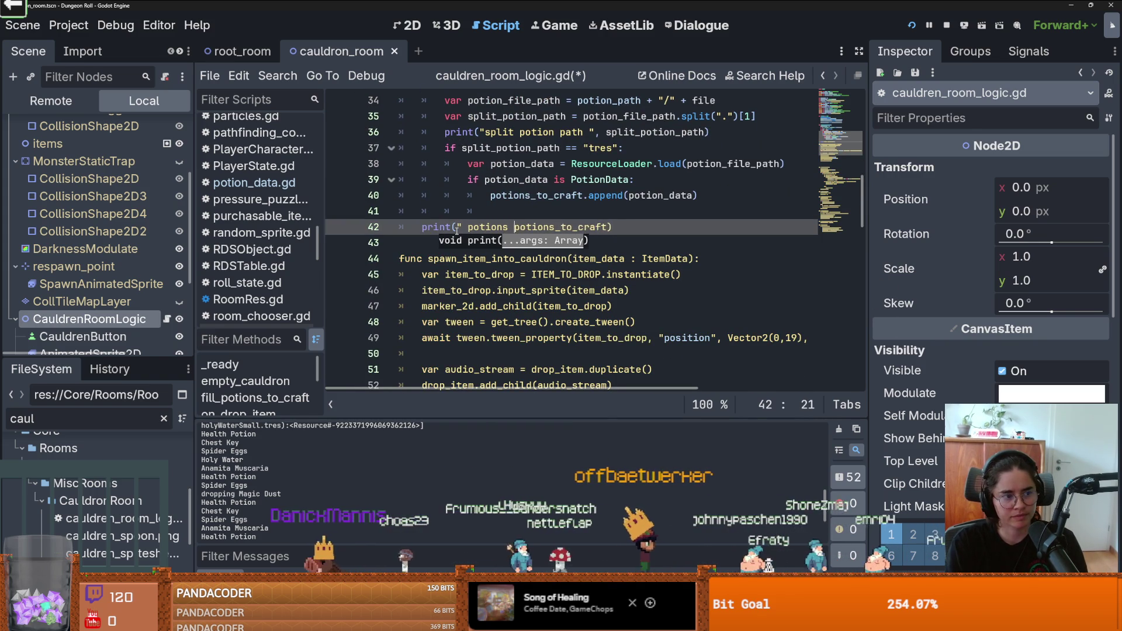
type("to craft ")
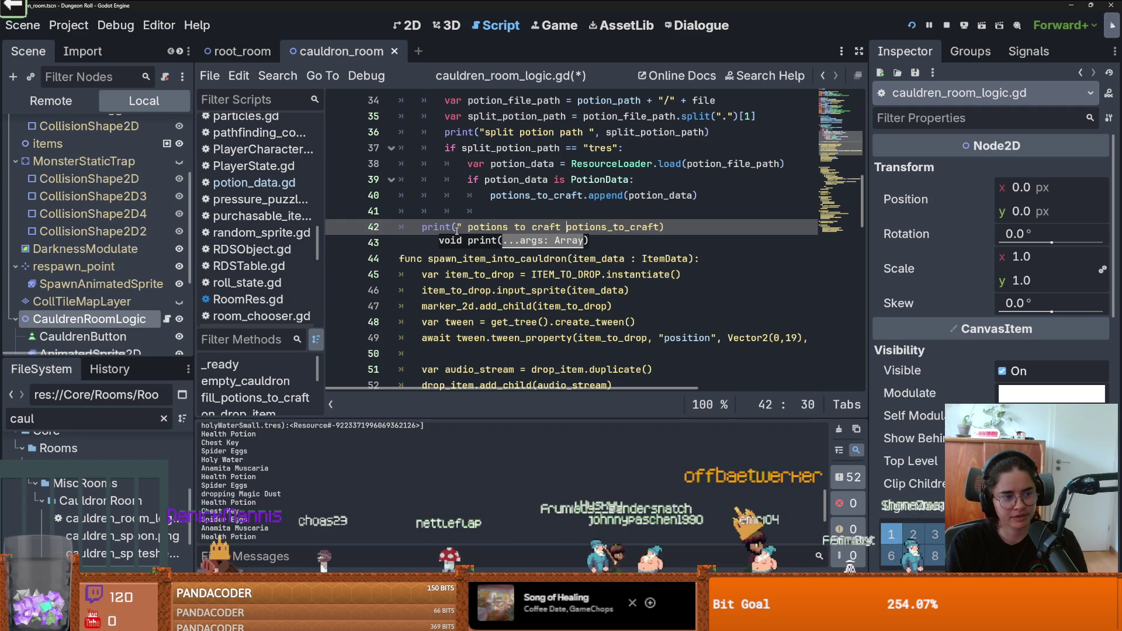
type("\"")
left_click(446, 195)
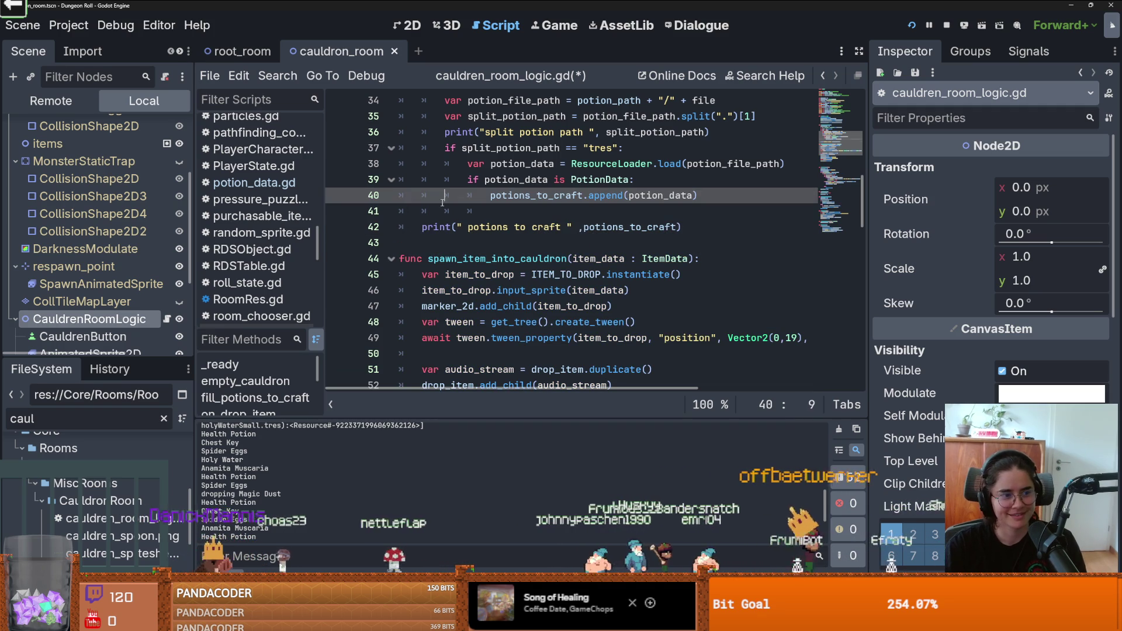
key("ctrl+s")
scroll(545, 250, "down", 12)
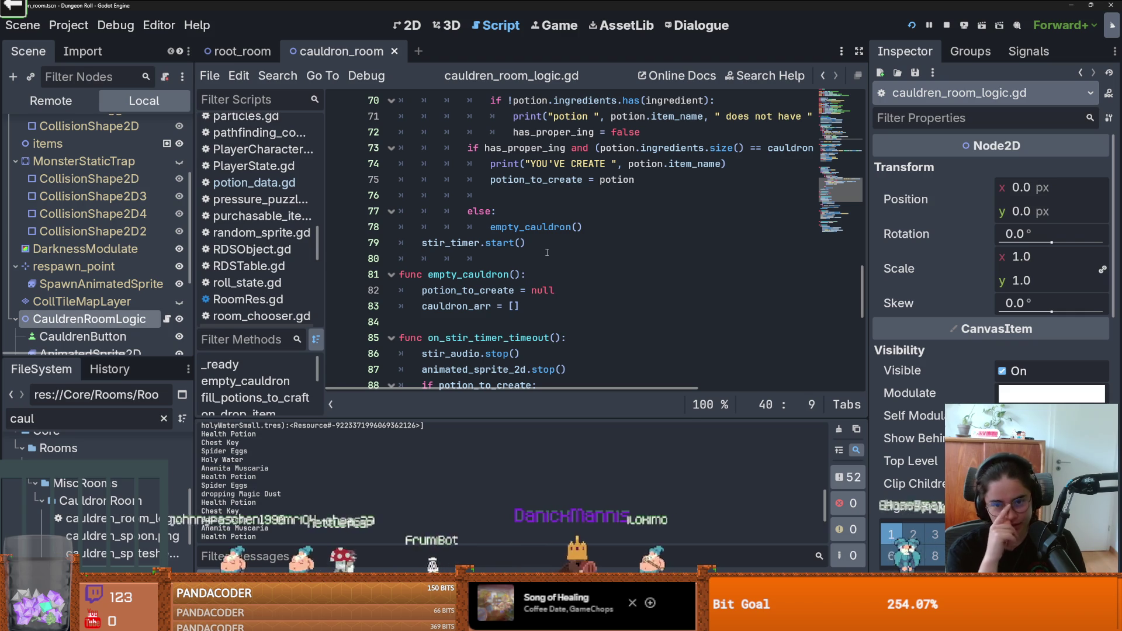
Step: Add a breakpoint on the potion loop at line 66 of stir_cauldron
scroll(547, 252, "down", 9)
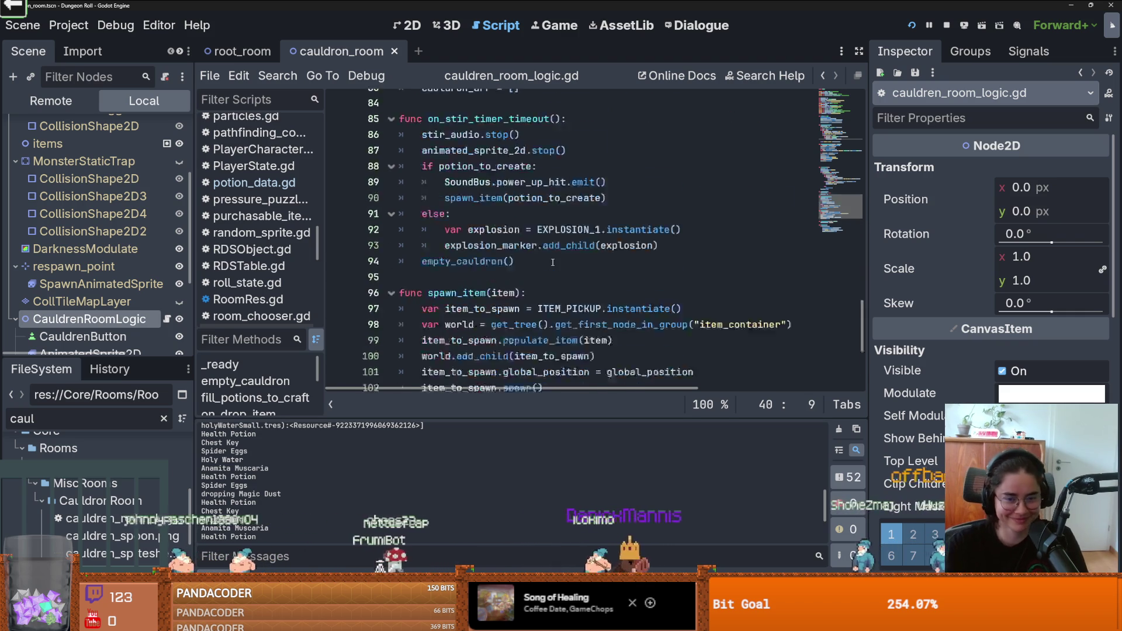
left_click(601, 341)
scroll(555, 351, "up", 1)
scroll(525, 362, "down", 1)
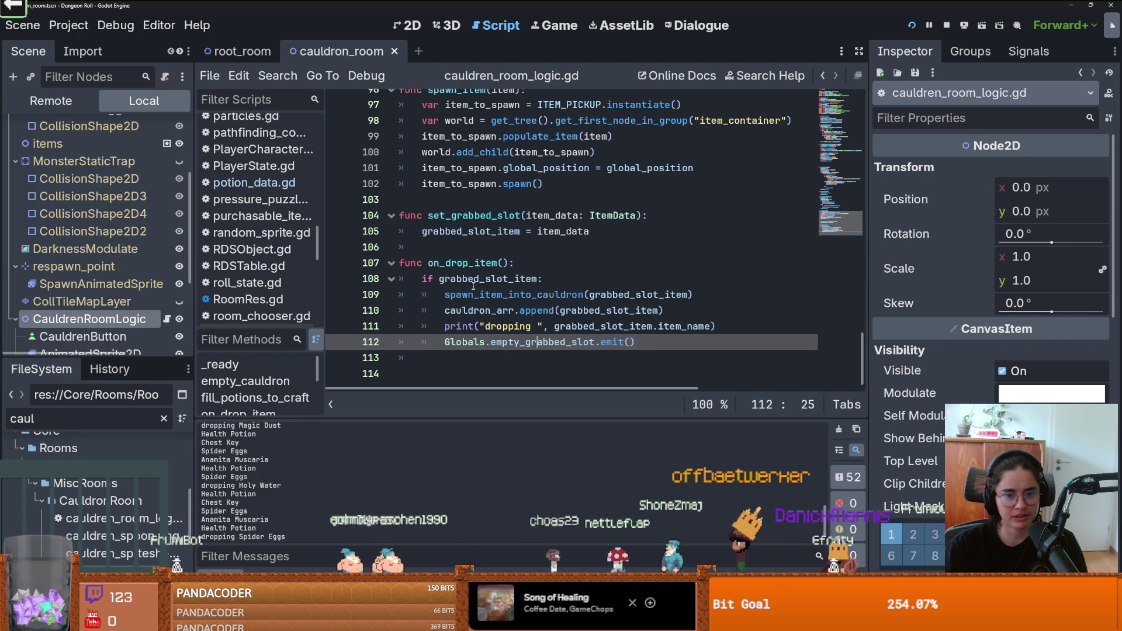
key("alt+Left")
scroll(592, 341, "up", 8)
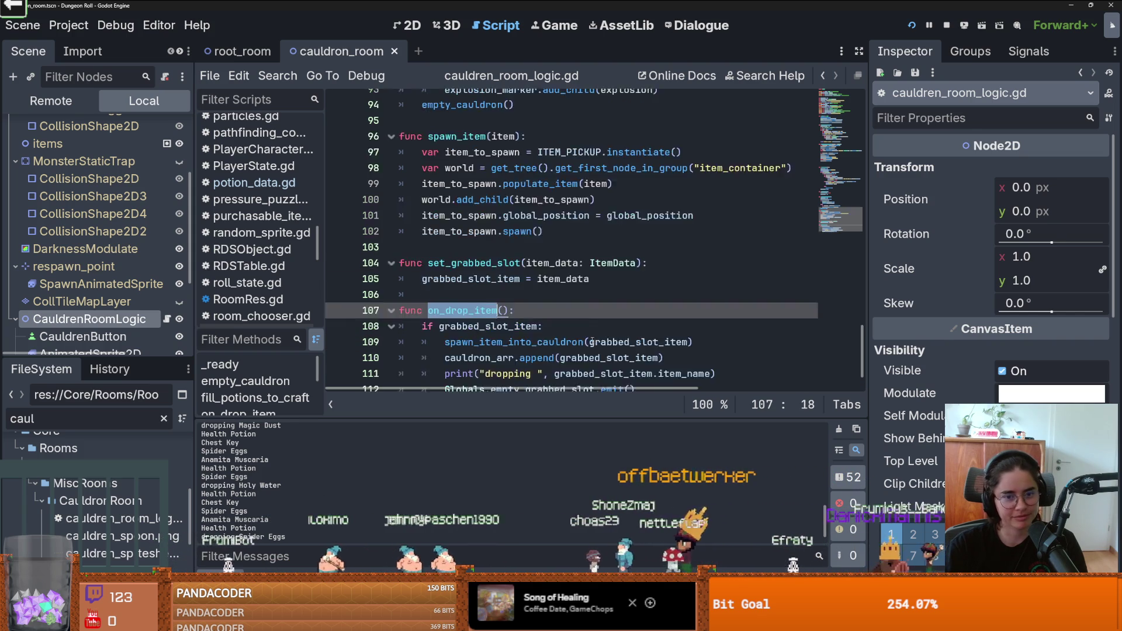
scroll(584, 335, "up", 4)
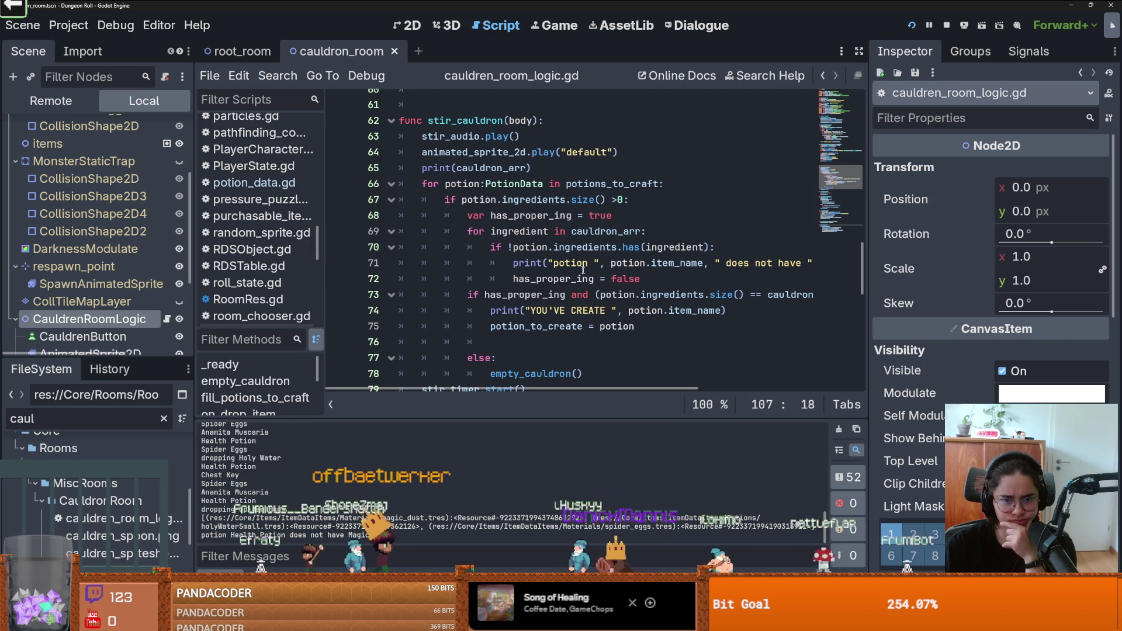
left_click(461, 183)
left_click(471, 200)
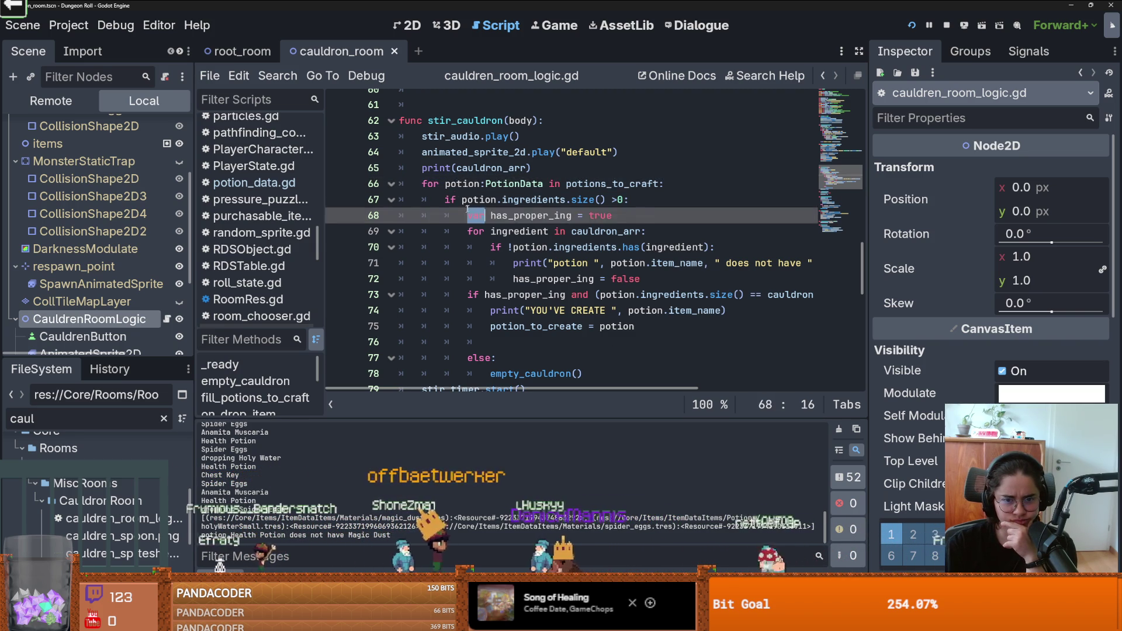
double_click(471, 200)
left_click(337, 183)
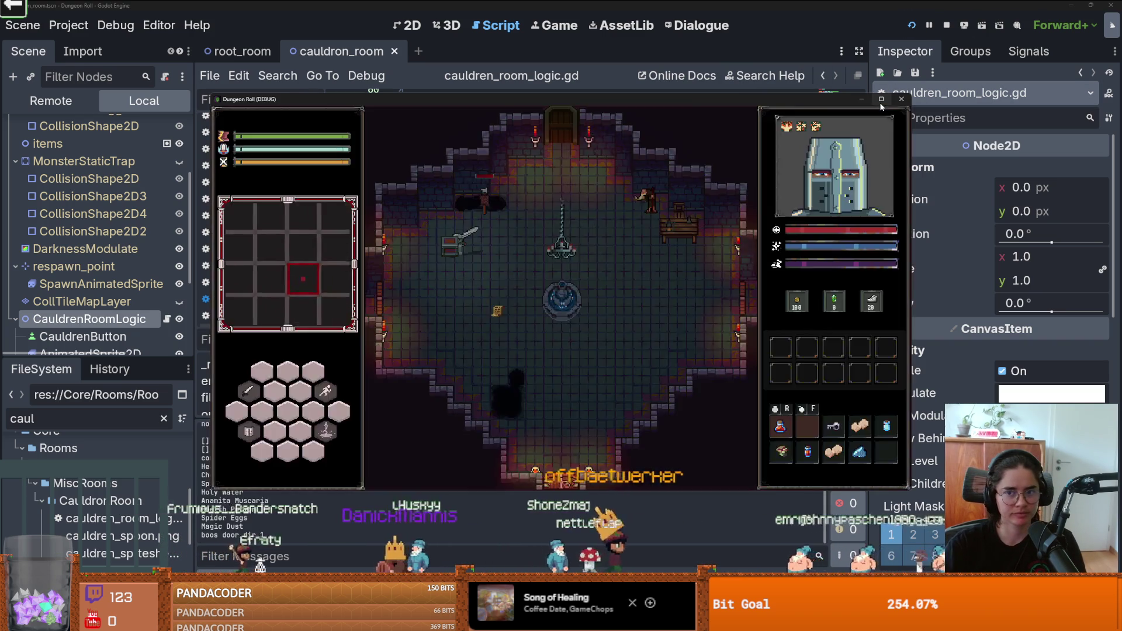
Step: In the full-screen game, walk through the east exit into the Cauldron Room beside the cauldron
left_click(881, 99)
key("d")
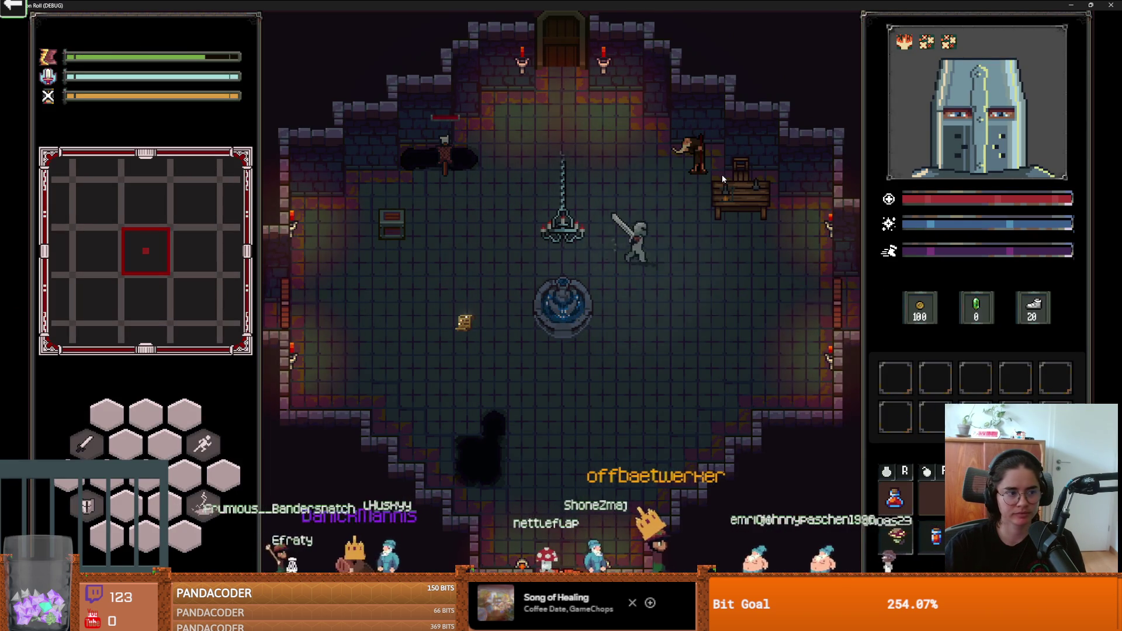
key("d")
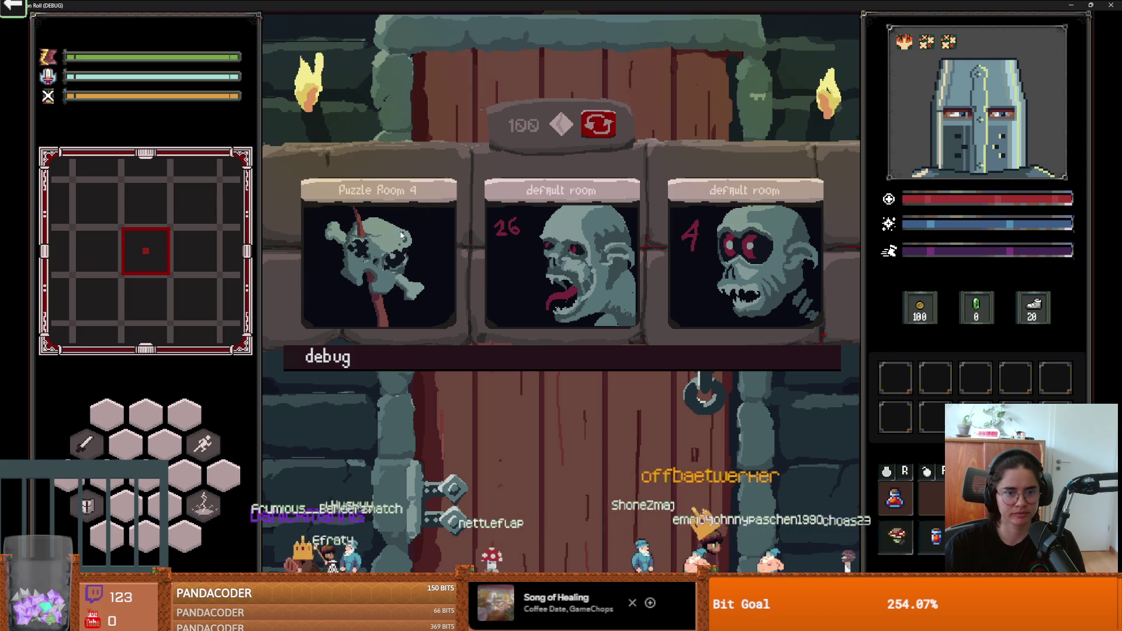
left_click(597, 124)
left_click(327, 357)
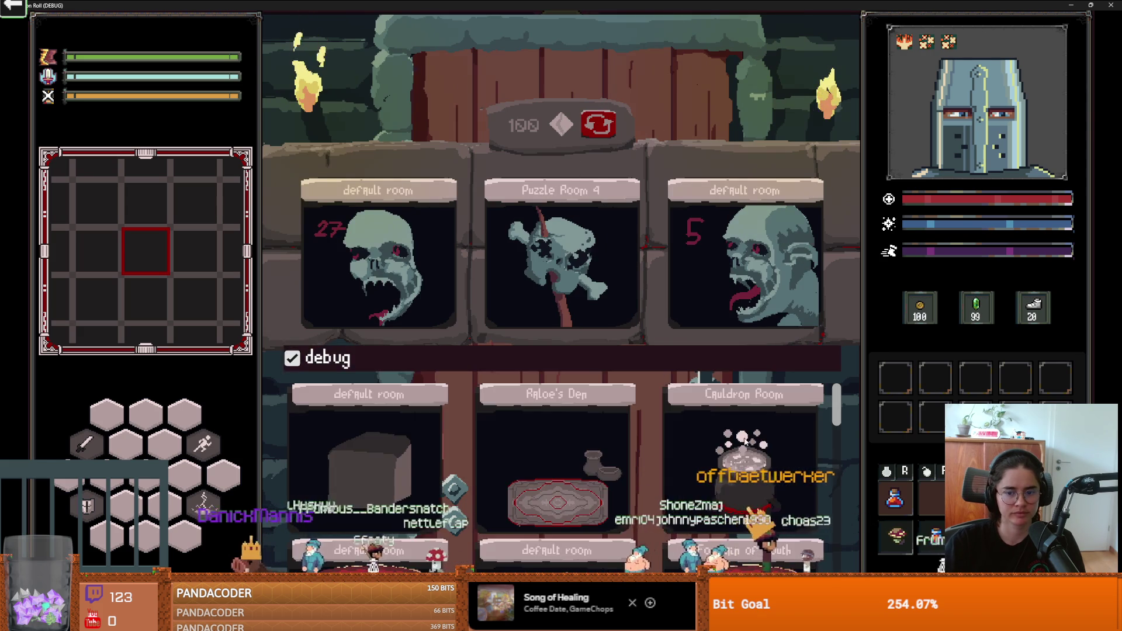
left_click(750, 439)
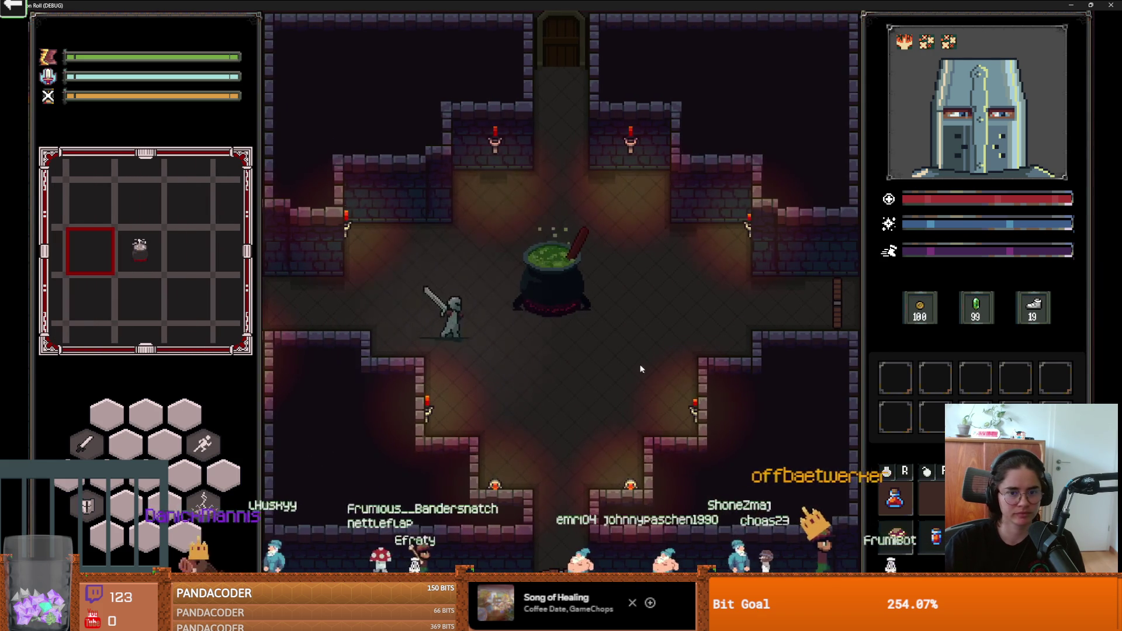
key("w")
key("d")
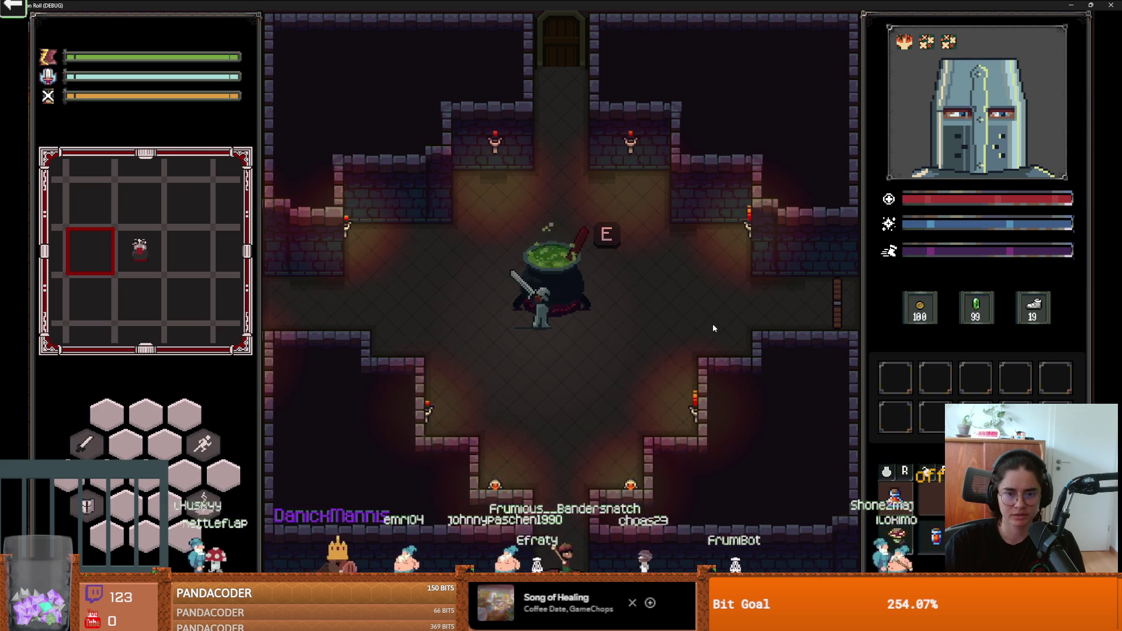
Step: Stir to hit the breakpoint, then inspect the Health, 4 hp, Mana and Holy Water potions
key("e")
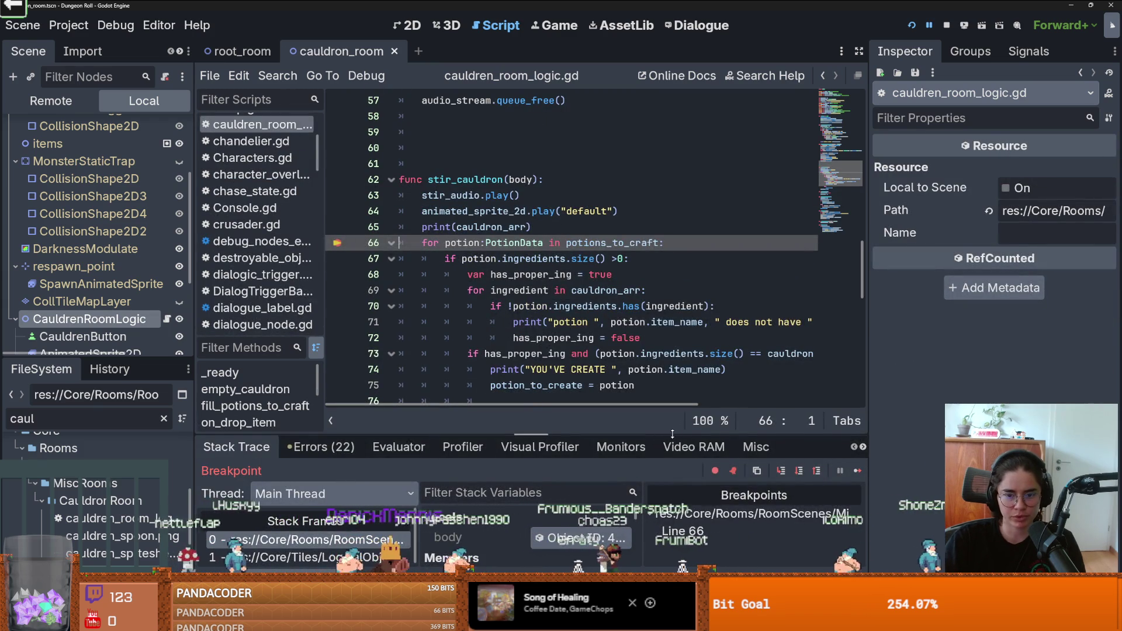
left_click_drag(672, 433, 672, 221)
left_click_drag(645, 409, 753, 409)
left_click(607, 429)
scroll(642, 409, "down", 3)
left_click(654, 382)
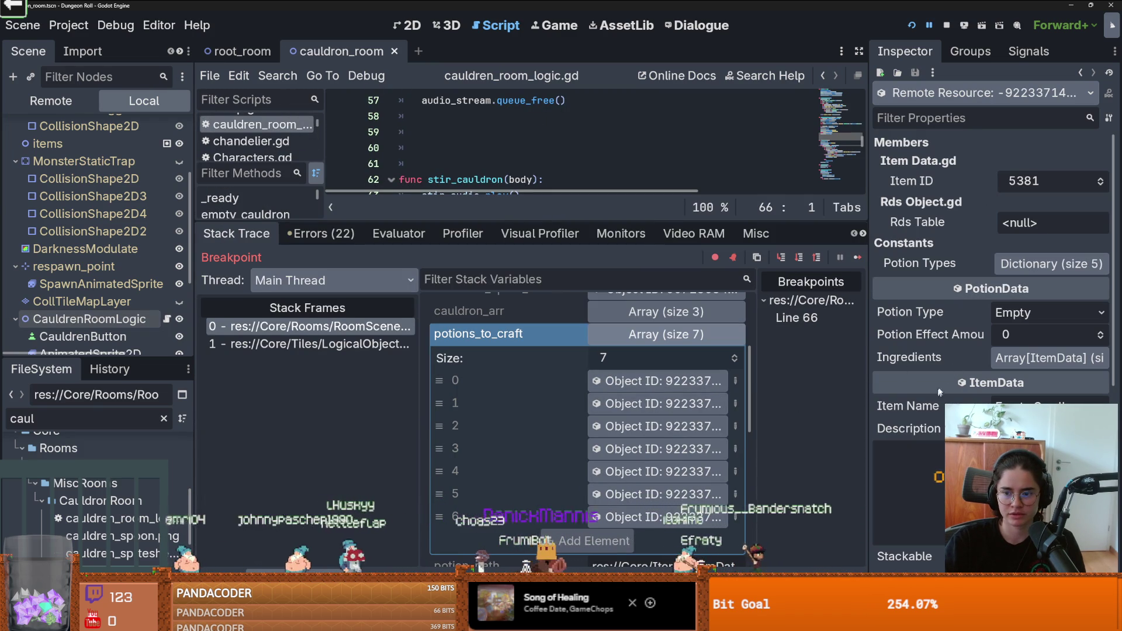
left_click(644, 431)
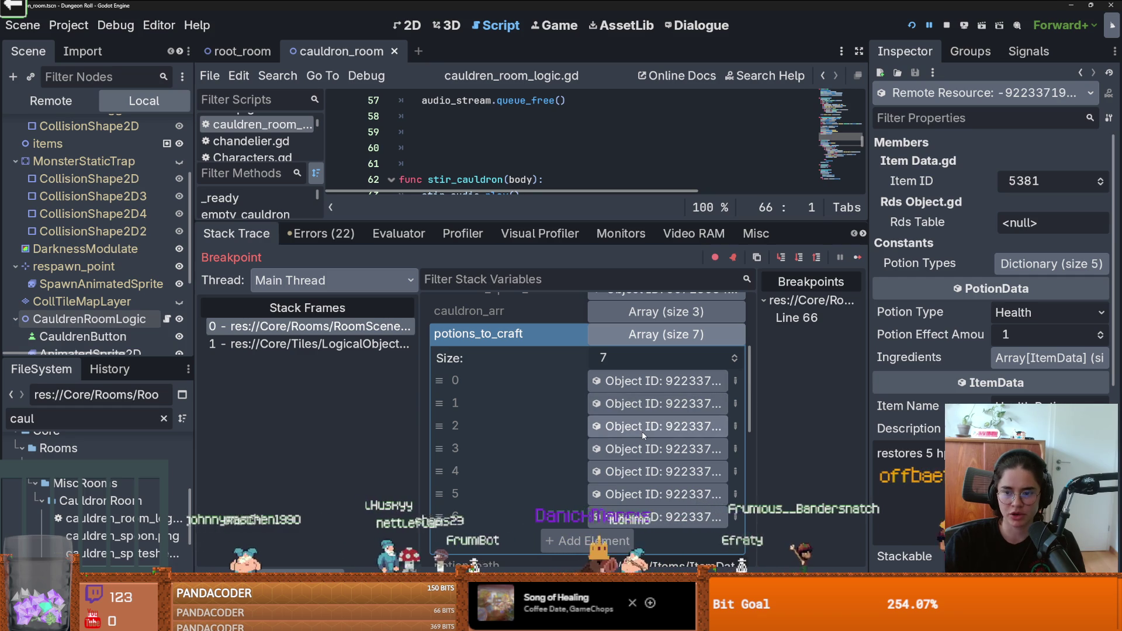
left_click(646, 450)
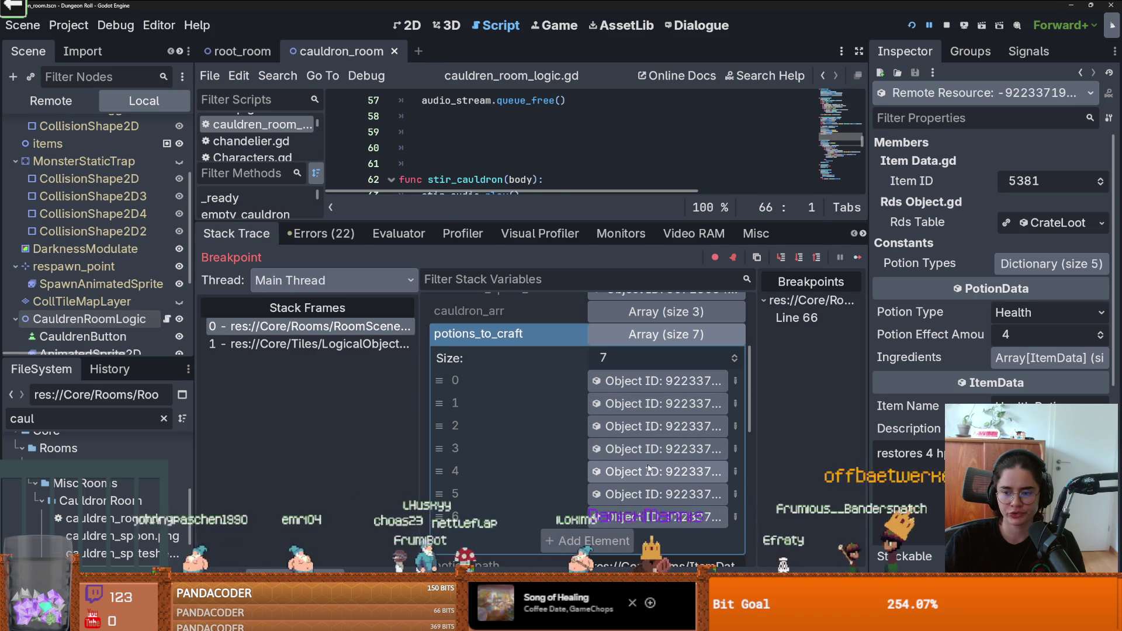
left_click(648, 470)
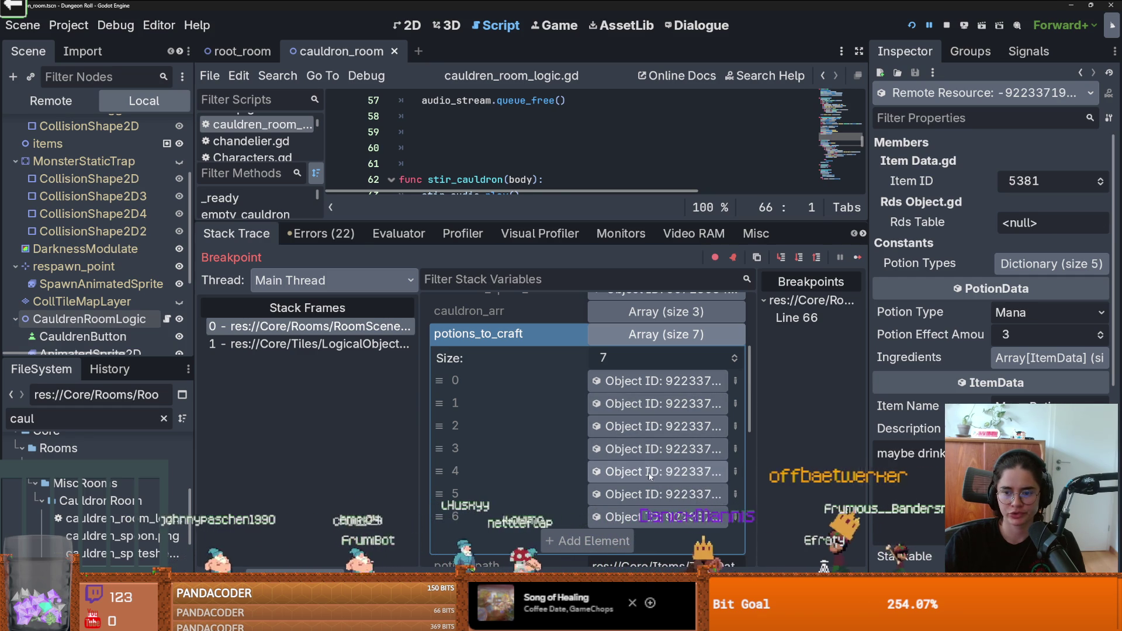
left_click(656, 495)
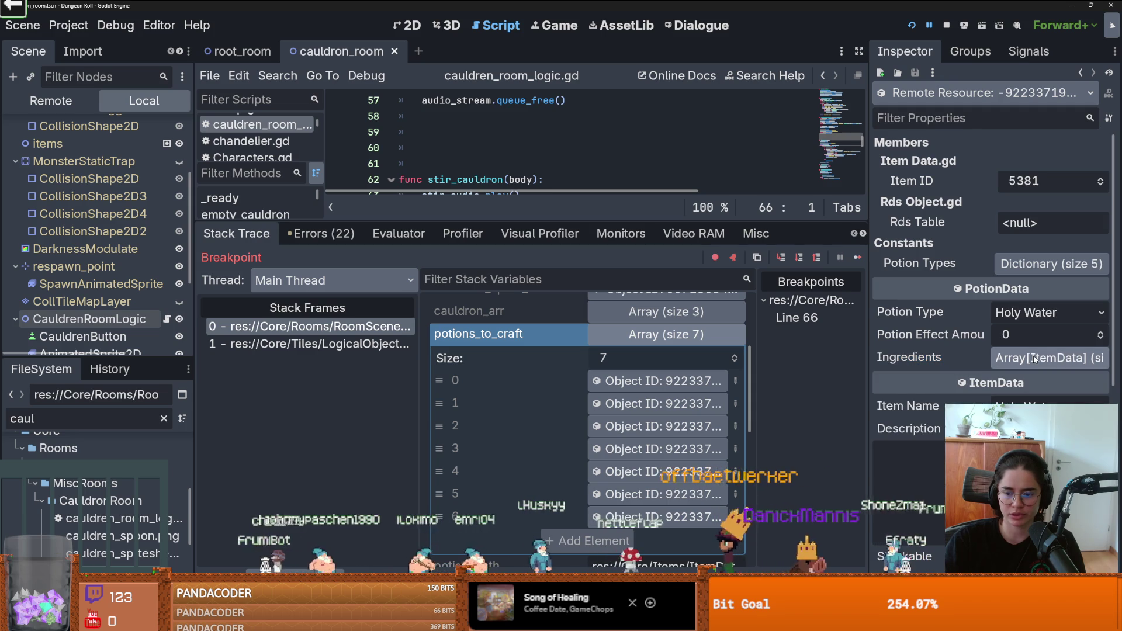
Step: Check the Holy Water potion's ingredients list and its Potion Types dictionary
left_click(1027, 357)
left_click(1026, 358)
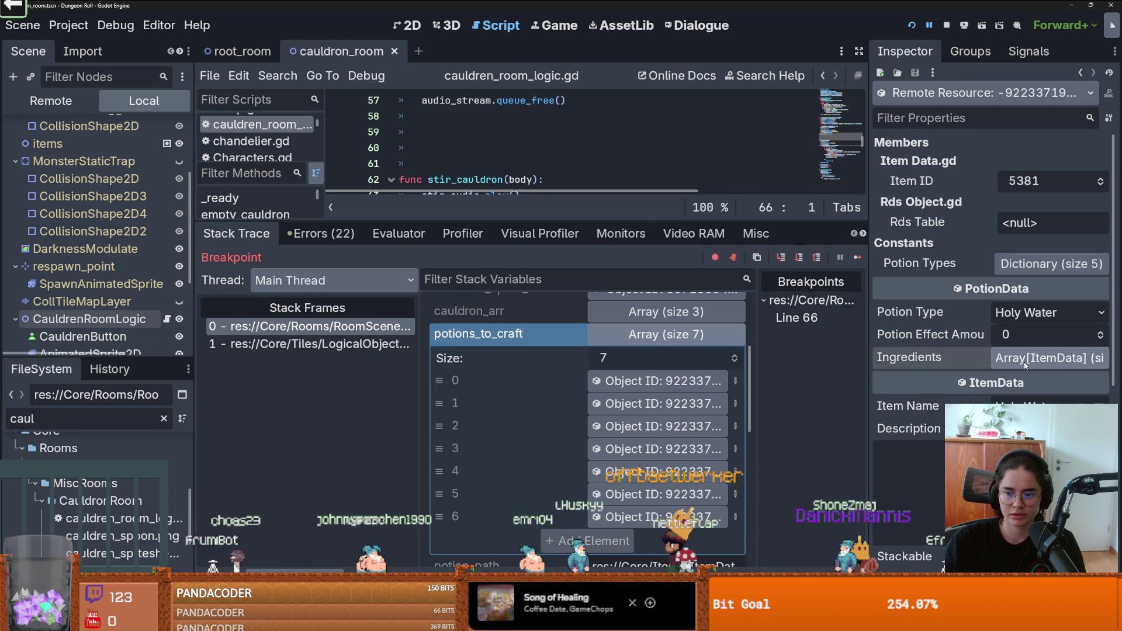
left_click(1025, 360)
left_click(1021, 360)
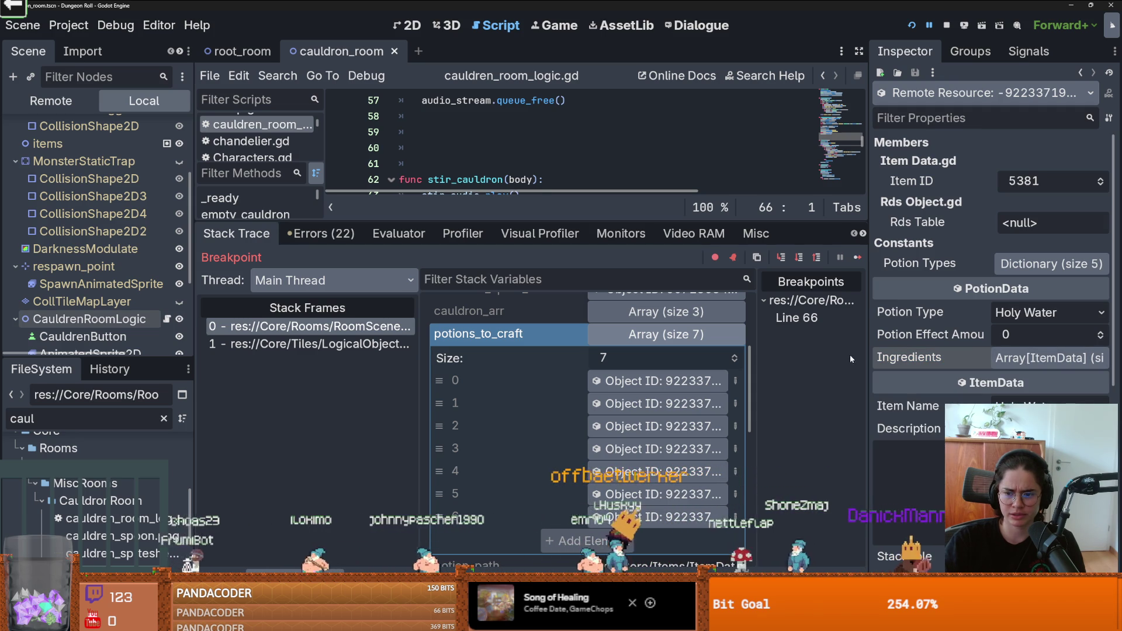
left_click(1041, 263)
left_click(1040, 264)
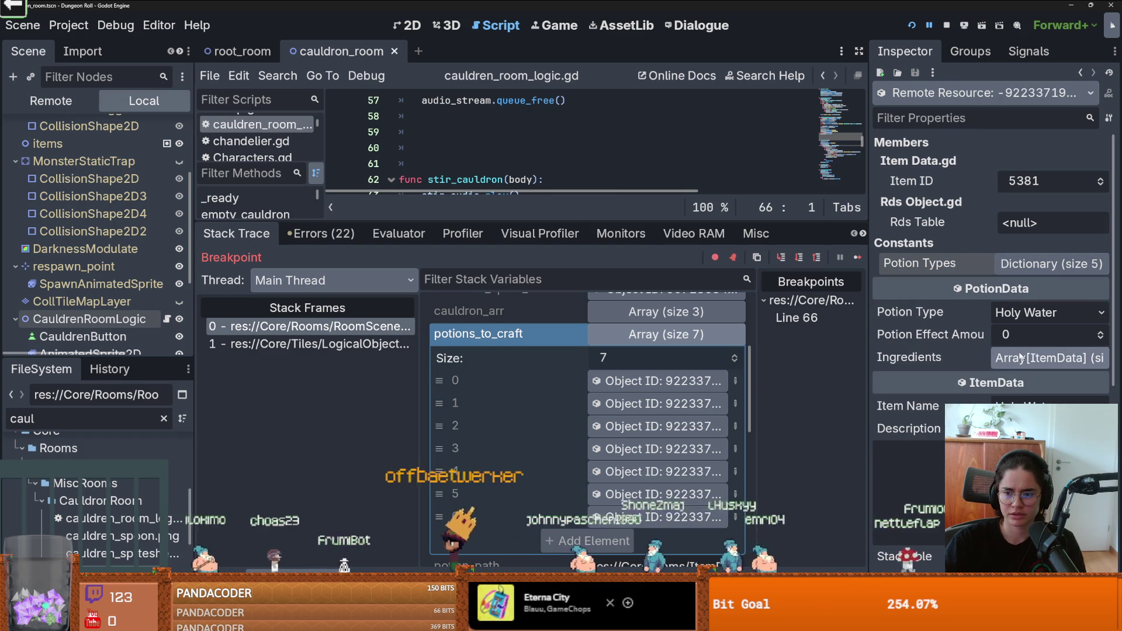
Step: Inspect the remaining queued potions and the Mana potion's Holy Water ingredient
left_click(638, 450)
left_click(643, 450)
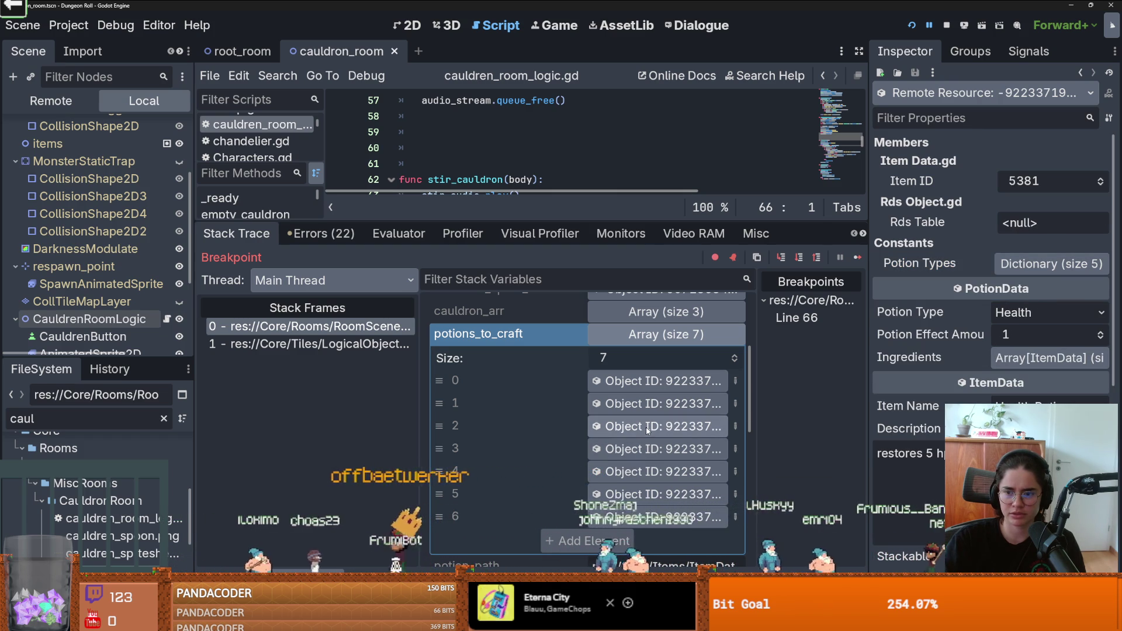
left_click(648, 404)
left_click(655, 427)
left_click(658, 451)
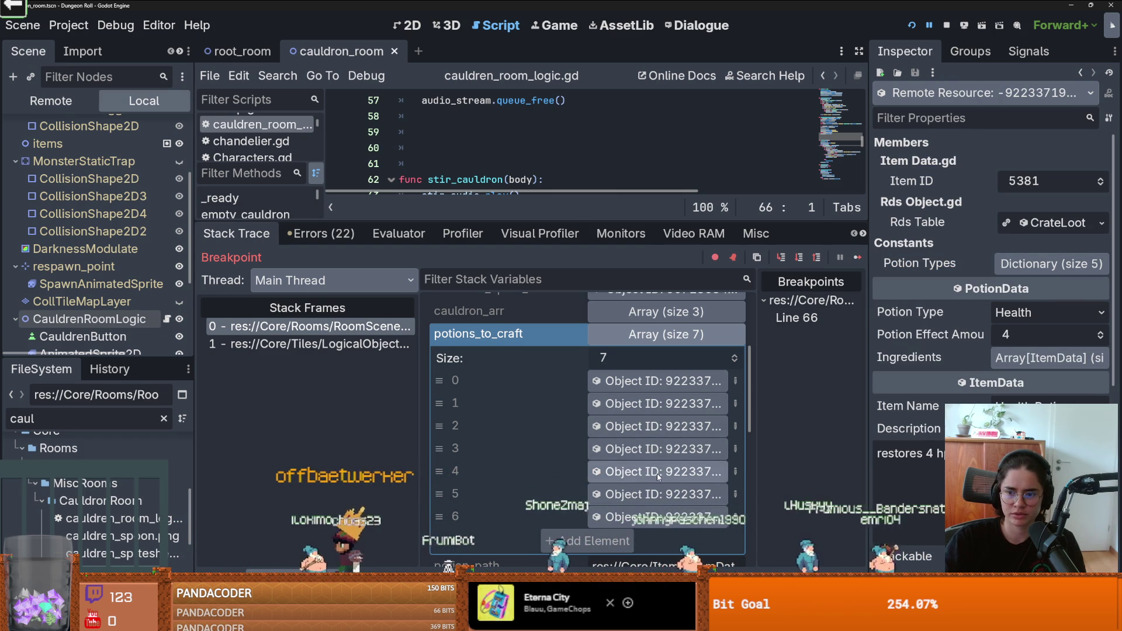
left_click(1061, 357)
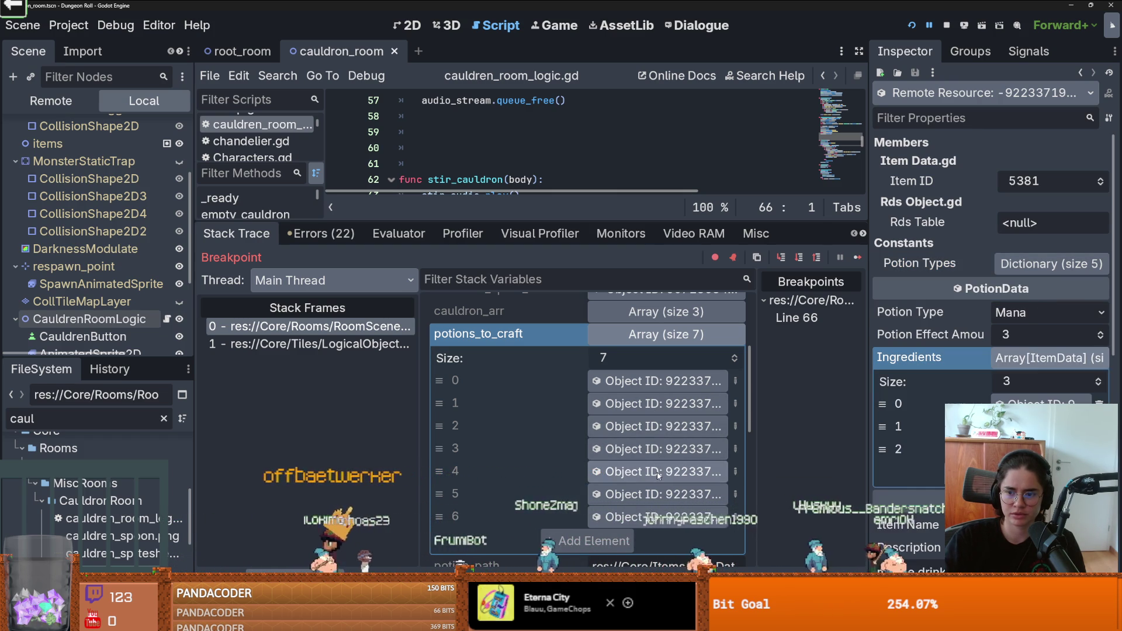
left_click(1041, 404)
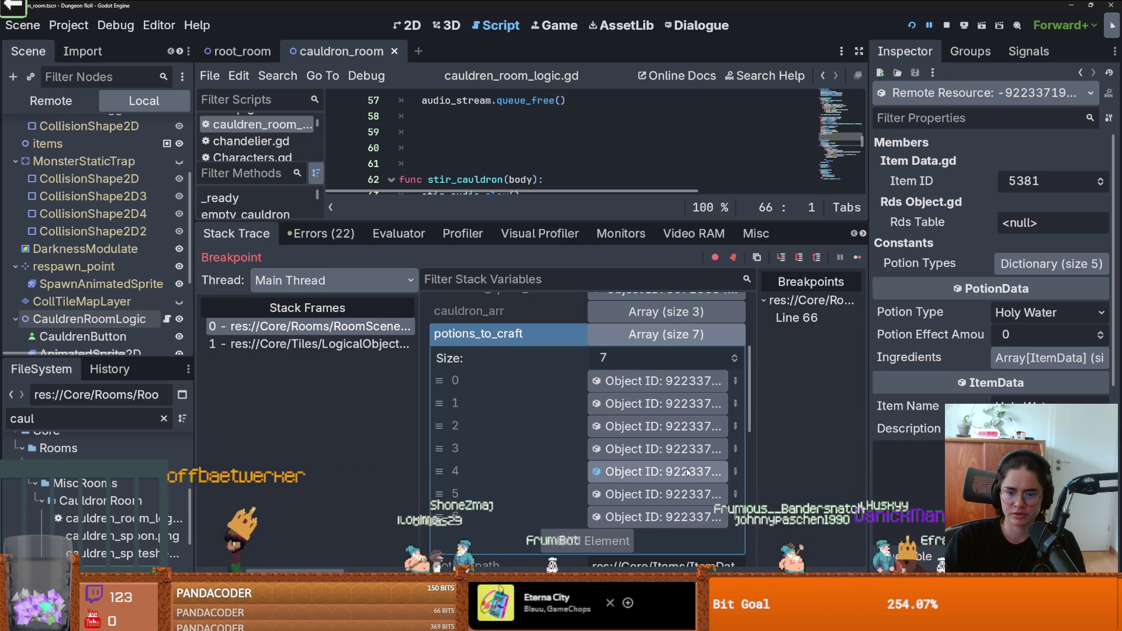
Step: Compare the Mana potion with its Holy Water and Spider Eggs ingredients, then step to line 67
left_click(658, 471)
left_click(1052, 358)
left_click(1042, 404)
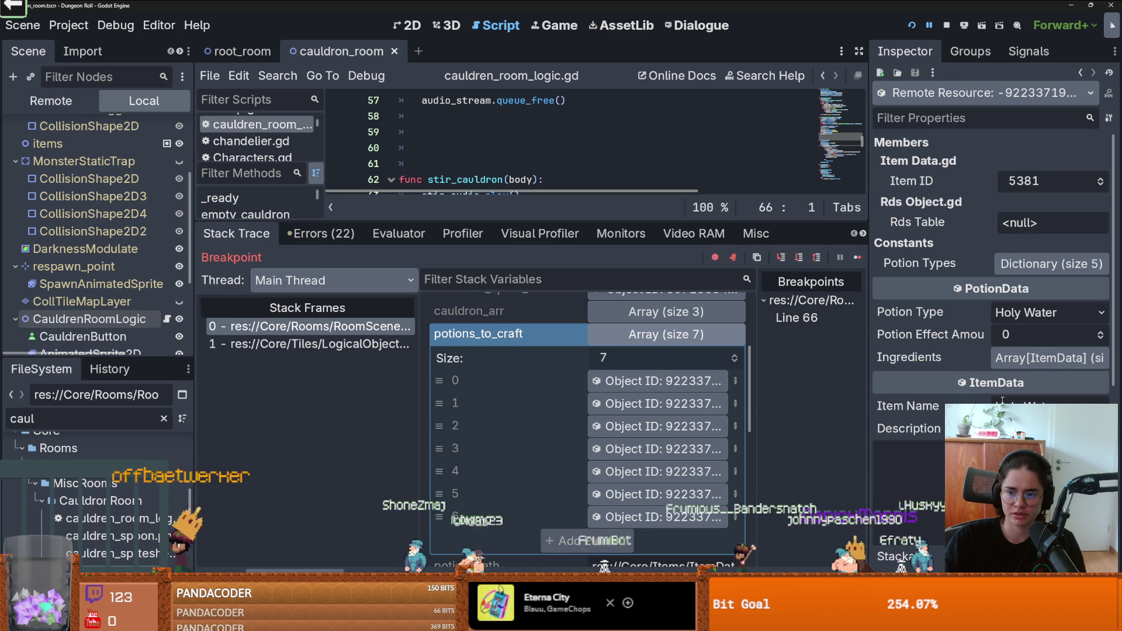
left_click(669, 448)
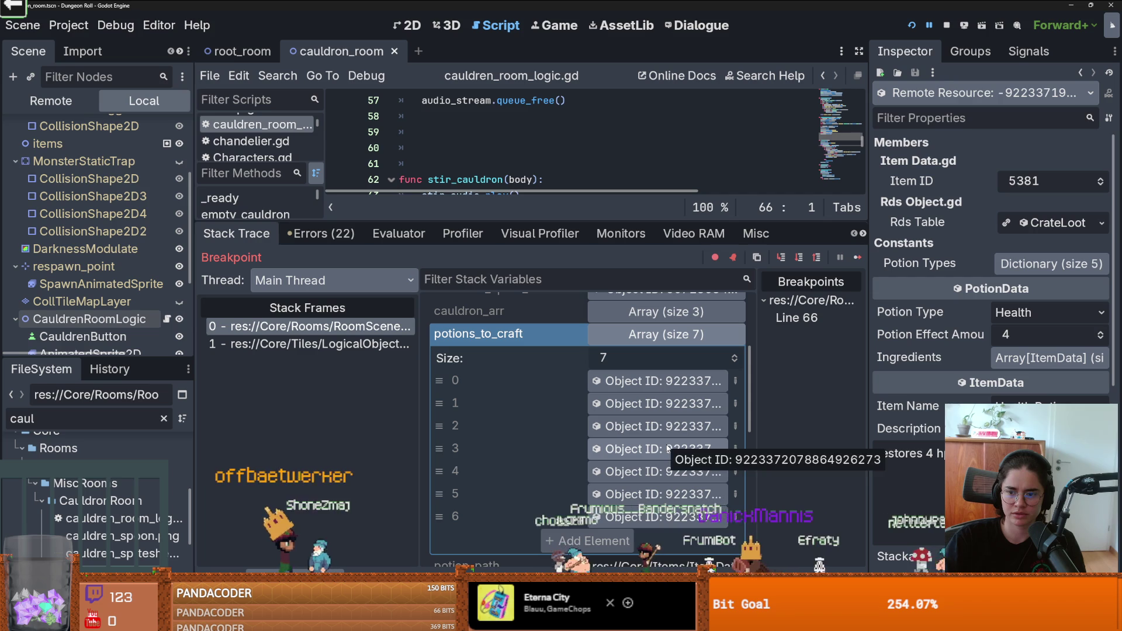
left_click(676, 471)
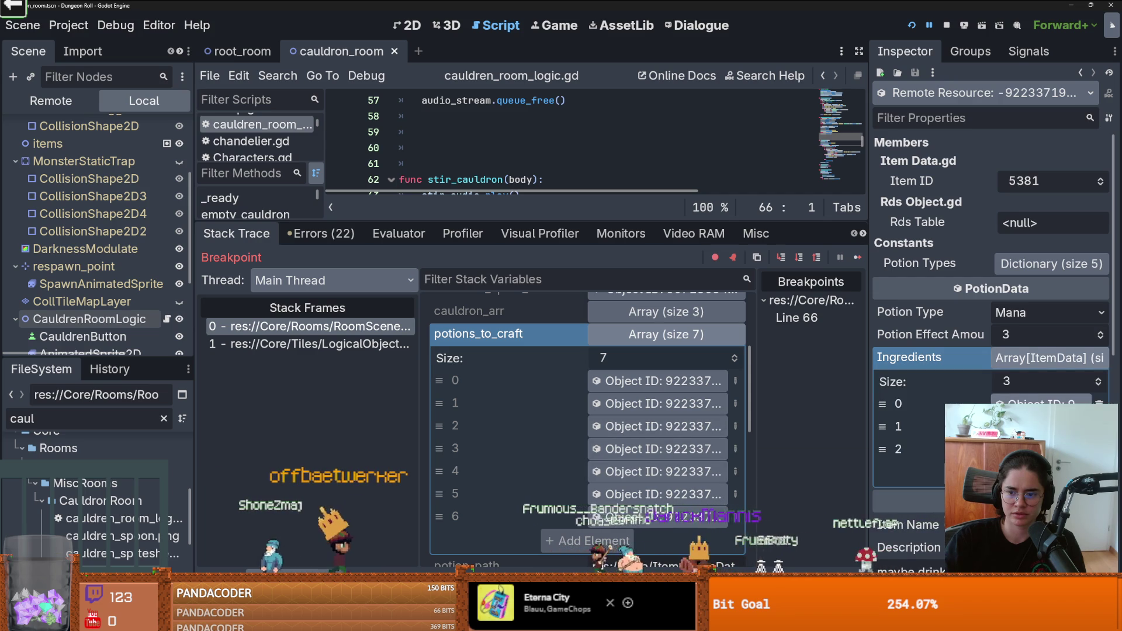
left_click(666, 471)
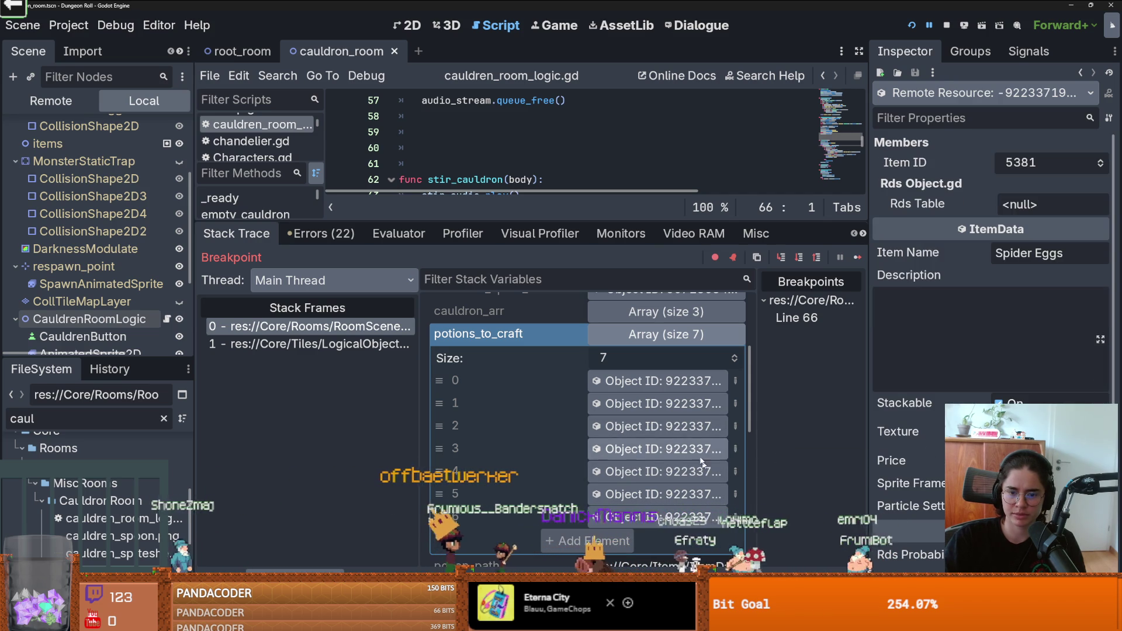
left_click(672, 484)
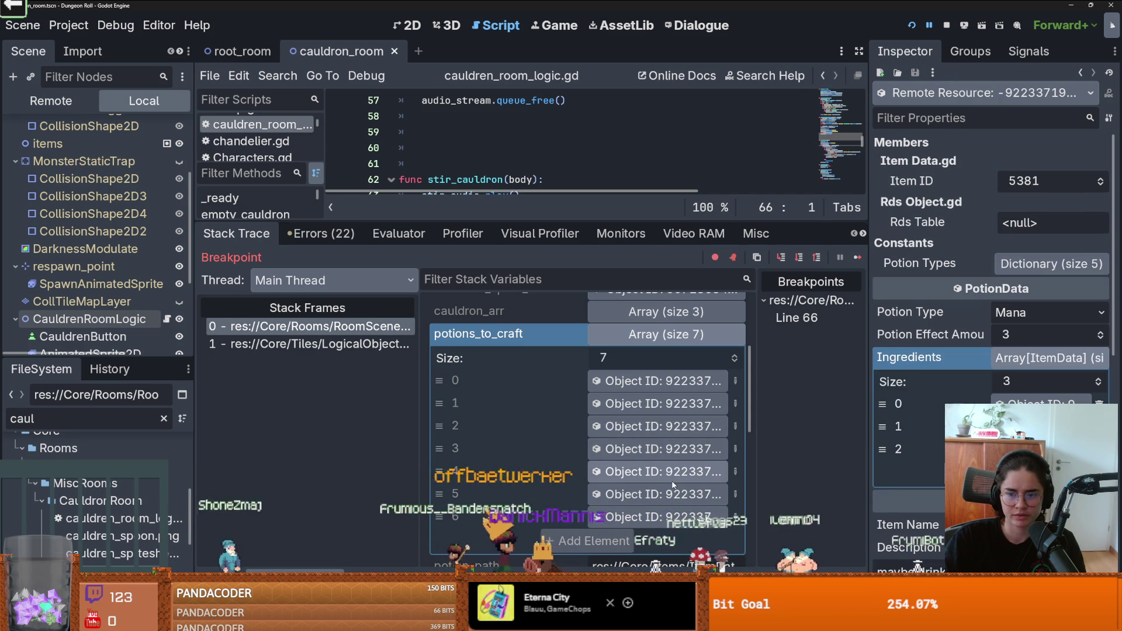
left_click_drag(809, 225, 795, 365)
left_click(782, 399)
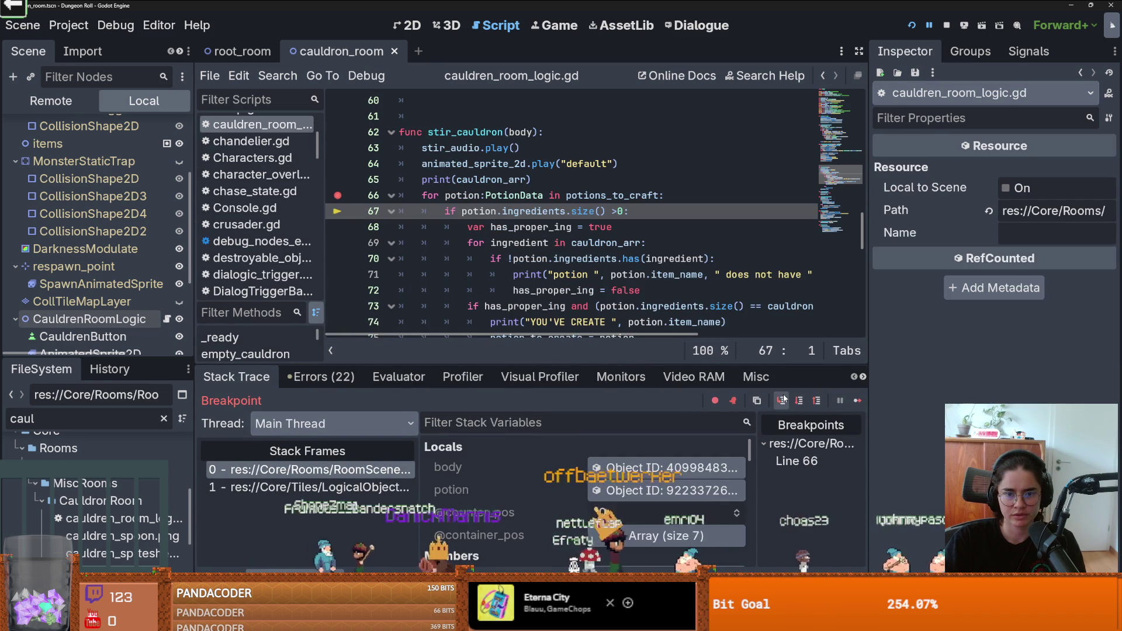
Step: Step through the ingredient checks on lines 68–82 into empty_cauldron, then resume the game
left_click(782, 400)
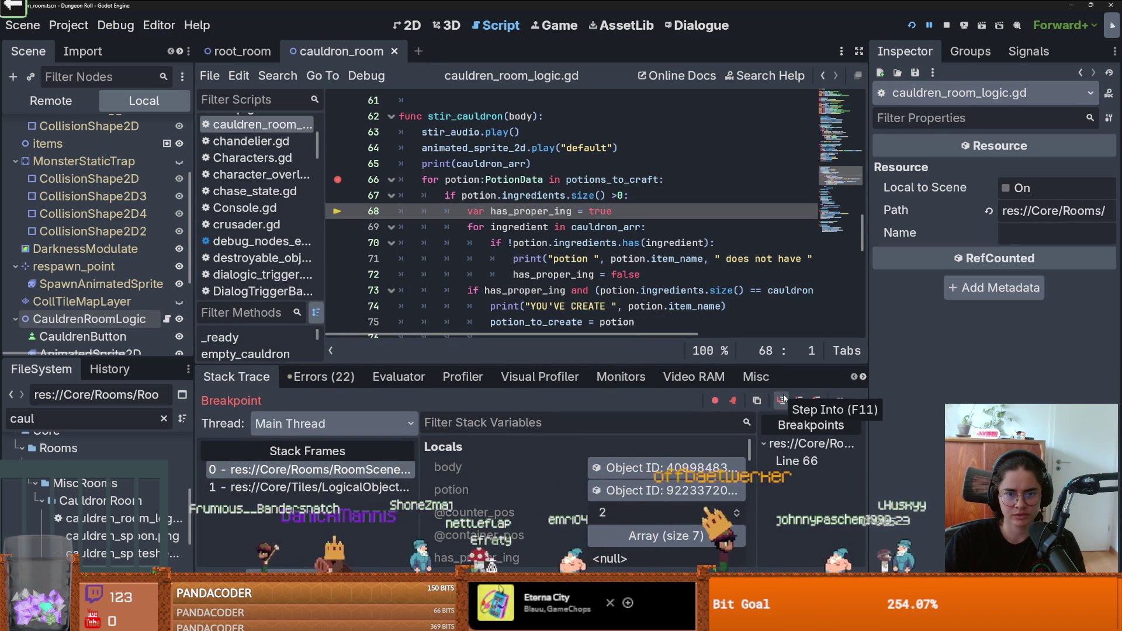
left_click(783, 400)
left_click(783, 399)
left_click(783, 399)
left_click(783, 400)
left_click(783, 399)
left_click(783, 400)
left_click(783, 400)
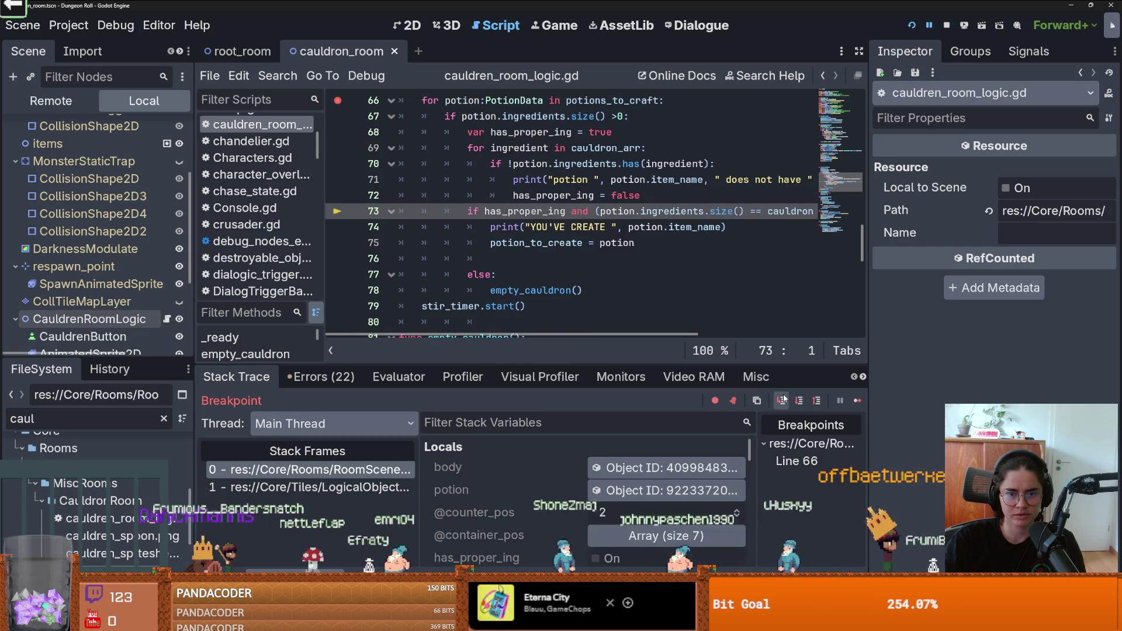
left_click(783, 400)
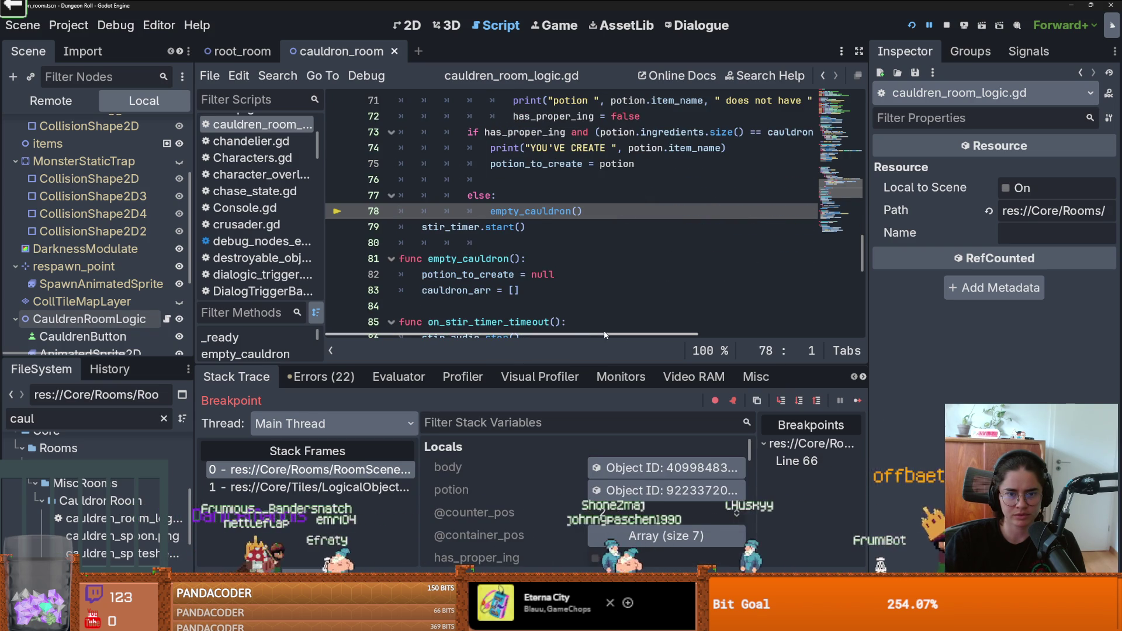
left_click(783, 400)
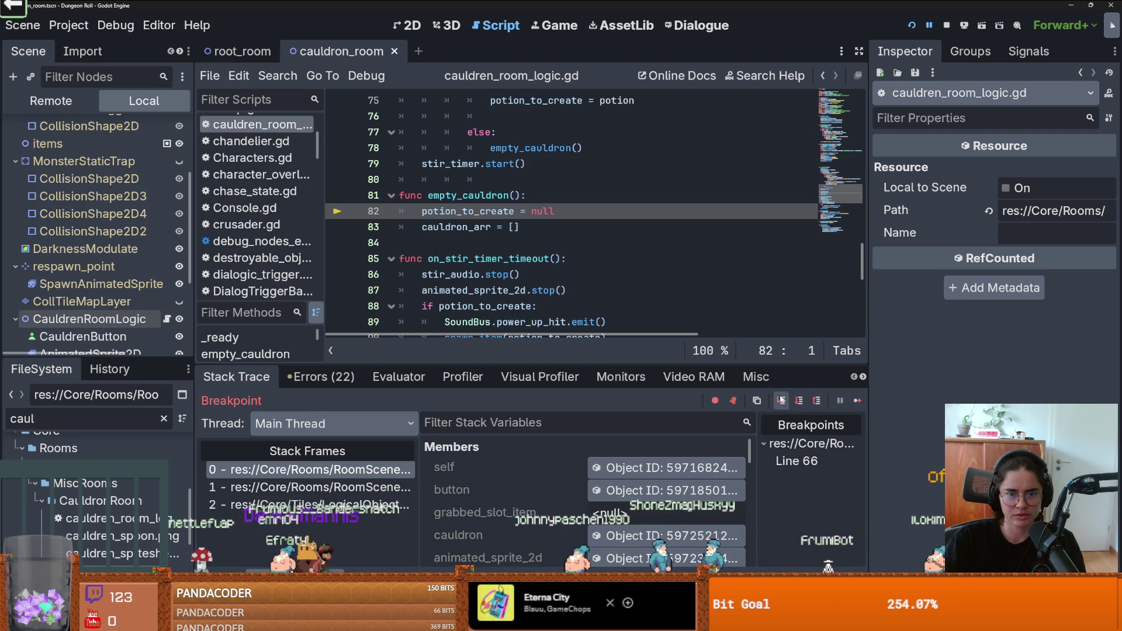
left_click(863, 400)
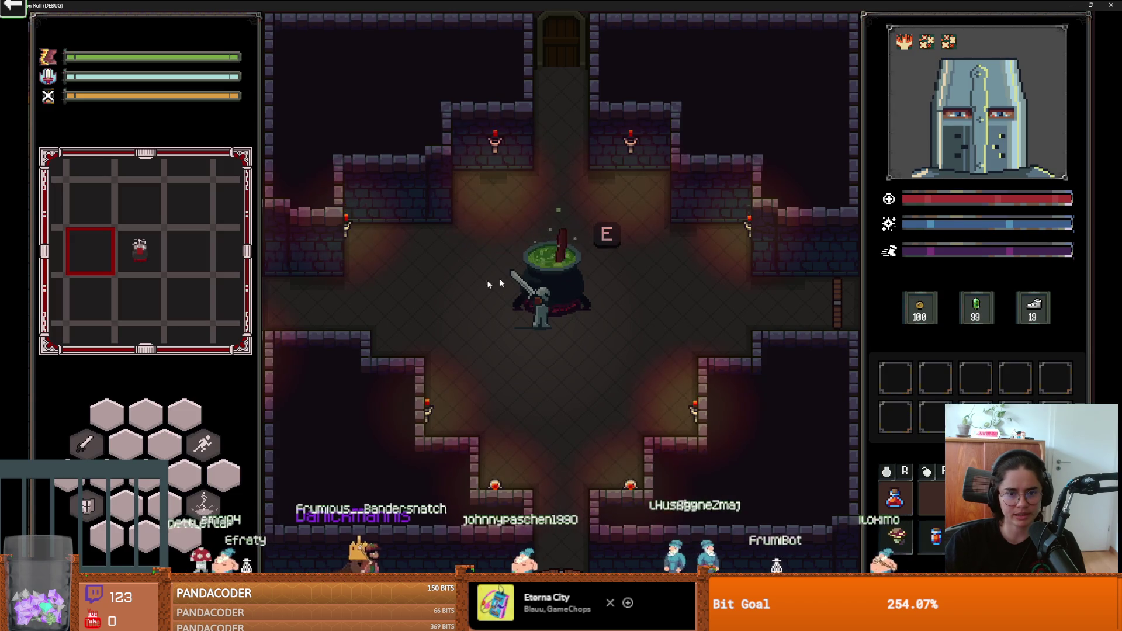
scroll(572, 248, "down", 5)
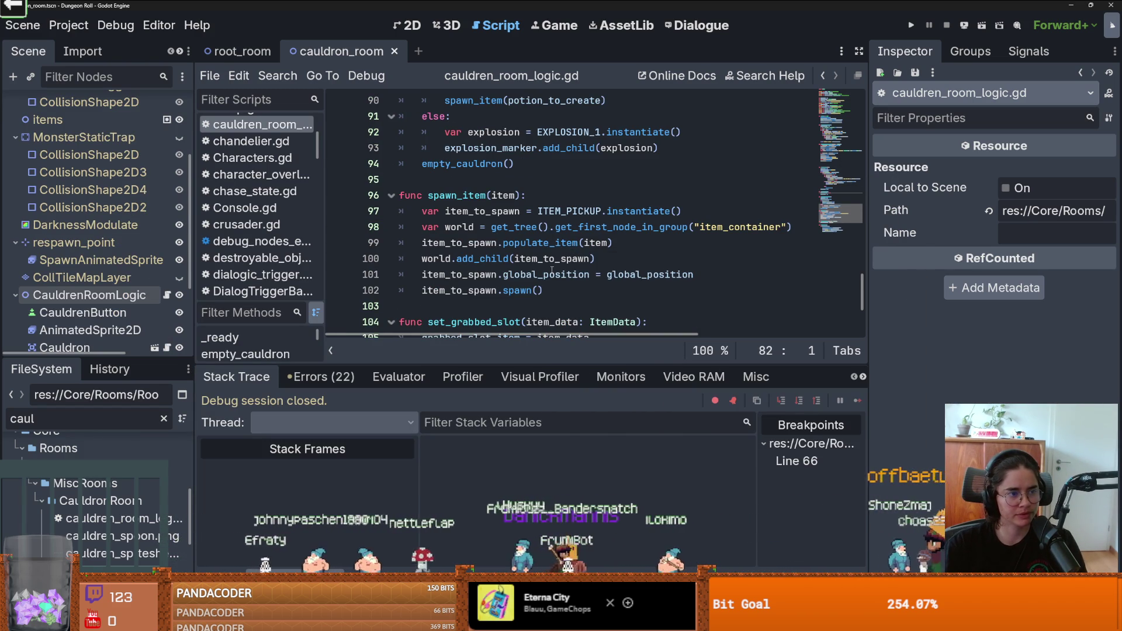
mouse_move(476, 262)
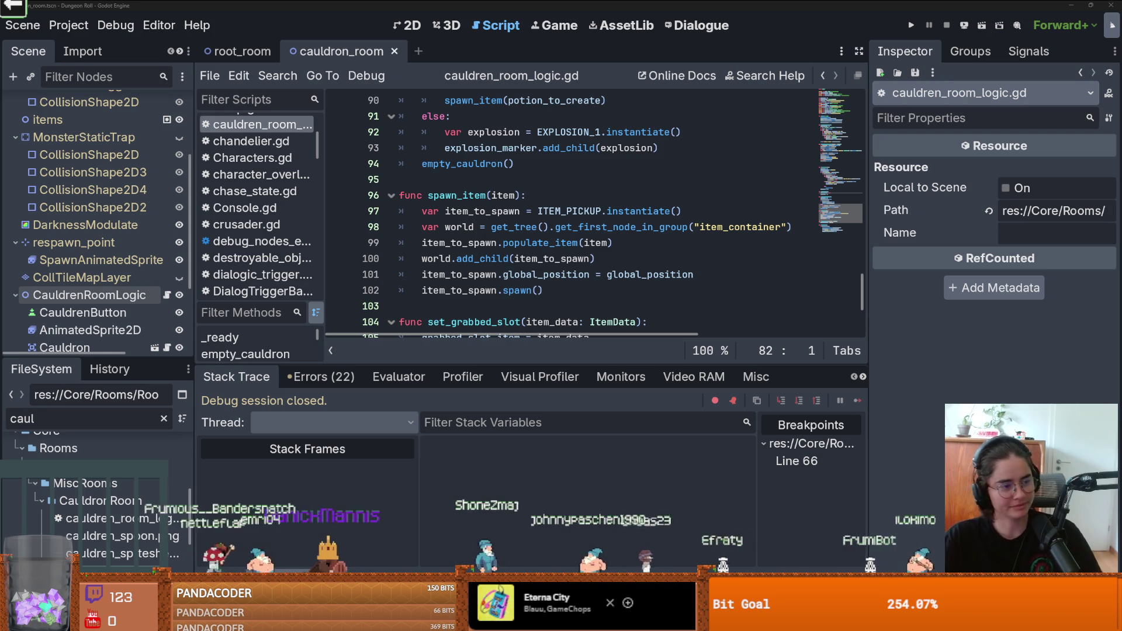
scroll(552, 246, "down", 3)
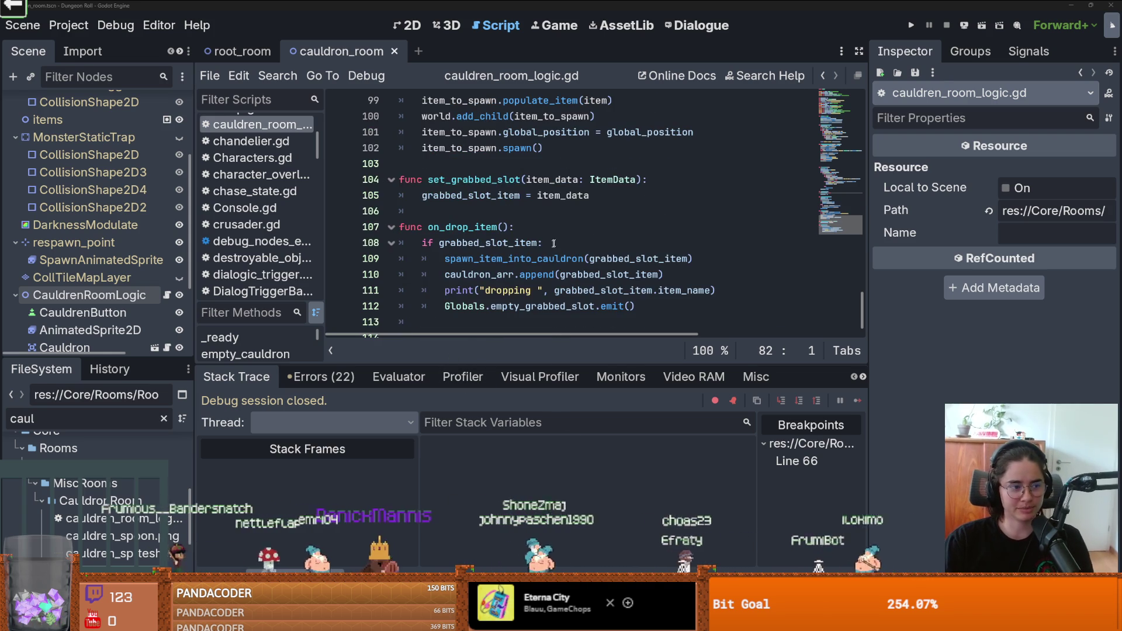
Step: Delete a letter from the misspelled variable name on line 110 and save the script
left_click(574, 243)
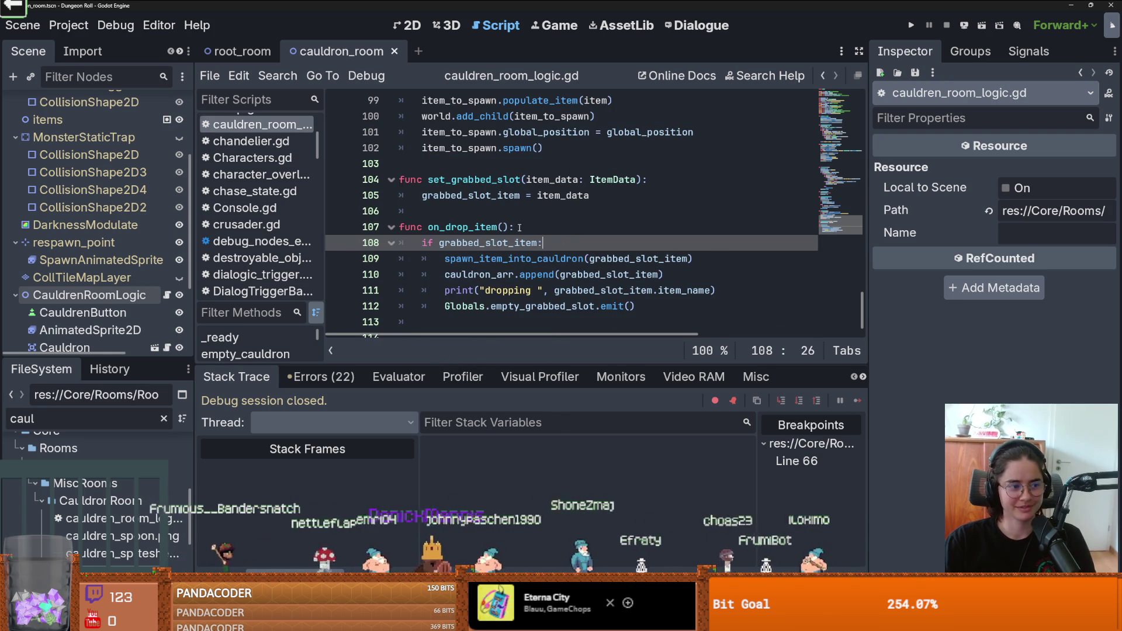
left_click(592, 272)
key("BackSpace")
key("ctrl+s")
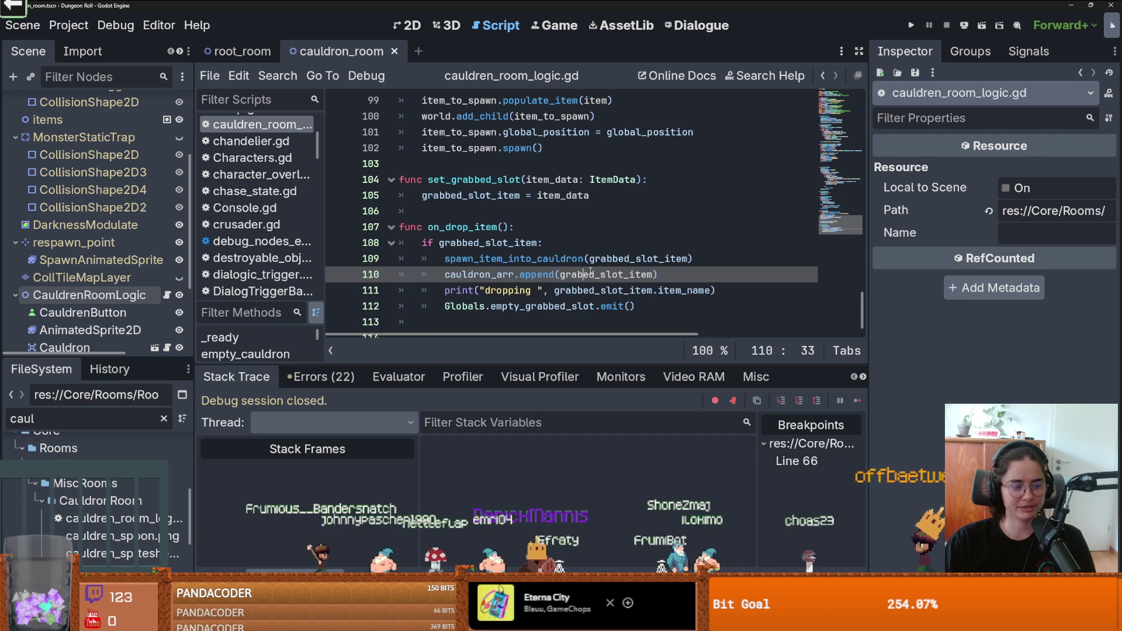
scroll(591, 272, "down", 1)
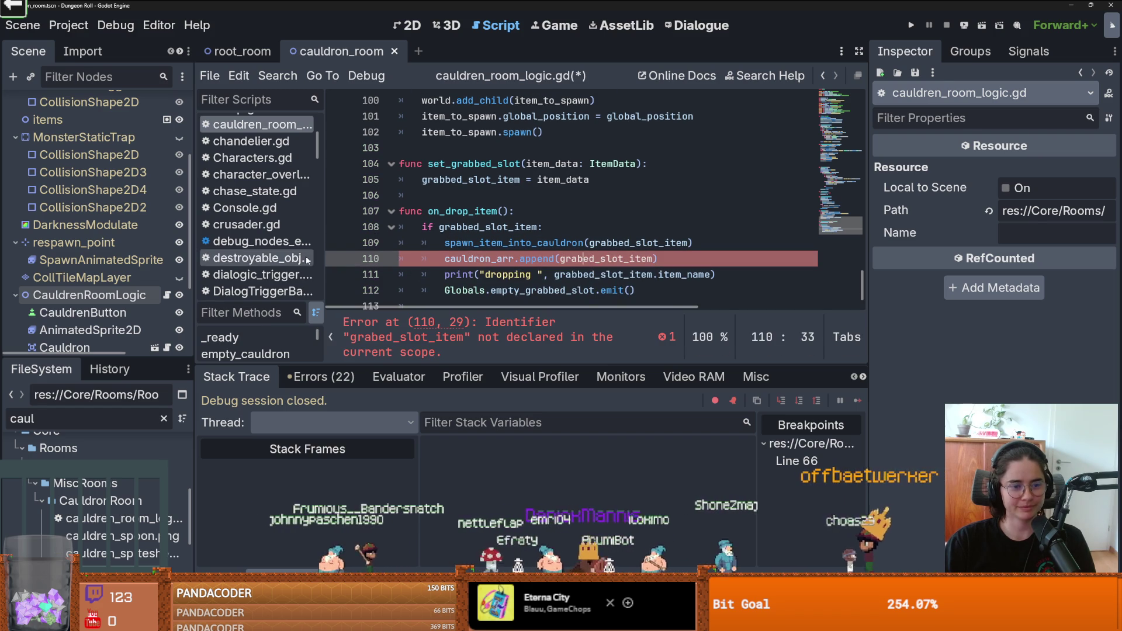
scroll(601, 283, "down", 1)
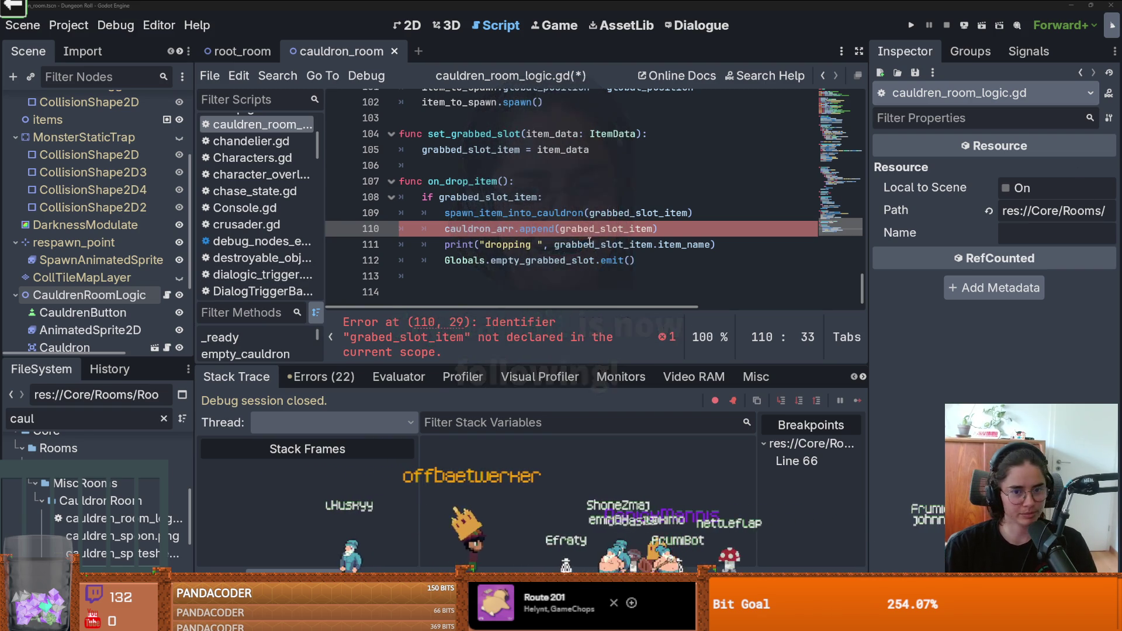
key("ctrl+s")
Step: Insert a 'b' into 'grabed' on line 110 so it reads grabbed_slot_item
left_click(608, 229)
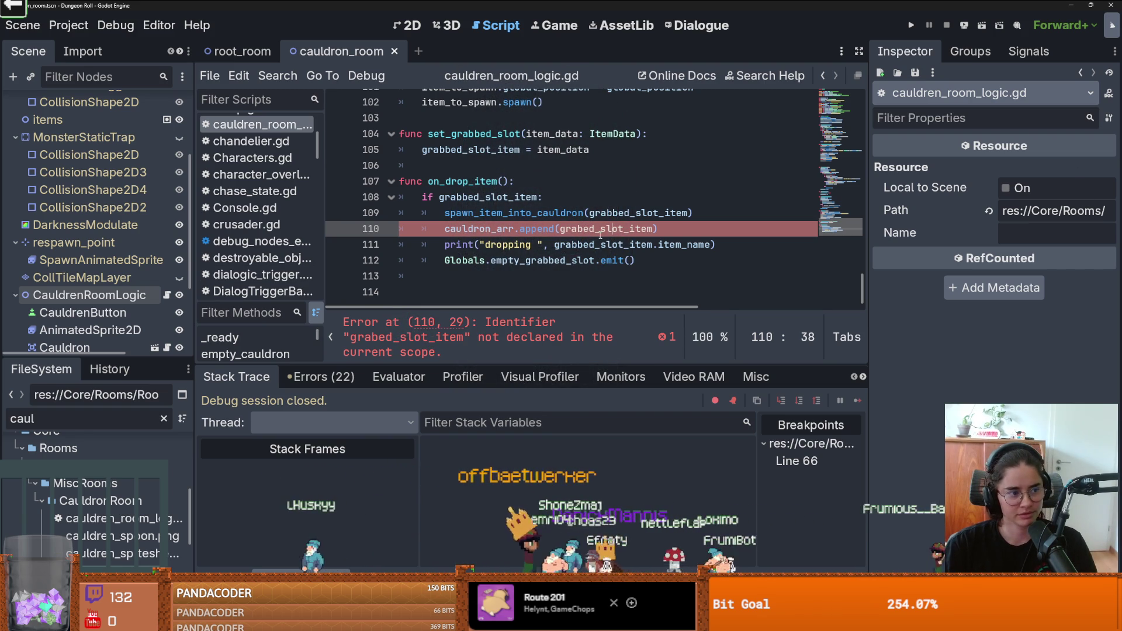
double_click(591, 228)
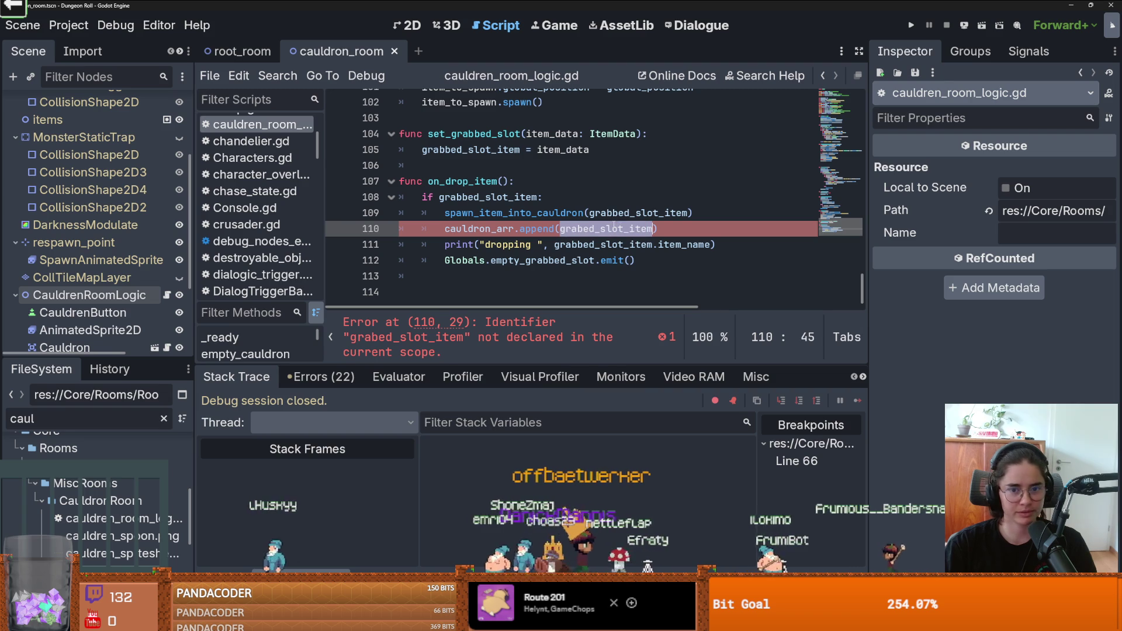
left_click(640, 228)
scroll(536, 257, "up", 5)
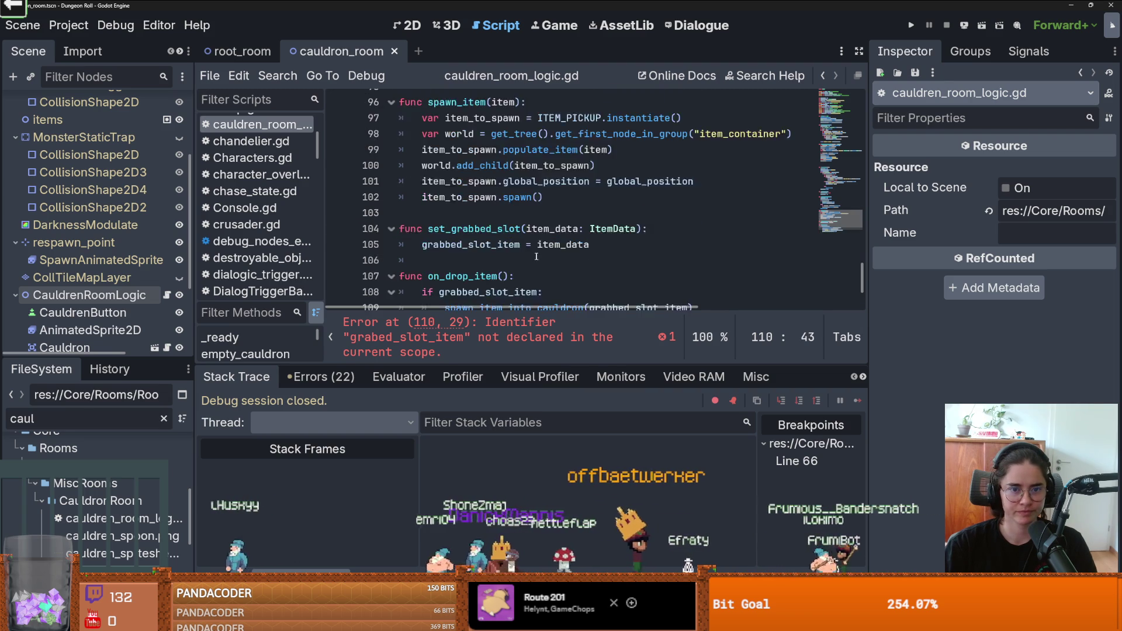
scroll(536, 257, "up", 4)
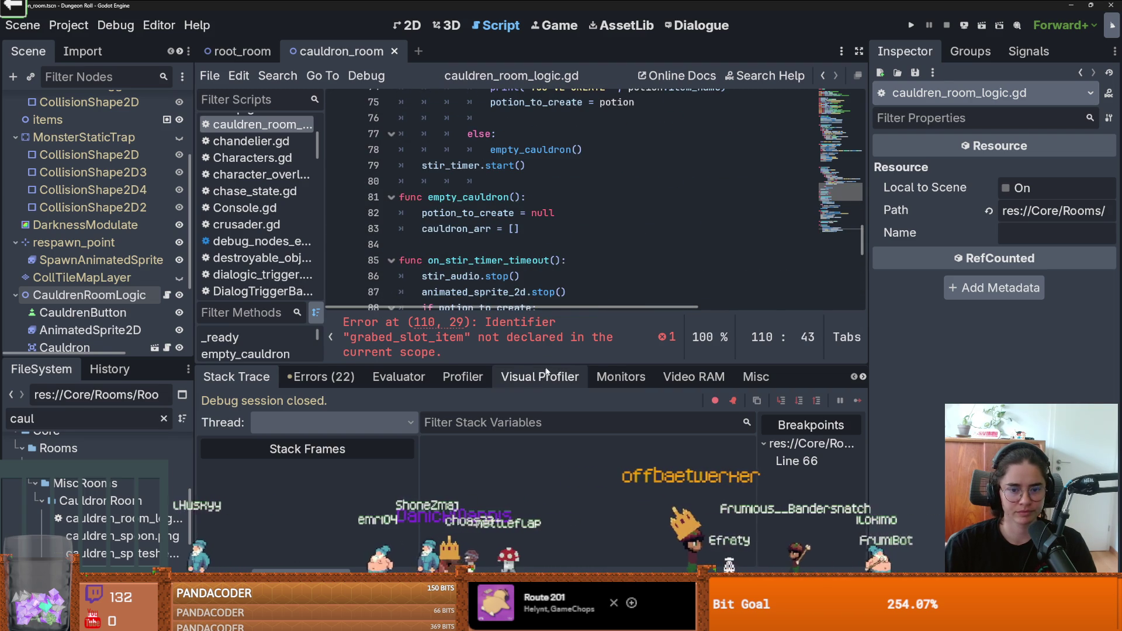
left_click_drag(547, 366, 547, 436)
scroll(509, 310, "down", 2)
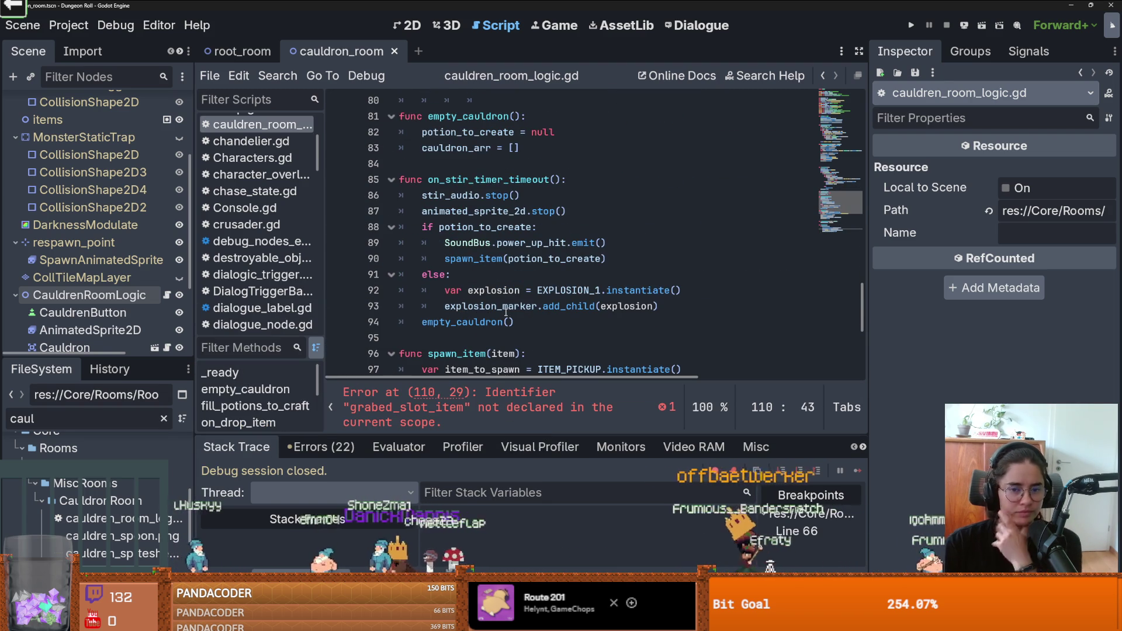
scroll(508, 298, "down", 3)
scroll(508, 287, "down", 3)
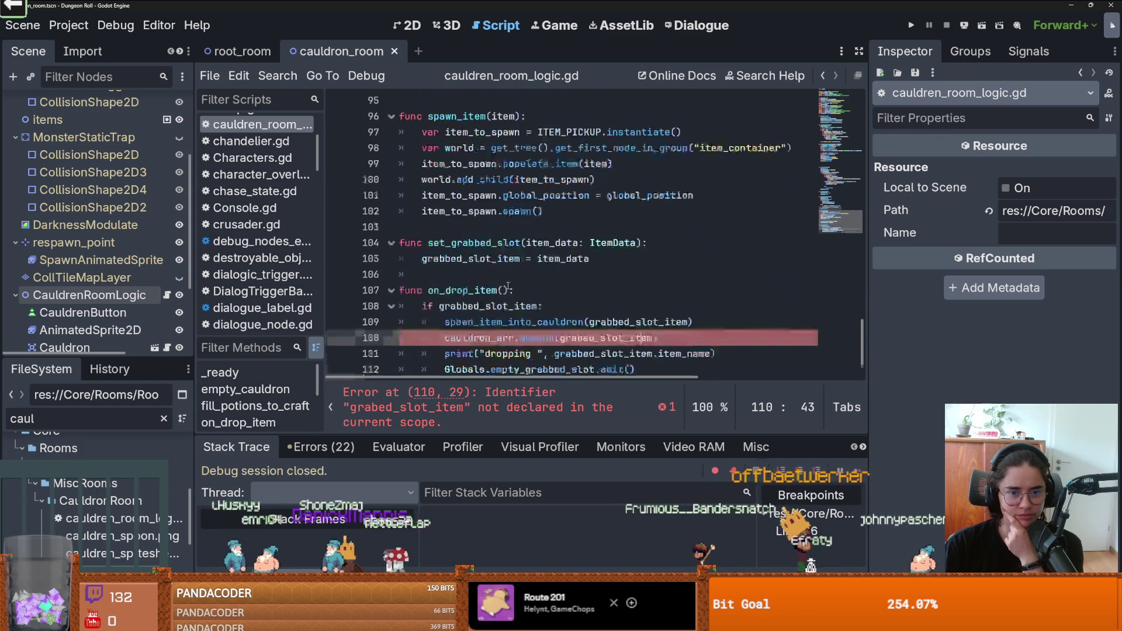
left_click(583, 306)
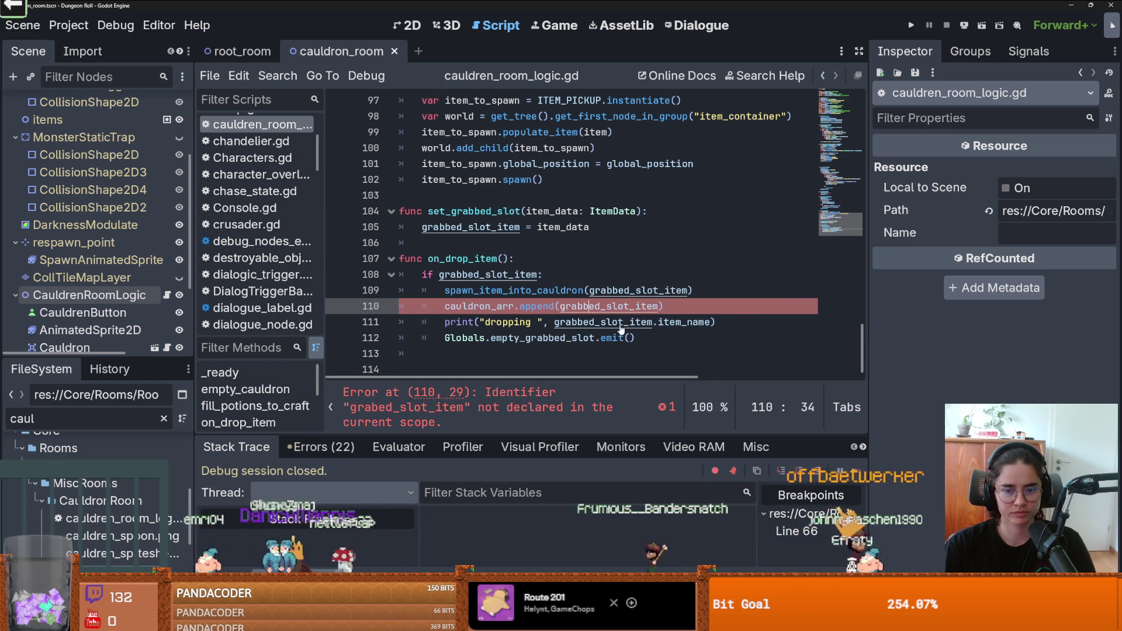
type("b")
scroll(612, 319, "up", 12)
scroll(611, 318, "up", 1)
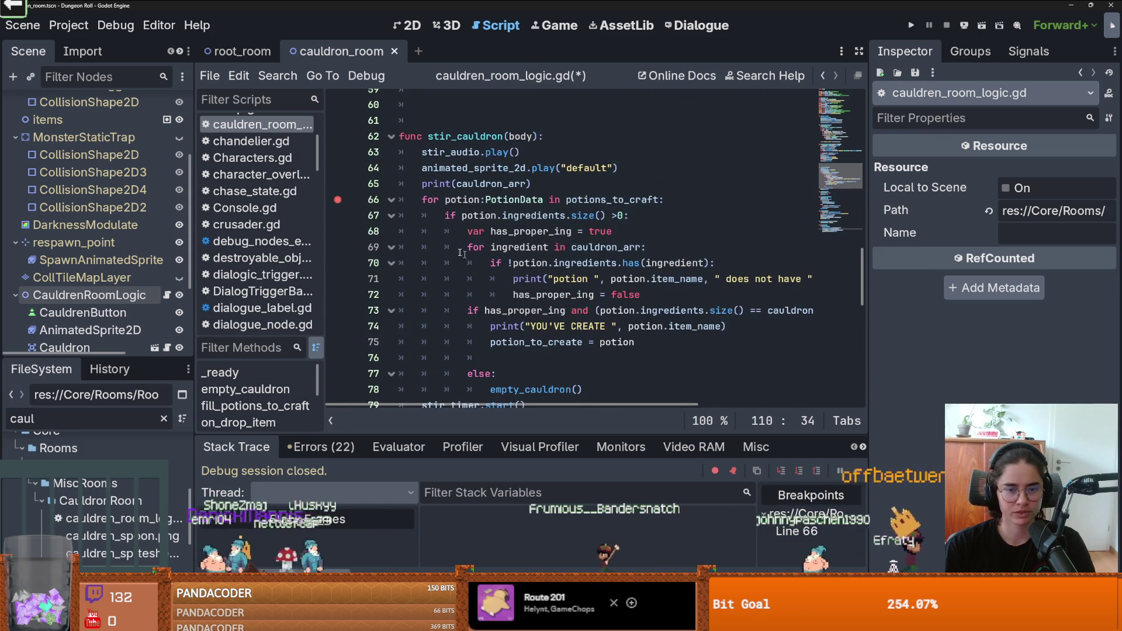
Step: Follow the empty_cauldron call on line 78 to its function definition
left_click_drag(444, 215, 667, 214)
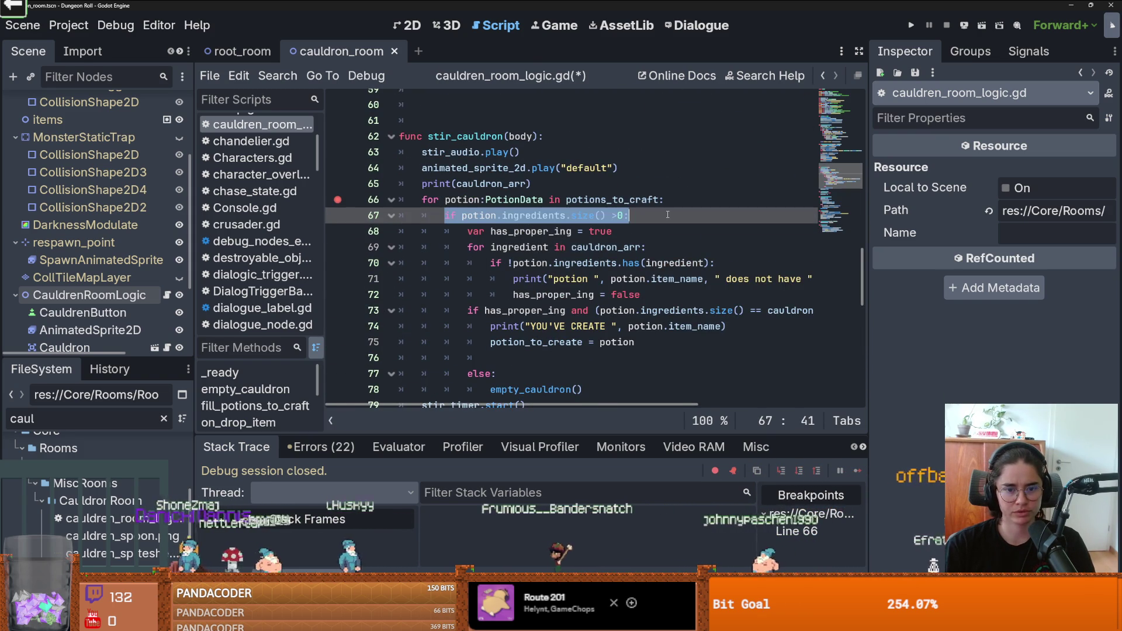
scroll(667, 214, "down", 1)
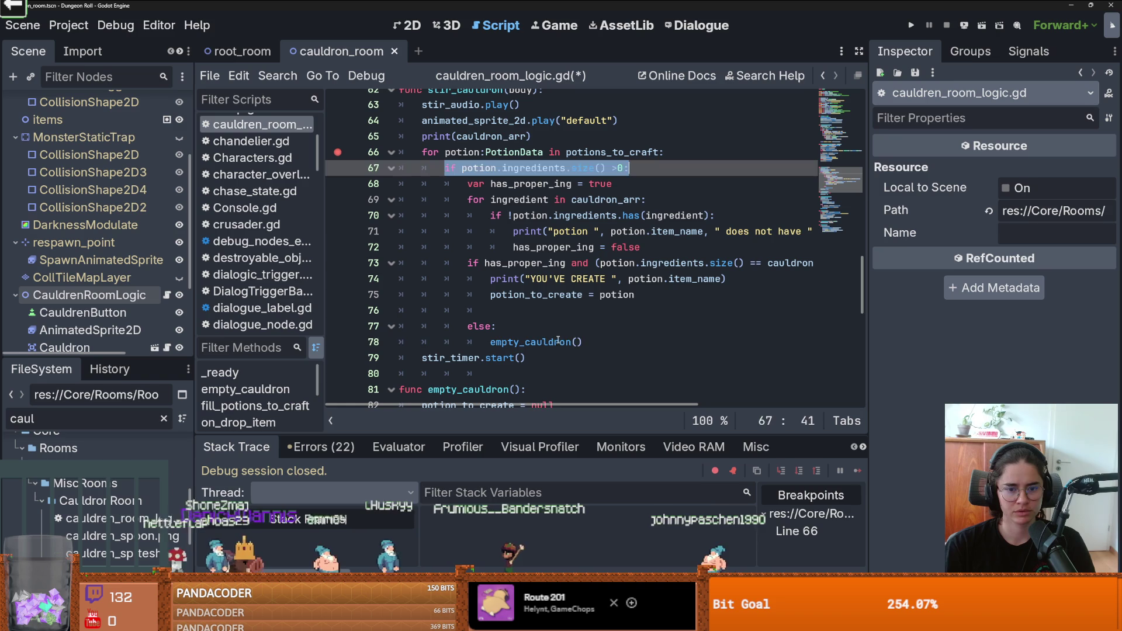
double_click(557, 342)
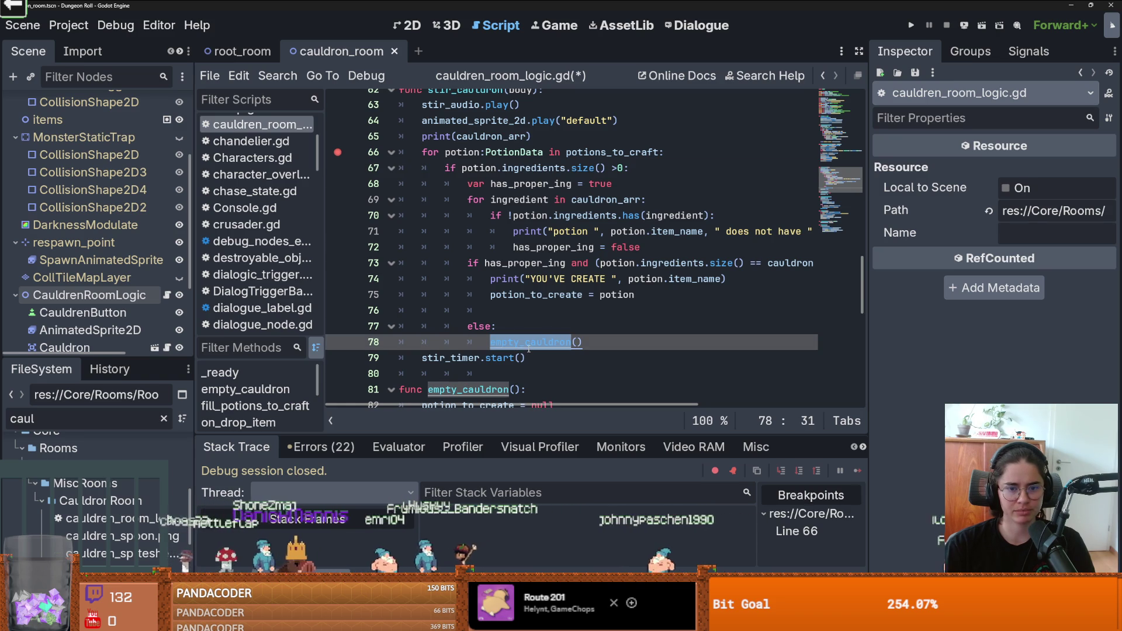
left_click(530, 346, "ctrl")
scroll(531, 349, "up", 4)
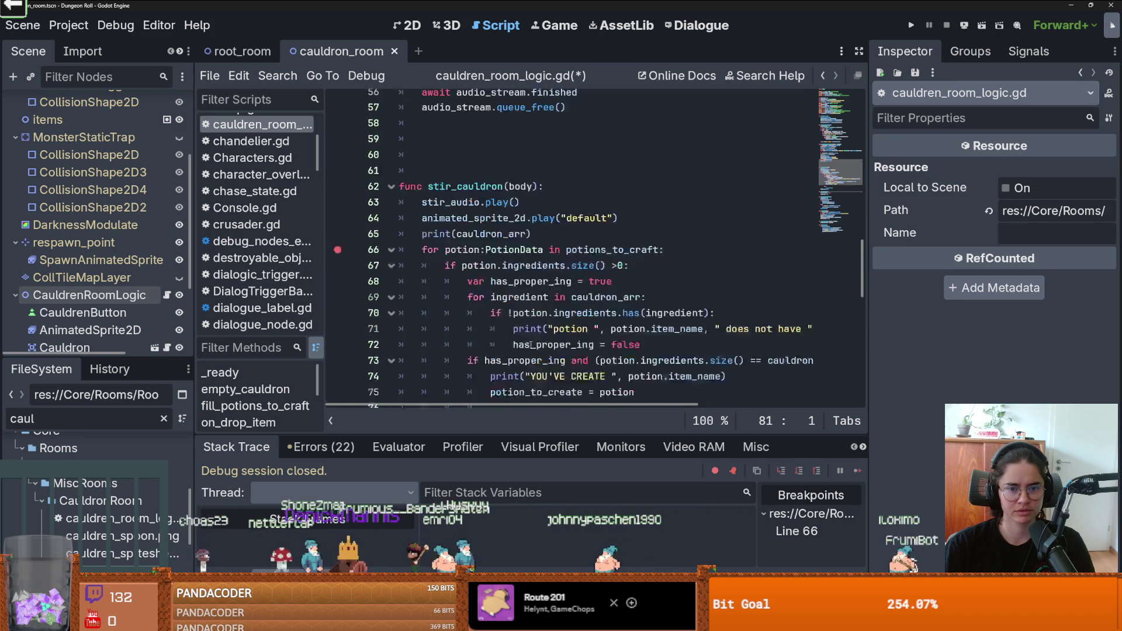
left_click(547, 243)
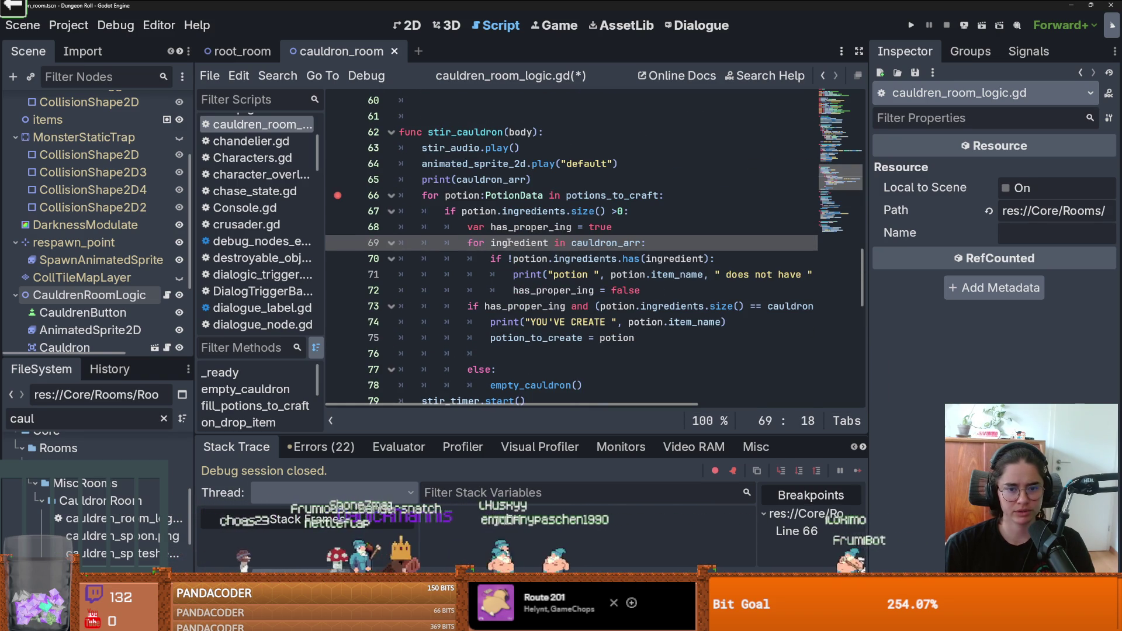
scroll(531, 282, "down", 1)
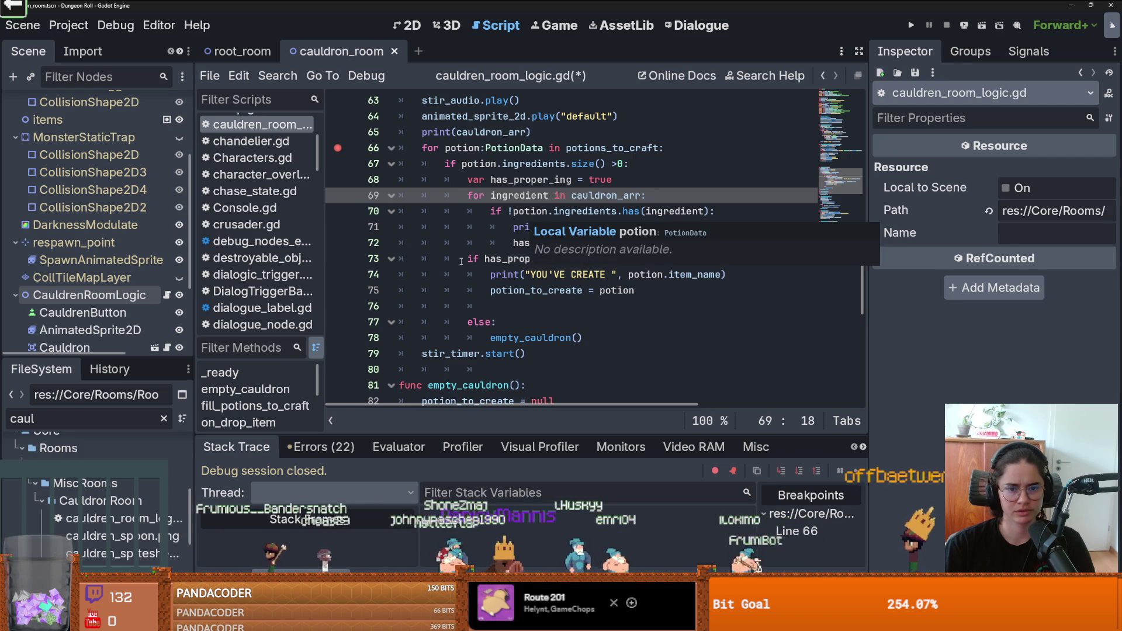
Step: Highlight every has_proper_ing use, then drag the Inspector splitter right to widen the code area
double_click(512, 259)
scroll(555, 274, "right", 2)
scroll(584, 289, "left", 2)
double_click(538, 180)
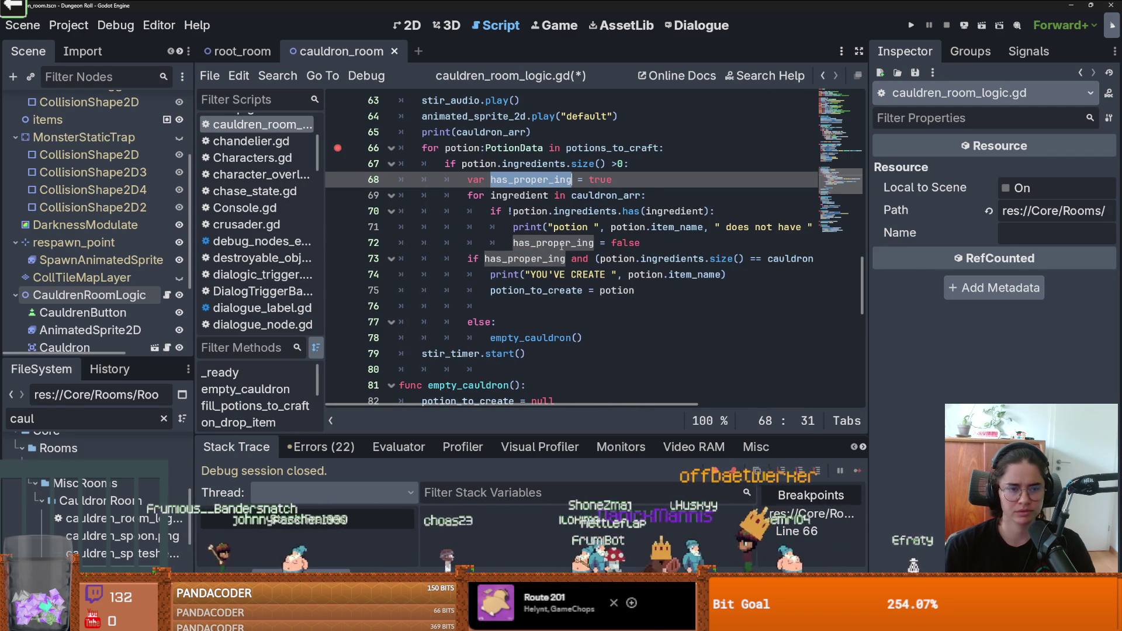
mouse_move(562, 246)
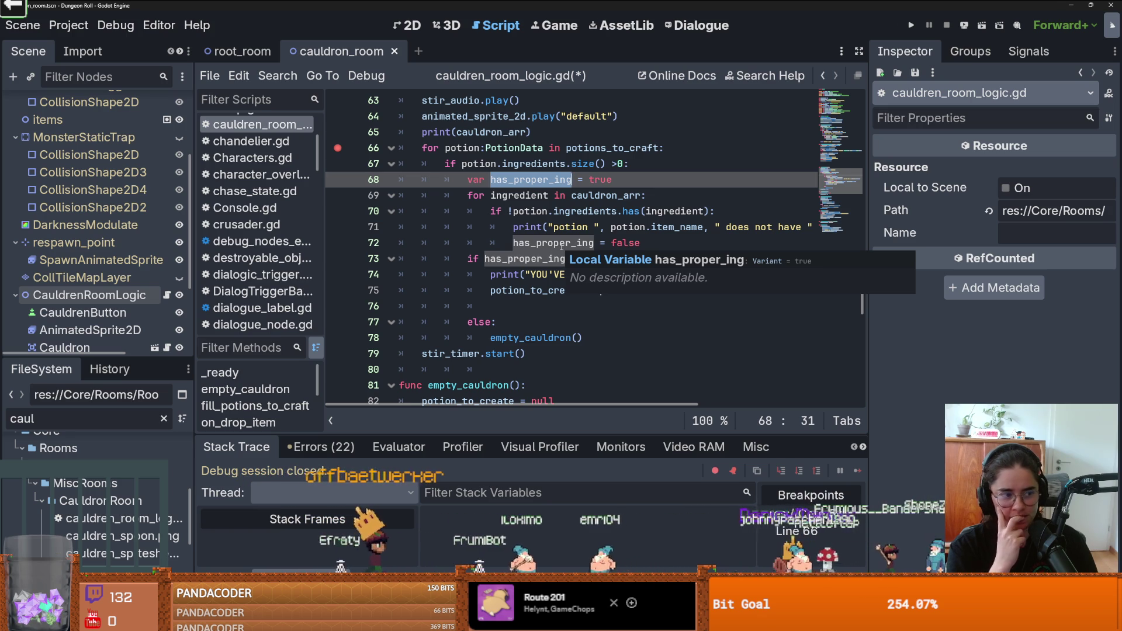
left_click(561, 243)
left_click(497, 164)
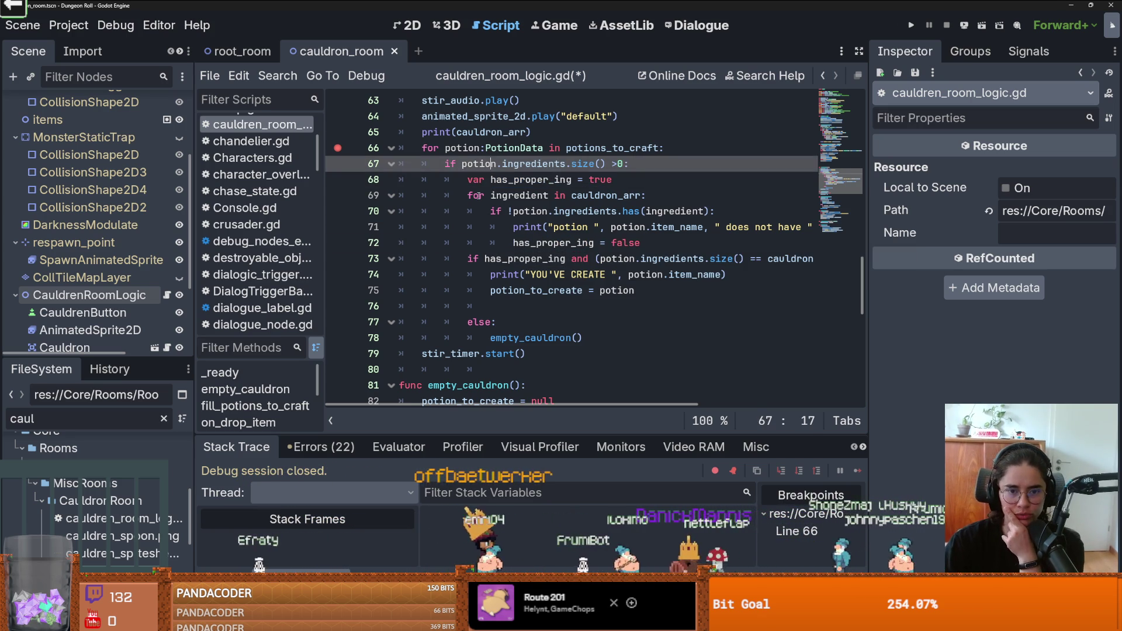
double_click(500, 181)
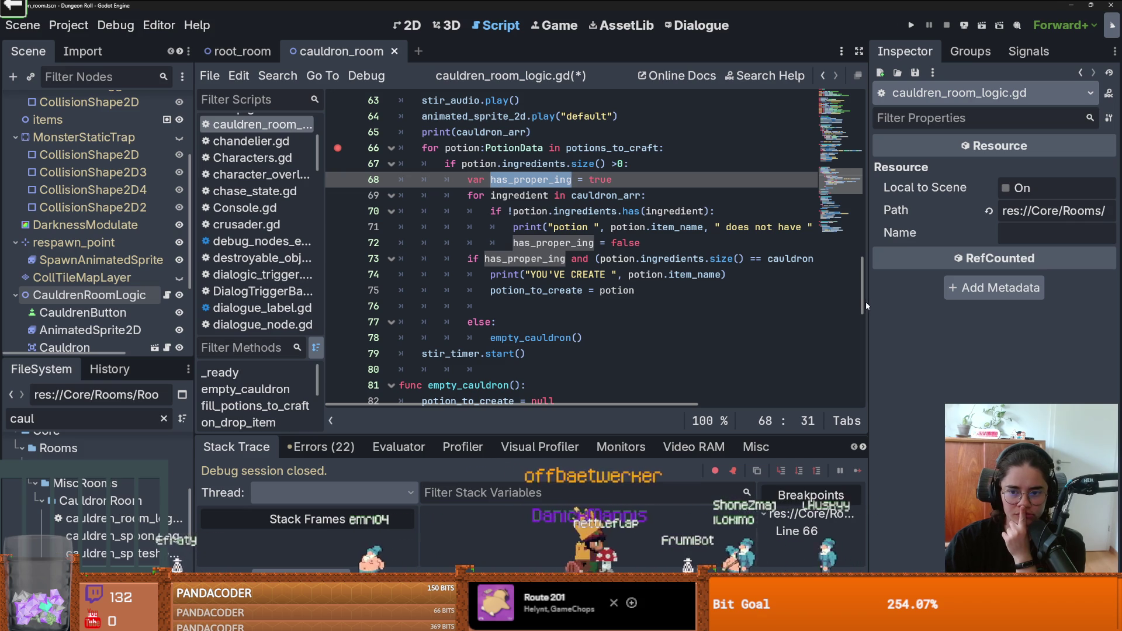
left_click_drag(867, 302, 997, 302)
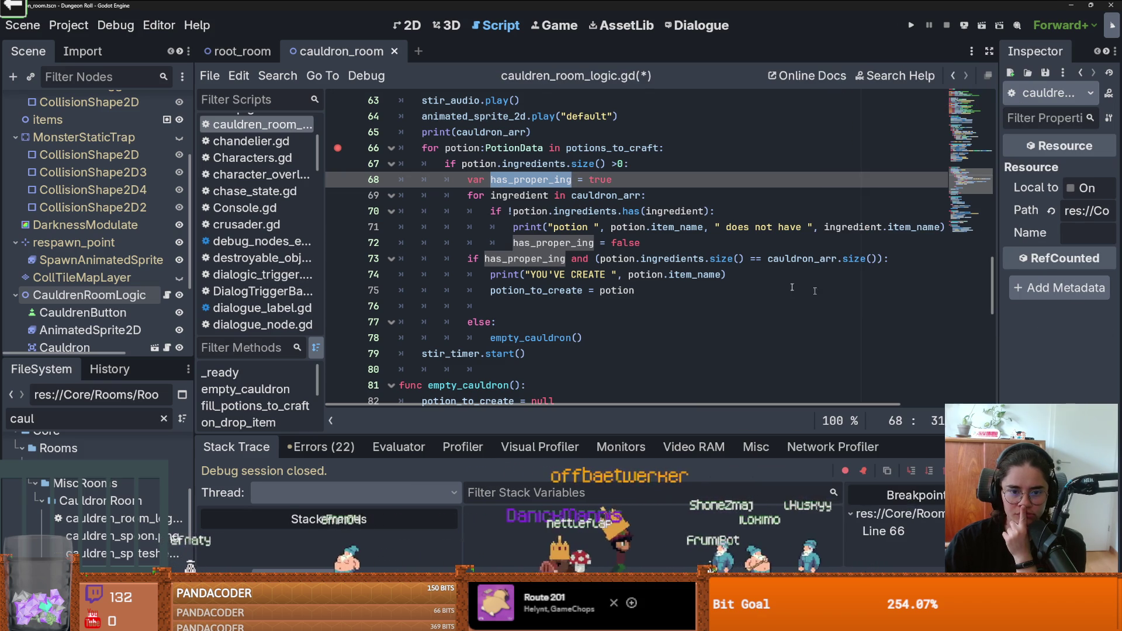
Step: Select the else: / empty_cauldron() branch on lines 77–78, delete it, then undo the deletion
left_click(474, 261)
double_click(524, 259)
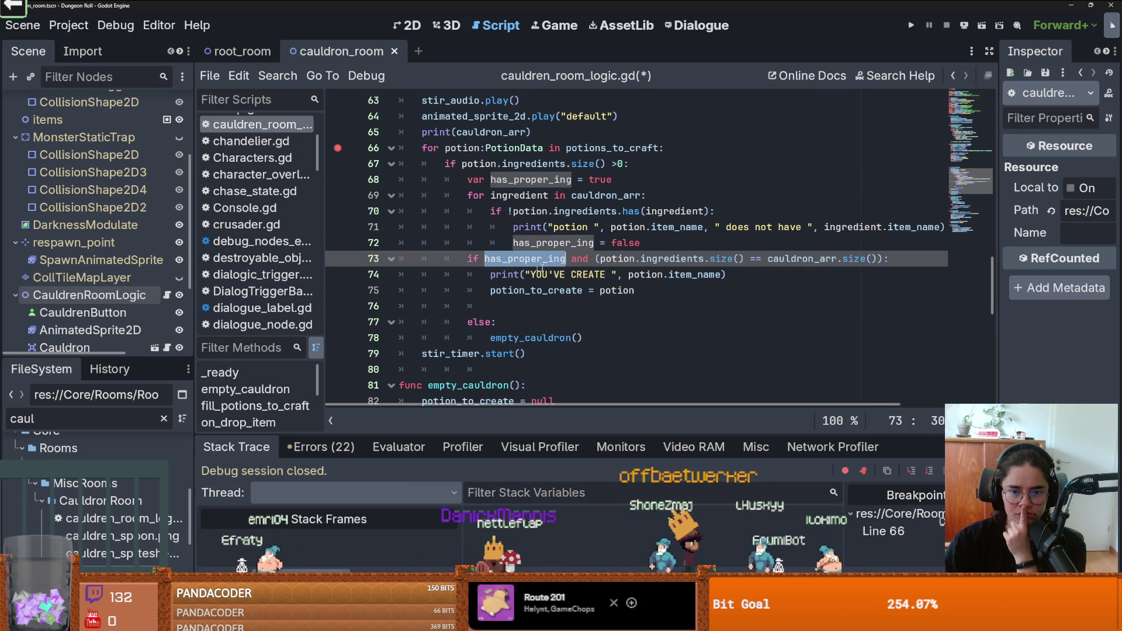
double_click(479, 322)
left_click(576, 337)
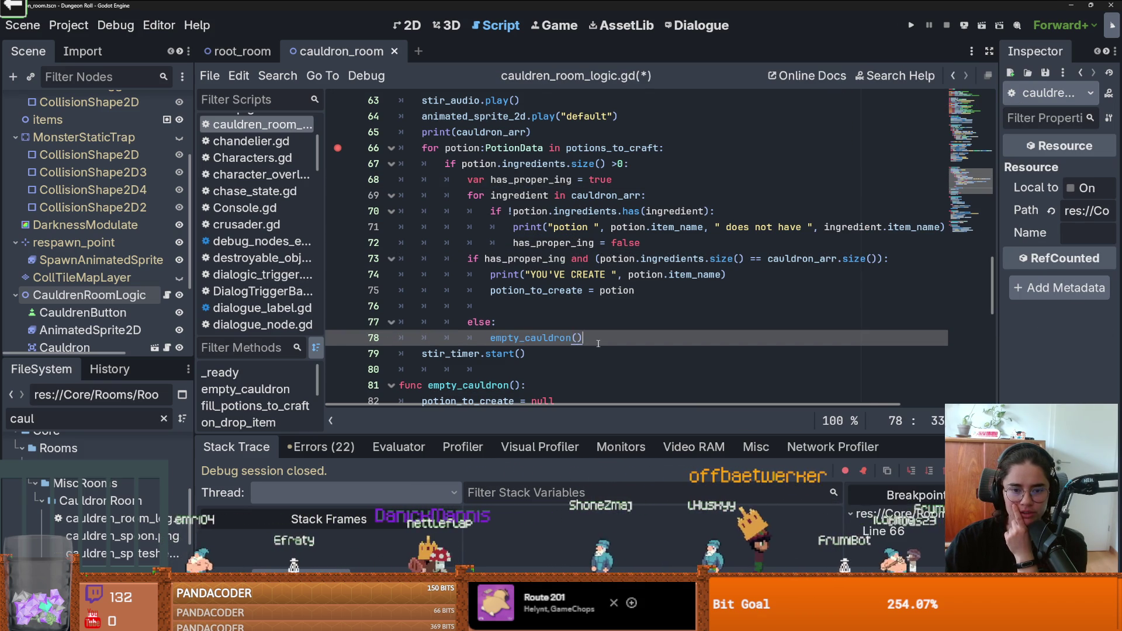
left_click_drag(598, 343, 422, 323)
scroll(583, 339, "down", 2)
scroll(580, 298, "up", 2)
left_click(539, 325)
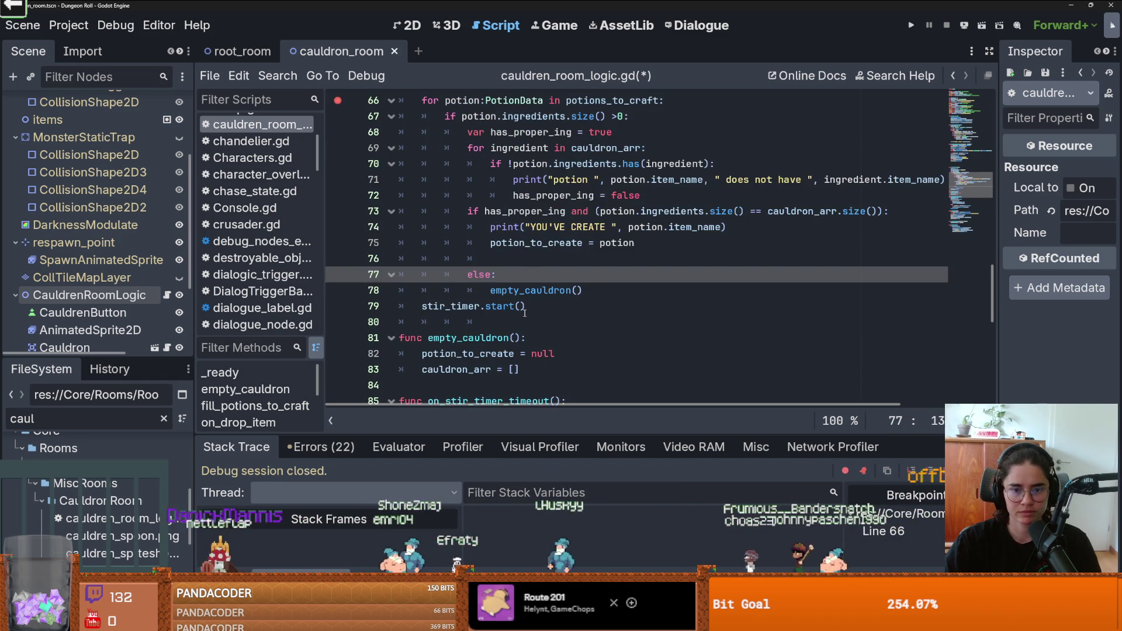
left_click_drag(582, 339, 426, 320)
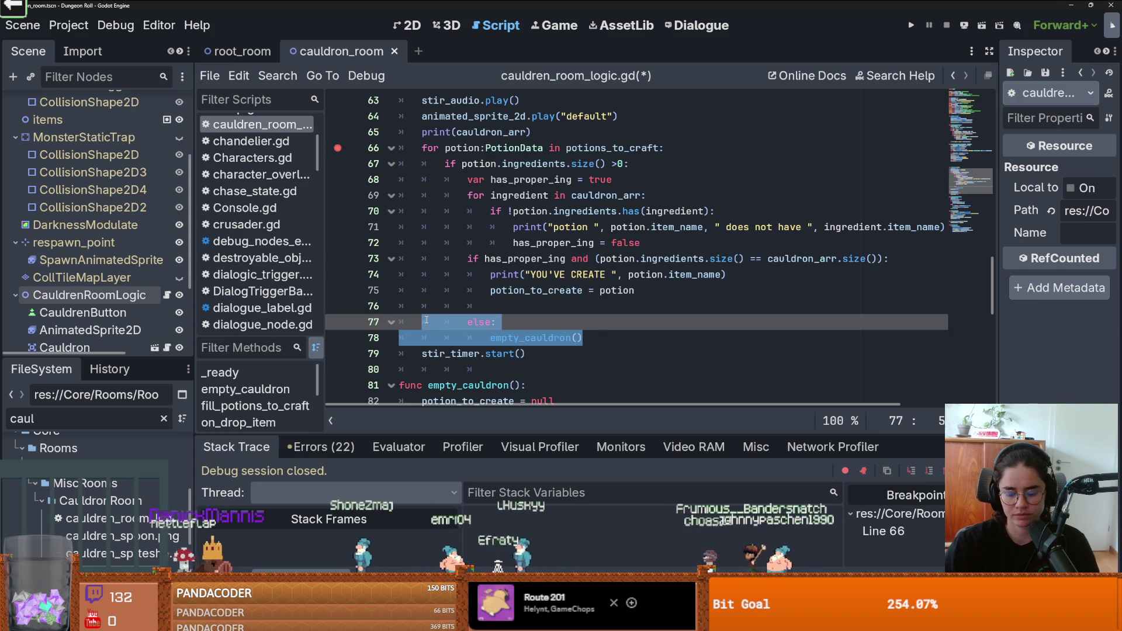
key("BackSpace")
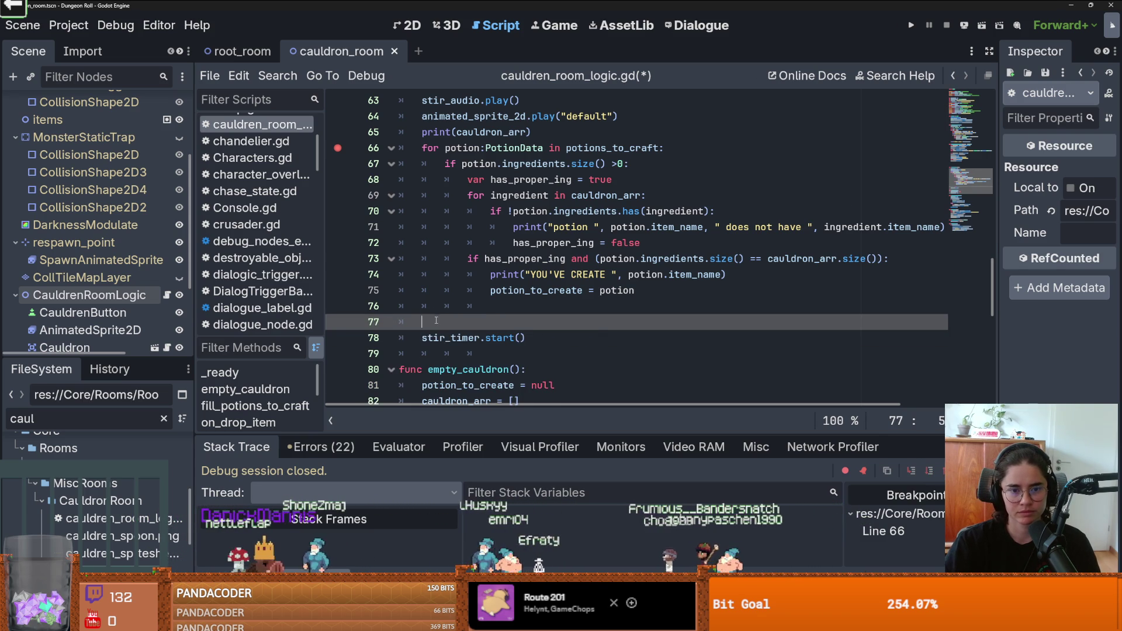
key("ctrl+z")
Step: Comment out the else branch, then delete the commented lines entirely
key("Left")
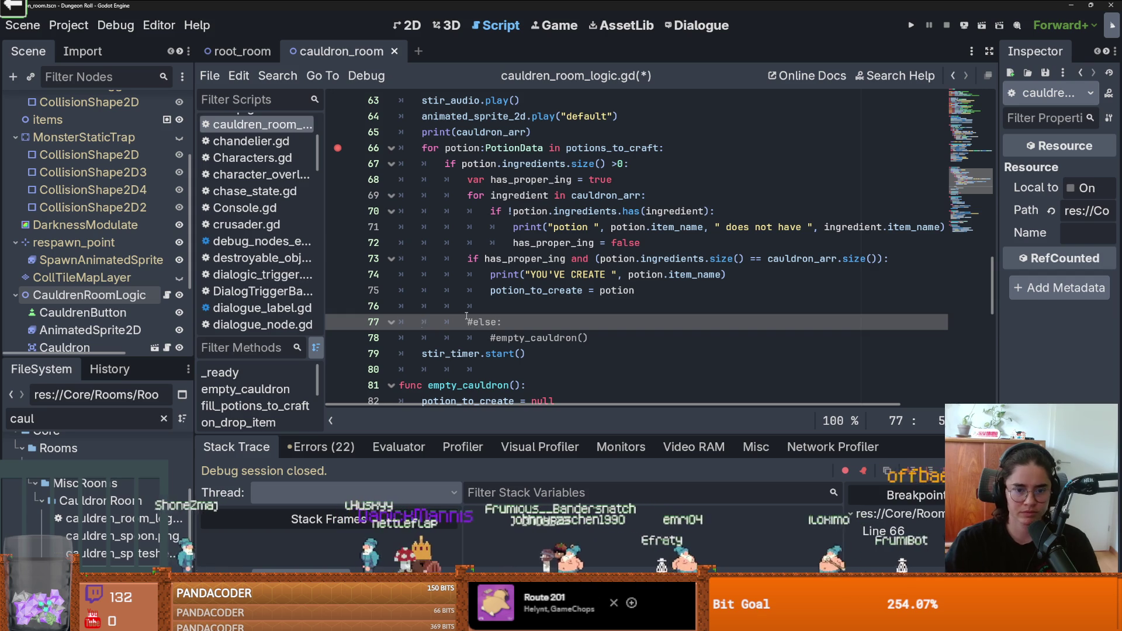
scroll(471, 321, "down", 3)
double_click(461, 210)
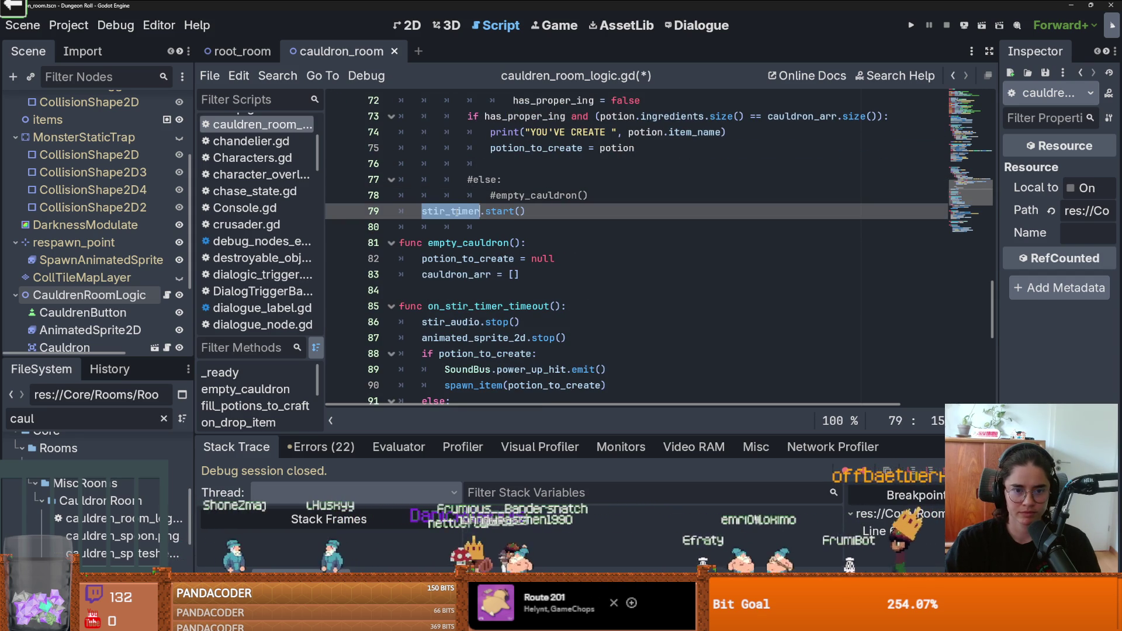
scroll(498, 261, "down", 1)
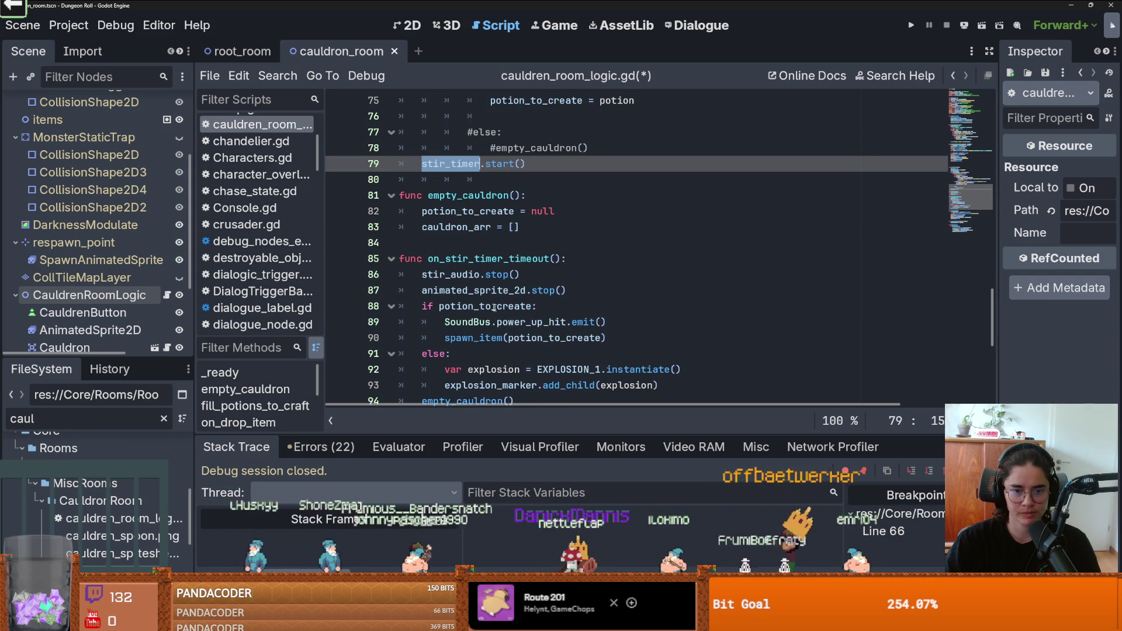
scroll(461, 227, "up", 2)
left_click(461, 227)
key("BackSpace")
key("BackSpace")
left_click_drag(600, 245, 399, 226)
key("BackSpace")
scroll(591, 282, "up", 2)
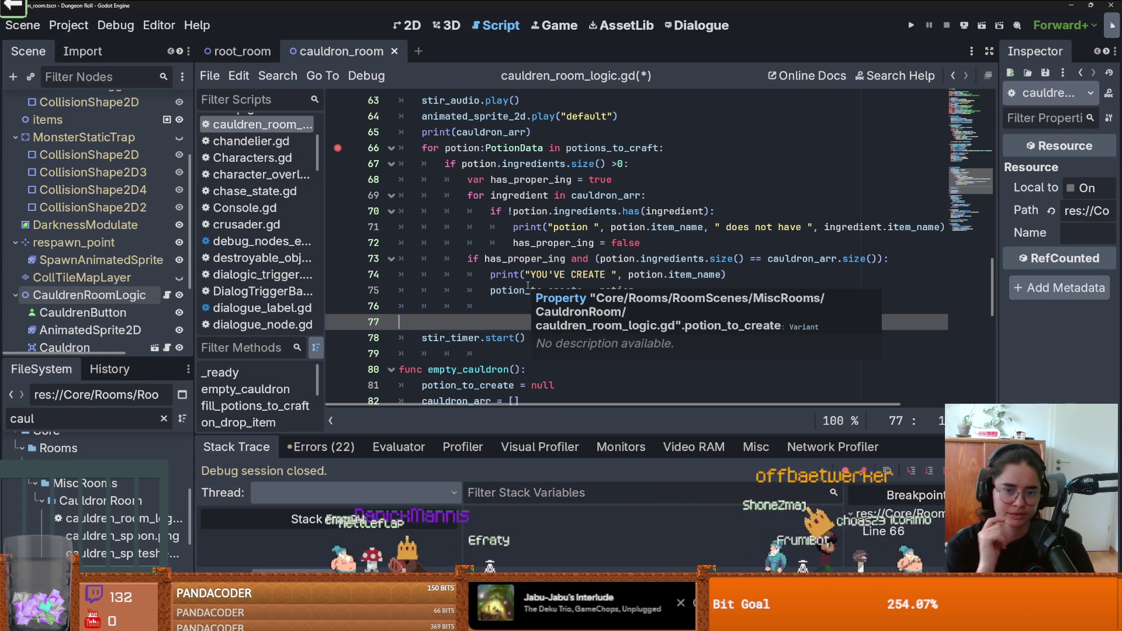
left_click(522, 274)
Step: Start an if potions_to_craft condition on line 77 using autocomplete
left_click(489, 310)
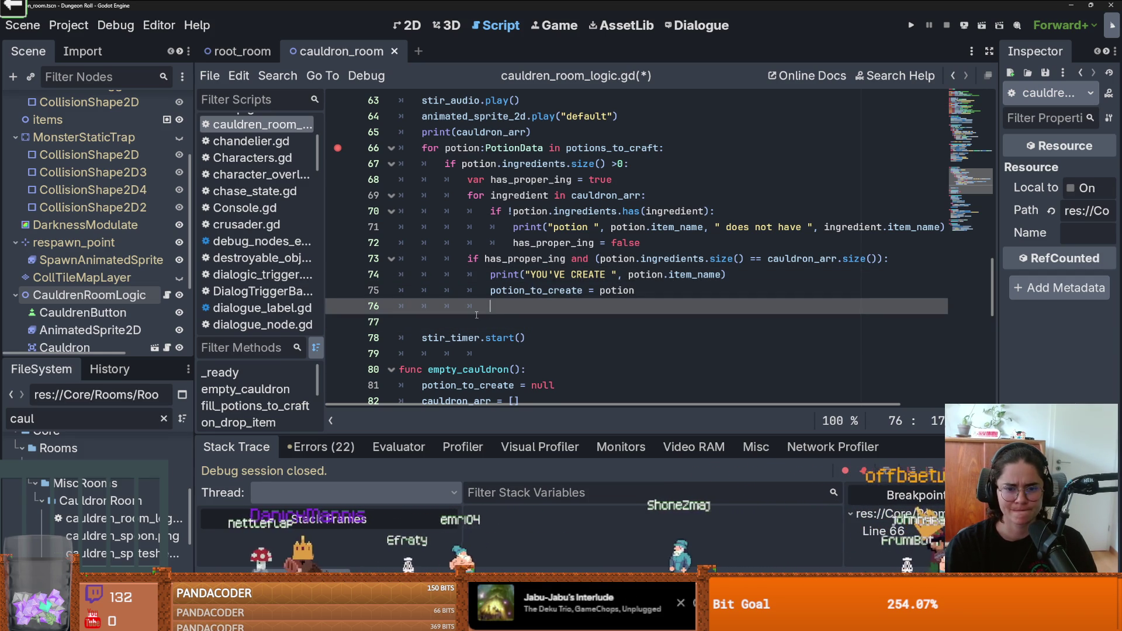
left_click(548, 243)
left_click(537, 290)
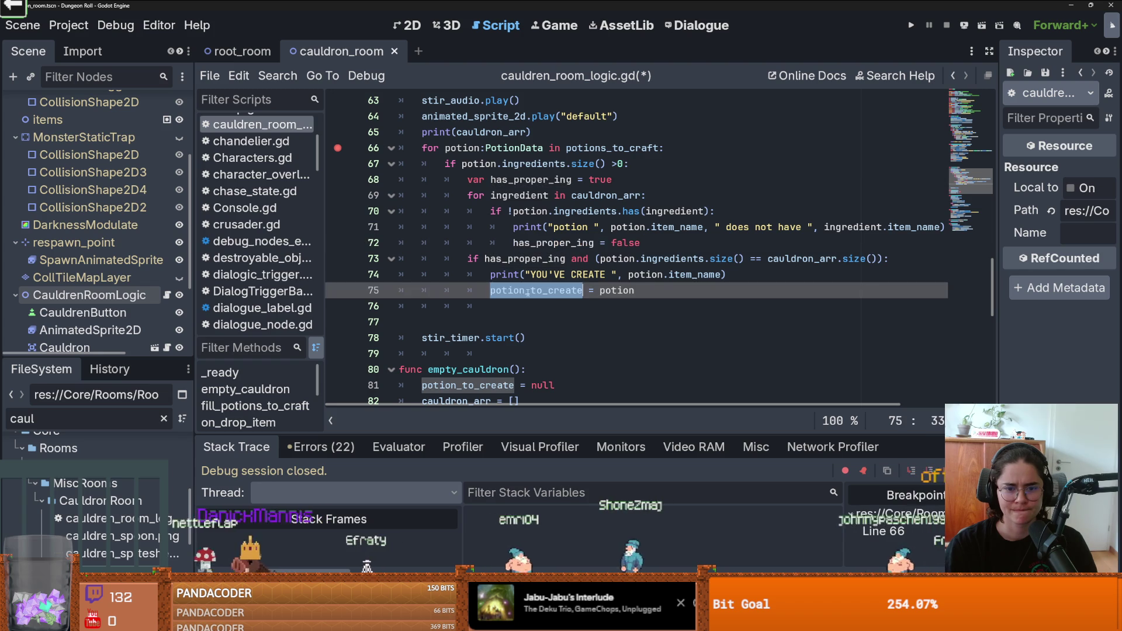
left_click(649, 328)
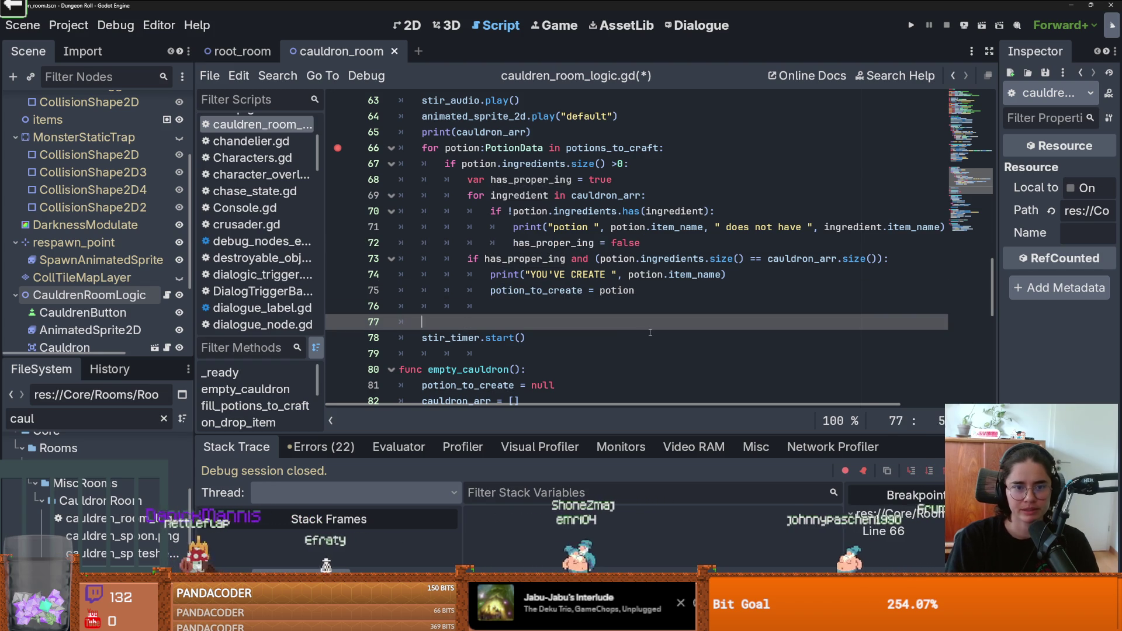
type("ig po")
key("BackSpace")
key("BackSpace")
key("BackSpace")
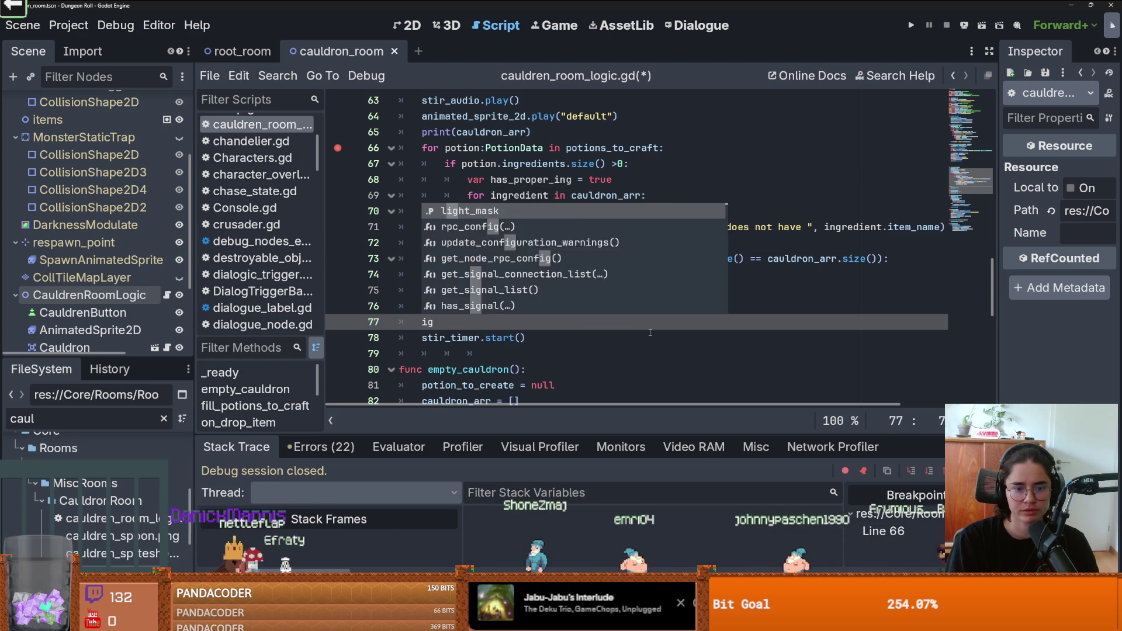
type("tf pot")
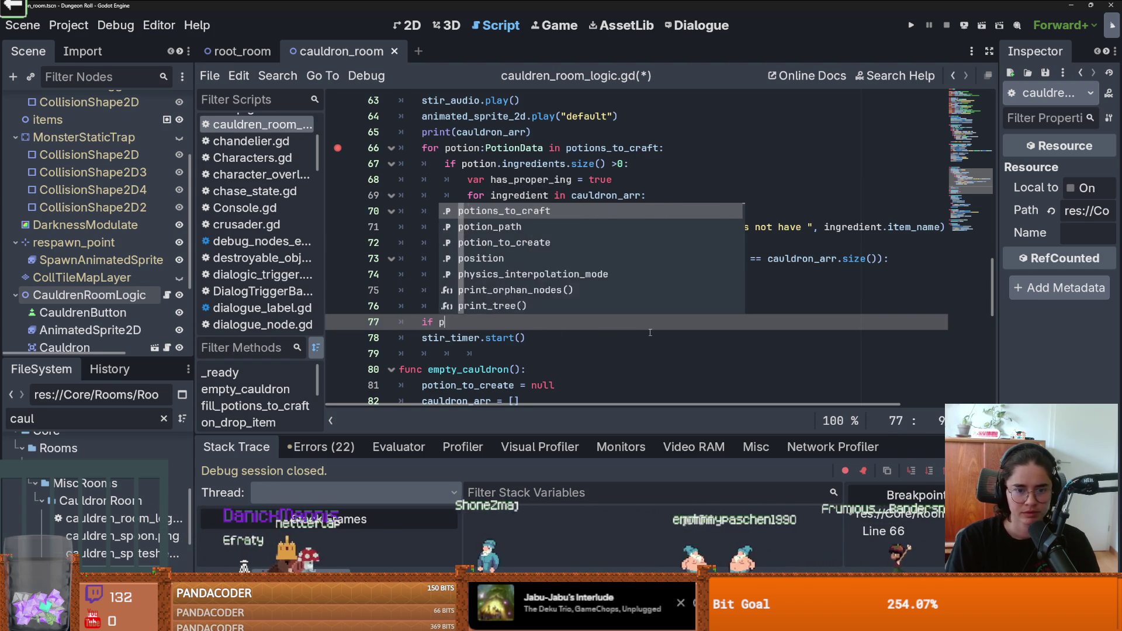
key("Return")
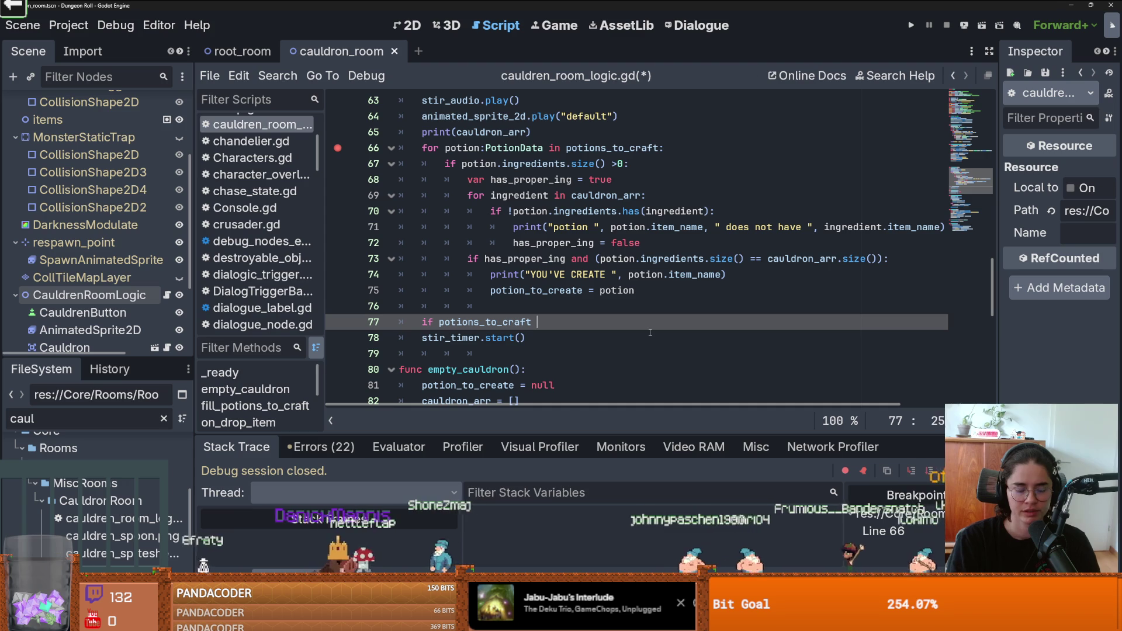
Step: Try pasting and typing on line 78, then undo and erase those attempts
type("var tween = get_tree().create_tween() \t\ttween.tween_property(music, \"volume_db\", 0.0, 3.0)")
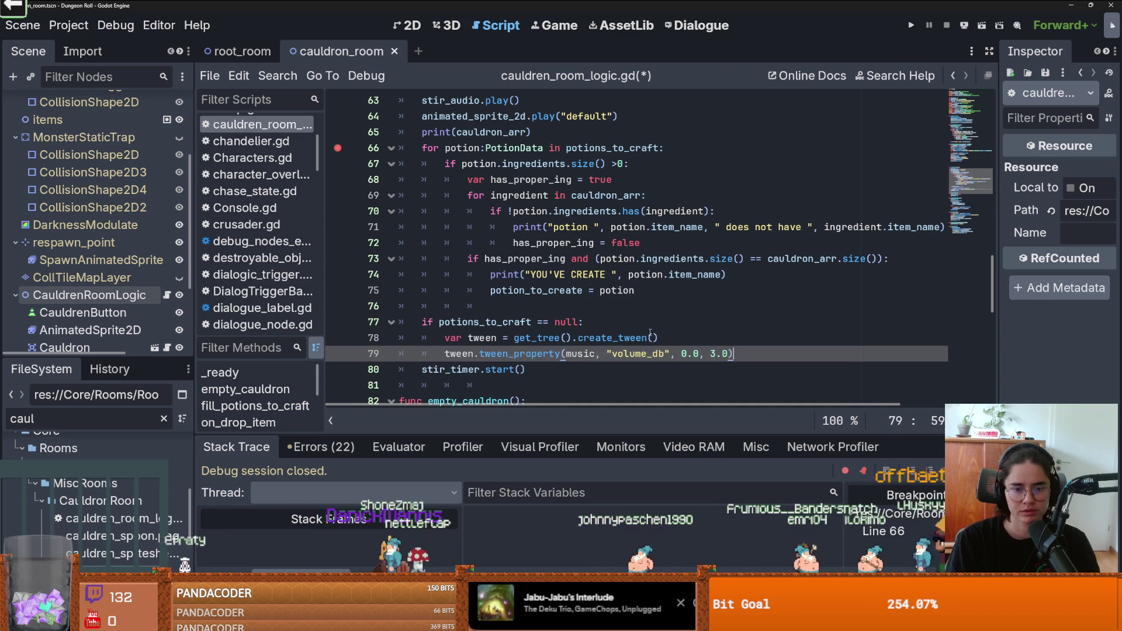
key("ctrl+z")
type("cl")
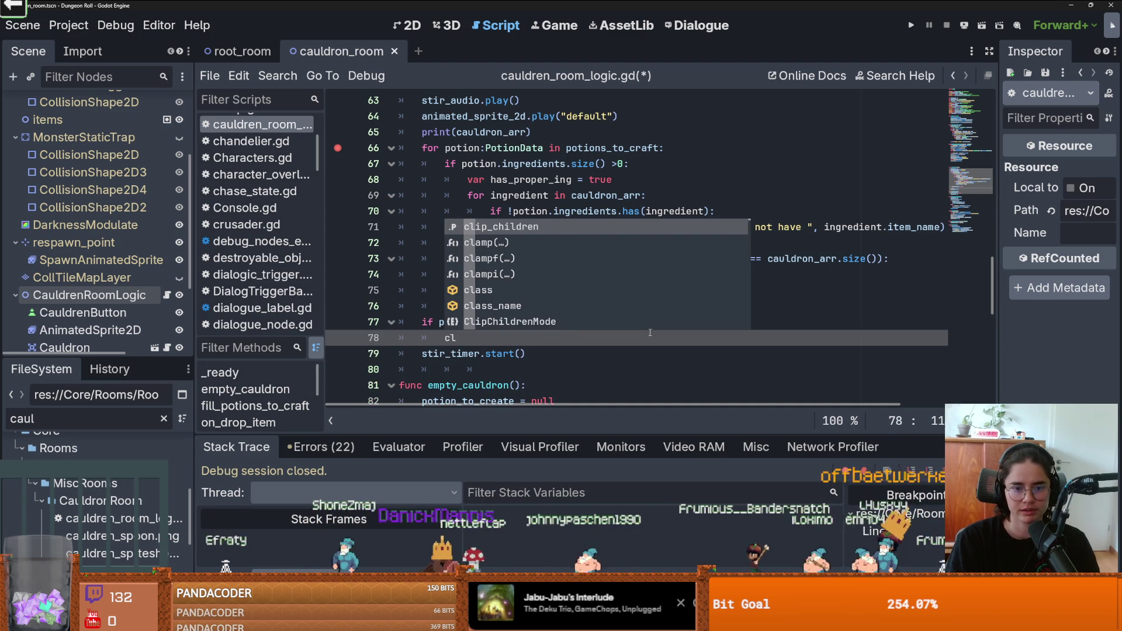
key("BackSpace")
key("BackSpace")
type("c")
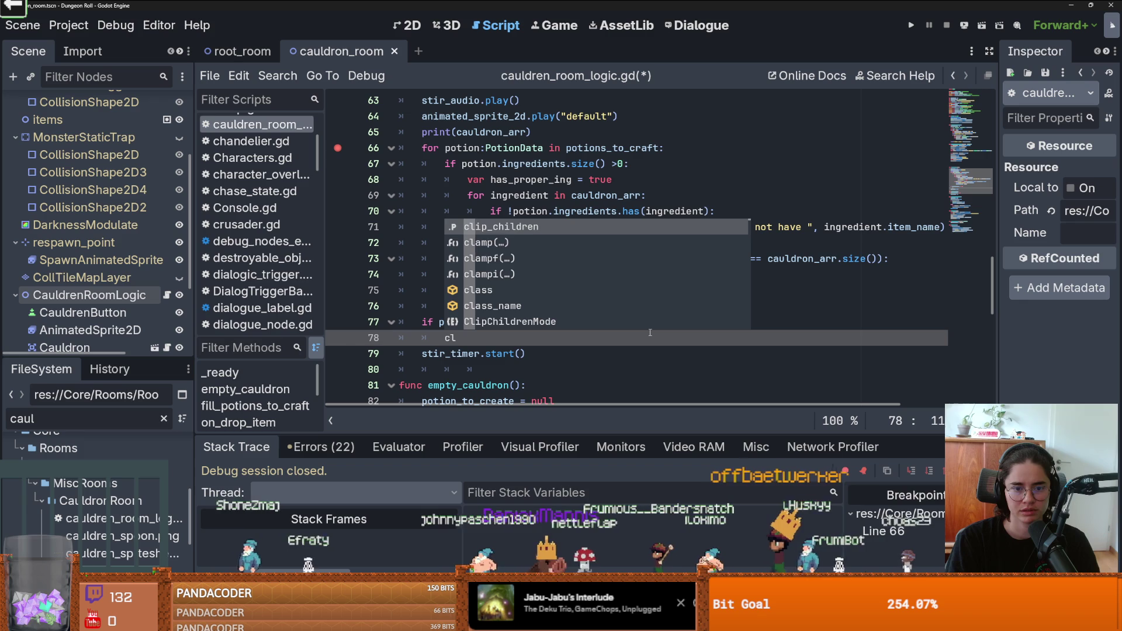
type("a")
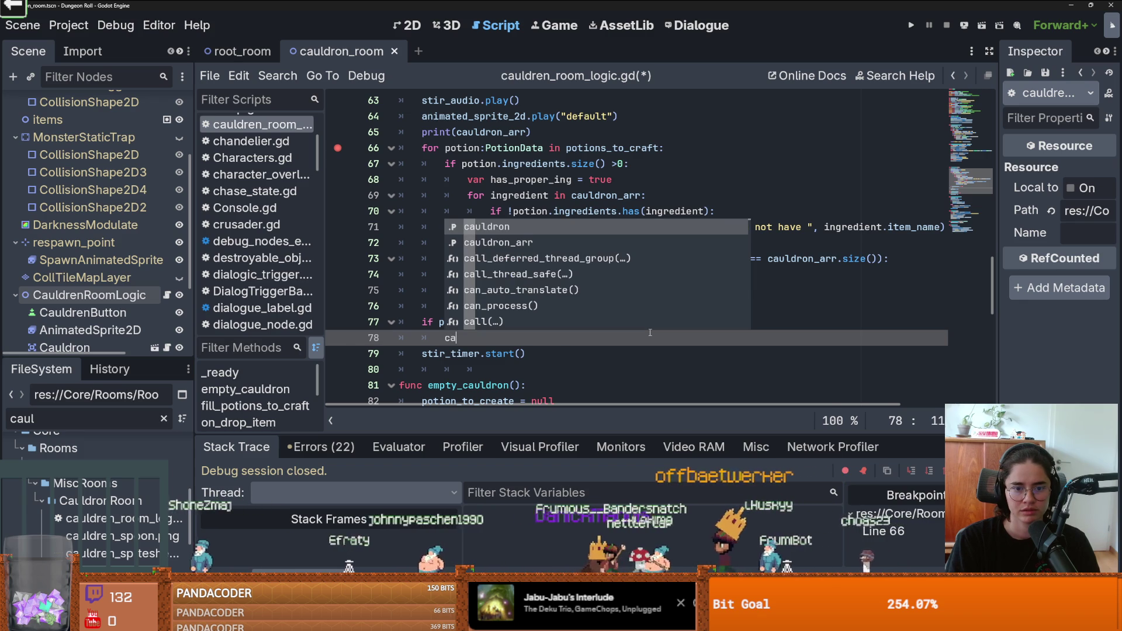
key("BackSpace")
key("BackSpace")
Step: Copy the empty_cauldron name, add empty_cauldron() on line 78, and save the script
scroll(498, 192, "down", 4)
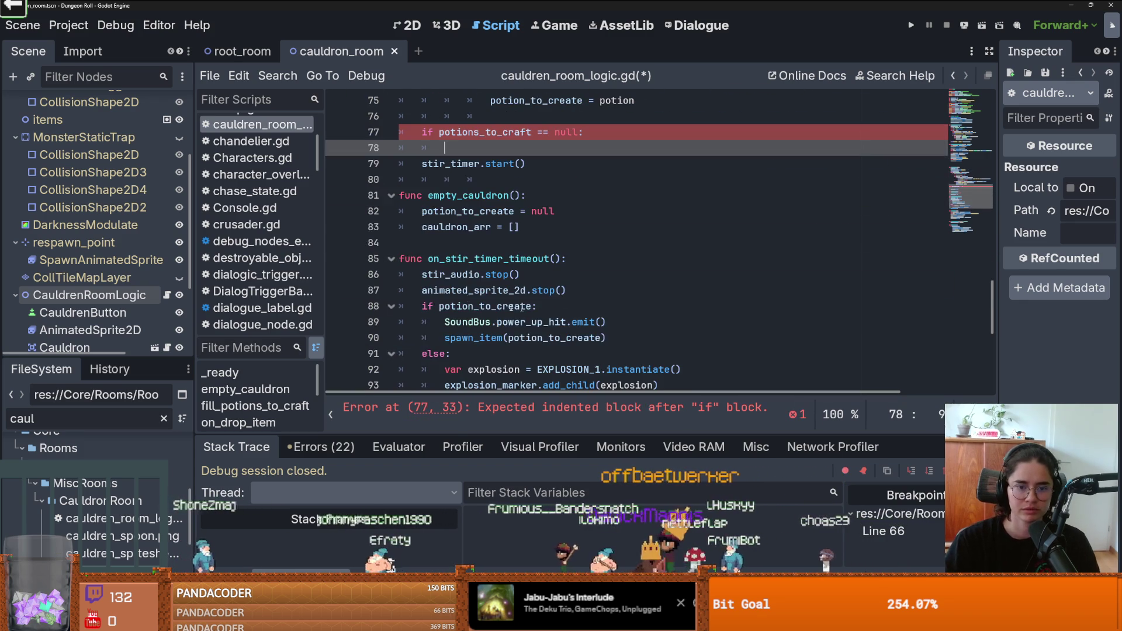
double_click(499, 194)
left_click_drag(428, 195, 442, 196)
double_click(443, 195)
key("ctrl+c")
left_click(574, 148)
key("ctrl+v")
type("()")
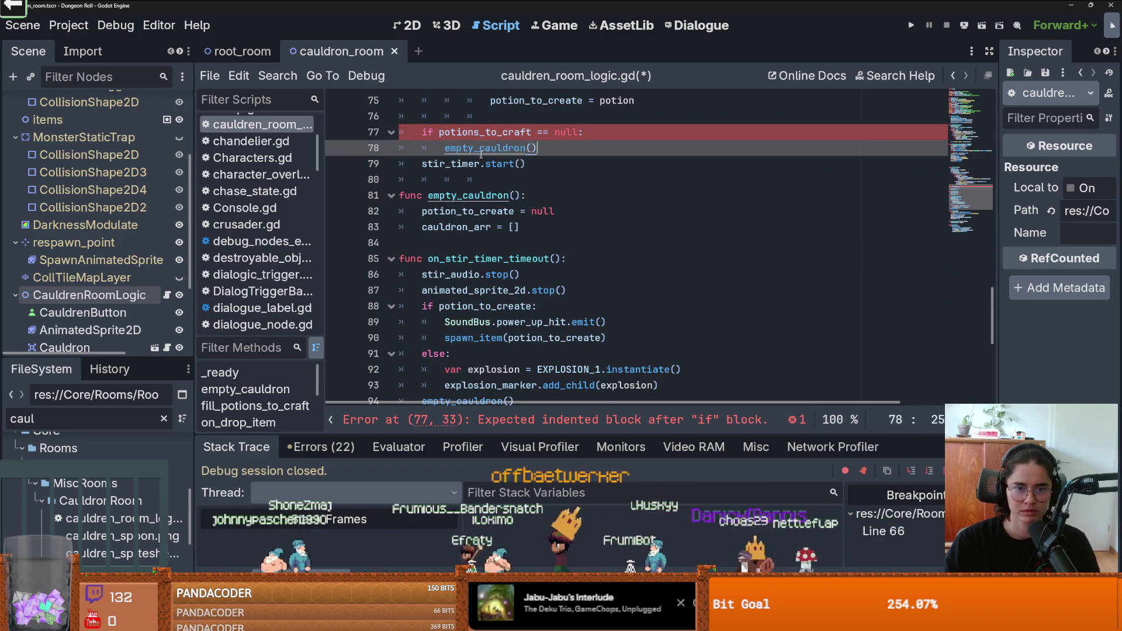
scroll(574, 231, "up", 2)
key("ctrl+s")
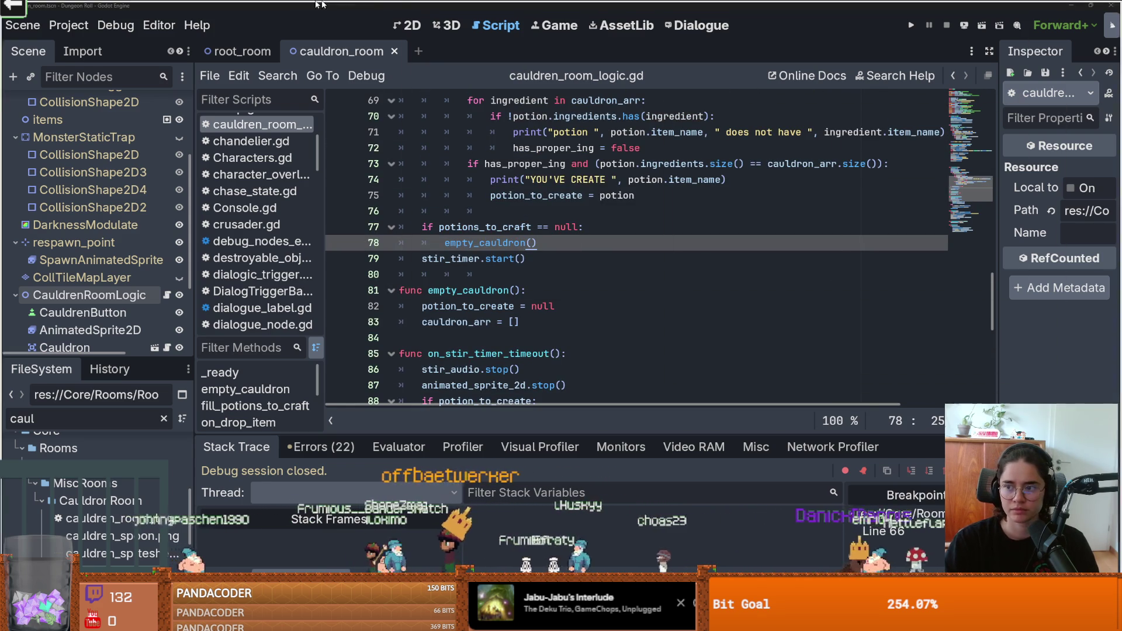
key("alt+Tab")
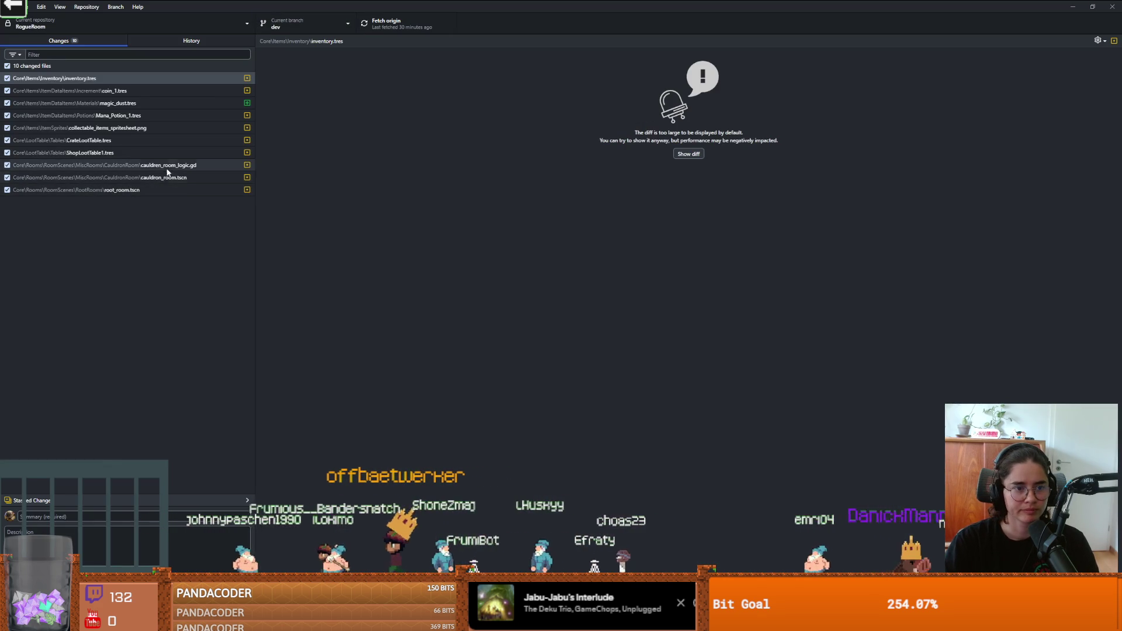
Step: View the cauldren_room_logic.gd diff in GitHub Desktop, then run the game from Godot with F5
left_click(117, 165)
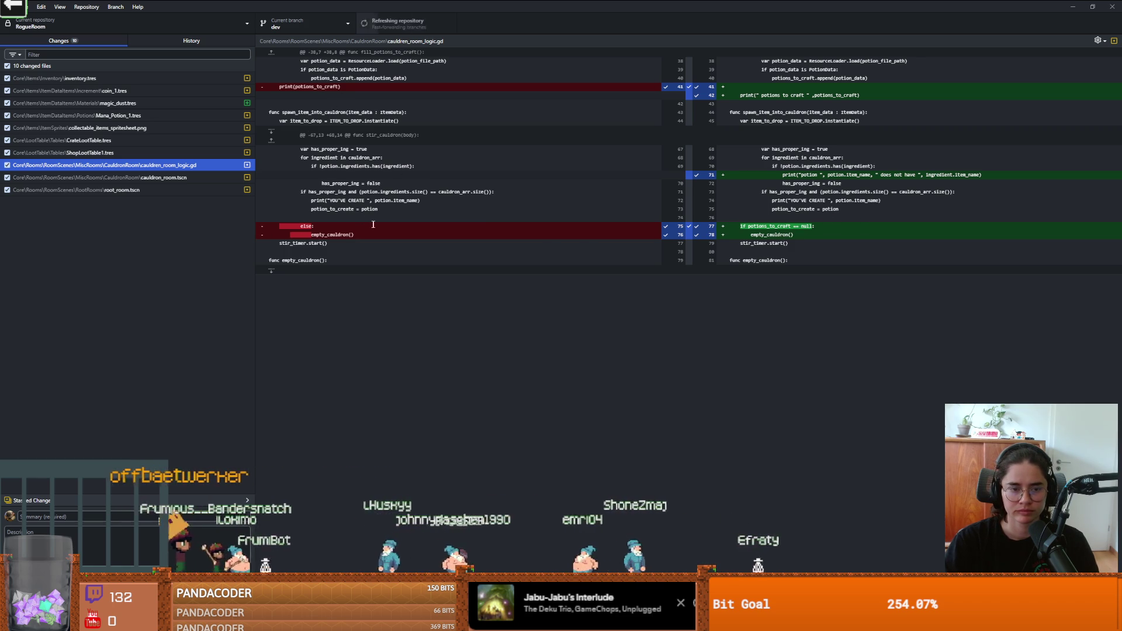
key("alt+Tab")
key("F5")
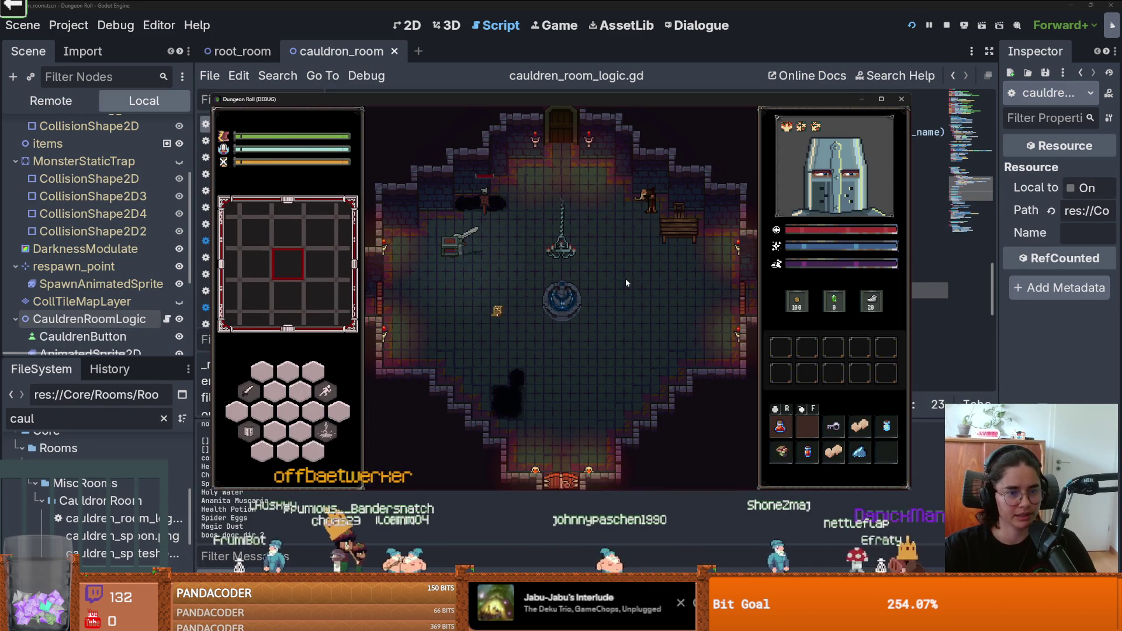
Step: Walk the knight into the Cauldron Room and drop Spider Eggs and Holy Water into the cauldron
key("d")
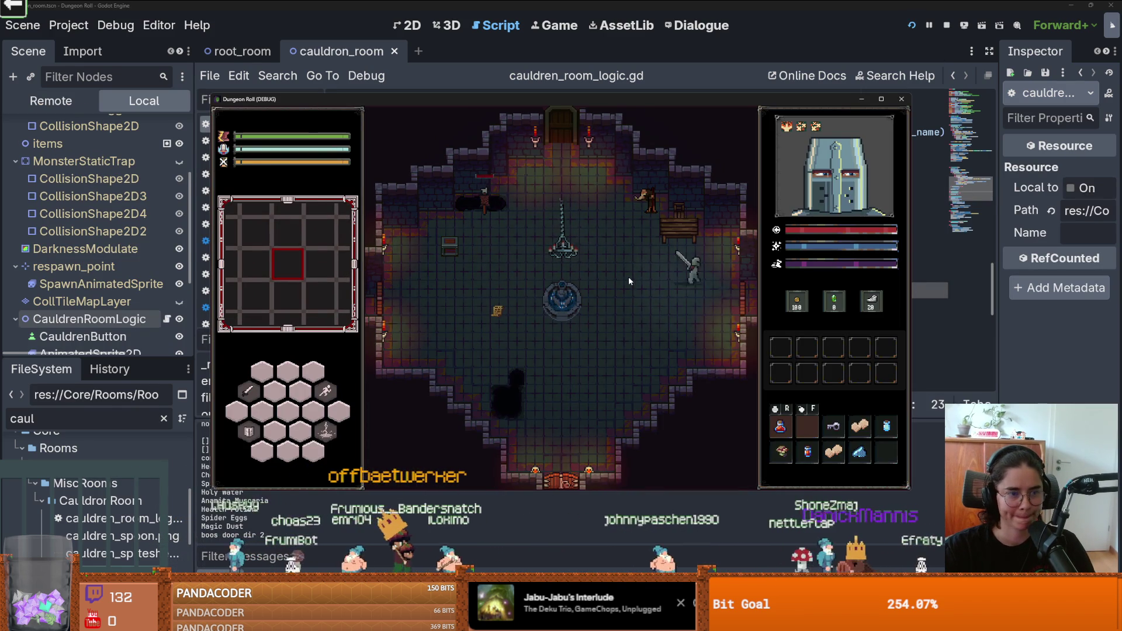
key("e")
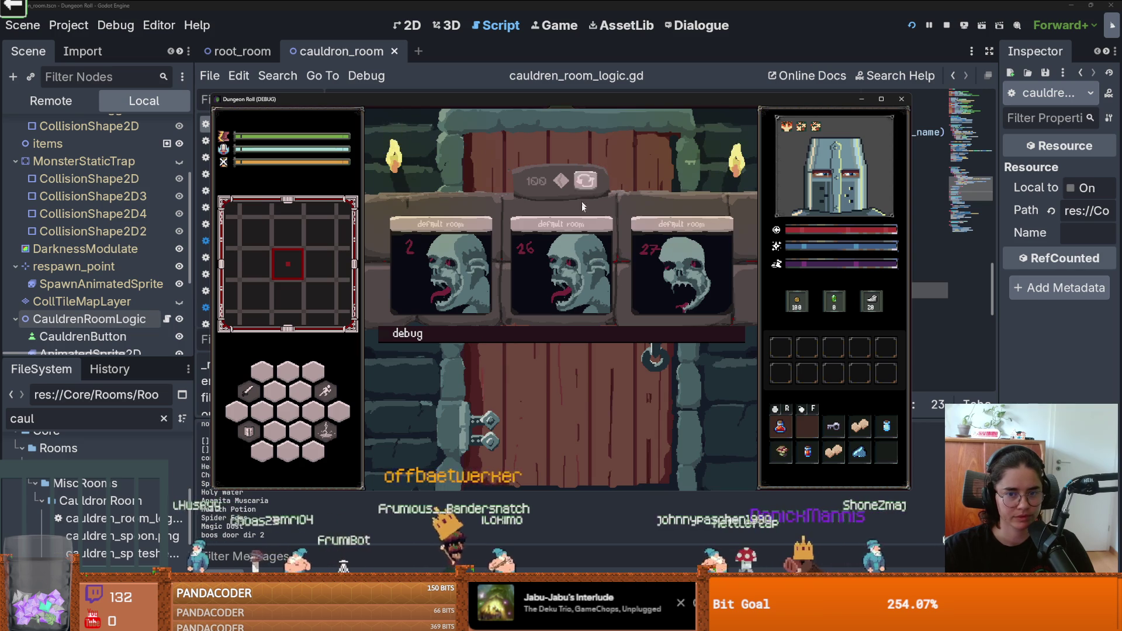
left_click(654, 398)
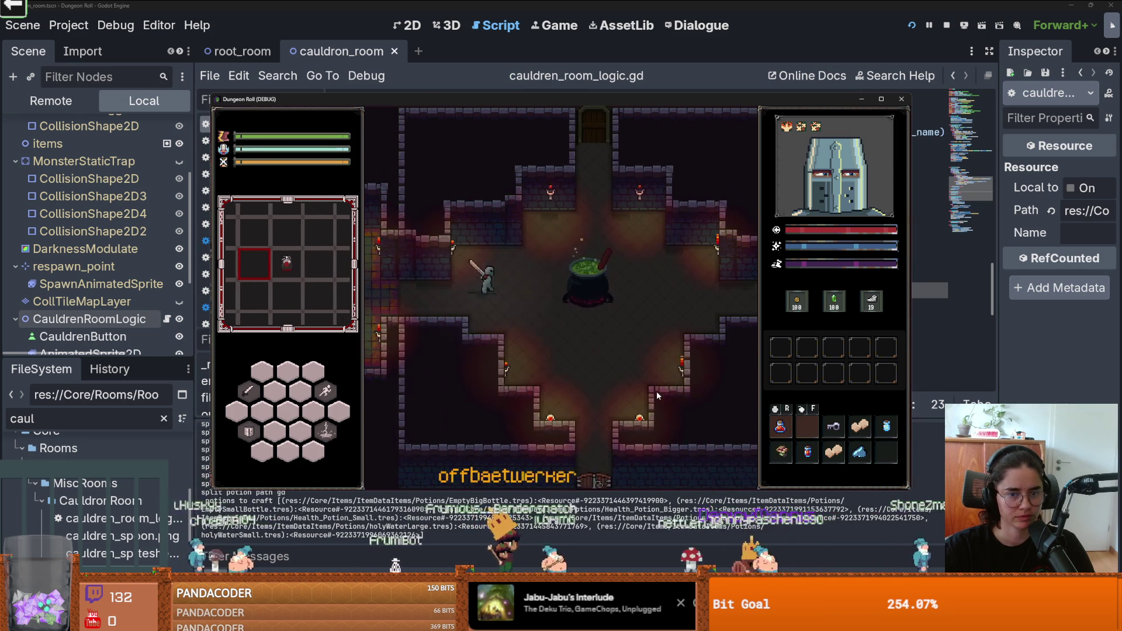
key("d")
left_click_drag(860, 426, 571, 278)
left_click_drag(886, 425, 572, 277)
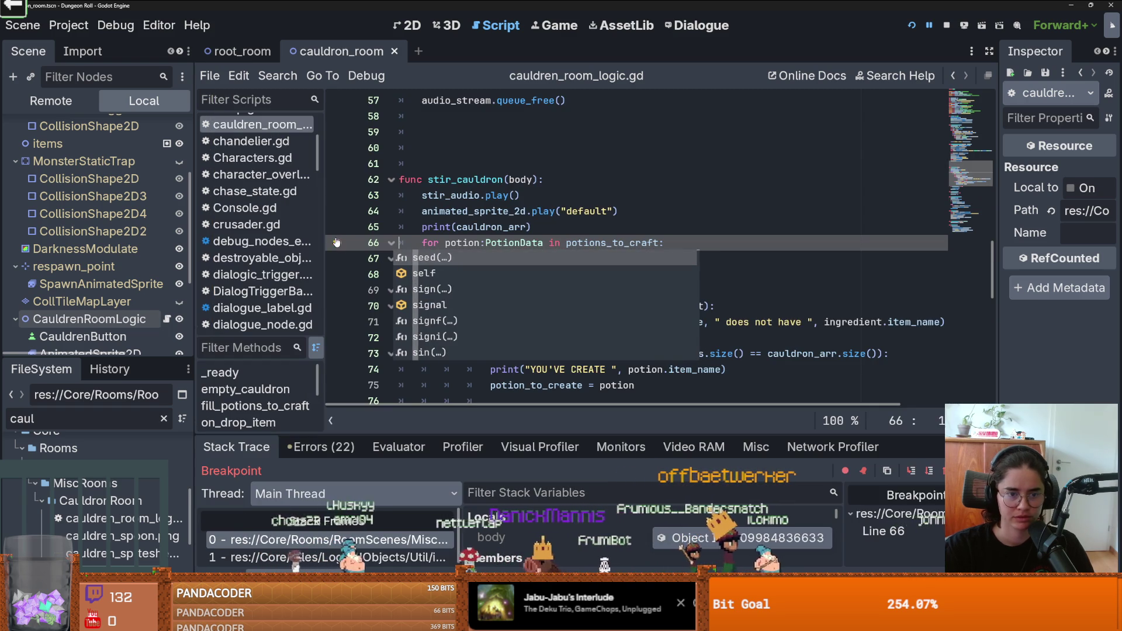
Step: Resume past the breakpoint, walk around the cauldron to stir, and collect the blue potion
key("F12")
key("a")
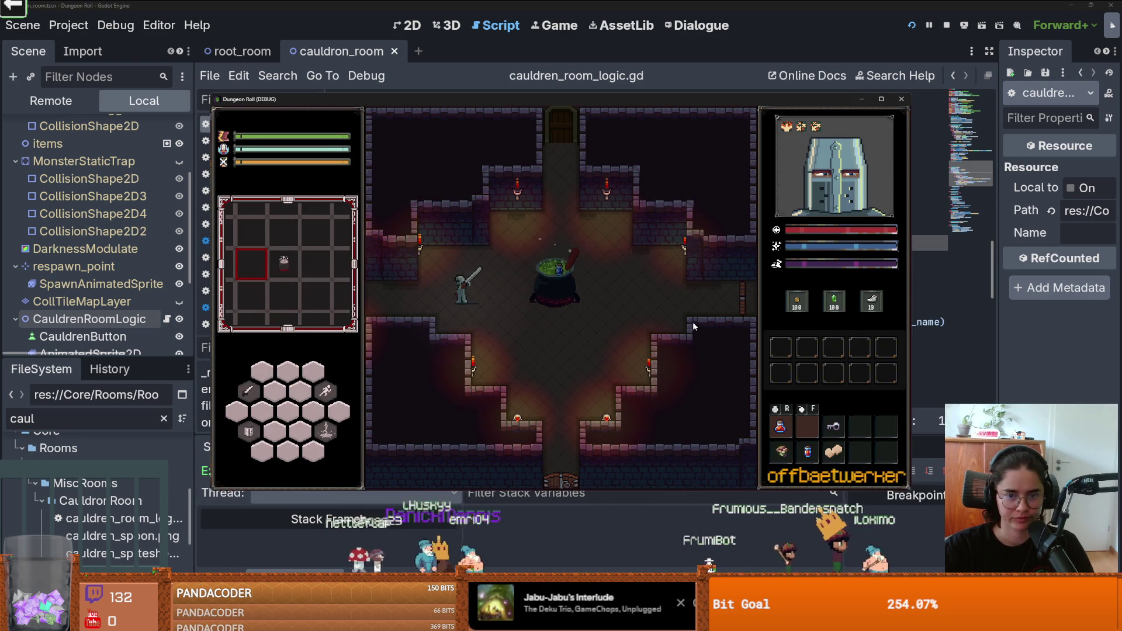
key("d")
key("a")
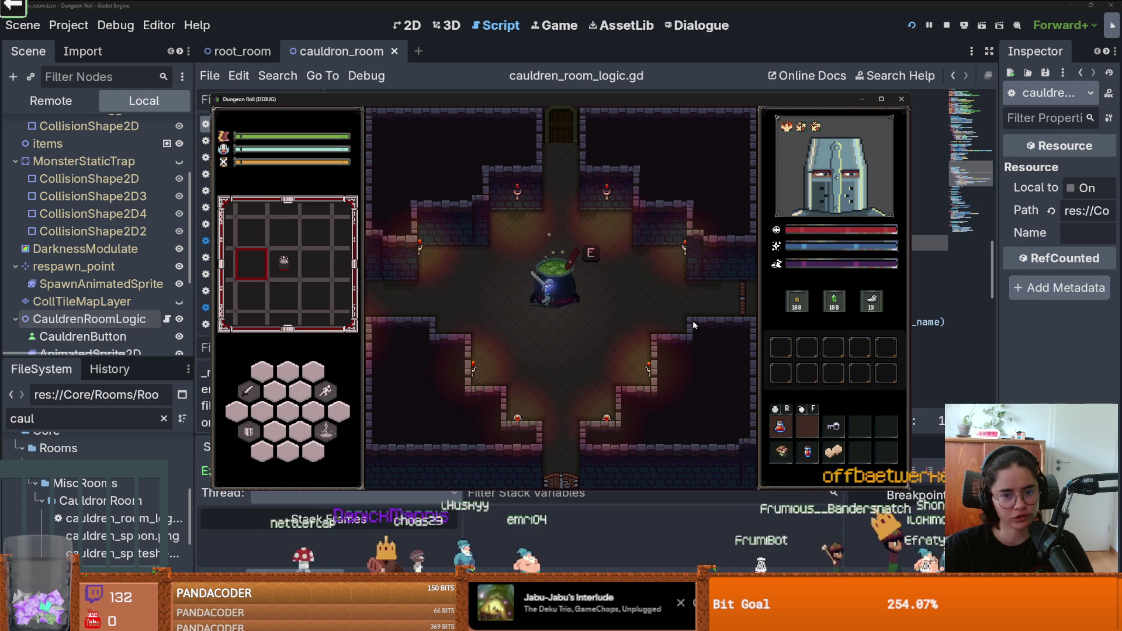
key("w")
key("s")
key("a")
key("w")
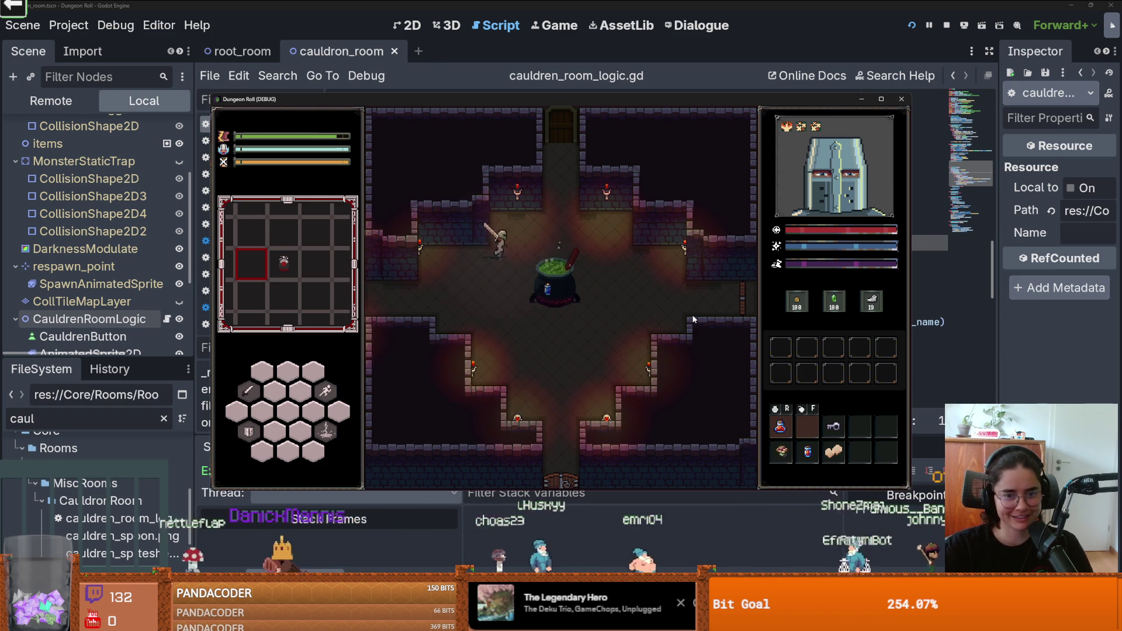
key("e")
key("w")
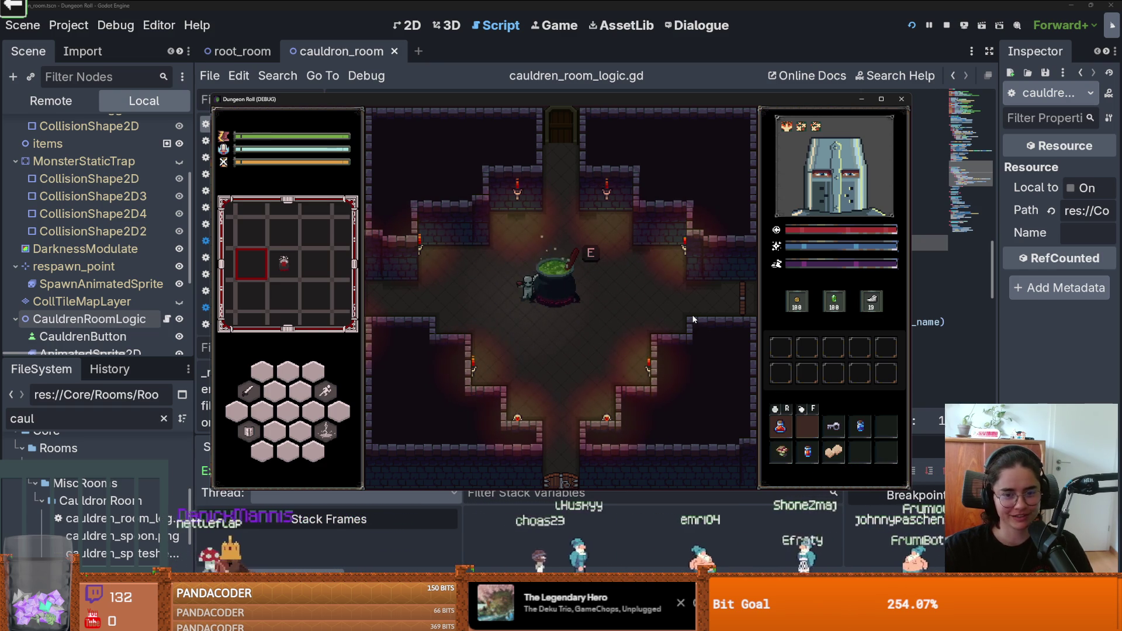
Step: Swap the blue potion with the key, attack to spend mana, use the potion, then stop the game
key("d")
key("s")
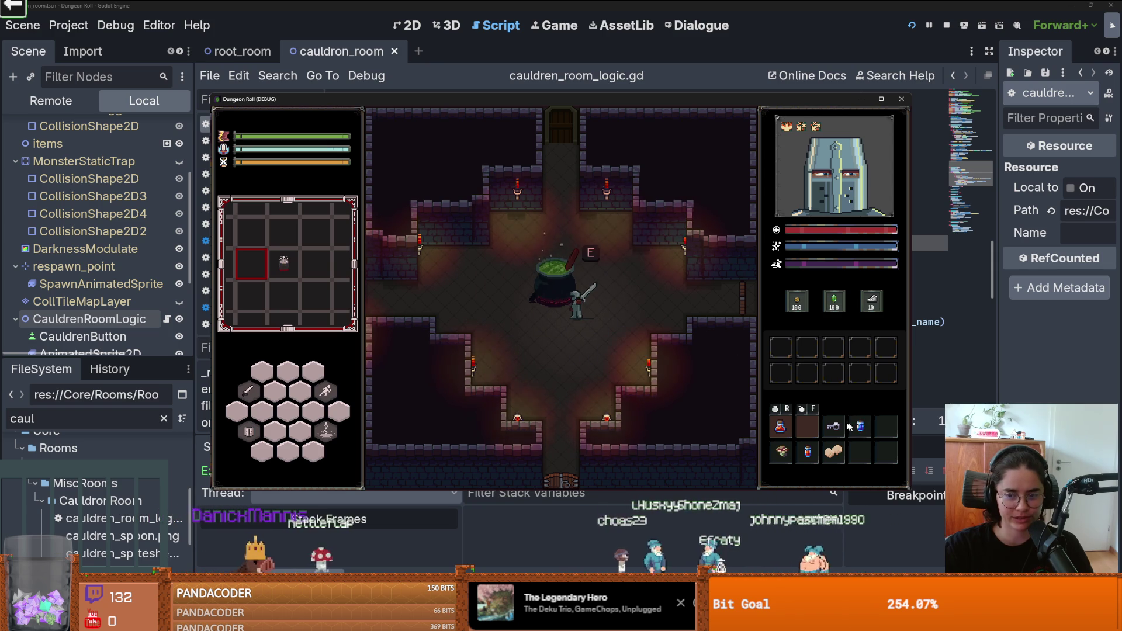
left_click_drag(862, 429, 833, 426)
key("s")
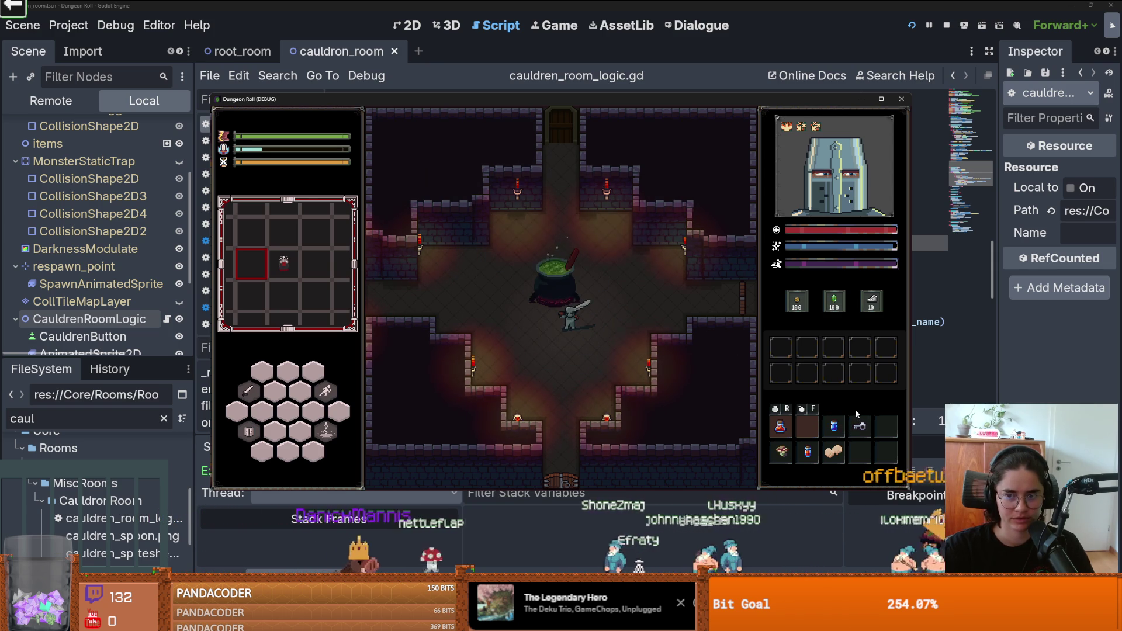
mouse_move(833, 427)
left_mouse_down()
mouse_move(783, 427)
mouse_move(832, 428)
left_mouse_up()
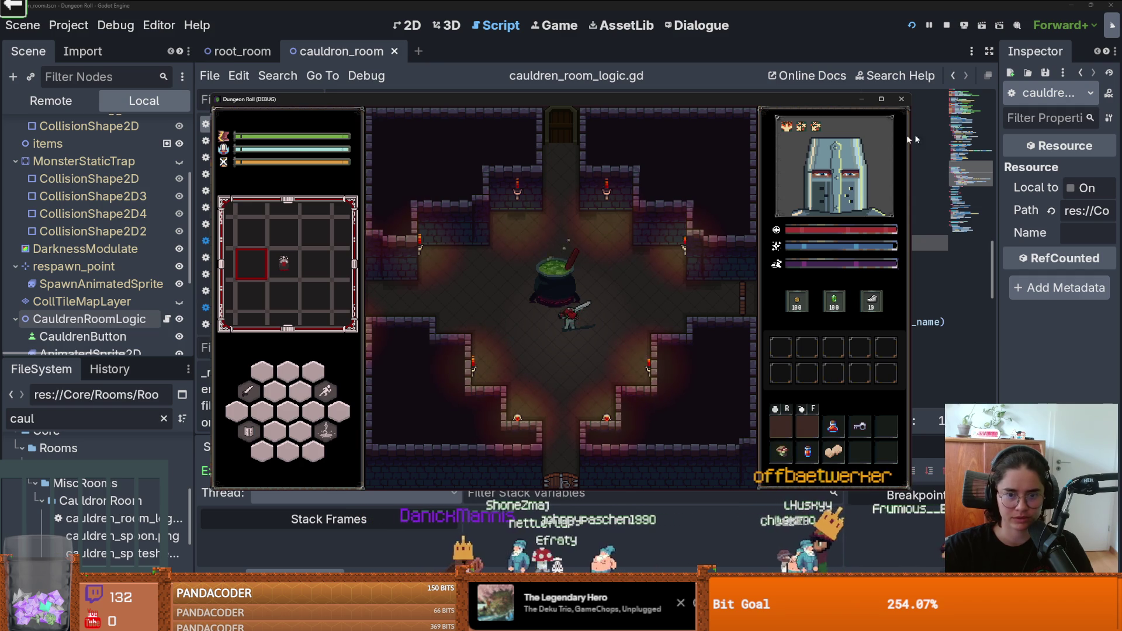
key("F8")
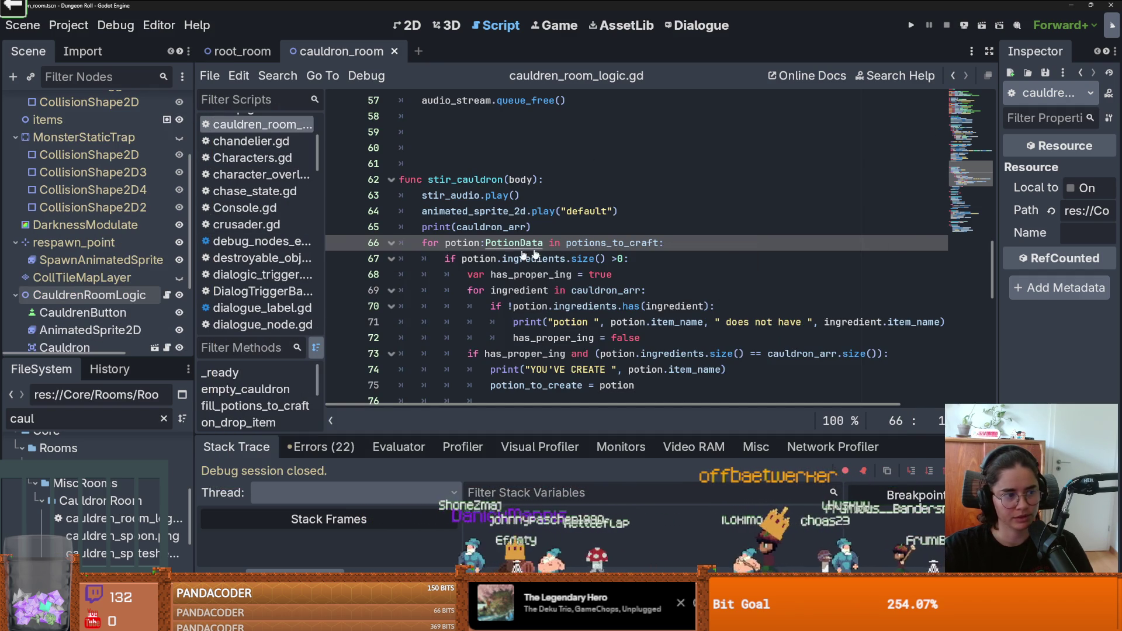
Step: Save with Ctrl+S, scroll the script to the top, and relaunch the project via Run Project
key("Up")
key("End")
key("ctrl+s")
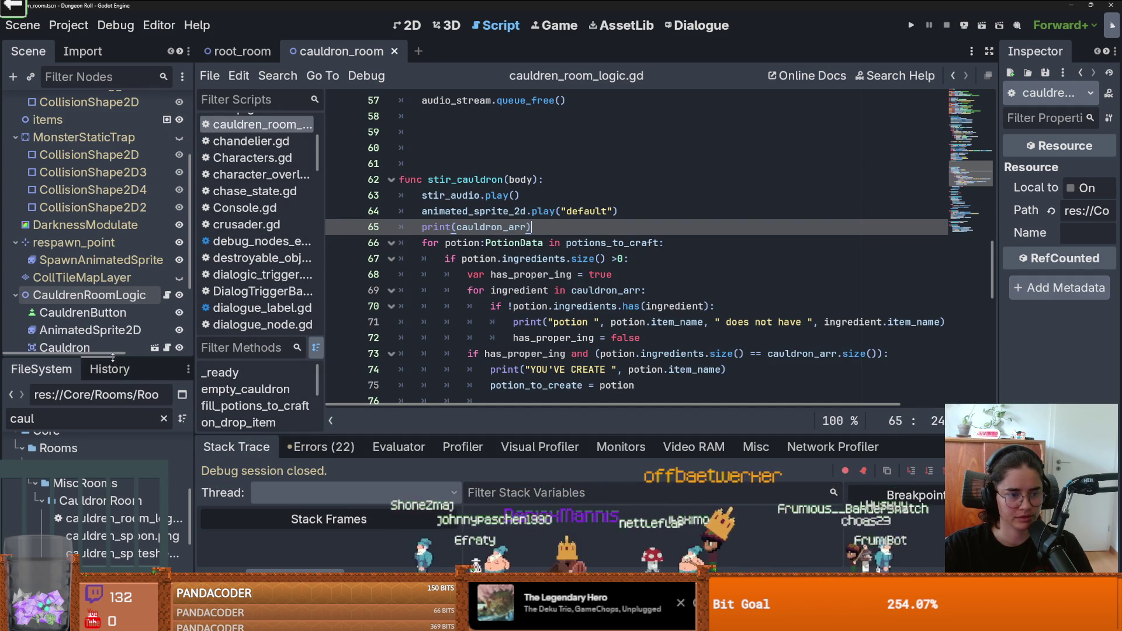
left_click_drag(108, 357, 108, 413)
scroll(518, 308, "up", 12)
scroll(519, 308, "up", 7)
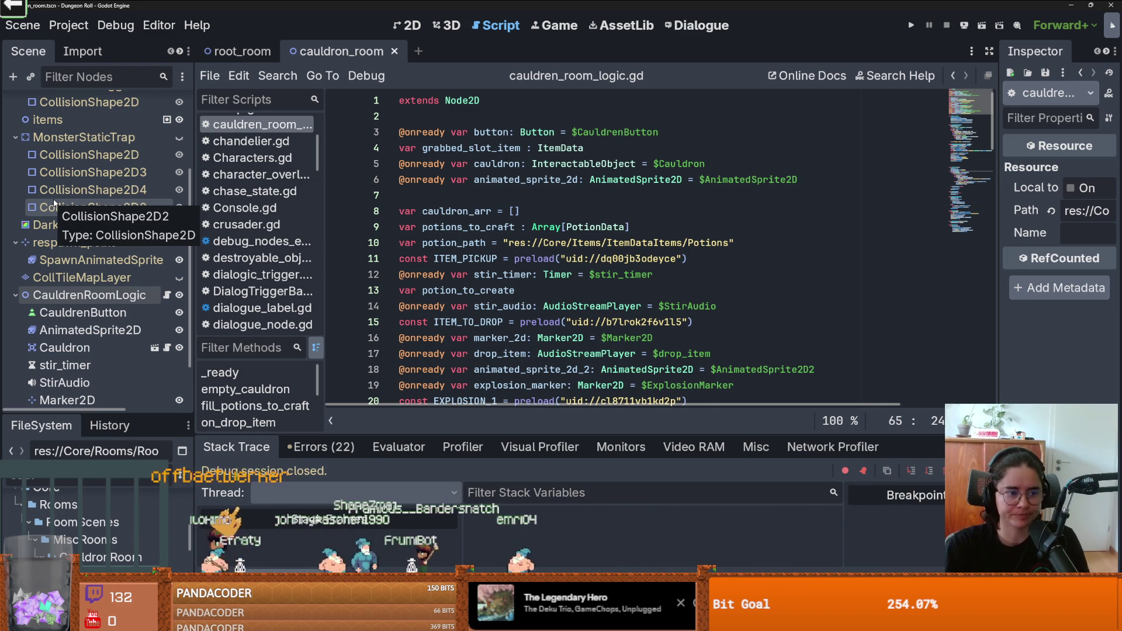
left_click(910, 26)
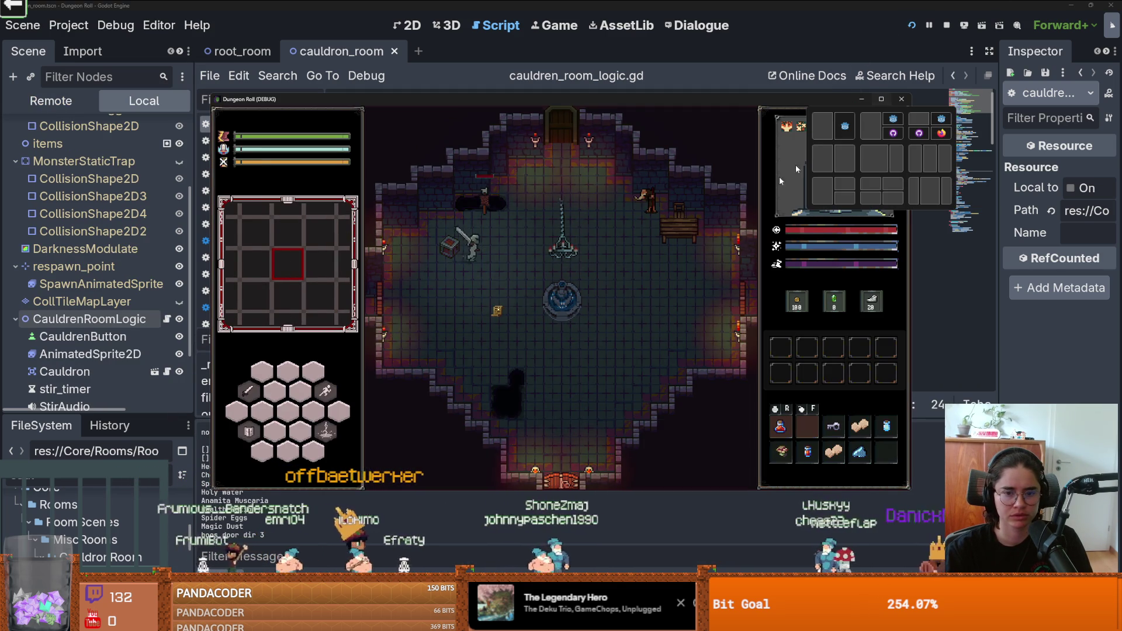
Step: Walk to the east door, reroll the room choices several times, and enter the Cauldron Room
key("d")
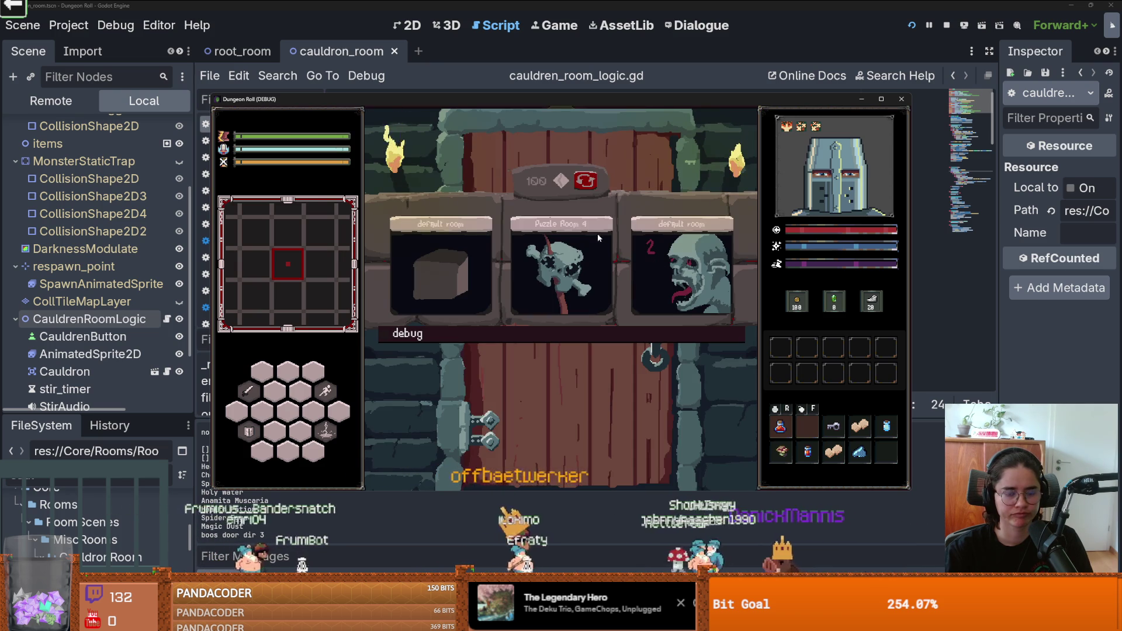
left_click(587, 184)
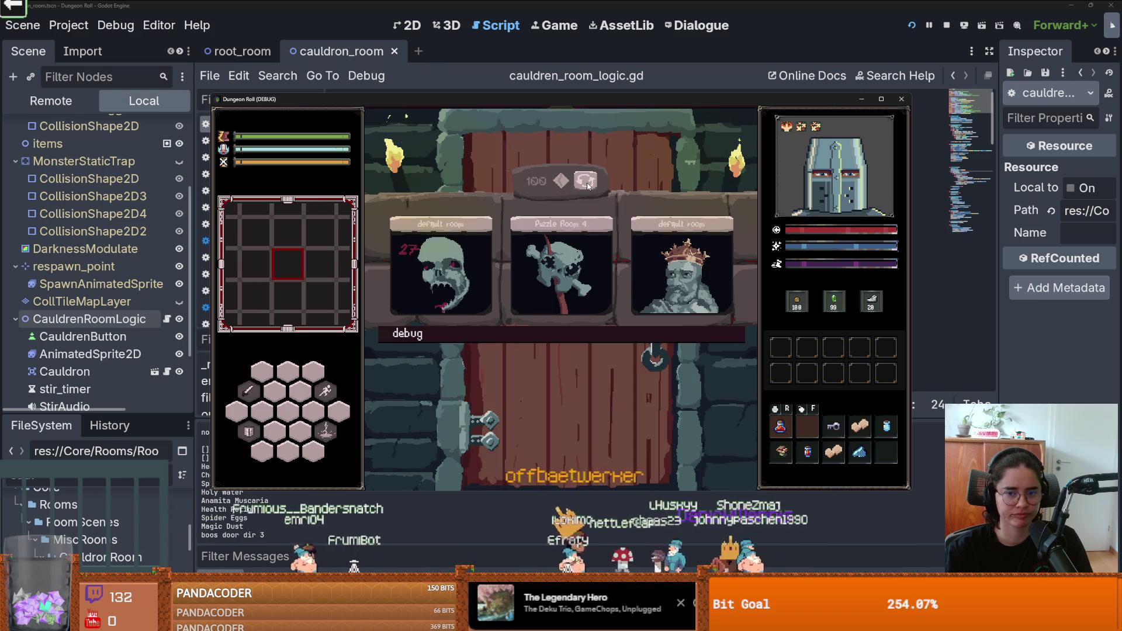
left_click(588, 184)
left_click(588, 184)
left_click(588, 183)
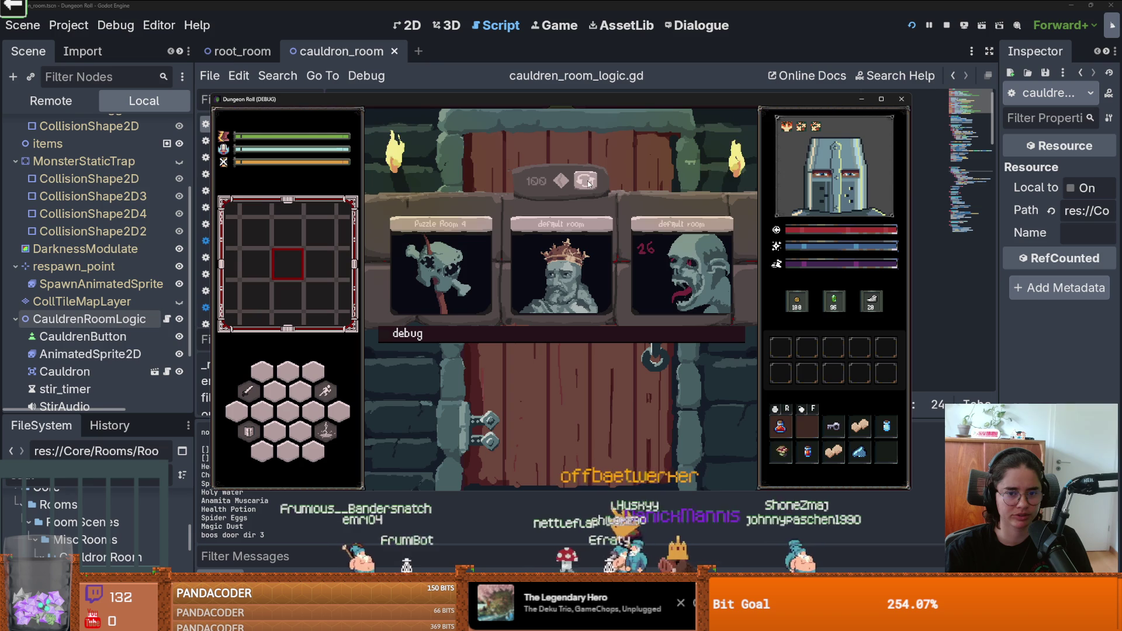
left_click(590, 184)
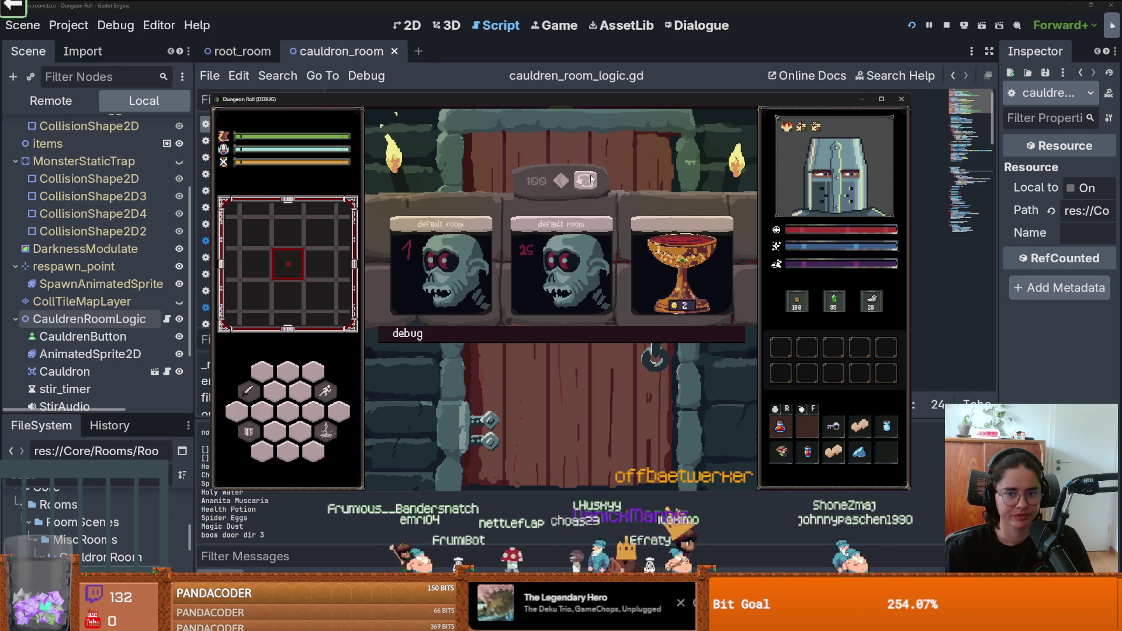
left_click(590, 184)
left_click(591, 184)
left_click(584, 350)
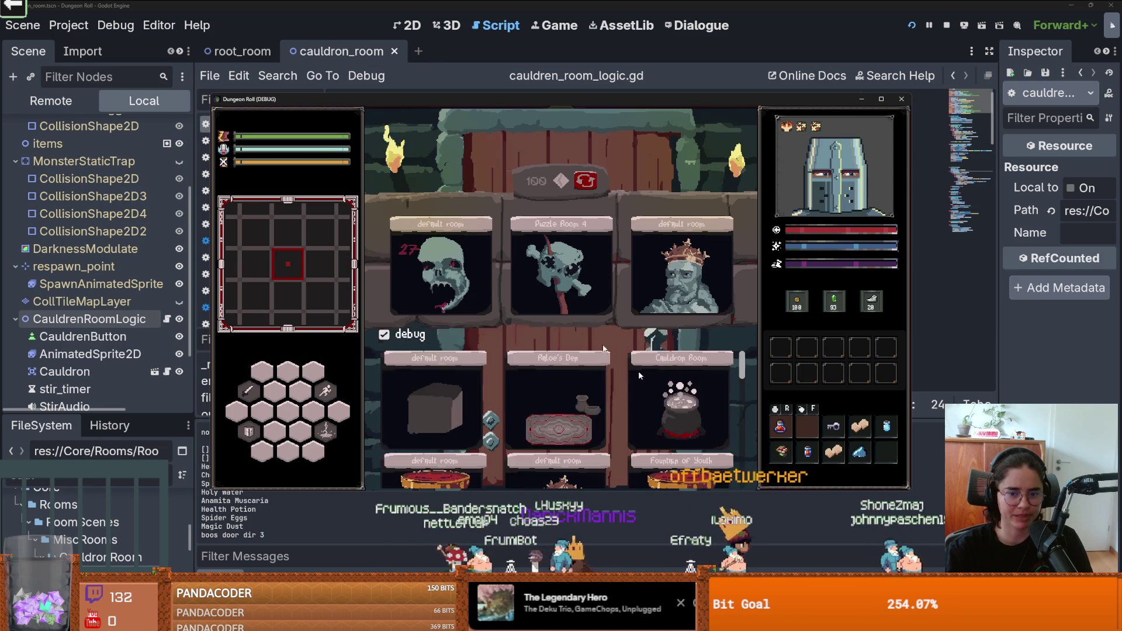
Step: Brew a potion from a dropped ingredient, move it to the bottom-left slot, then stop the game
key("d")
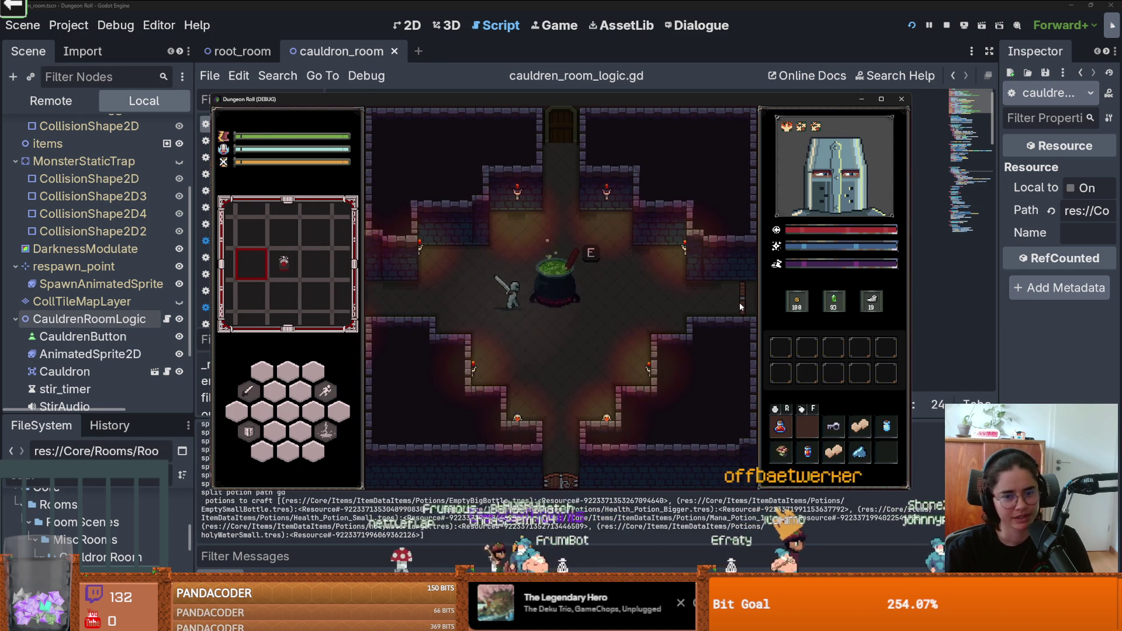
left_click_drag(867, 429, 566, 264)
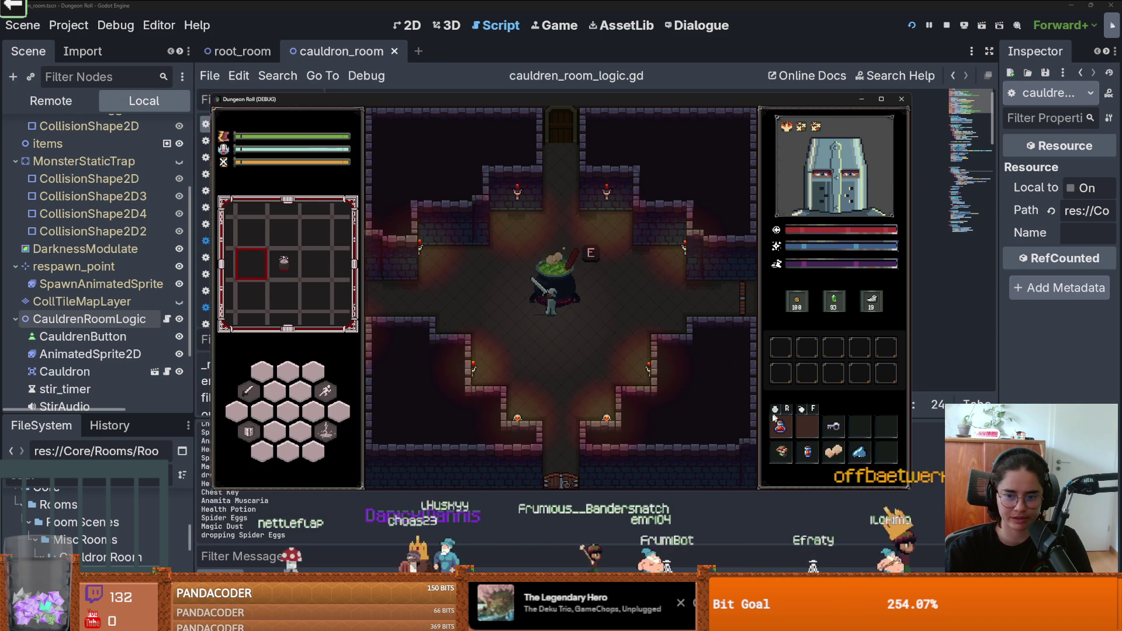
key("a")
key("s")
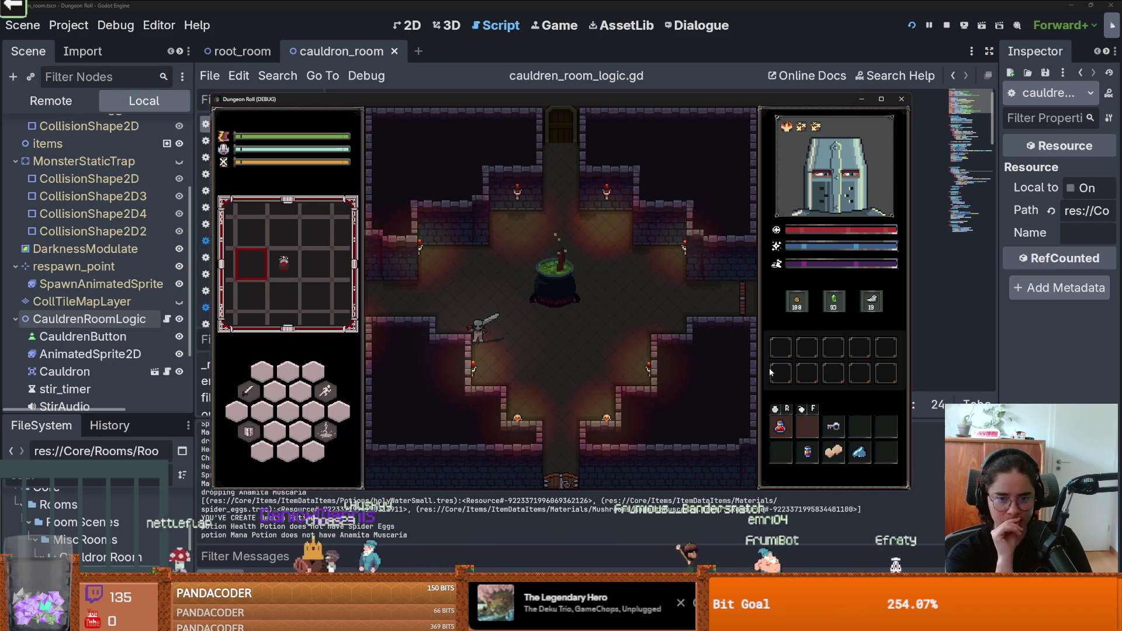
key("d")
key("d")
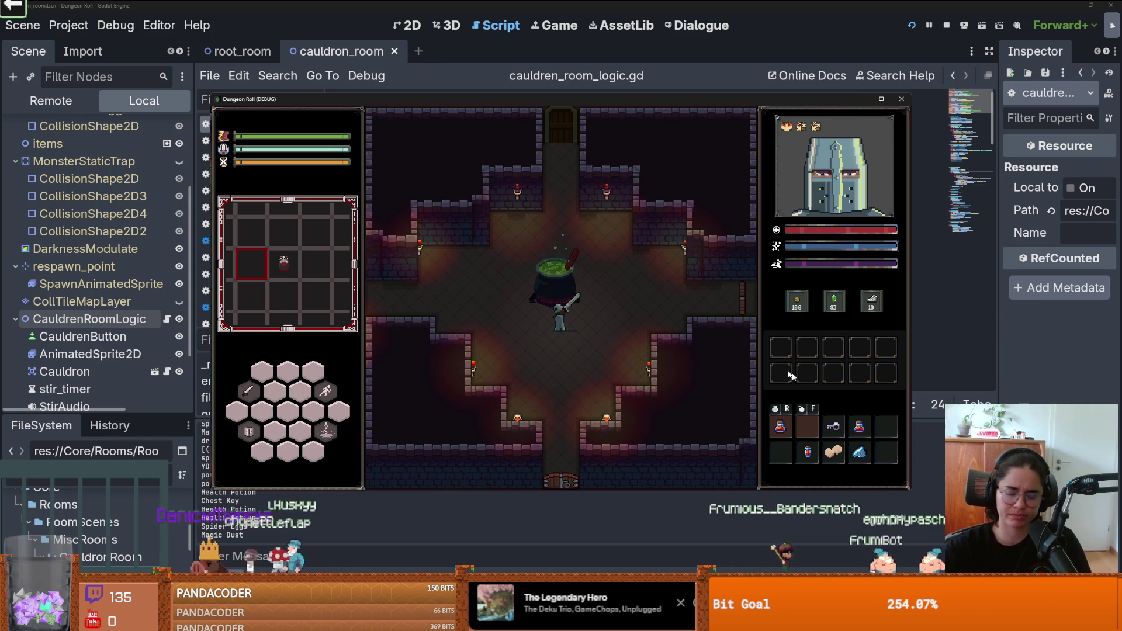
mouse_move(859, 426)
left_mouse_down()
mouse_move(793, 436)
mouse_move(783, 451)
left_mouse_up()
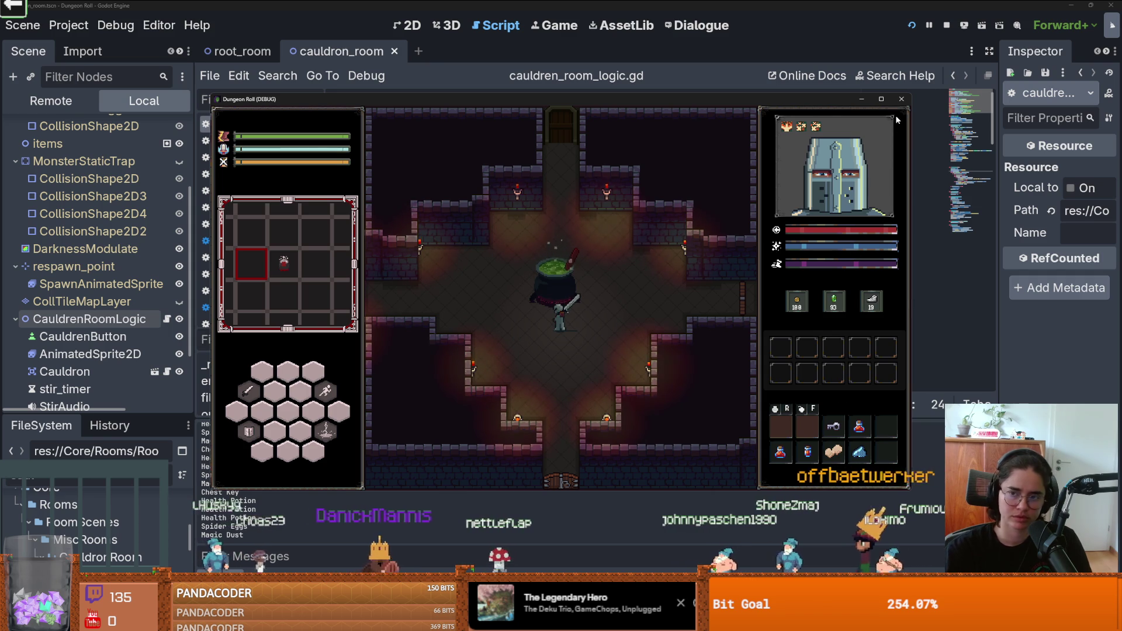
left_click(901, 98)
left_click(681, 242)
Step: Fix potion_path on line 10 to res://Core/Items/ItemDataItem/Potions, then launch the Cannon chat game
key("BackSpace")
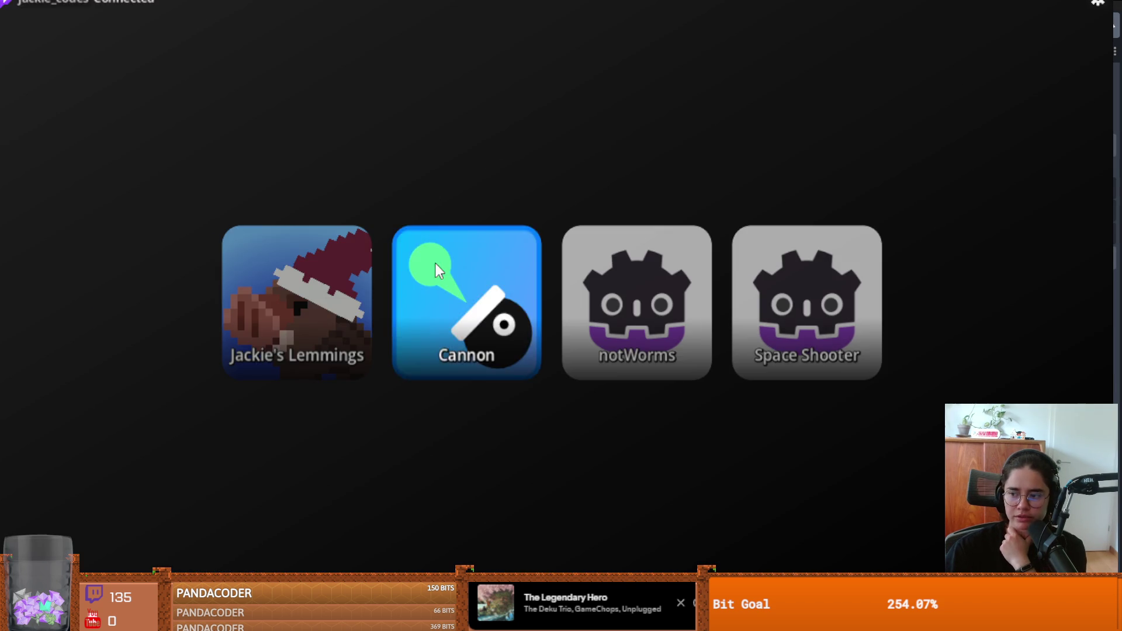
left_click(436, 264)
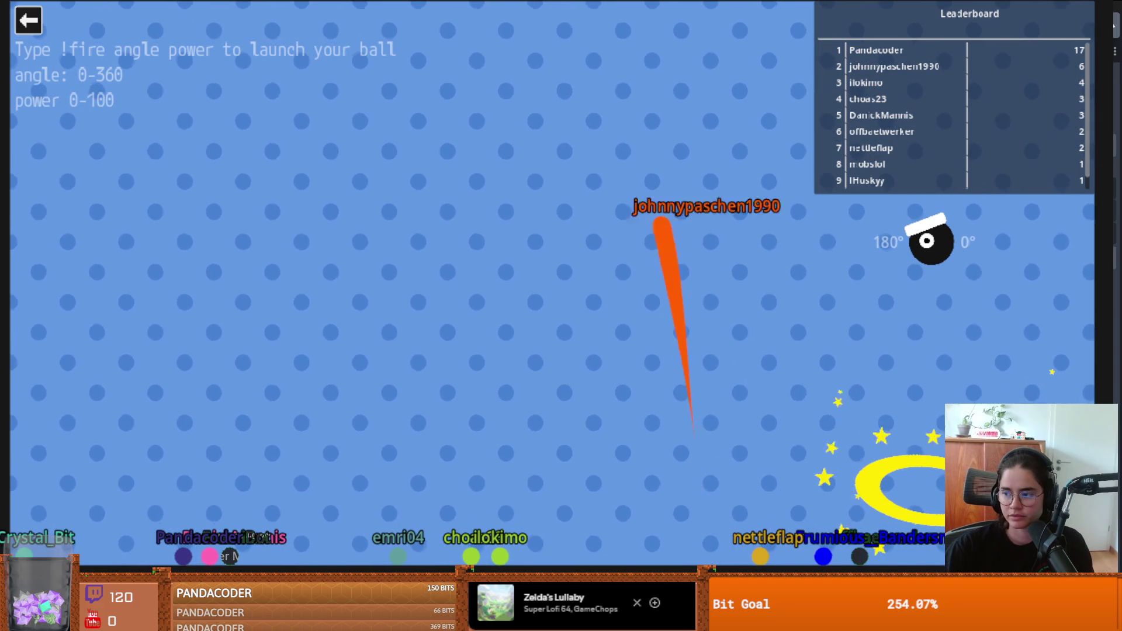
Step: Exit the Cannon game back to the editor and collapse respawn_point in the Scene dock
left_click(28, 21)
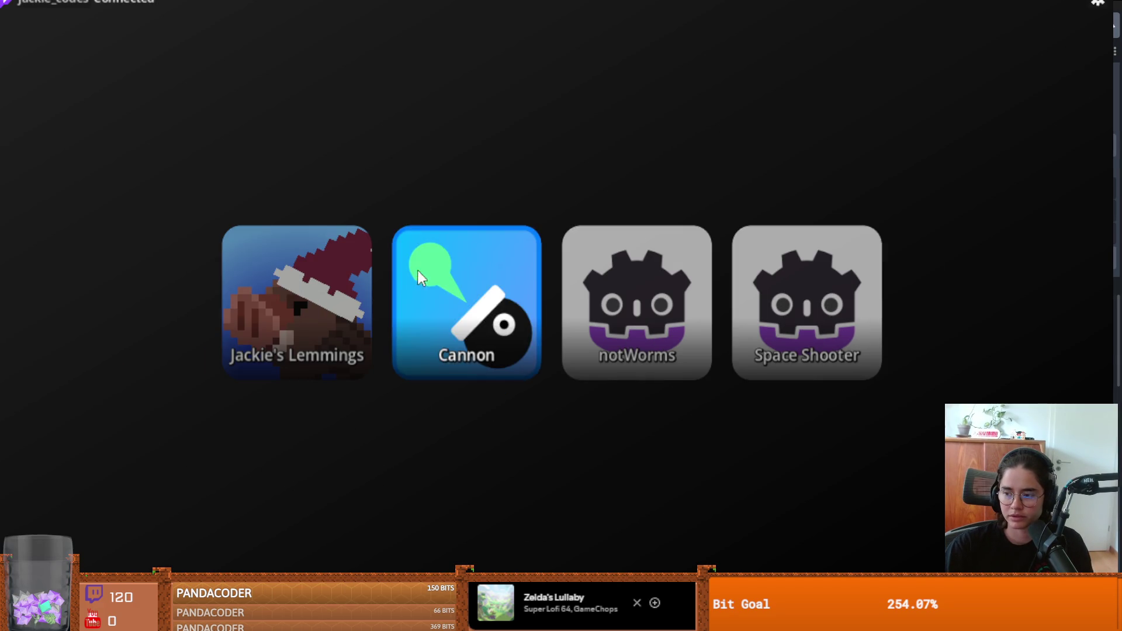
key("Escape")
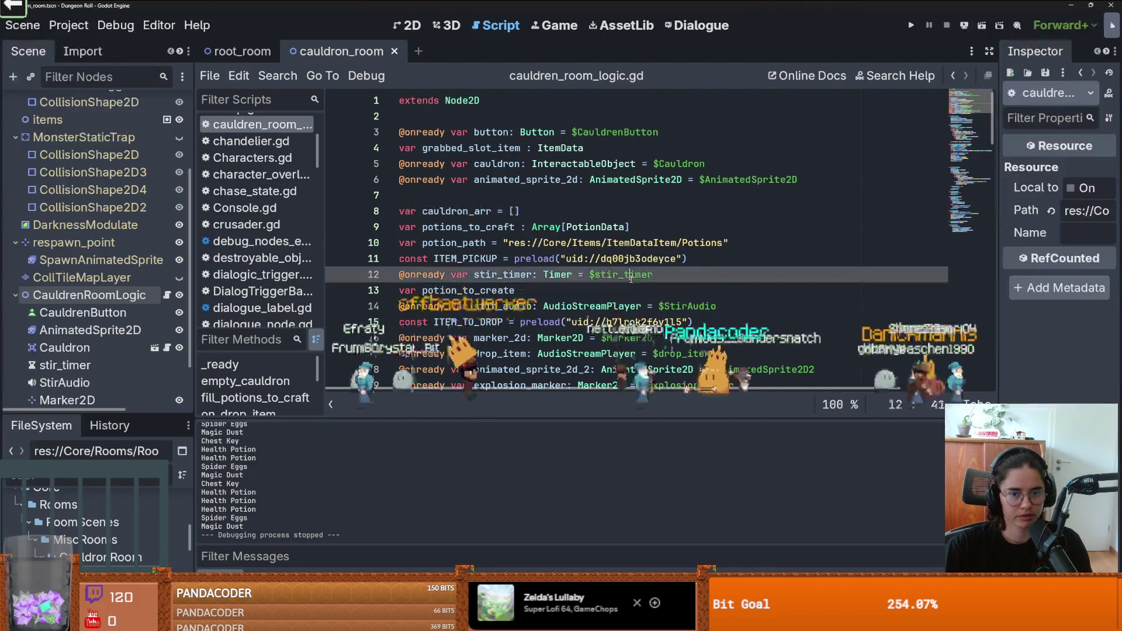
left_click(423, 228)
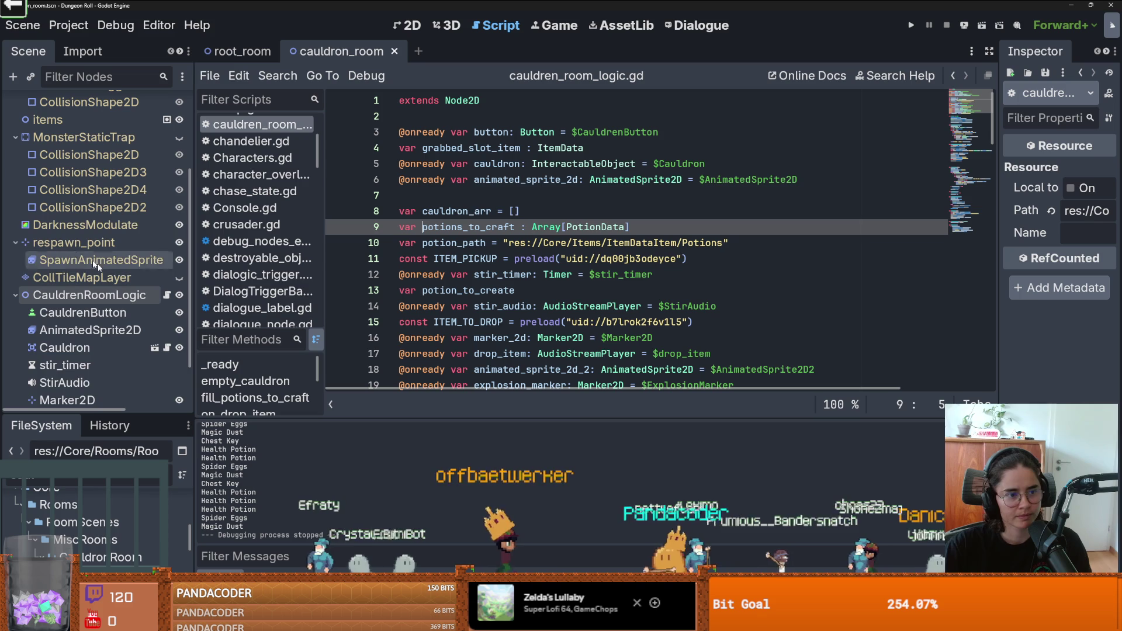
left_click(16, 242)
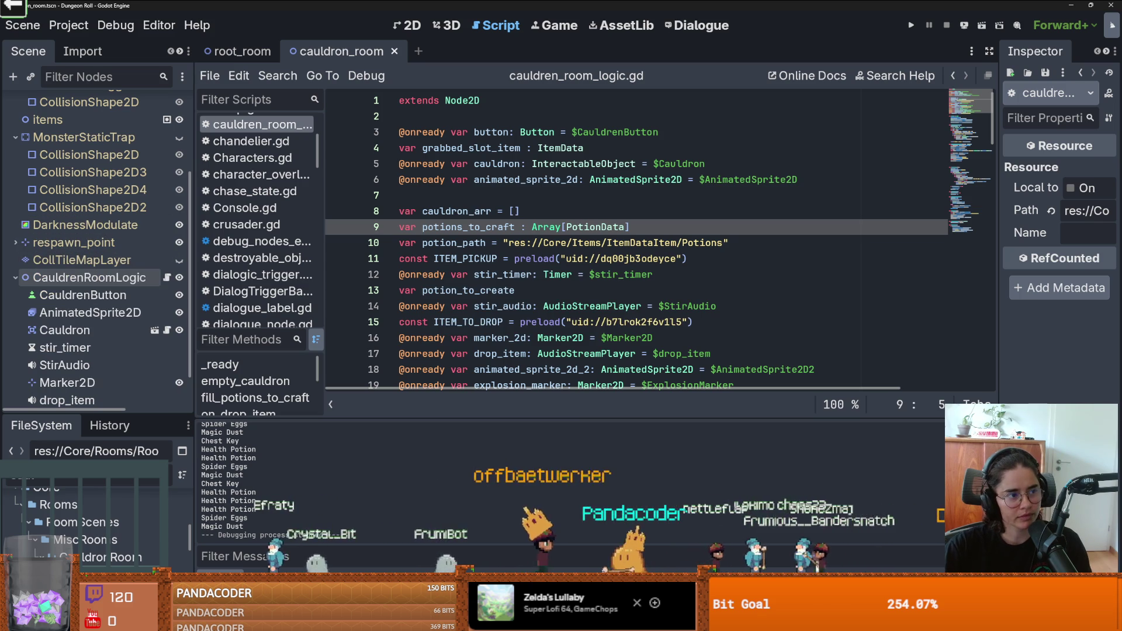
Step: Review spawn_item_into_cauldron in cauldron_room_logic.gd and save the cauldron room scene
left_click(618, 258)
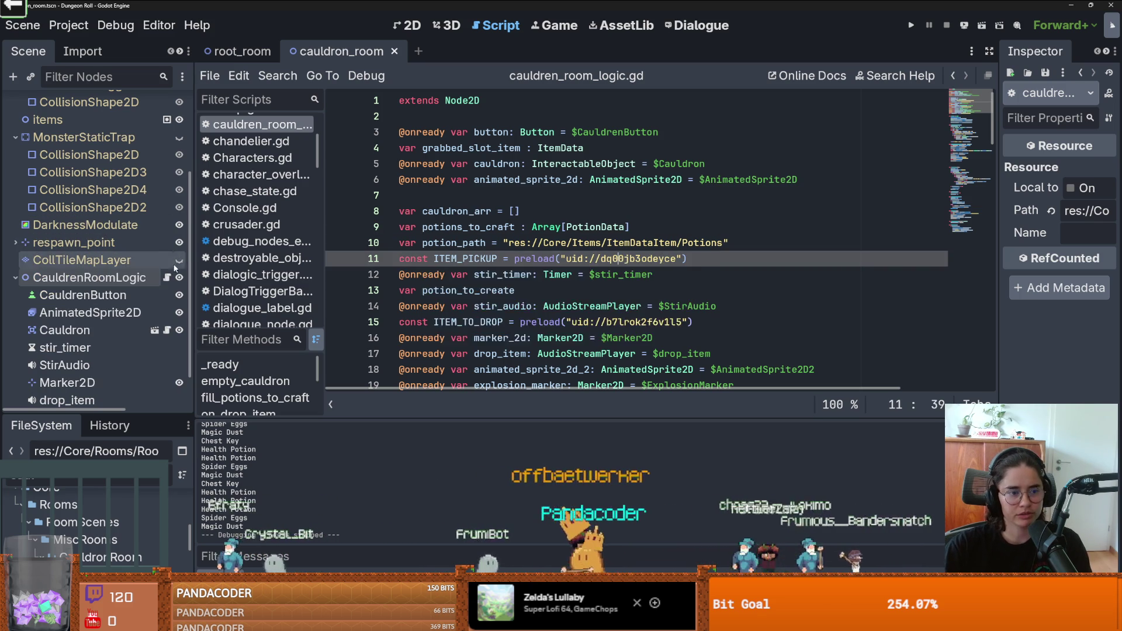
scroll(580, 320, "down", 7)
scroll(580, 321, "down", 4)
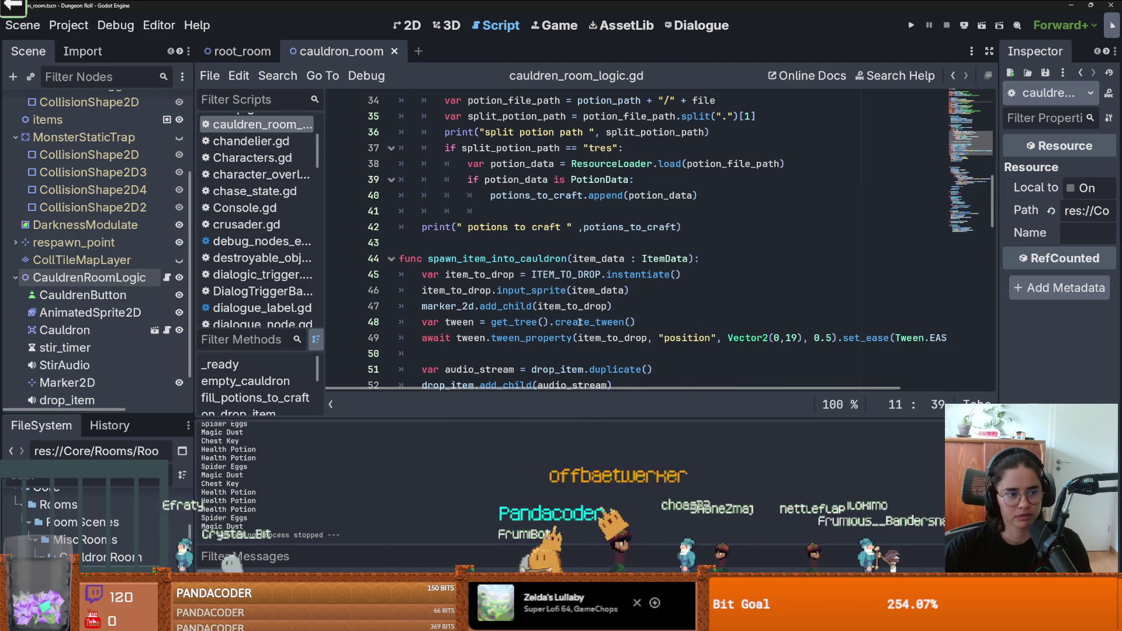
scroll(580, 322, "down", 3)
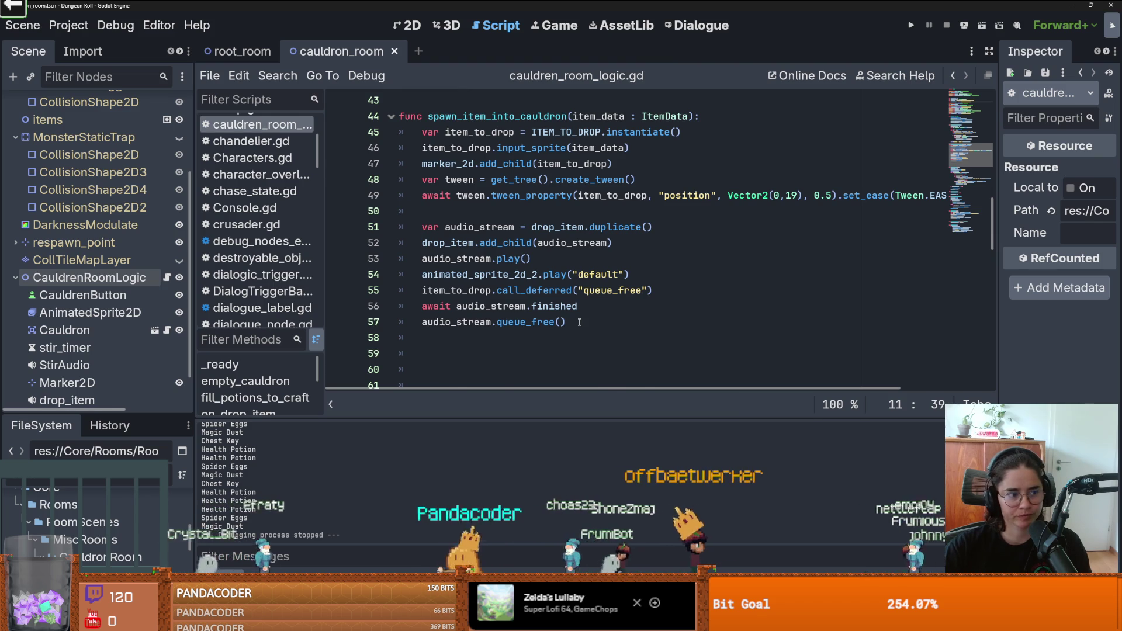
scroll(578, 322, "up", 2)
scroll(580, 322, "down", 1)
key("ctrl+s")
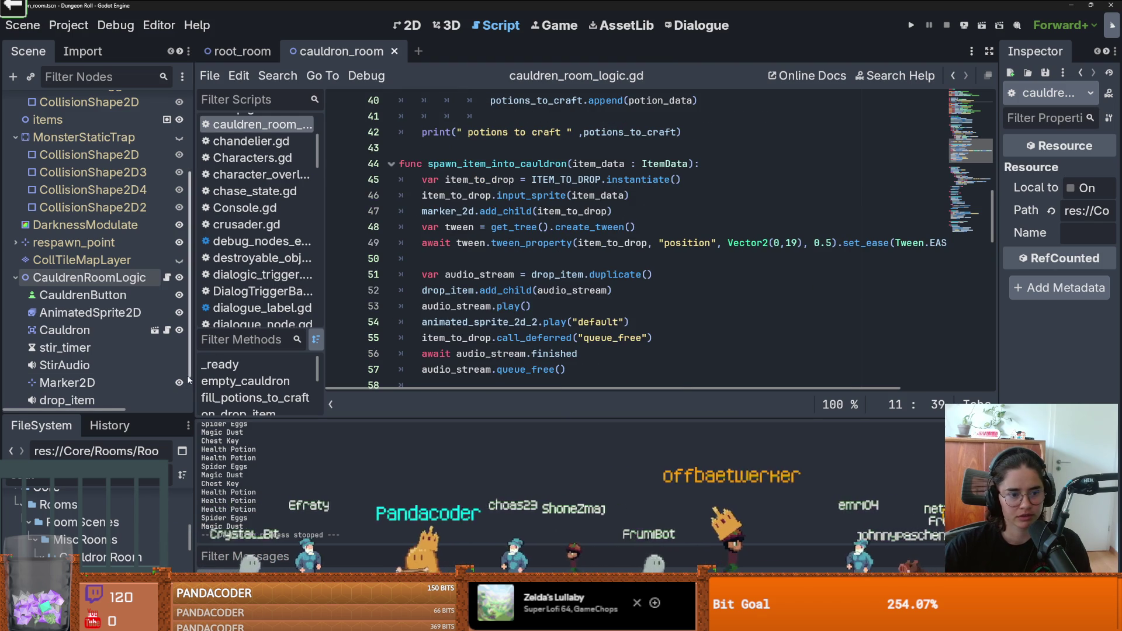
mouse_move(192, 418)
left_mouse_down()
mouse_move(192, 301)
mouse_move(348, 301)
left_mouse_up()
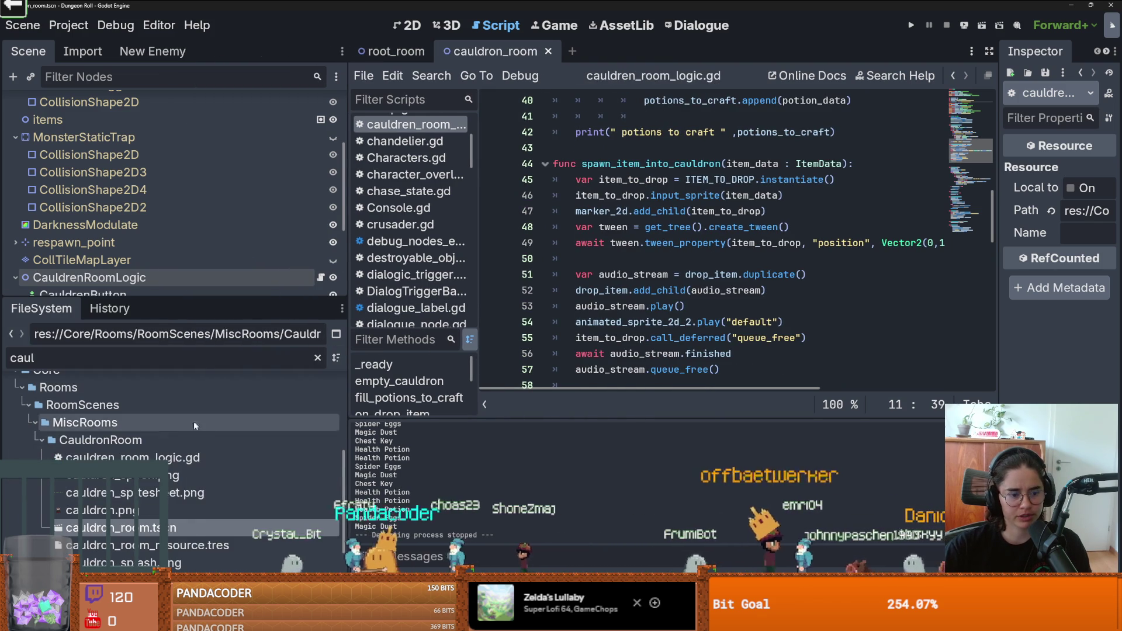
Step: Change the file filter from 'caul' to 'heal' and open Health_Potion_Bigger.tres
scroll(211, 411, "down", 3)
scroll(187, 432, "up", 1)
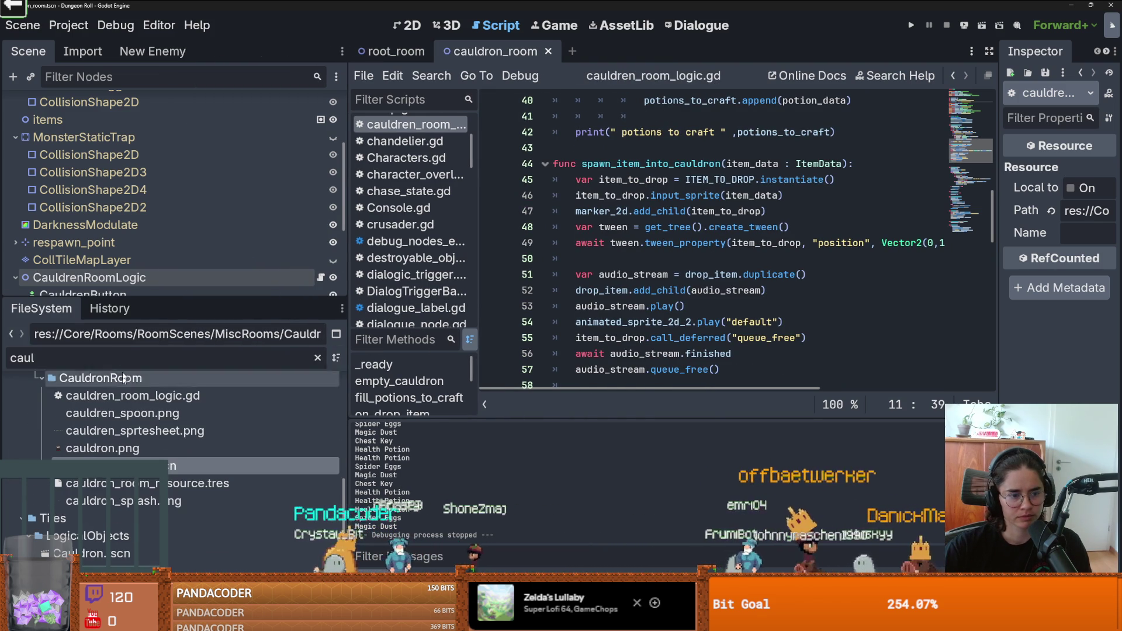
double_click(123, 351)
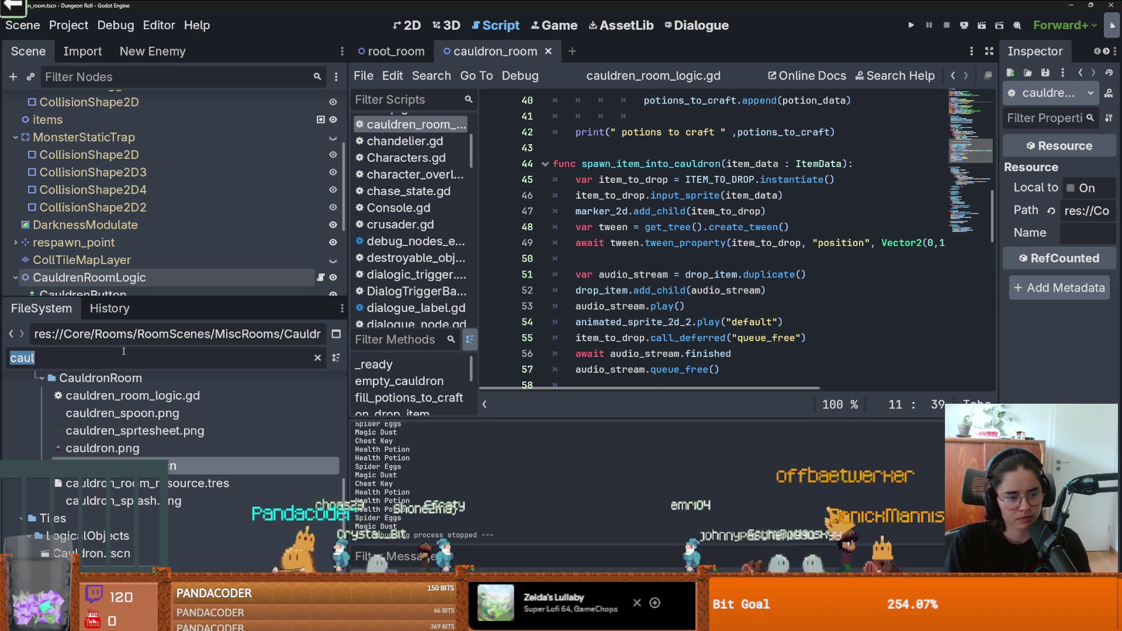
type("heal")
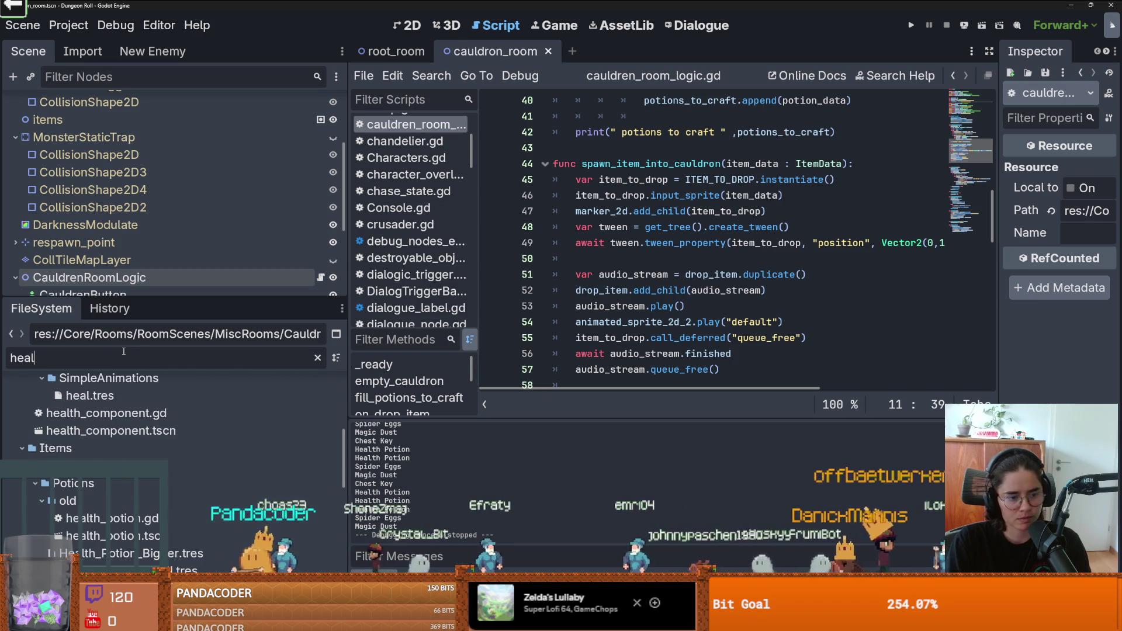
left_click(111, 552)
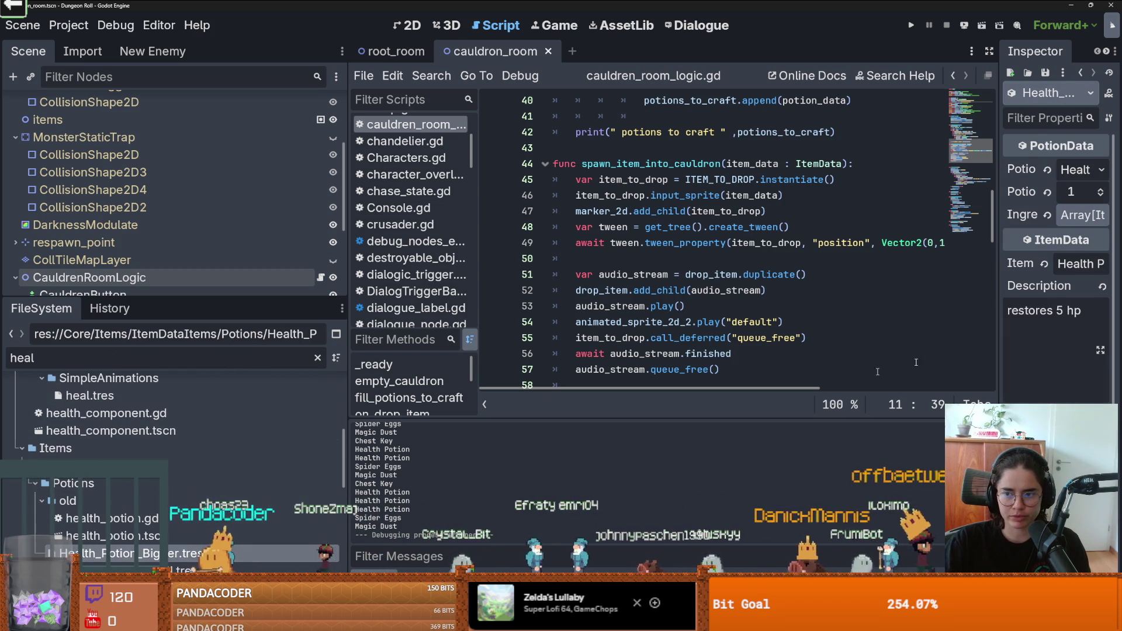
Step: Quick Load holyWaterLarge.tres as the bigger potion's first ingredient and save
left_click_drag(998, 310, 809, 310)
left_click(1034, 215)
left_click(1040, 268)
left_click(1041, 268)
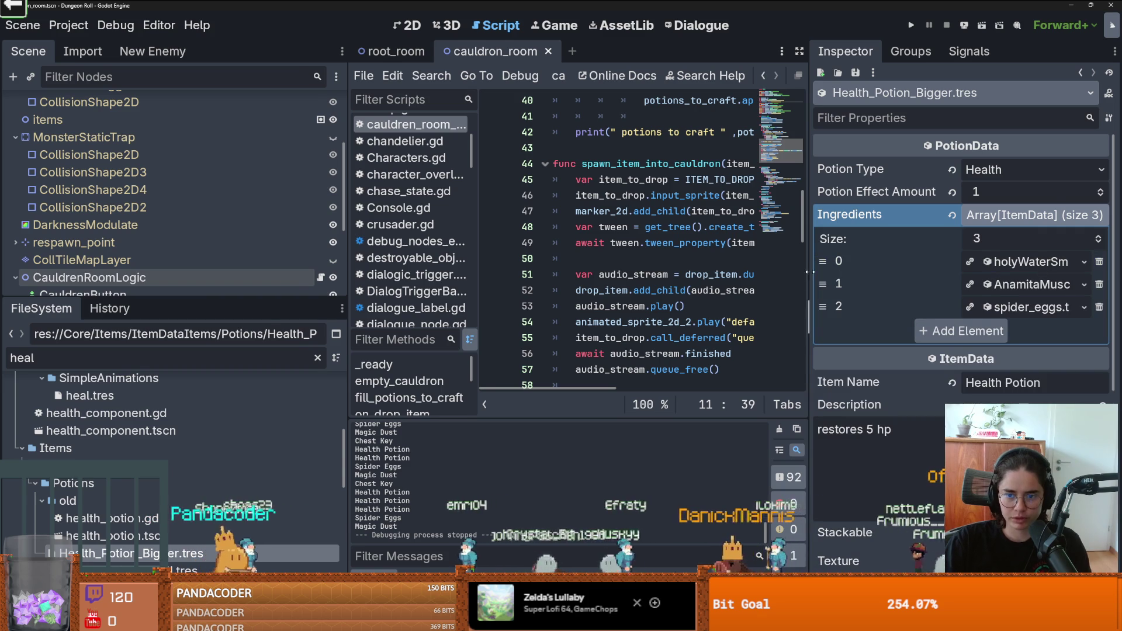
left_click(1083, 262)
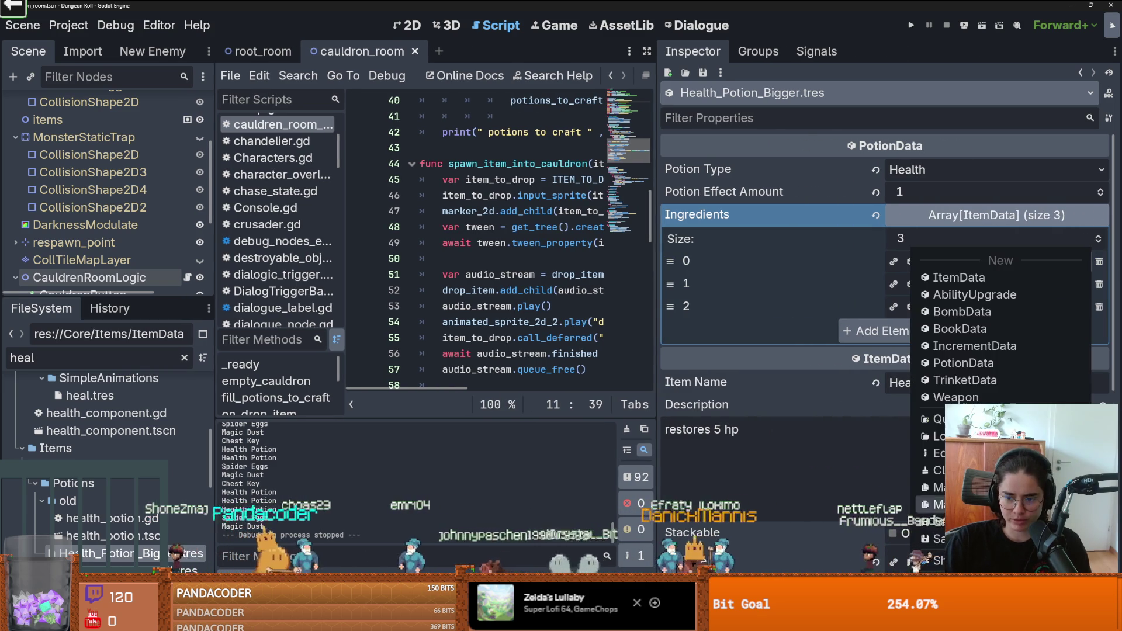
left_click(940, 415)
type("hol")
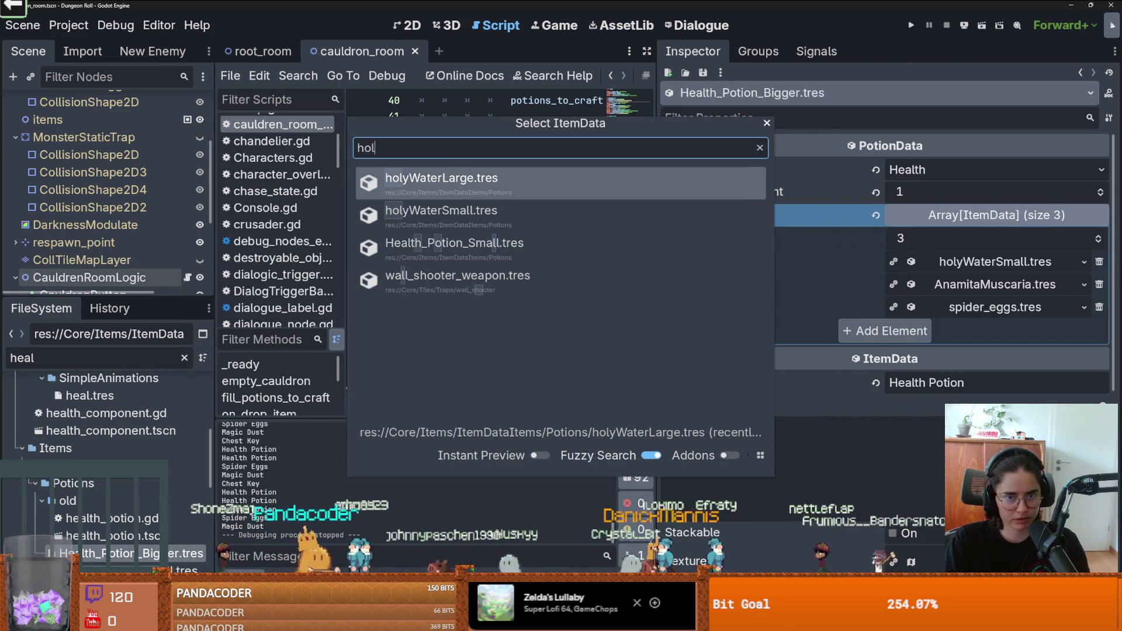
left_click(491, 194)
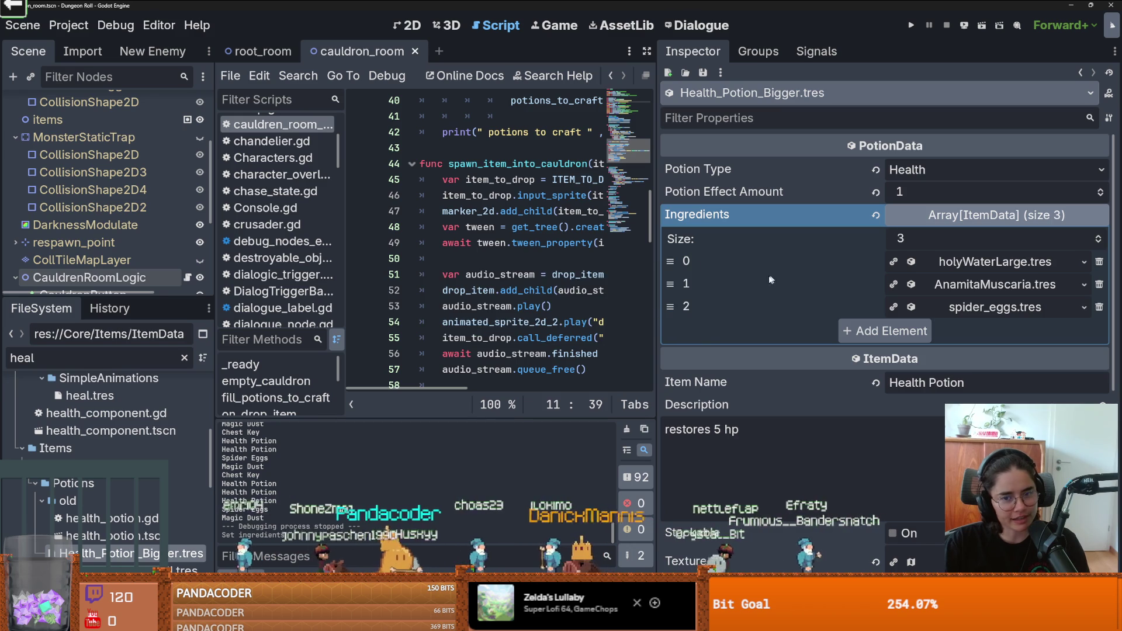
left_click_drag(657, 300, 836, 295)
key("ctrl+s")
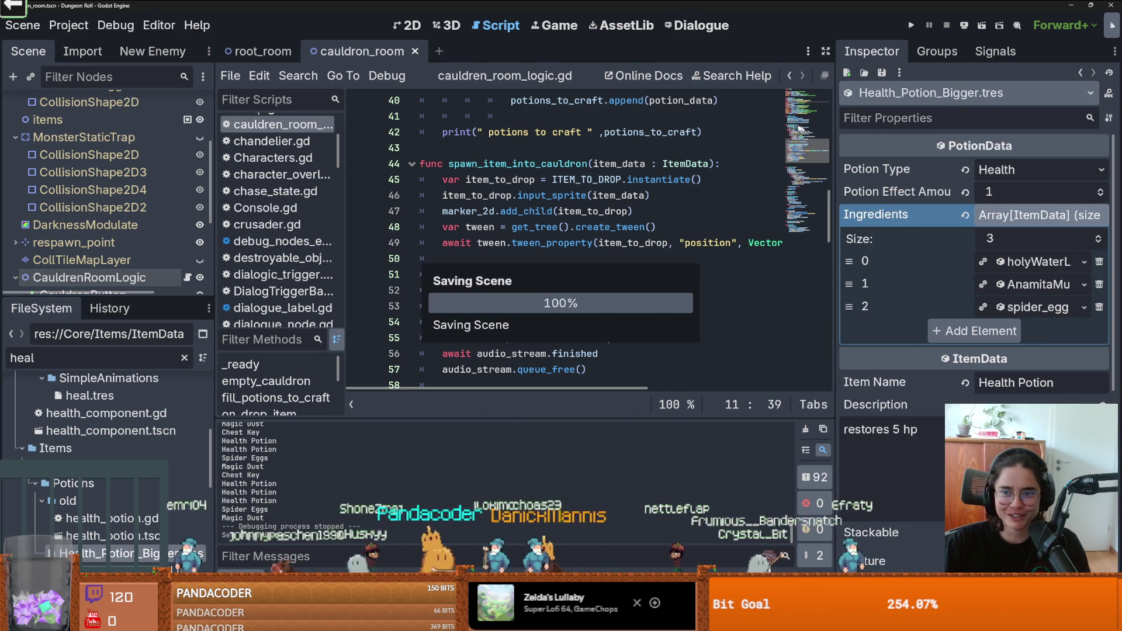
Step: Enlarge the project files area and open Health_Potion_Small.tres
mouse_move(136, 292)
left_mouse_down()
mouse_move(135, 208)
mouse_move(135, 258)
left_mouse_up()
left_click_drag(214, 351, 310, 350)
left_click(711, 195)
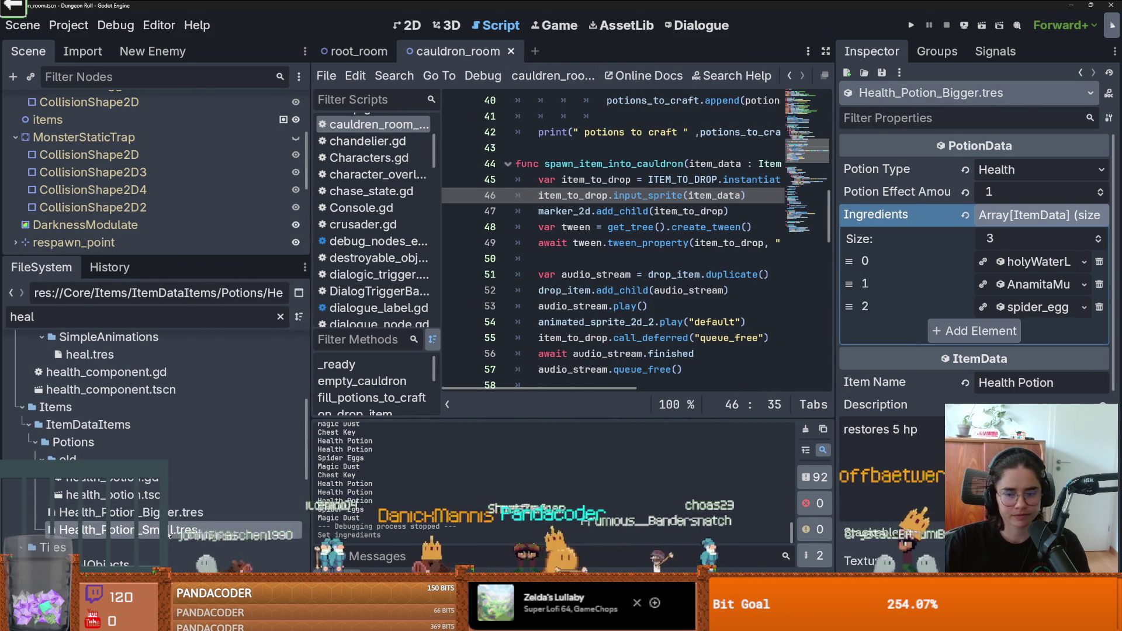
left_click(105, 529)
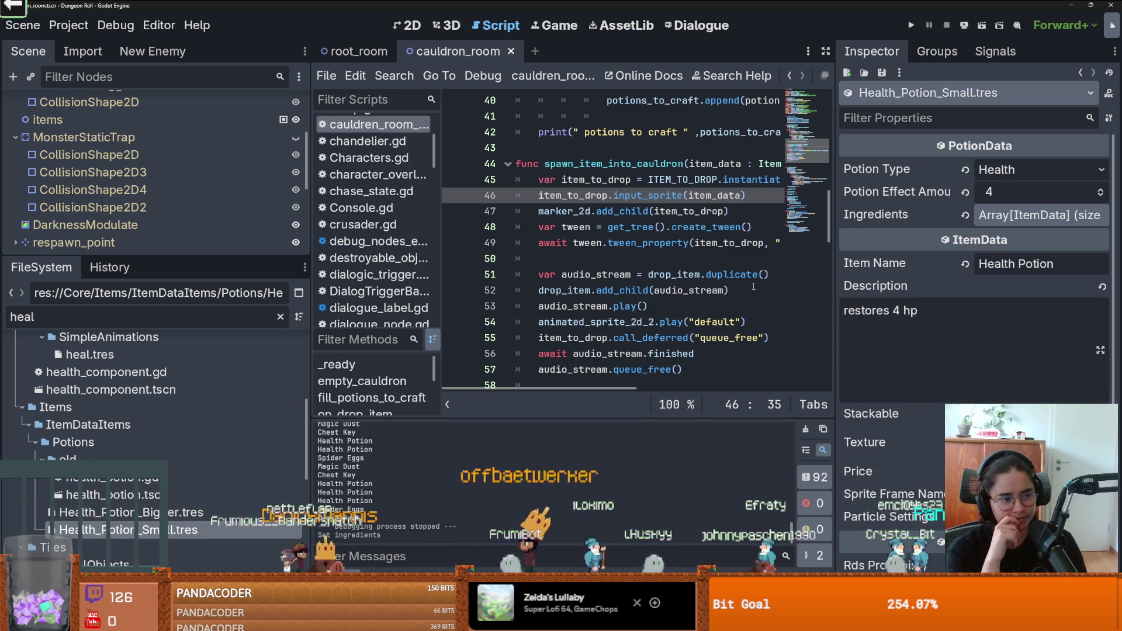
left_click(615, 179)
key("ctrl+s")
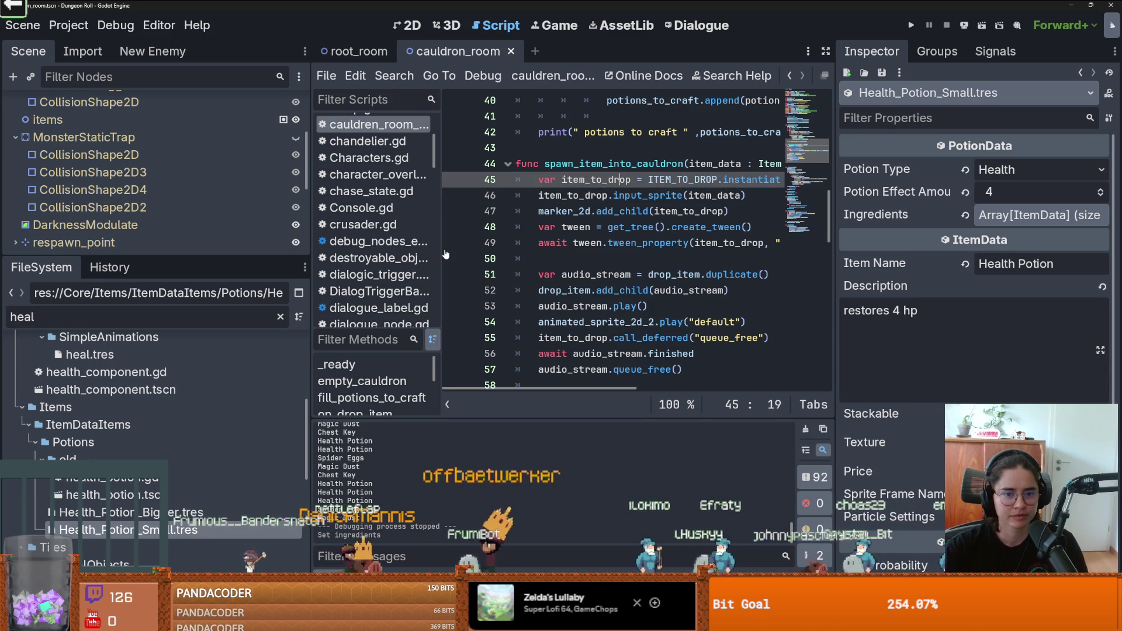
left_click_drag(441, 251, 230, 247)
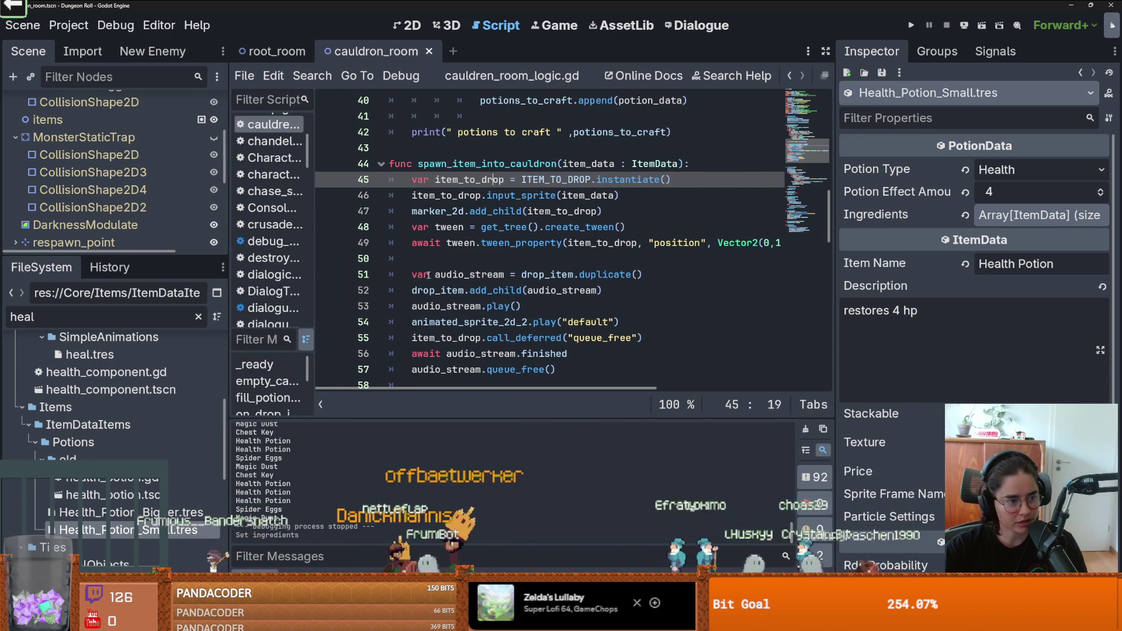
left_click_drag(317, 290, 341, 284)
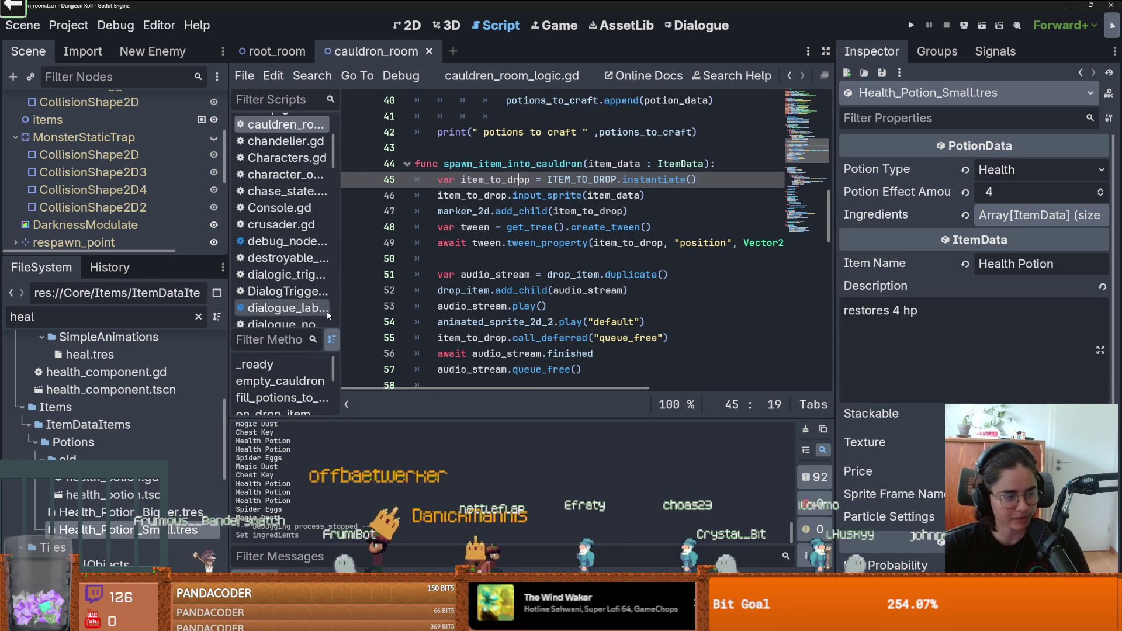
left_click_drag(229, 276, 217, 277)
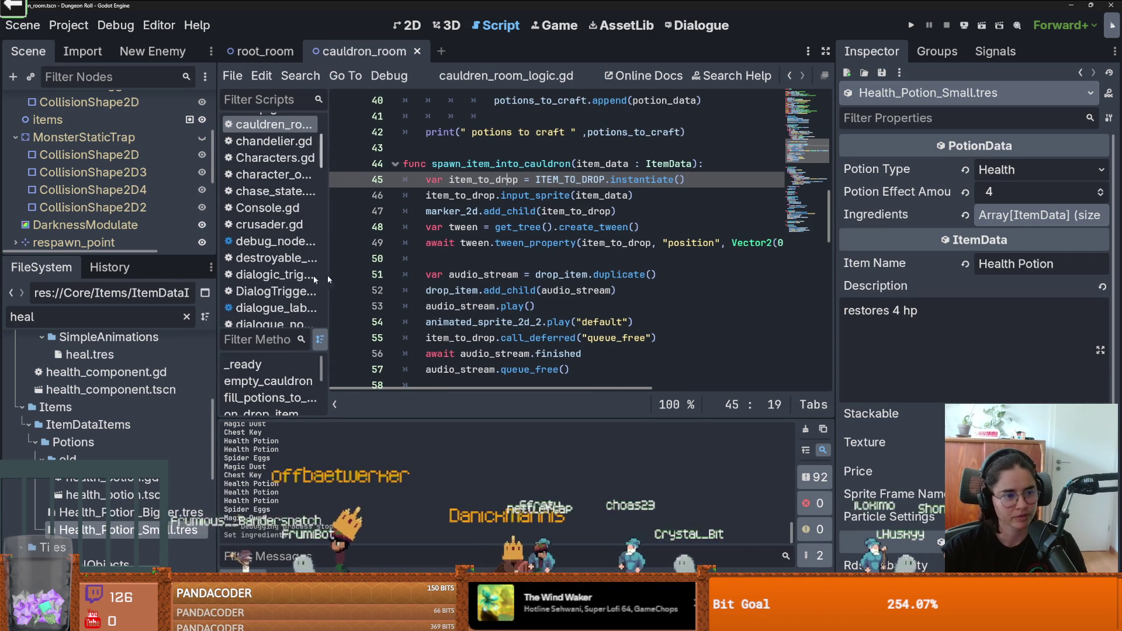
left_click(455, 258)
key("ctrl+s")
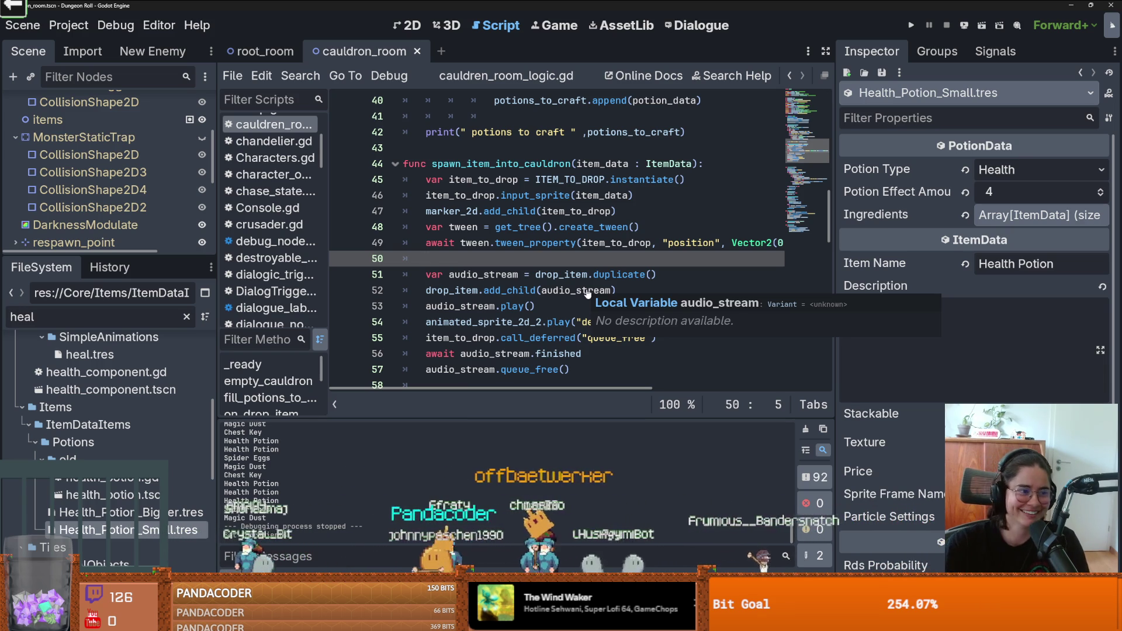
type("restores 4 hp")
key("ctrl+s")
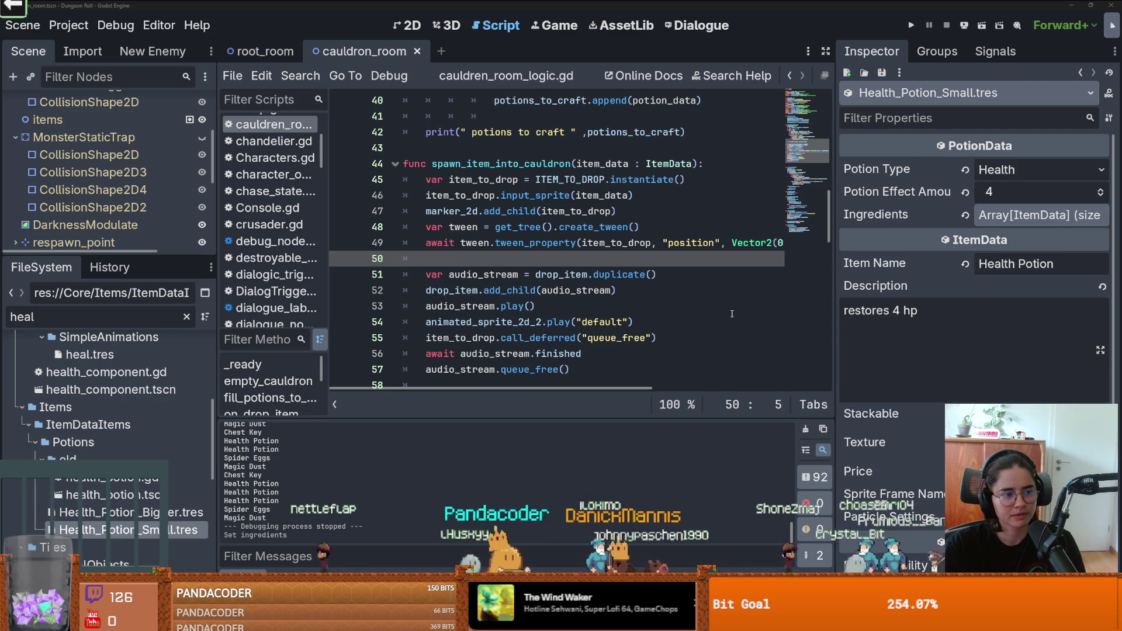
left_click(647, 292)
key("ctrl+s")
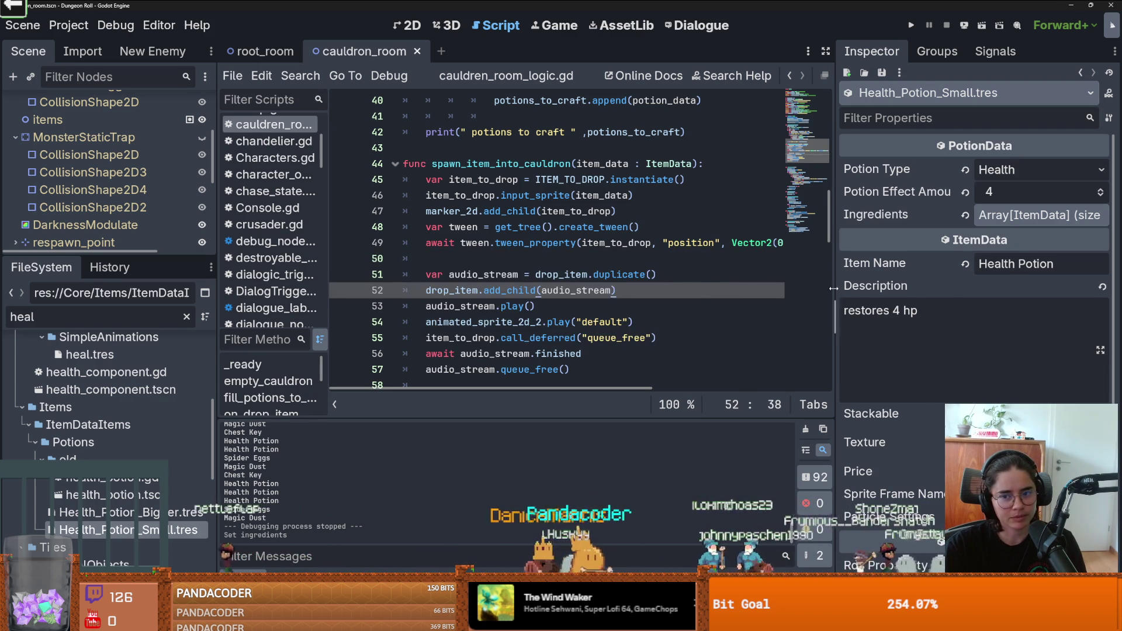
left_click_drag(833, 288, 905, 288)
key("Up")
key("Up")
key("ctrl+s")
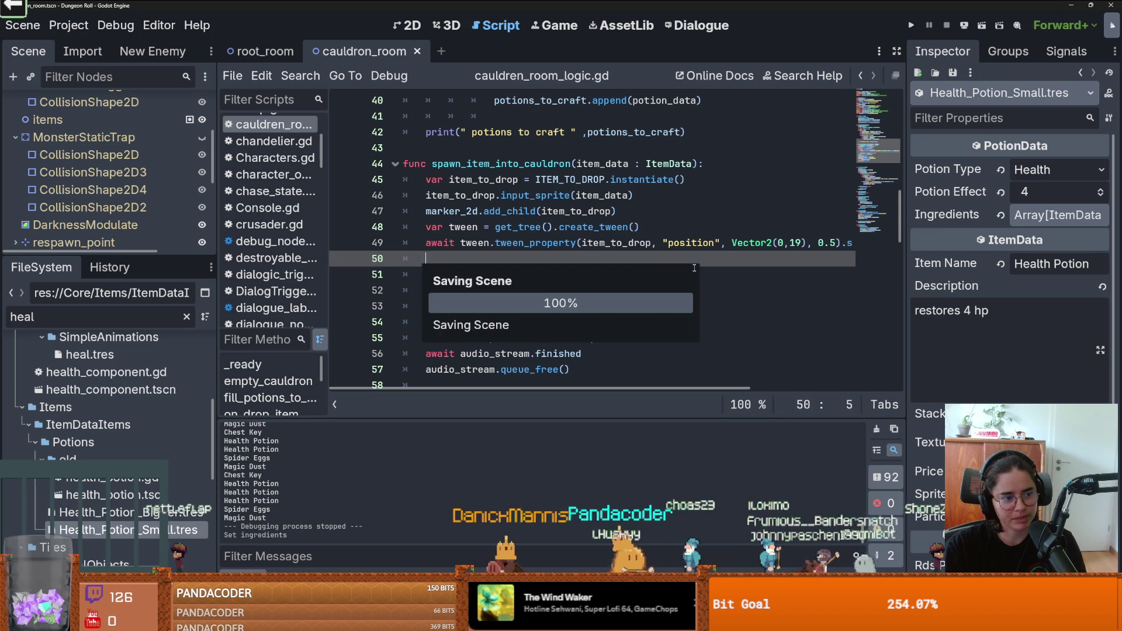
scroll(573, 246, "up", 2)
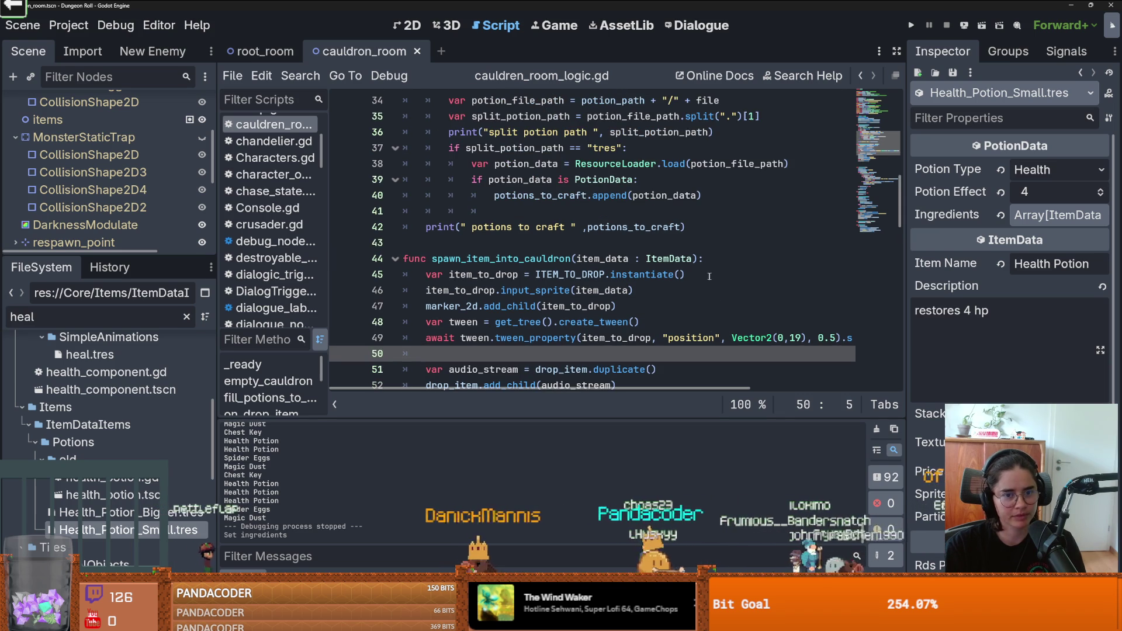
Step: Delete the print(" potions to craft ") debug line and the leftover blank line 41
left_click(572, 245)
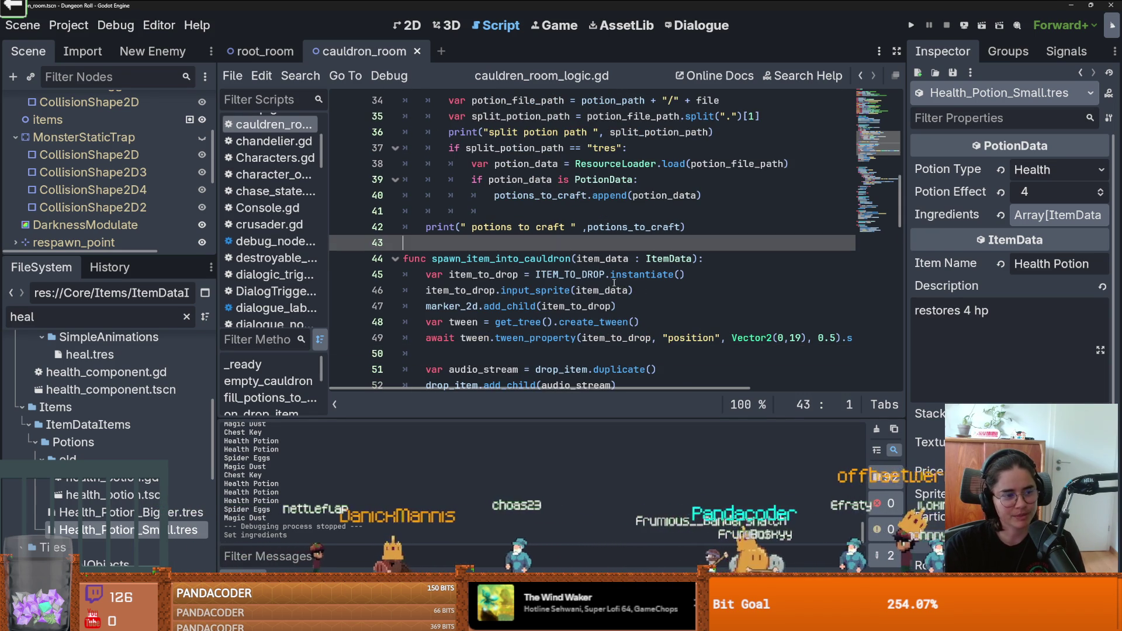
key("ctrl+s")
key("shift+Up")
key("BackSpace")
scroll(491, 240, "up", 1)
left_click(491, 264)
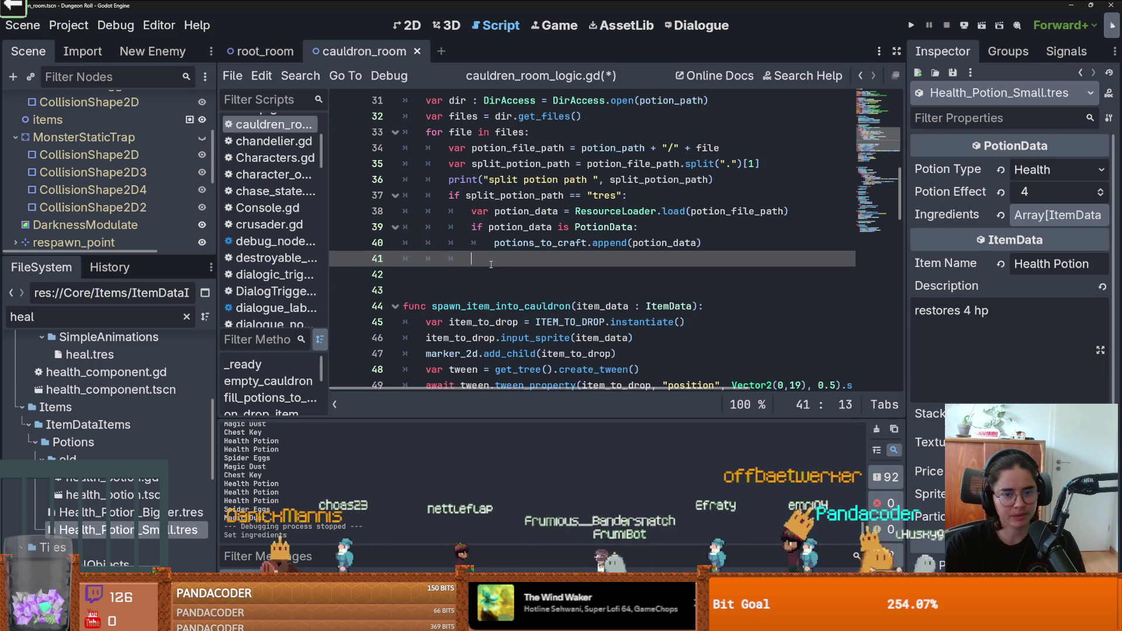
key("BackSpace")
key("BackSpace")
key("BackSpace")
Step: Save the edited cauldron_room_logic.gd script
scroll(486, 277, "up", 2)
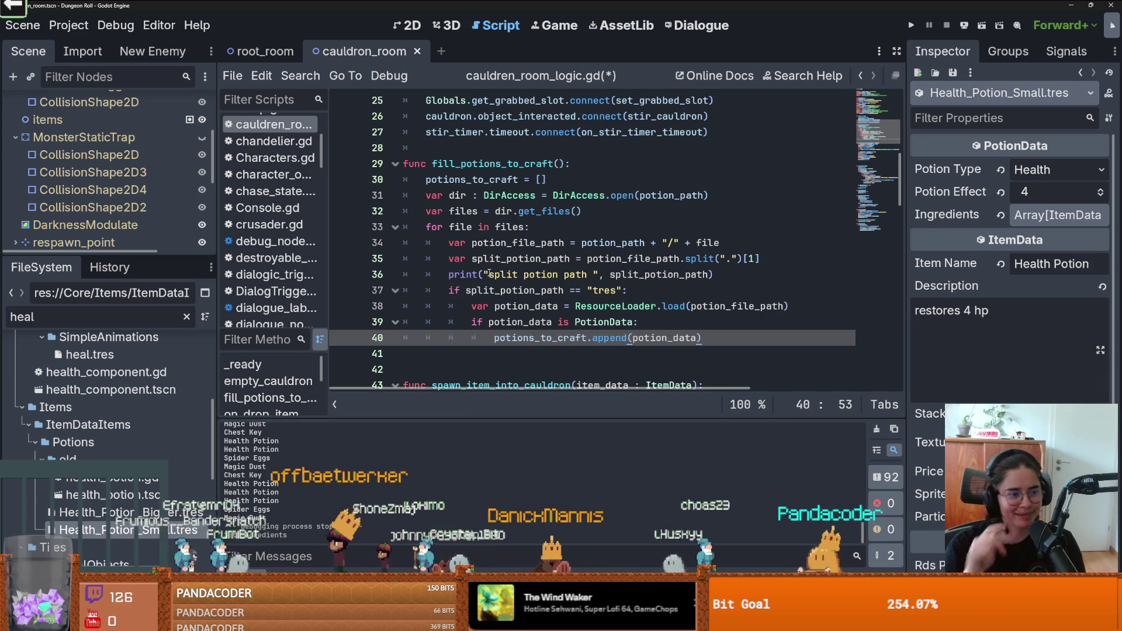
scroll(537, 244, "up", 4)
scroll(537, 245, "up", 2)
left_click(537, 244)
key("ctrl+s")
left_click_drag(102, 253, 103, 136)
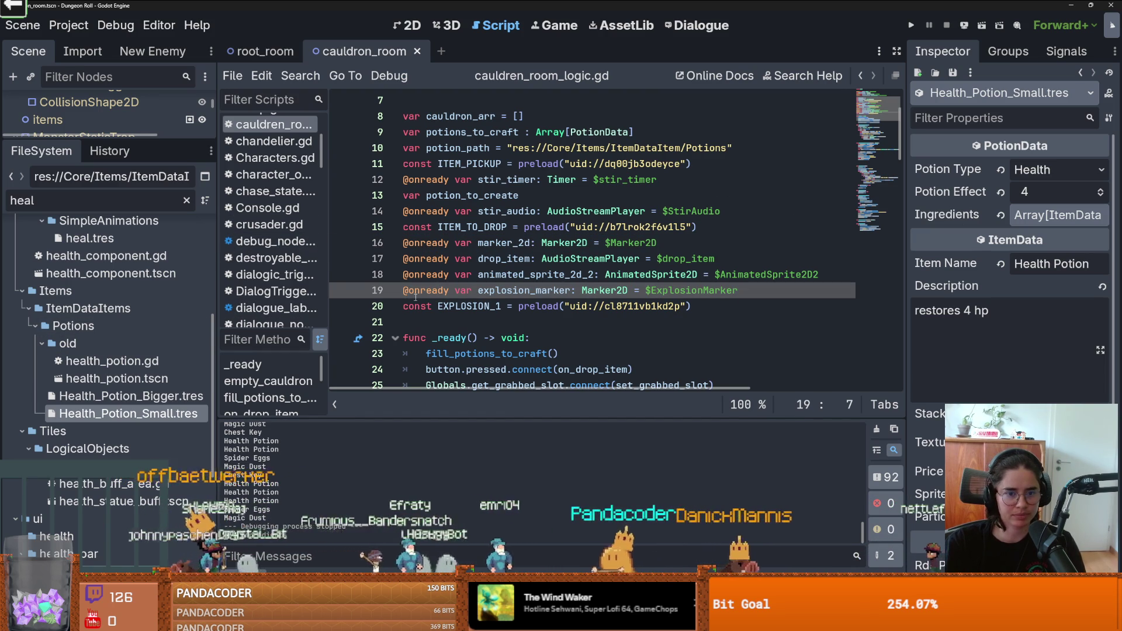
Step: Check health_potion.gd's owners via View Owners, then clear the 'heal' filter and collapse the old potions folder
double_click(122, 362)
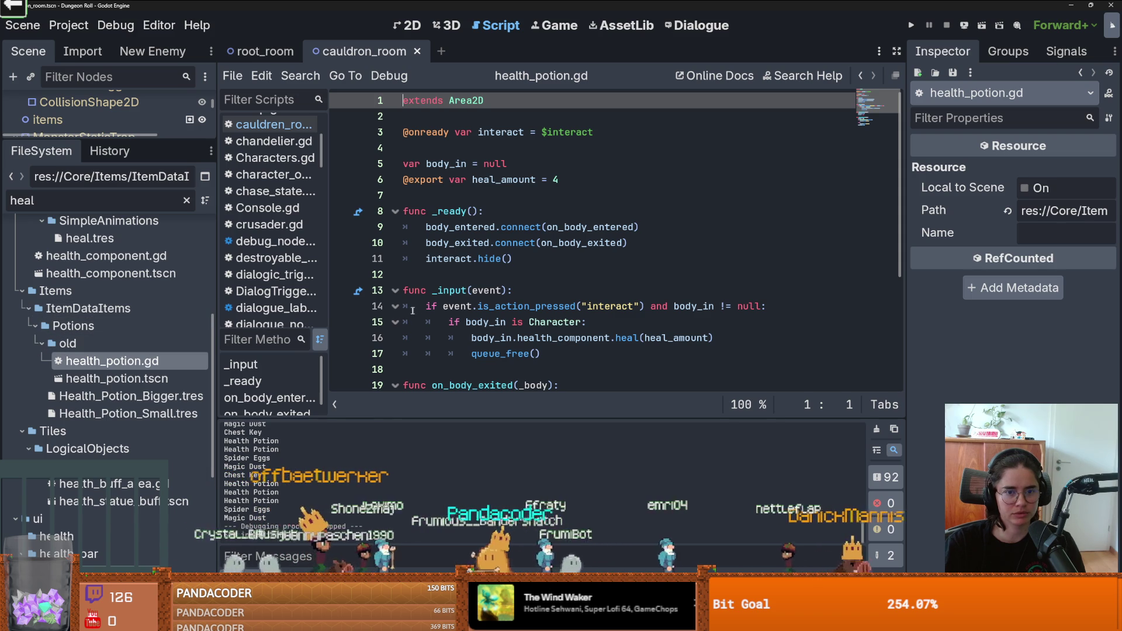
right_click(157, 361)
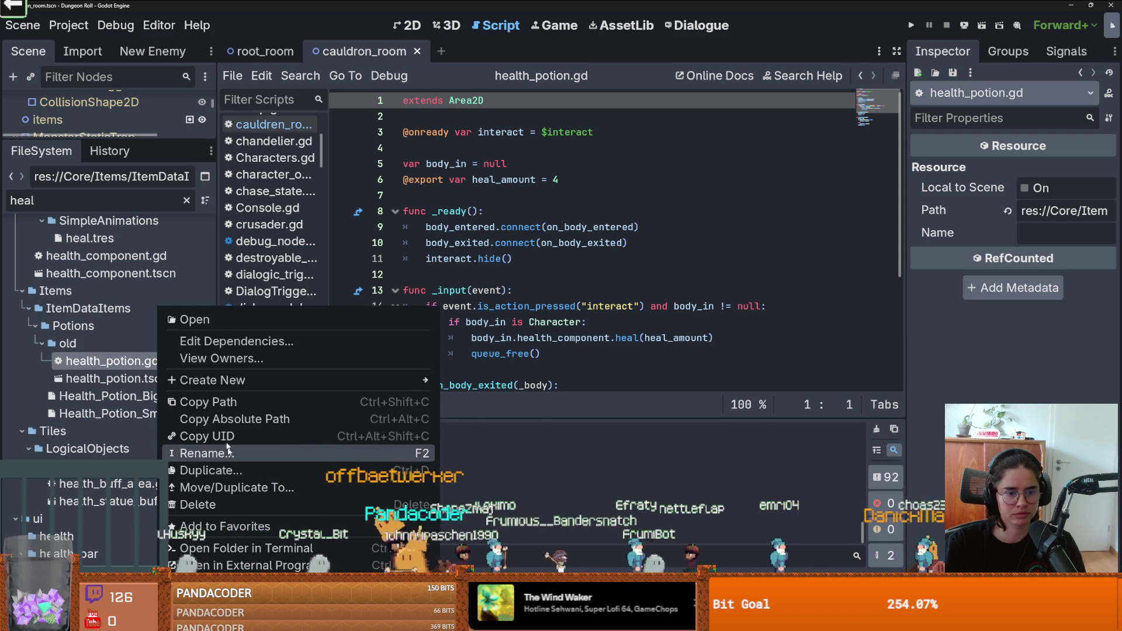
left_click(222, 358)
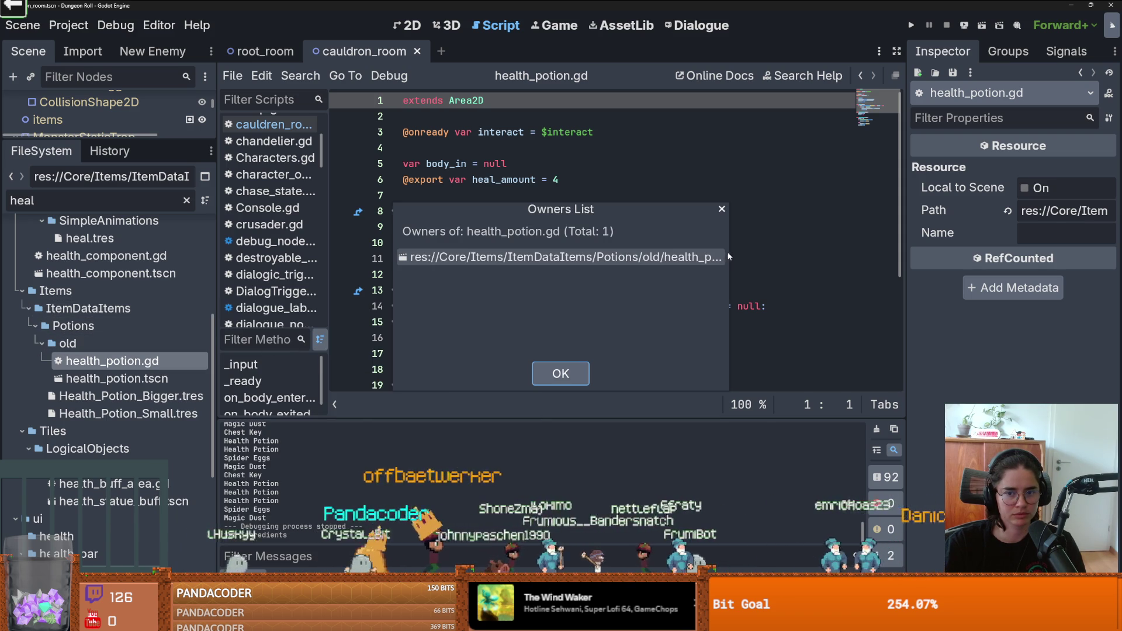
left_click(721, 209)
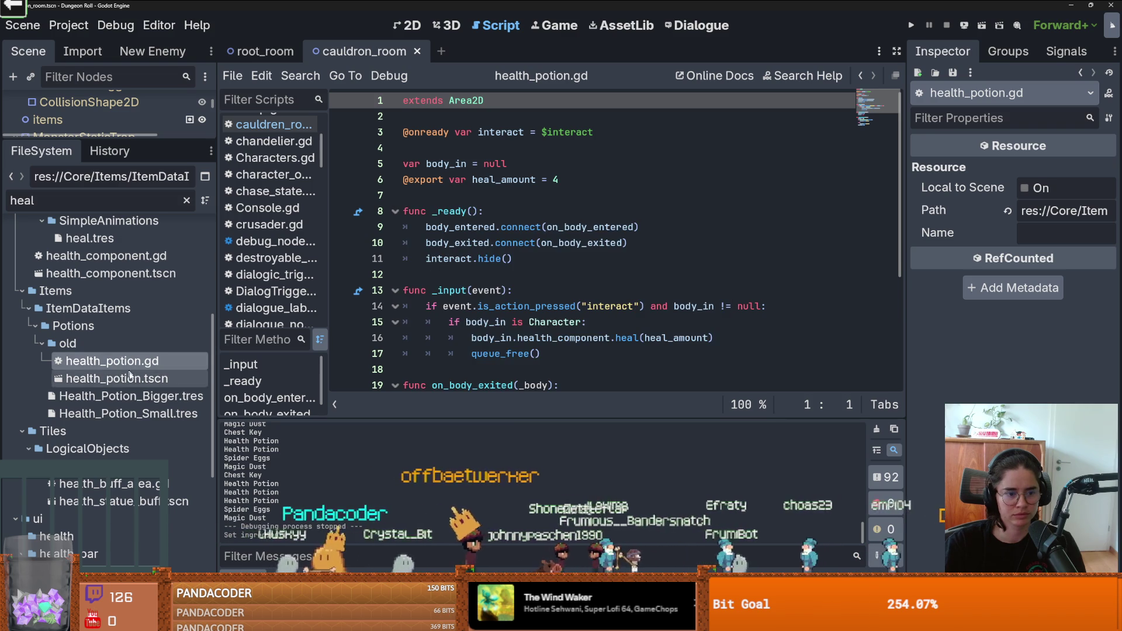
scroll(128, 366, "down", 2)
left_click(187, 200)
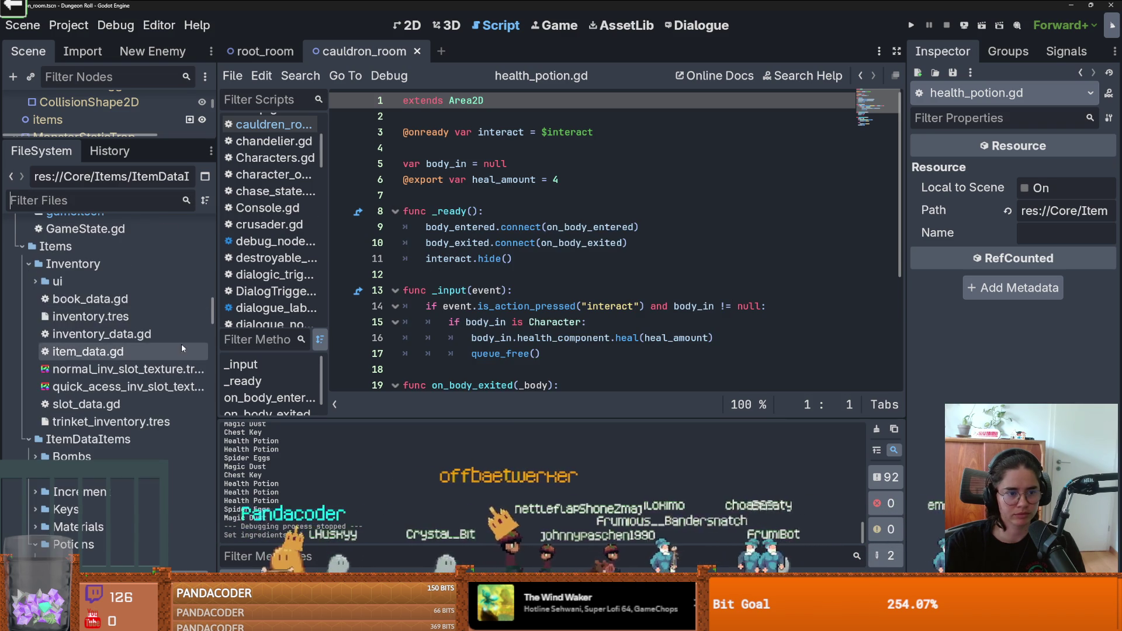
scroll(181, 344, "down", 3)
left_click(37, 376)
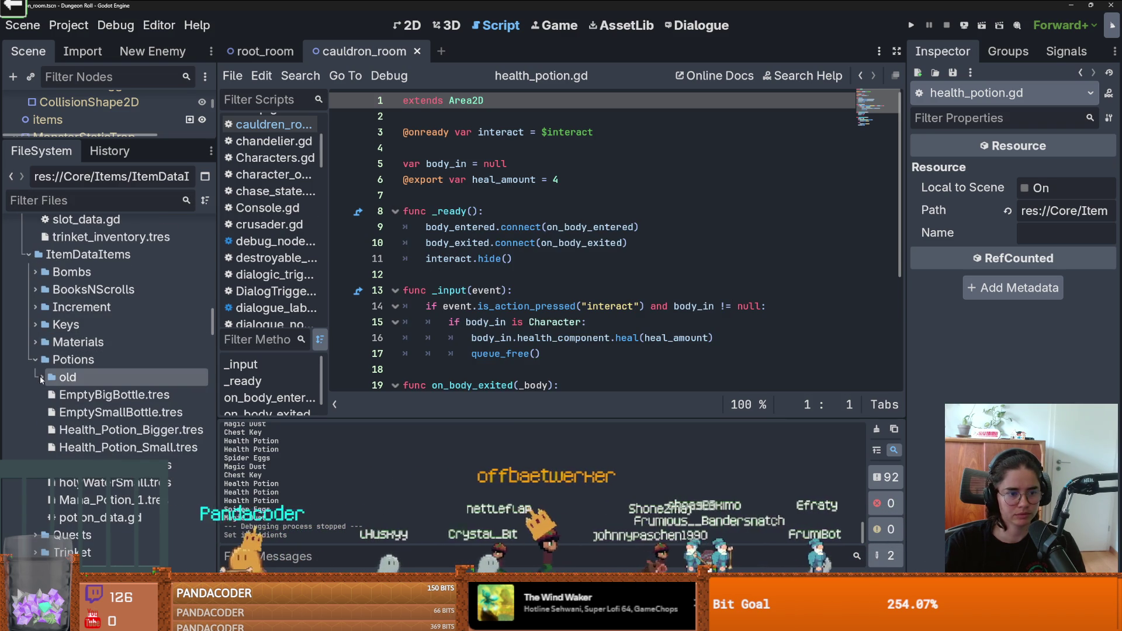
Step: Open potion_data.gd and add blank lines after the health potion call and at the file's end
double_click(99, 517)
left_click(485, 274)
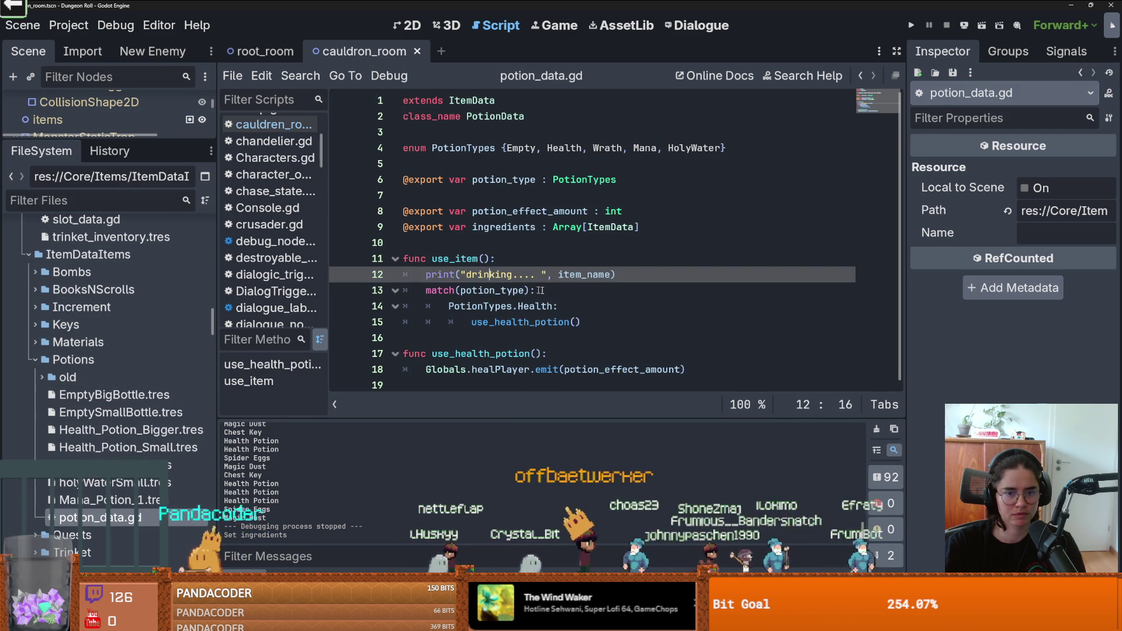
left_click(575, 322)
key("Return")
left_click(725, 368)
key("Return")
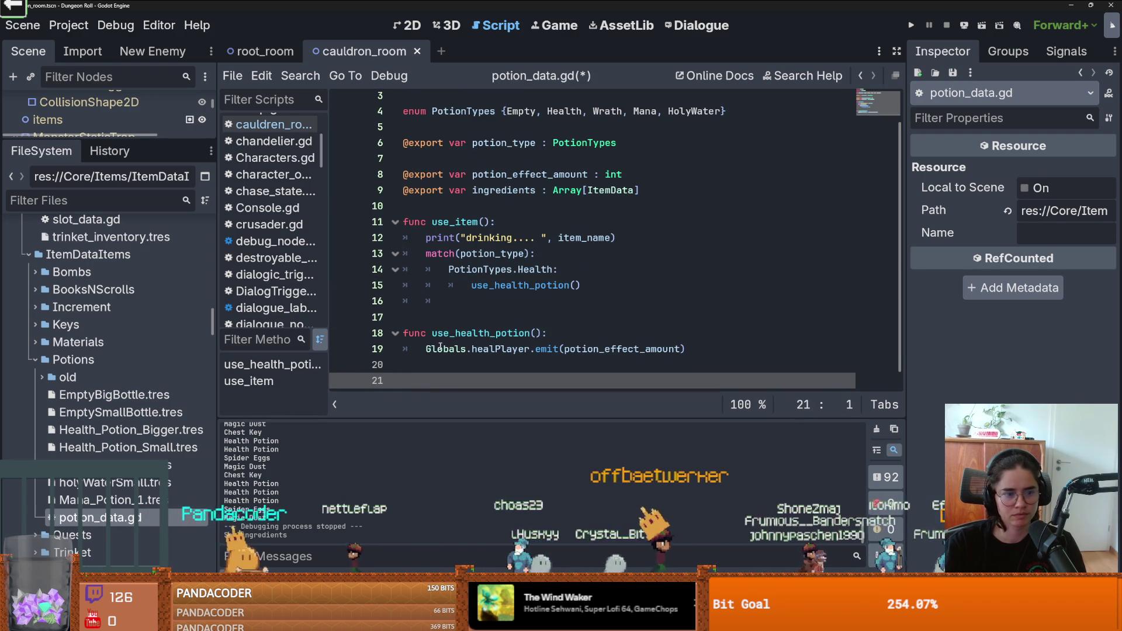
Step: Review Globals.gd, then open crusader.tscn from Favorites
left_click(454, 350, "ctrl")
scroll(459, 301, "down", 3)
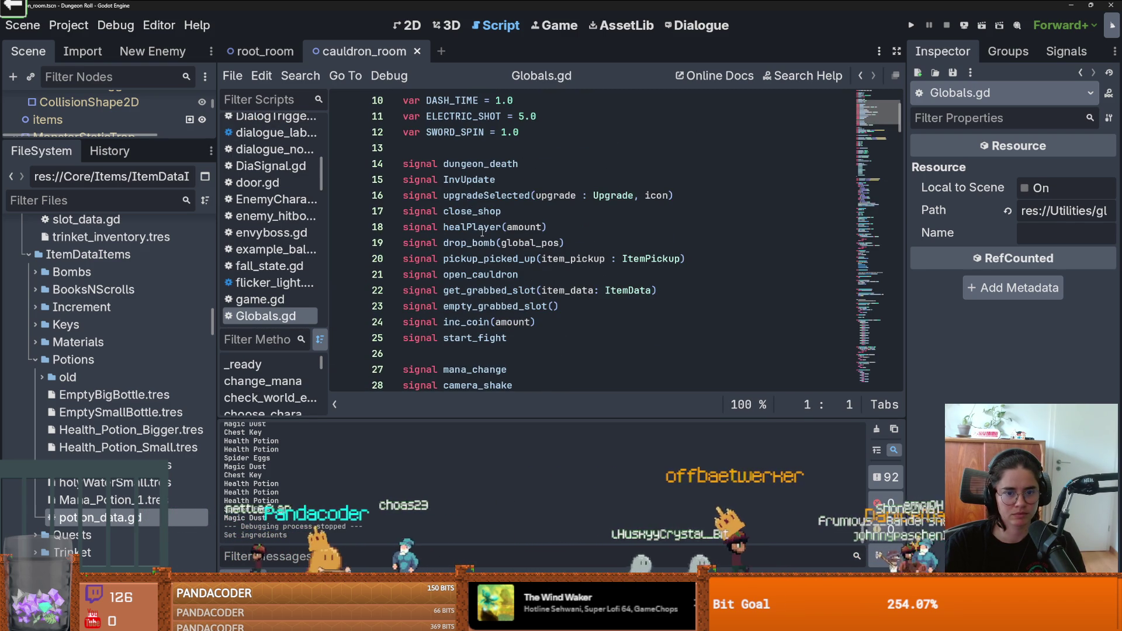
scroll(488, 241, "down", 3)
scroll(482, 231, "up", 5)
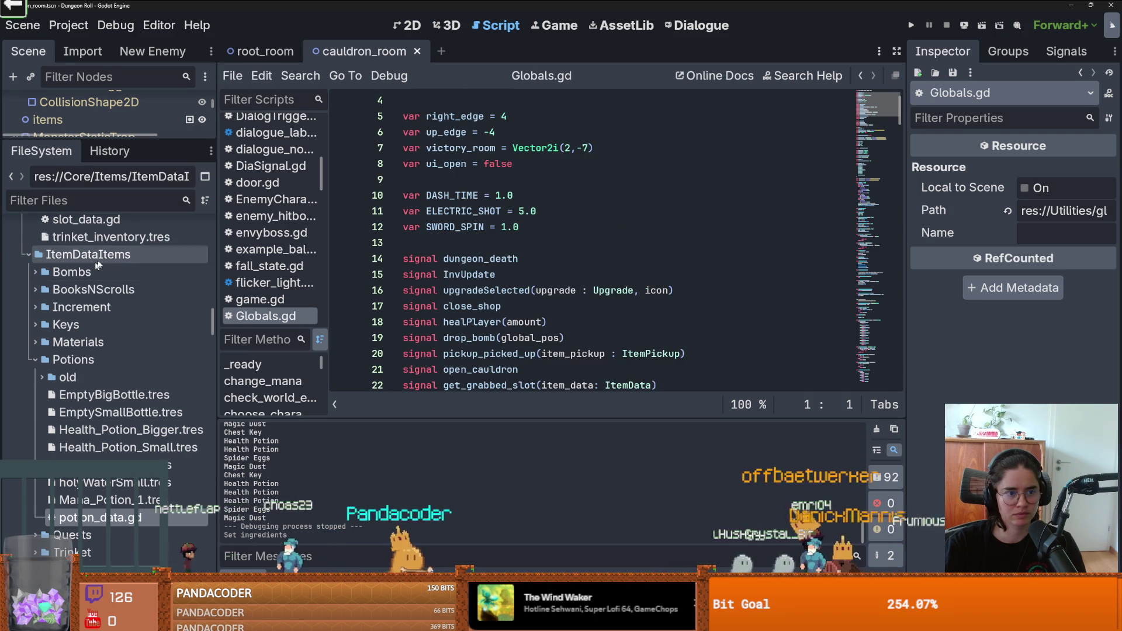
scroll(88, 319, "up", 10)
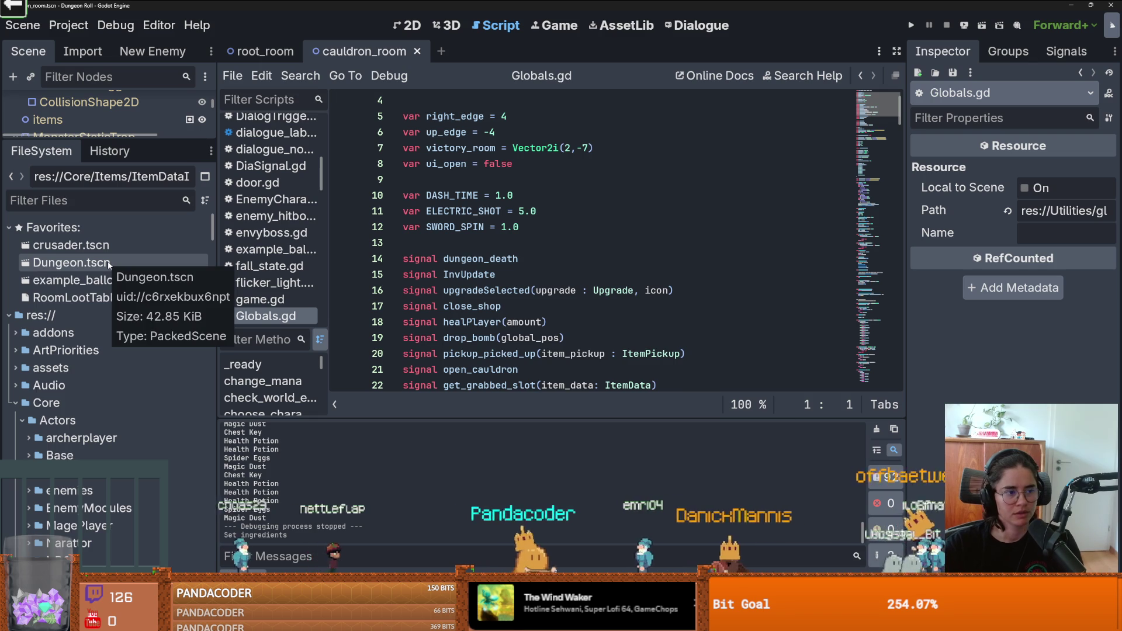
double_click(70, 244)
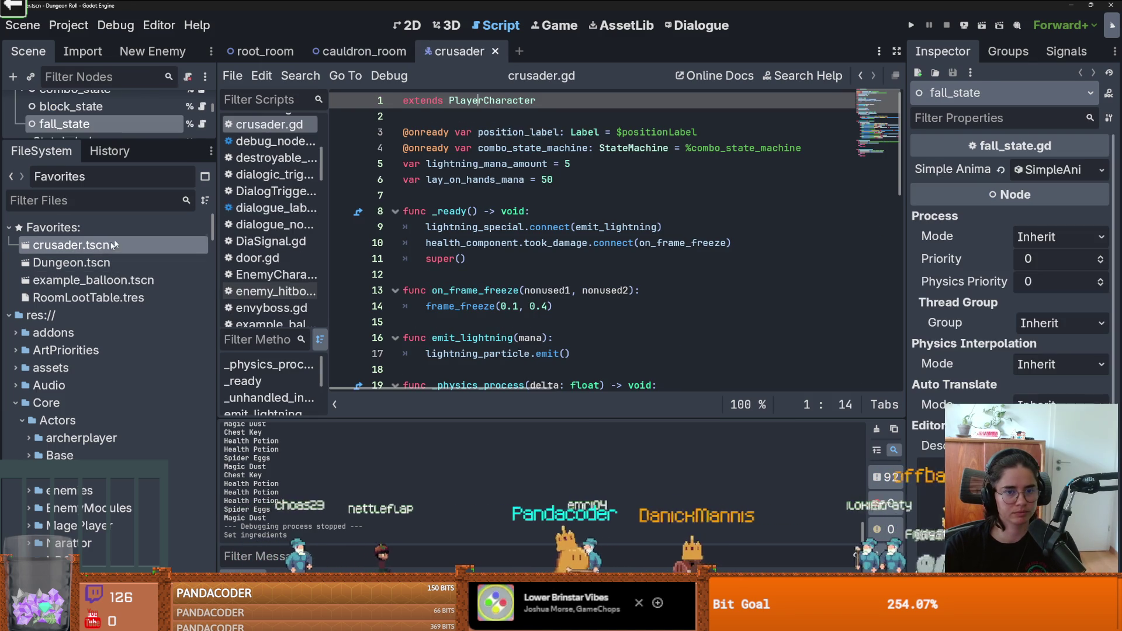
Step: Change lay_on_hands_mana from 50 to 30 in crusader.gd and save
left_click_drag(79, 139, 78, 340)
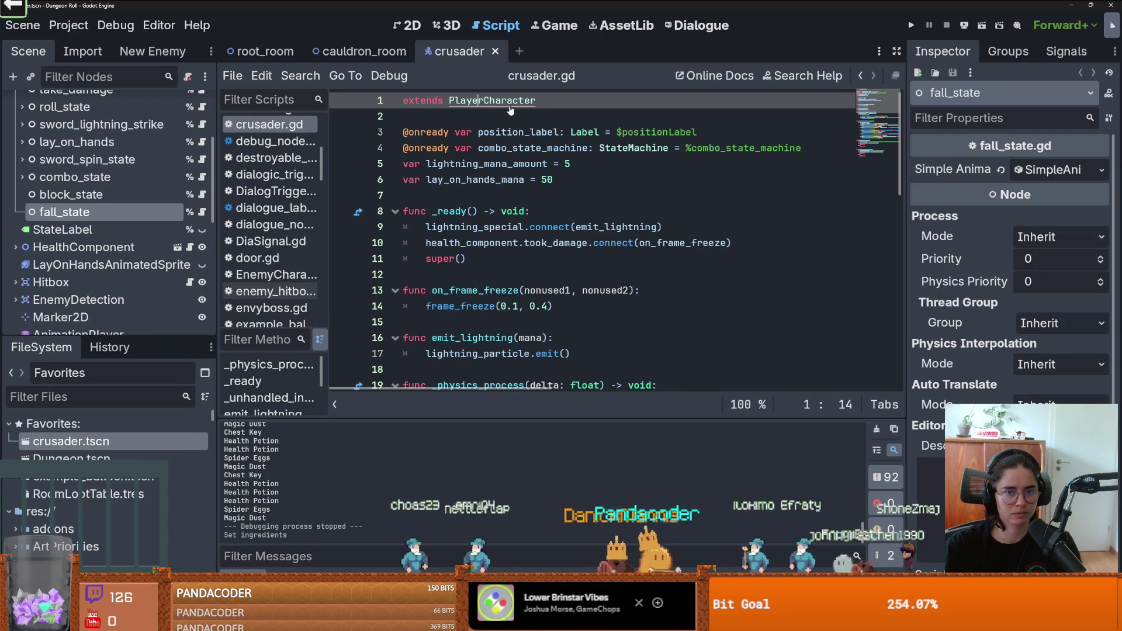
left_click(548, 181)
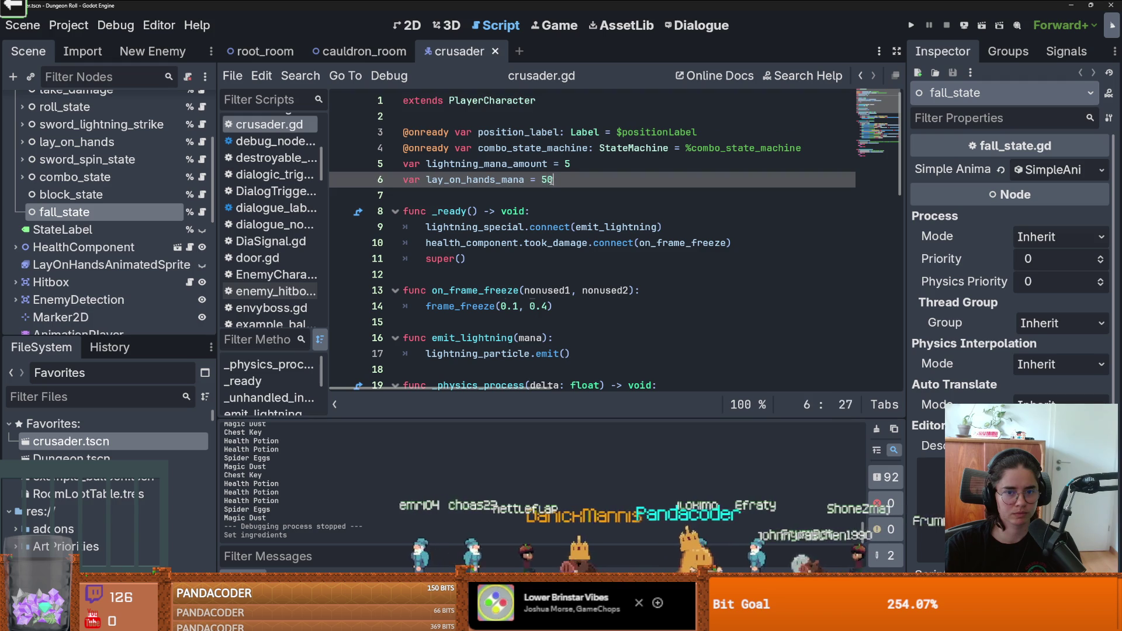
type("3")
key("ctrl+s")
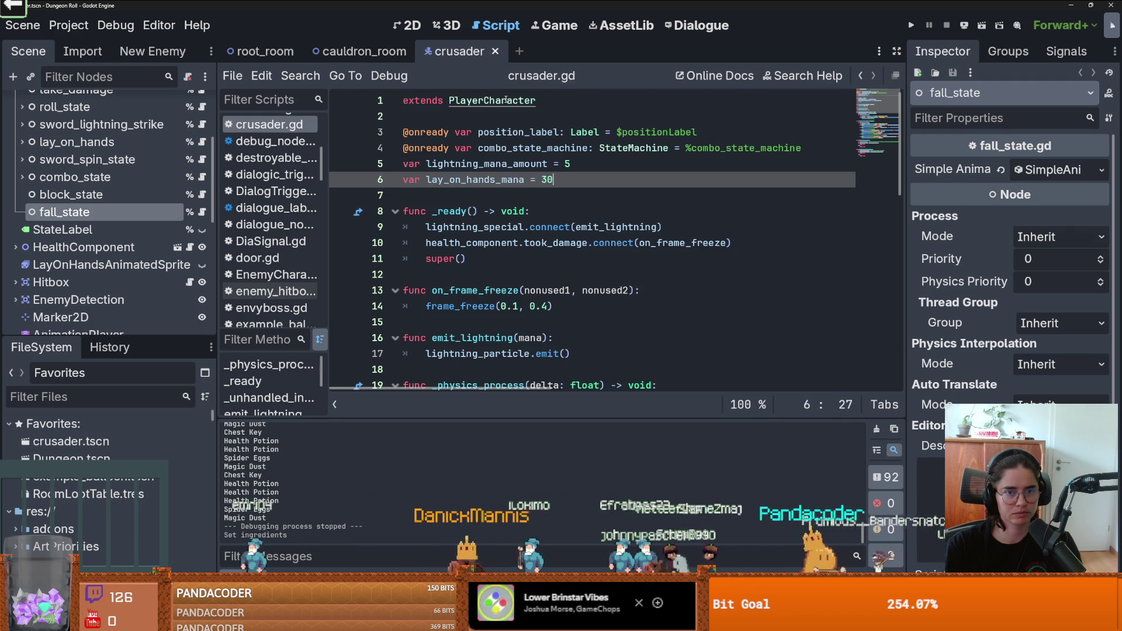
Step: Open the parent PlayerCharacter.gd script and review its _ready heal connections
left_click(506, 101, "ctrl")
scroll(585, 245, "up", 10)
left_click_drag(869, 281, 916, 119)
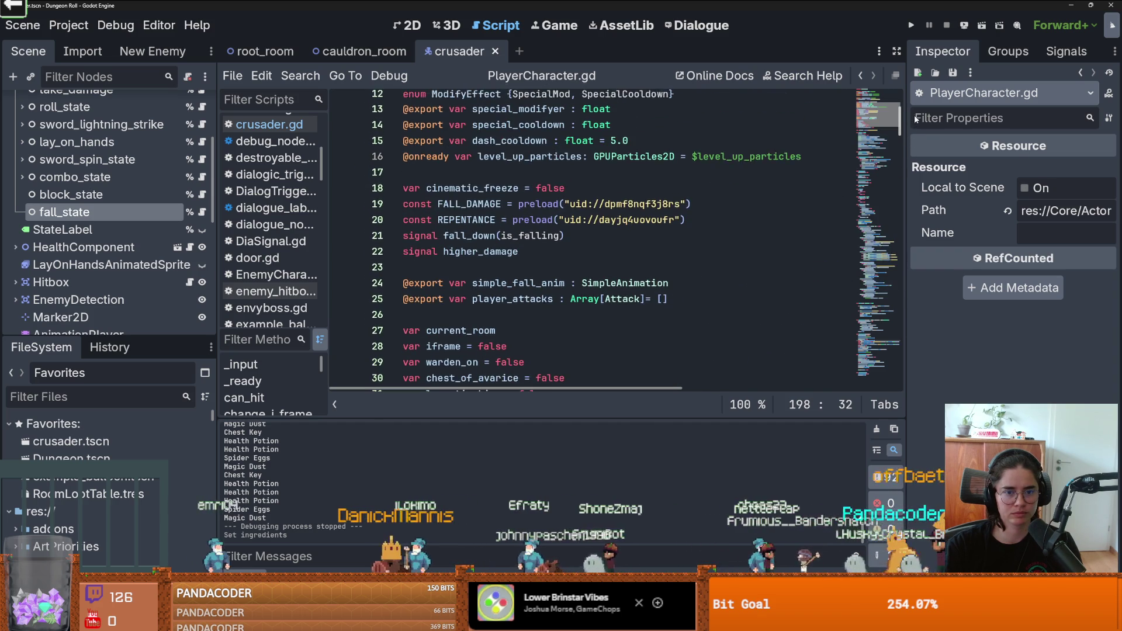
scroll(538, 252, "up", 3)
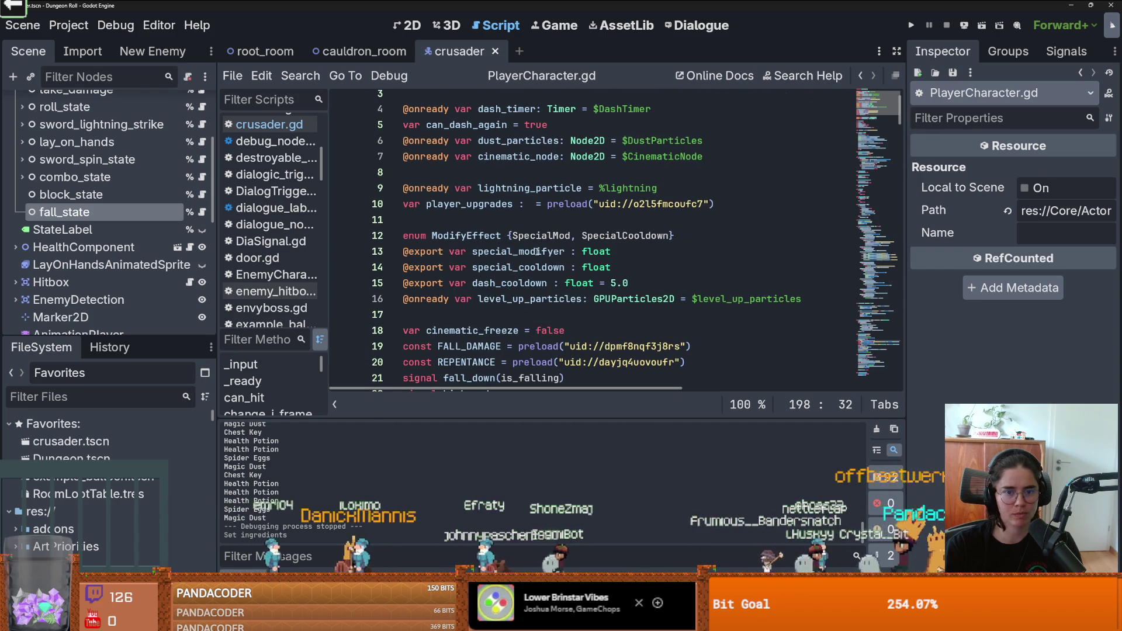
scroll(536, 252, "up", 1)
scroll(536, 252, "down", 2)
scroll(537, 252, "down", 9)
scroll(536, 251, "up", 7)
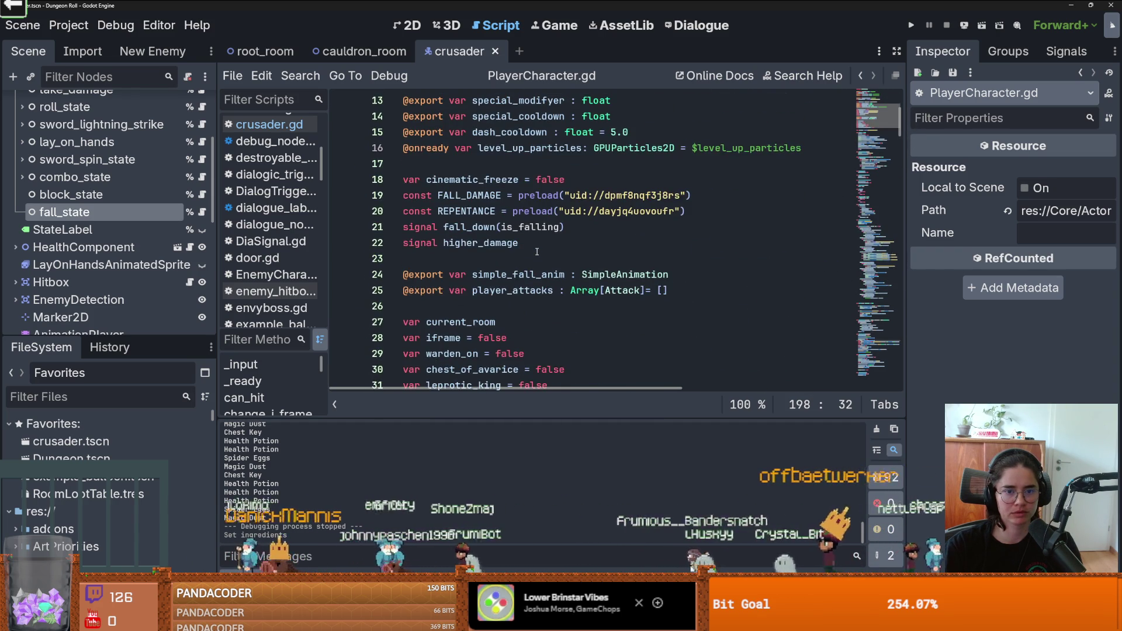
scroll(537, 251, "down", 6)
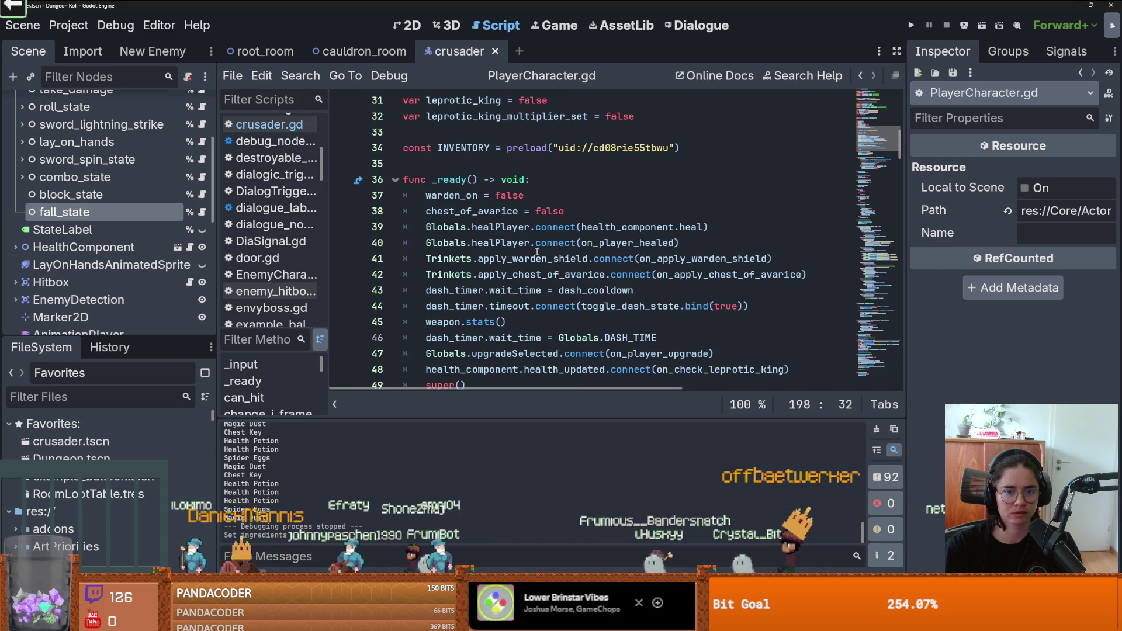
scroll(536, 251, "down", 1)
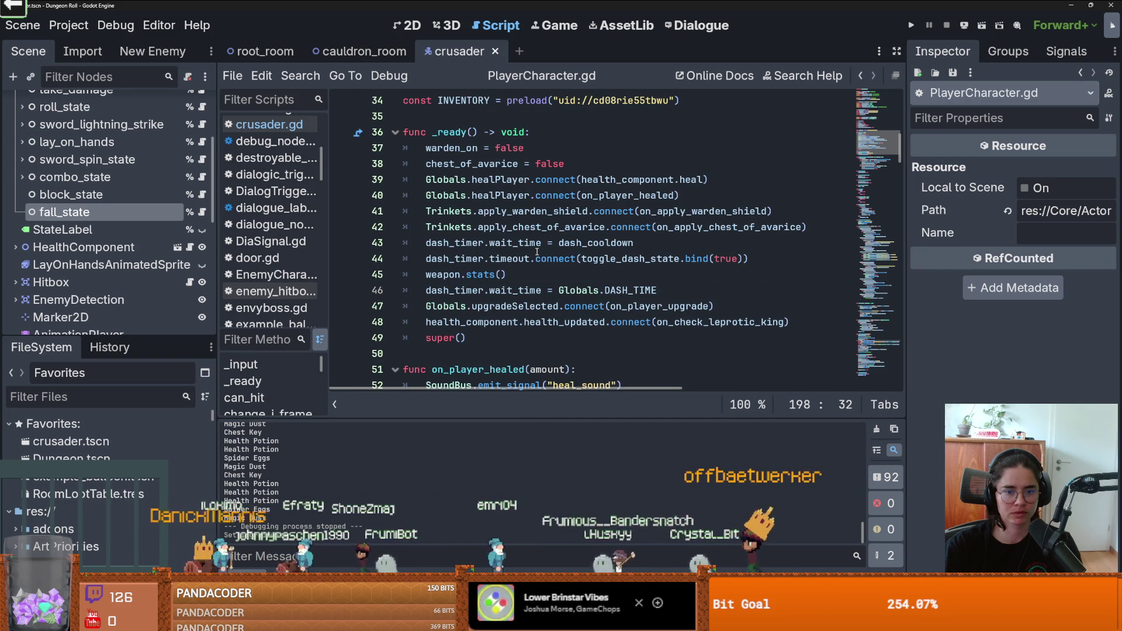
scroll(537, 252, "down", 2)
scroll(537, 251, "up", 5)
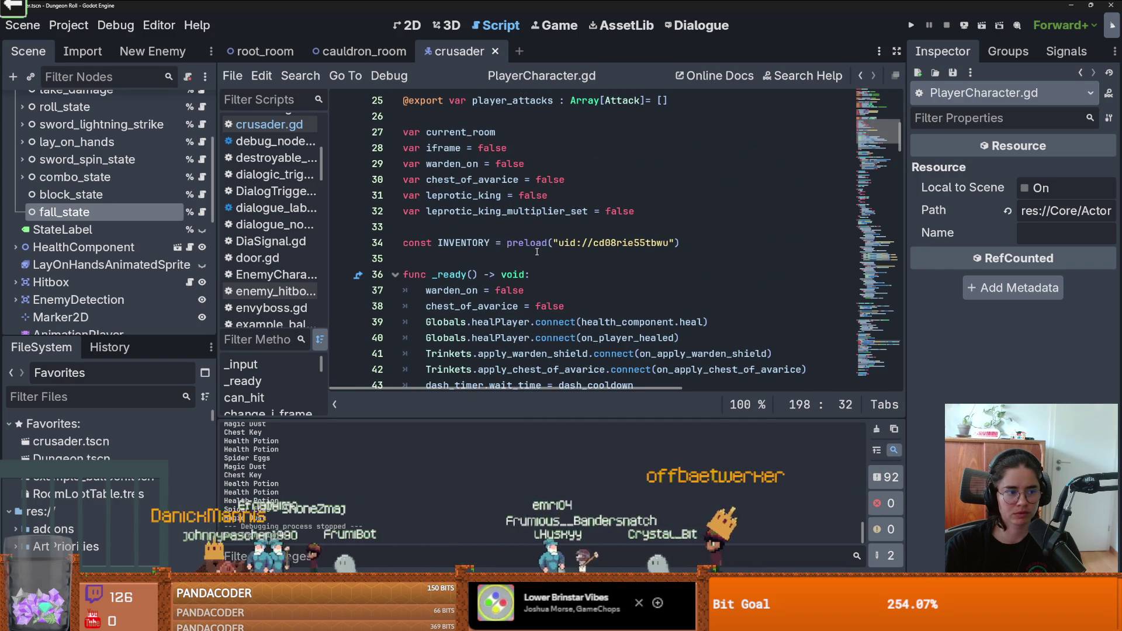
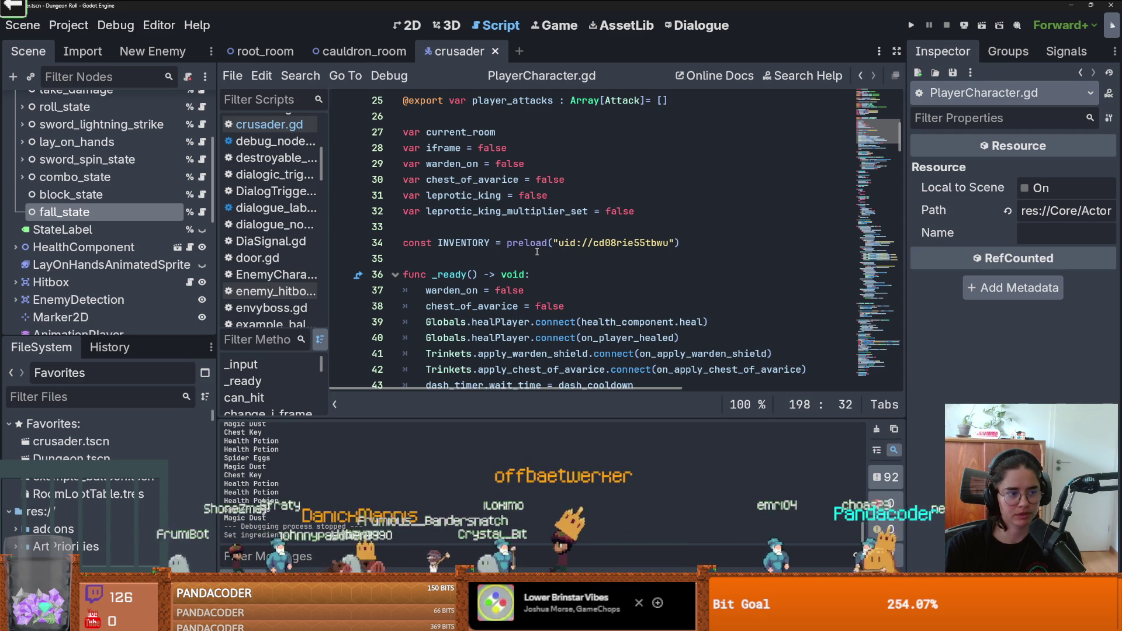
Step: Open the Crusader node's crusader.gd script and scroll through it
scroll(366, 193, "up", 8)
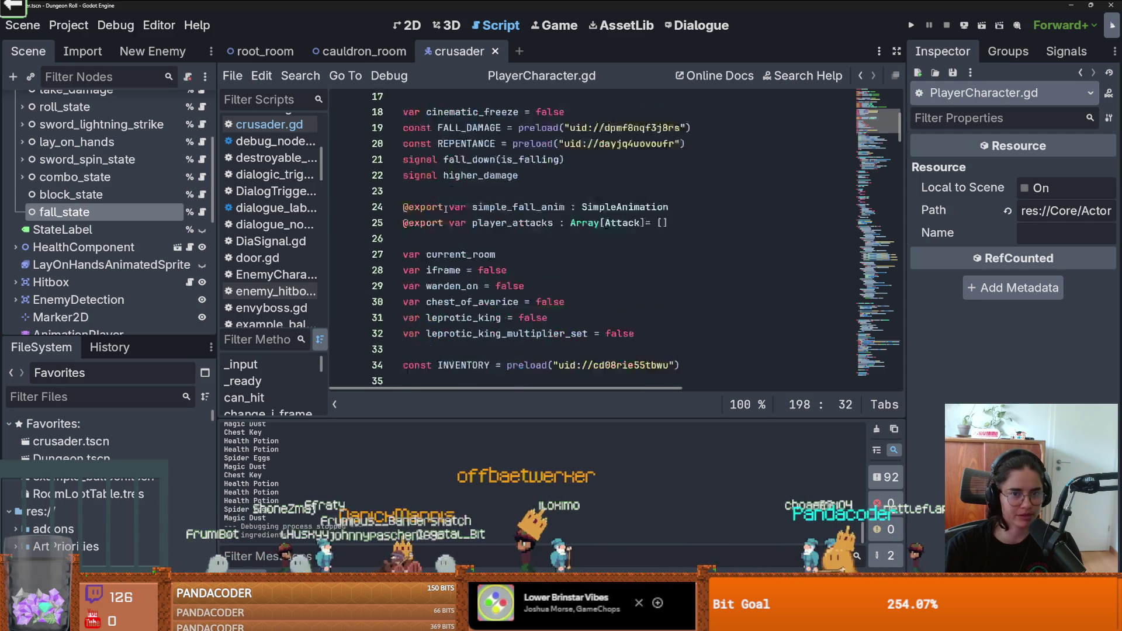
scroll(116, 146, "up", 5)
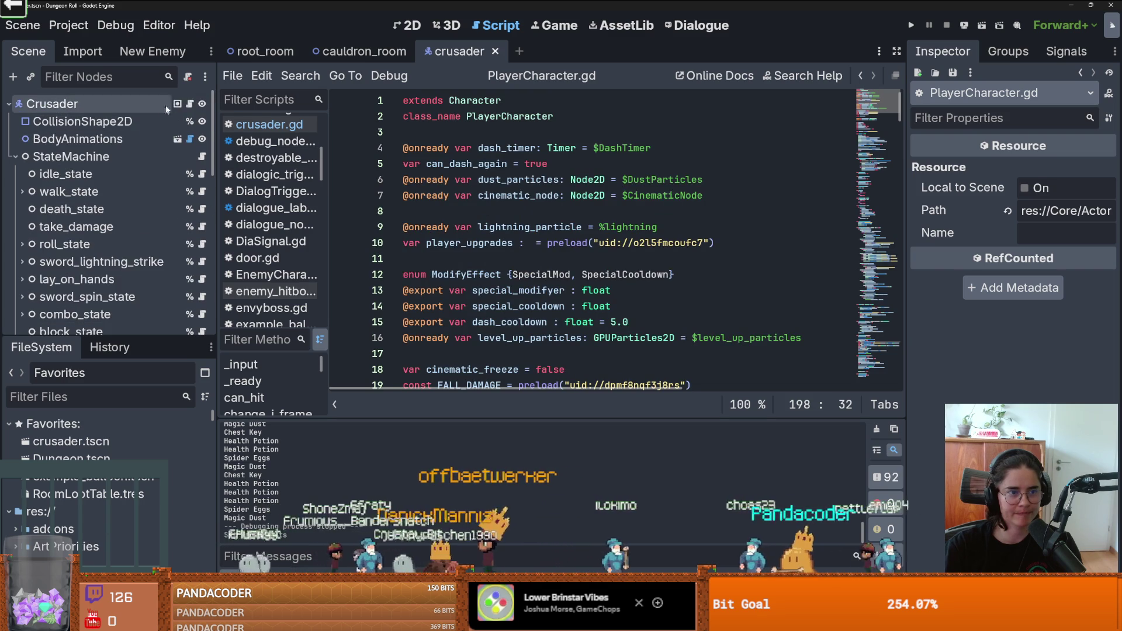
left_click(189, 103)
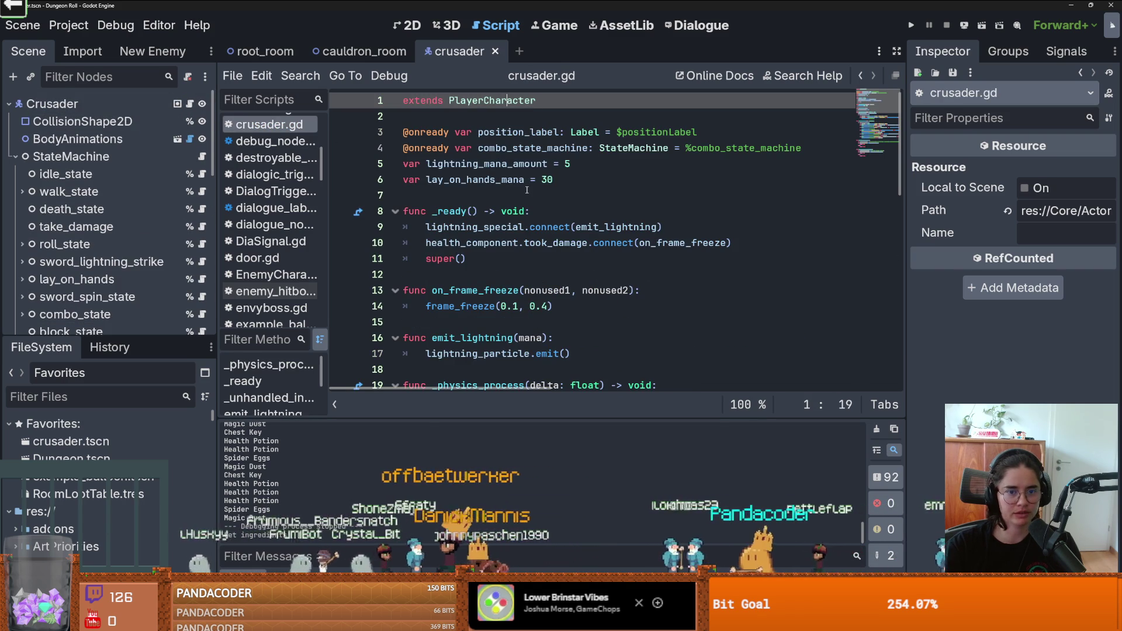
scroll(527, 190, "down", 4)
scroll(526, 192, "down", 3)
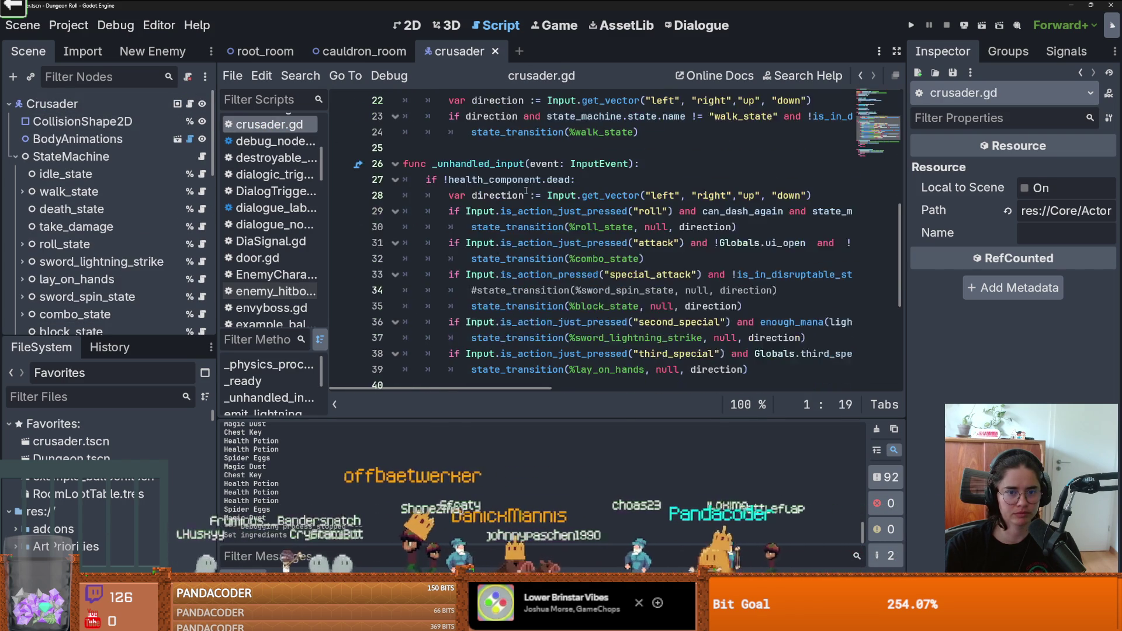
scroll(514, 170, "up", 7)
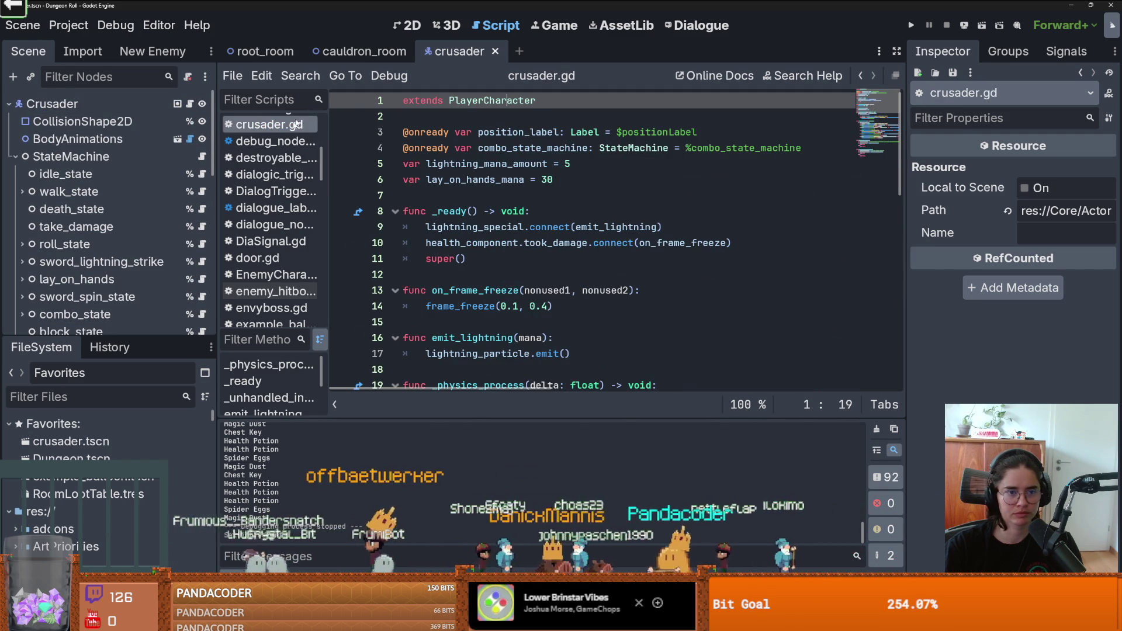
Step: Move to the parent PlayerCharacter.gd script and read its enough_mana function
left_click(479, 103, "ctrl")
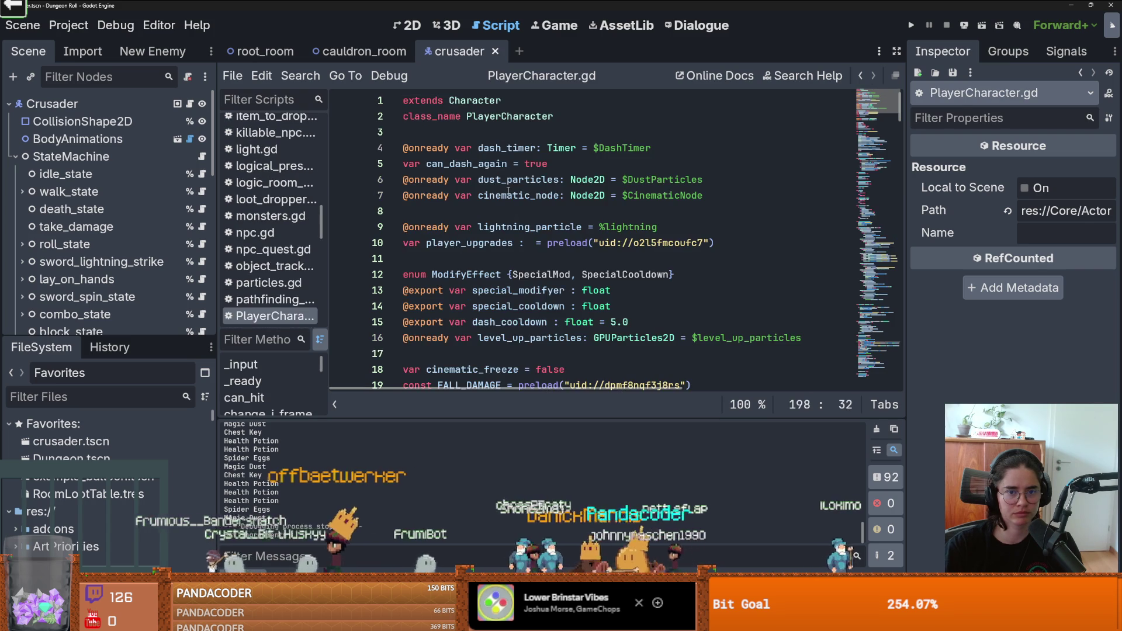
scroll(508, 191, "down", 3)
scroll(508, 191, "down", 13)
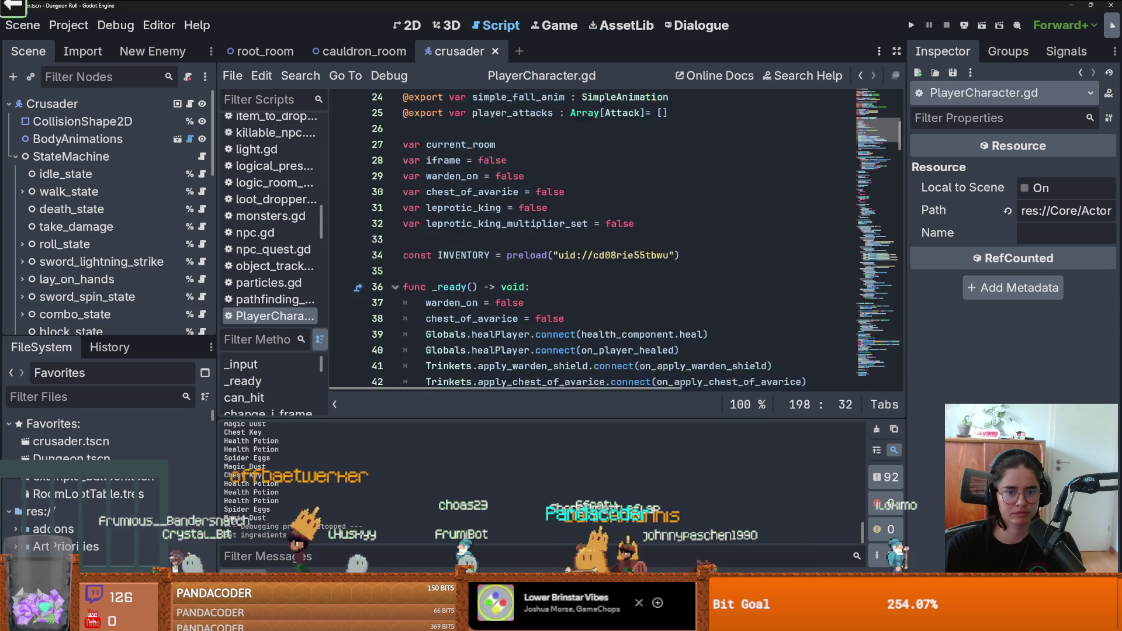
scroll(508, 191, "down", 6)
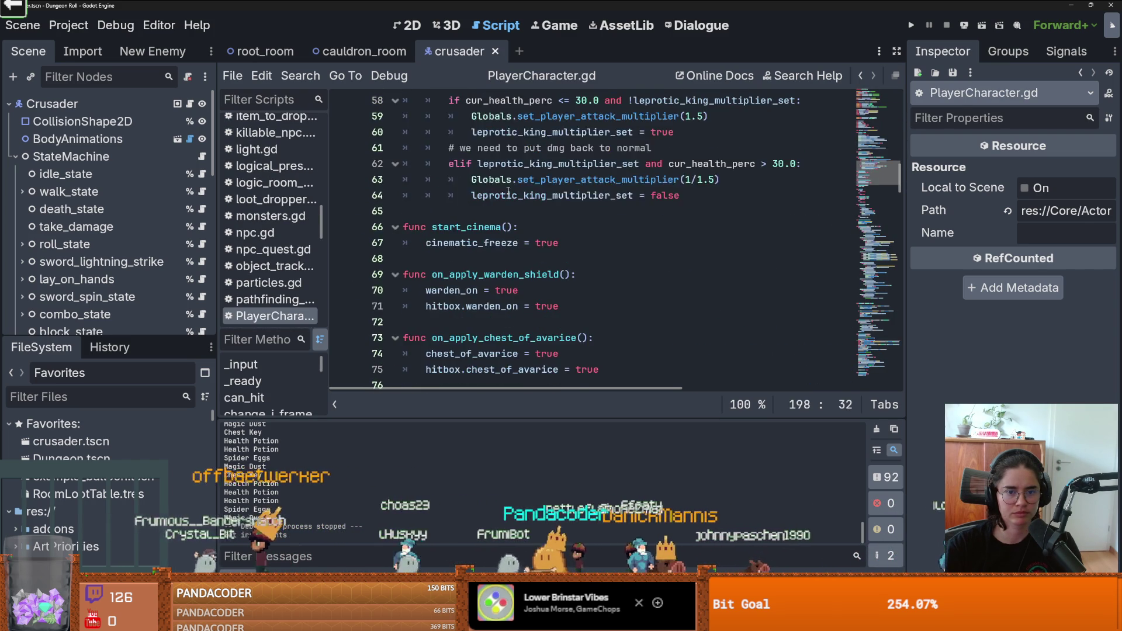
scroll(508, 190, "down", 4)
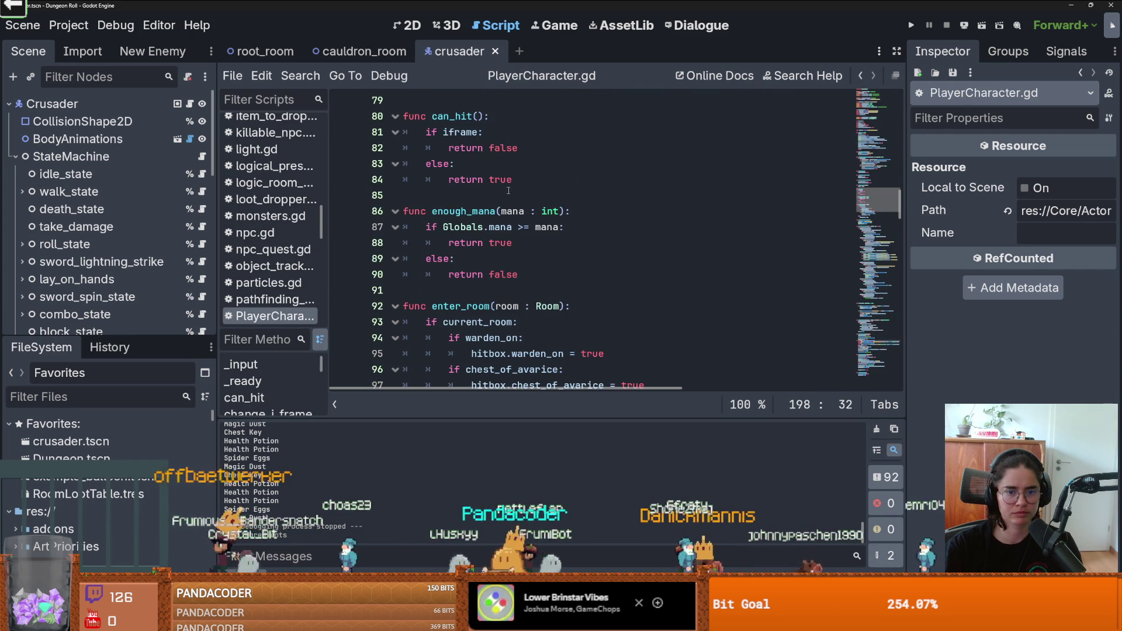
left_click(491, 210)
scroll(491, 211, "down", 7)
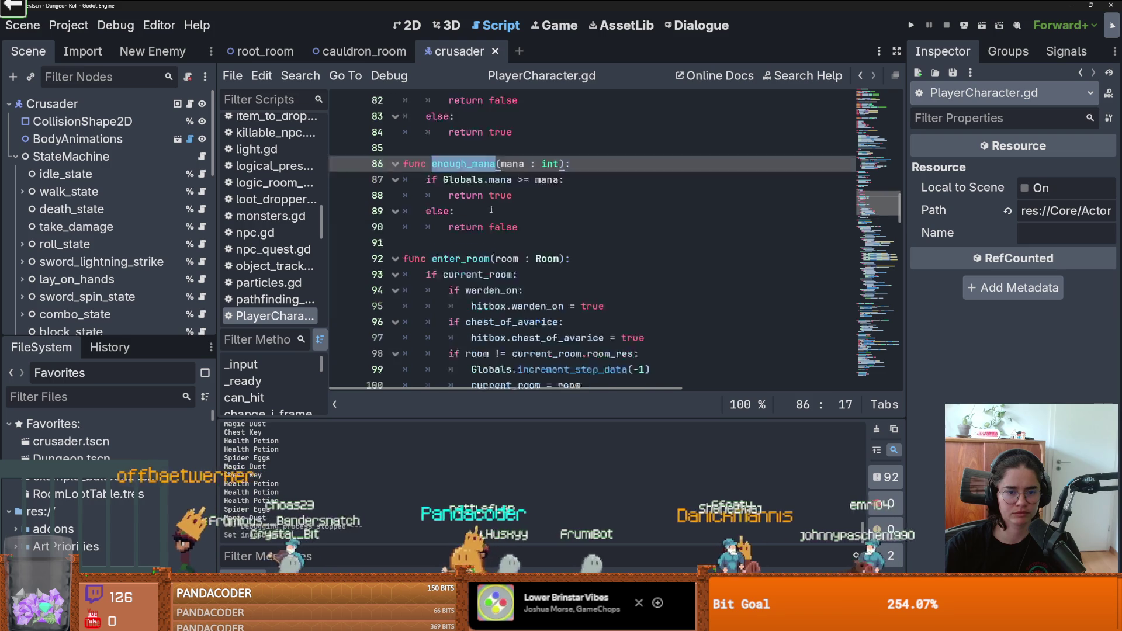
scroll(491, 210, "down", 17)
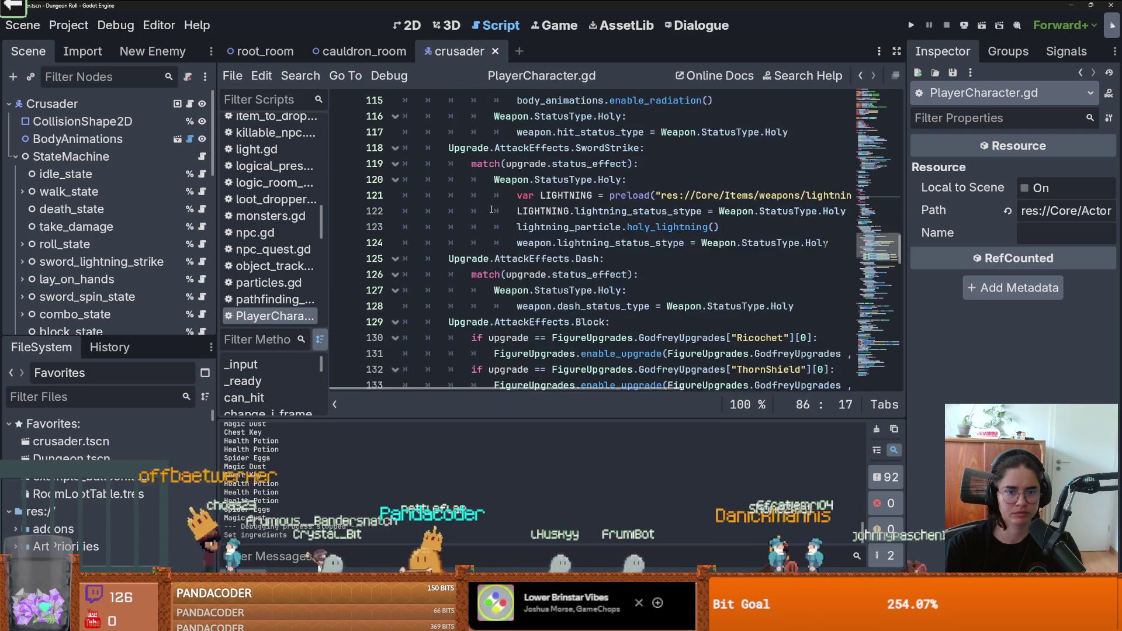
left_click_drag(891, 295, 896, 386)
scroll(602, 279, "up", 4)
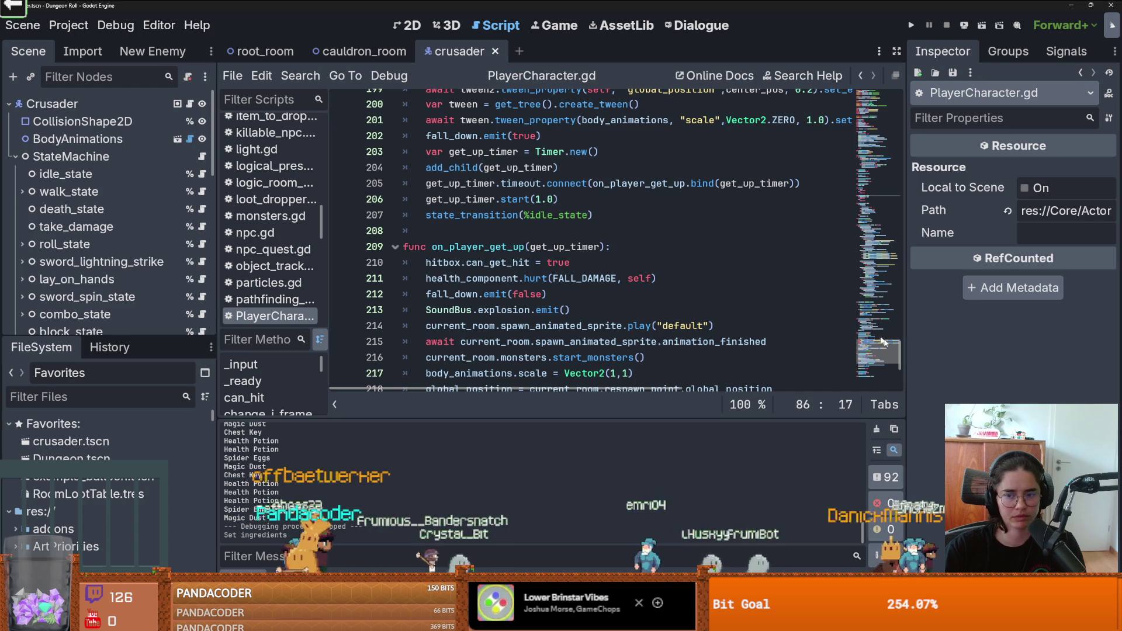
left_click_drag(899, 350, 891, 96)
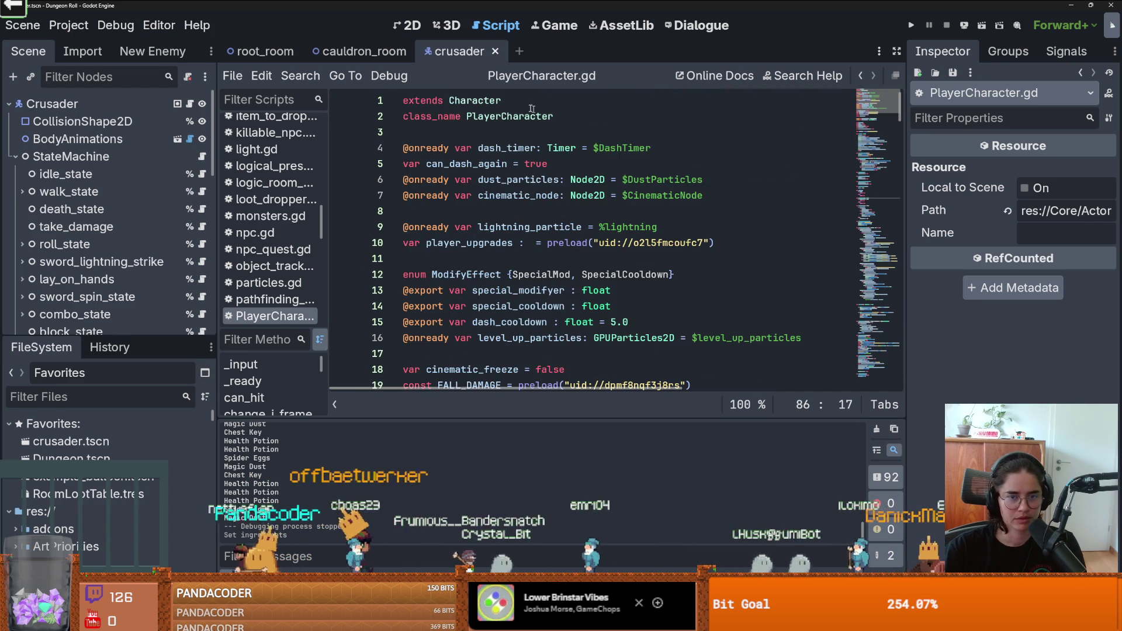
Step: Look over the Characters.gd base class, then return through crusader.gd to PlayerCharacter.gd
left_click(500, 100, "ctrl")
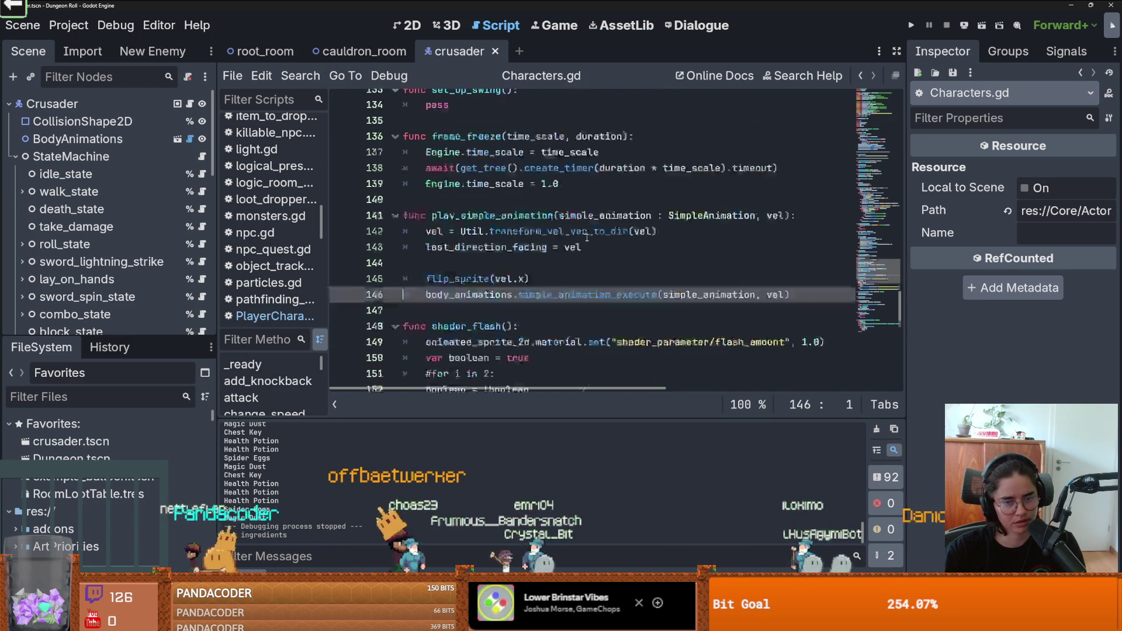
scroll(587, 236, "up", 10)
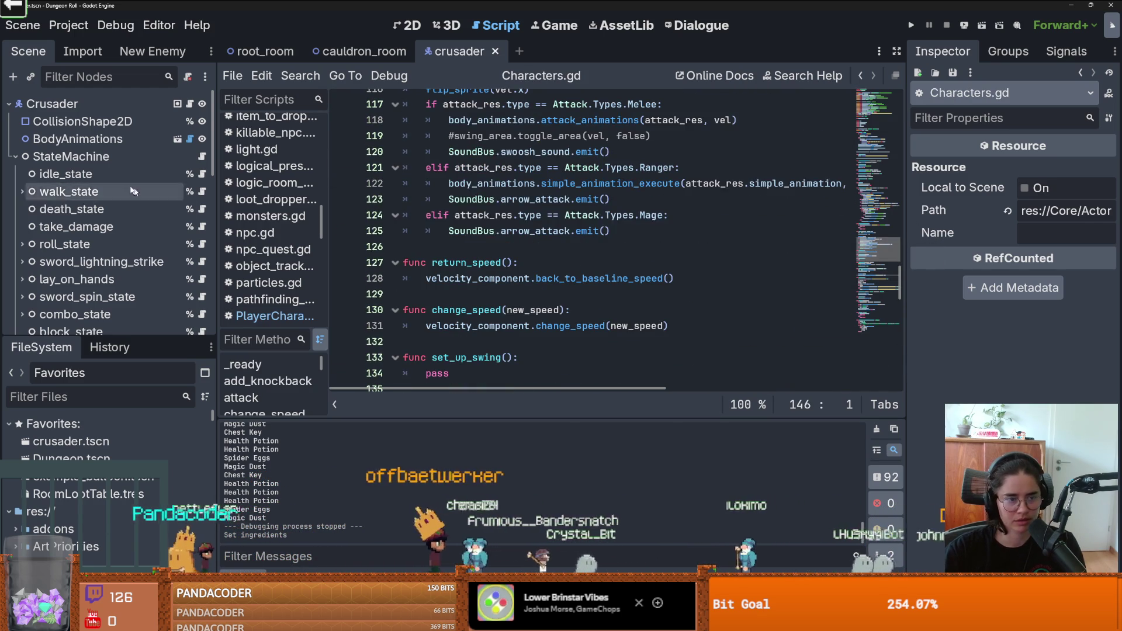
left_click(189, 104)
left_click(479, 101, "ctrl")
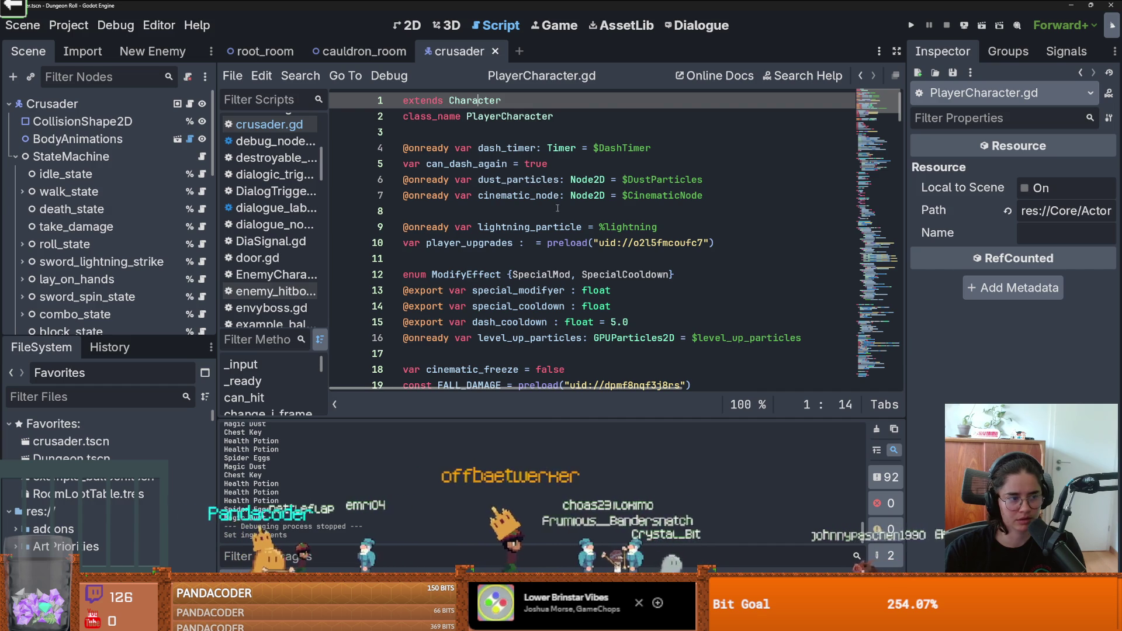
scroll(557, 208, "down", 4)
scroll(556, 211, "up", 2)
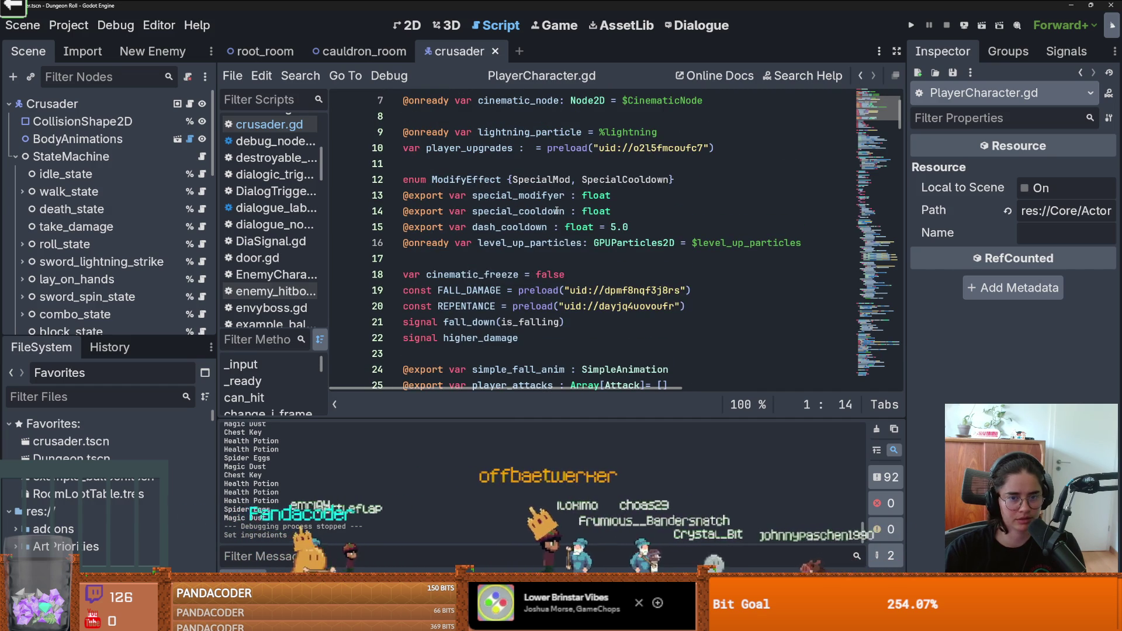
scroll(557, 211, "up", 2)
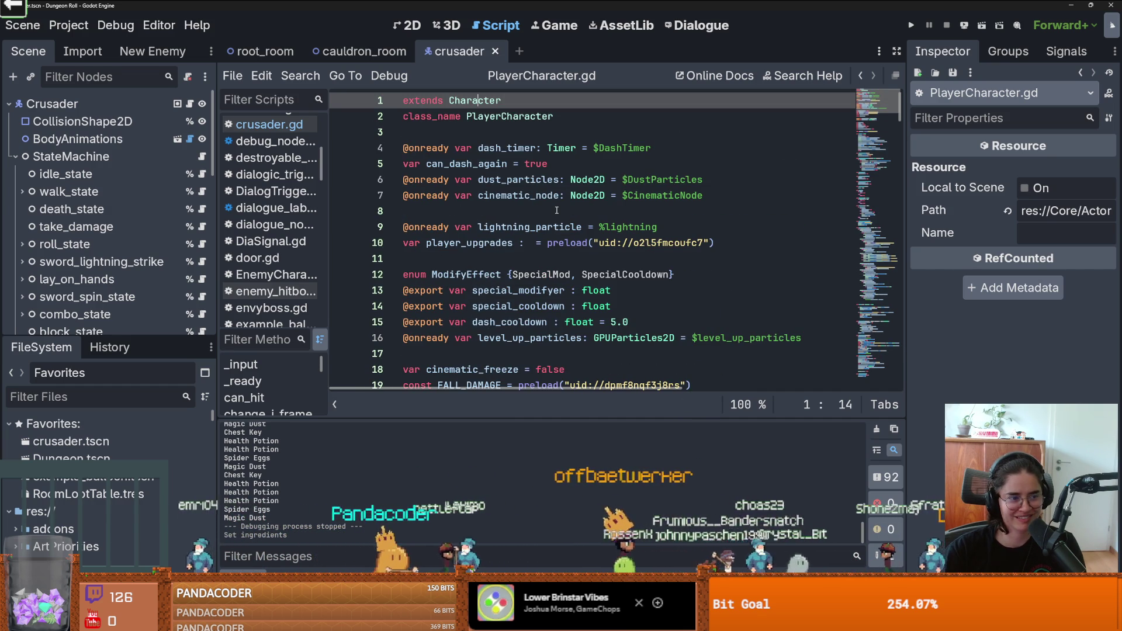
Step: Follow Globals on the healPlayer line into Globals.gd's signal declarations
scroll(556, 211, "down", 2)
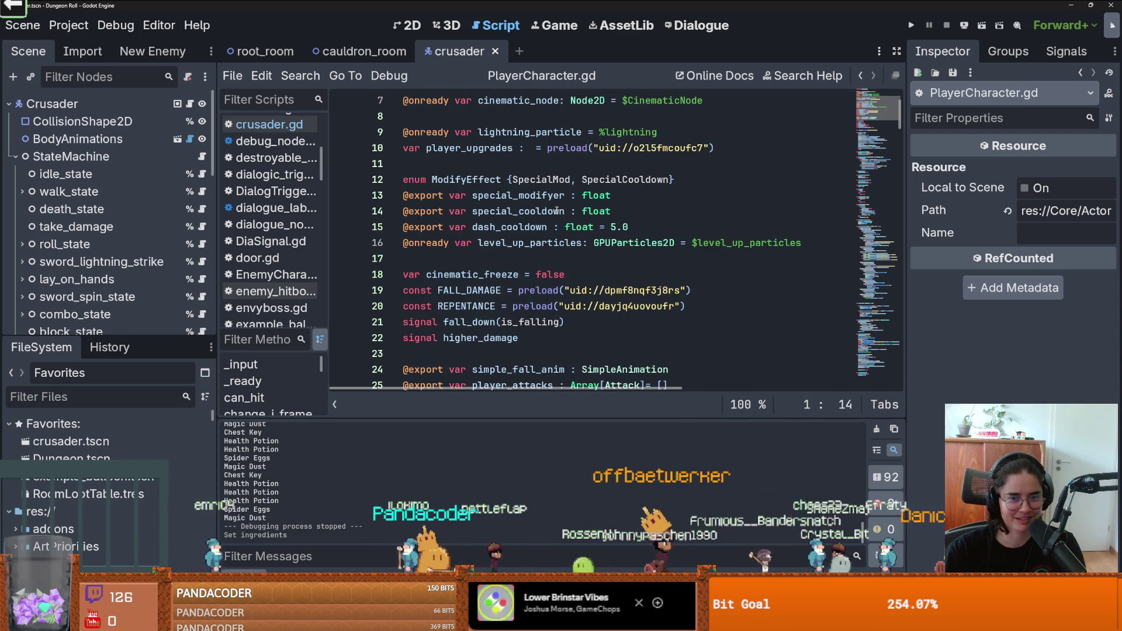
scroll(556, 210, "up", 2)
scroll(556, 210, "down", 3)
scroll(556, 210, "down", 3)
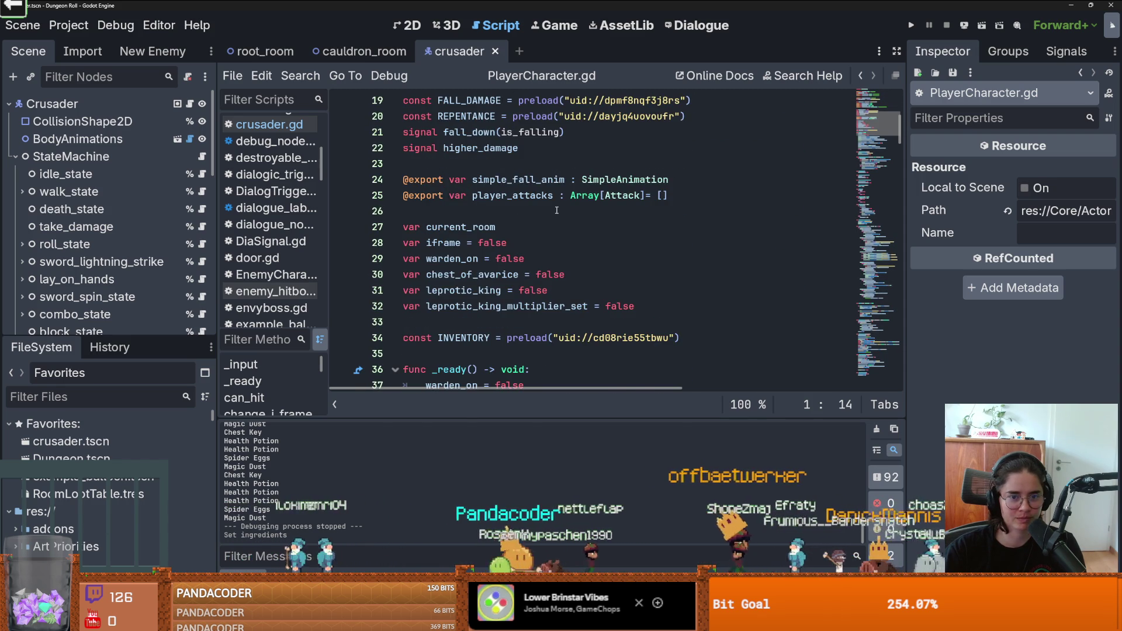
scroll(556, 211, "down", 3)
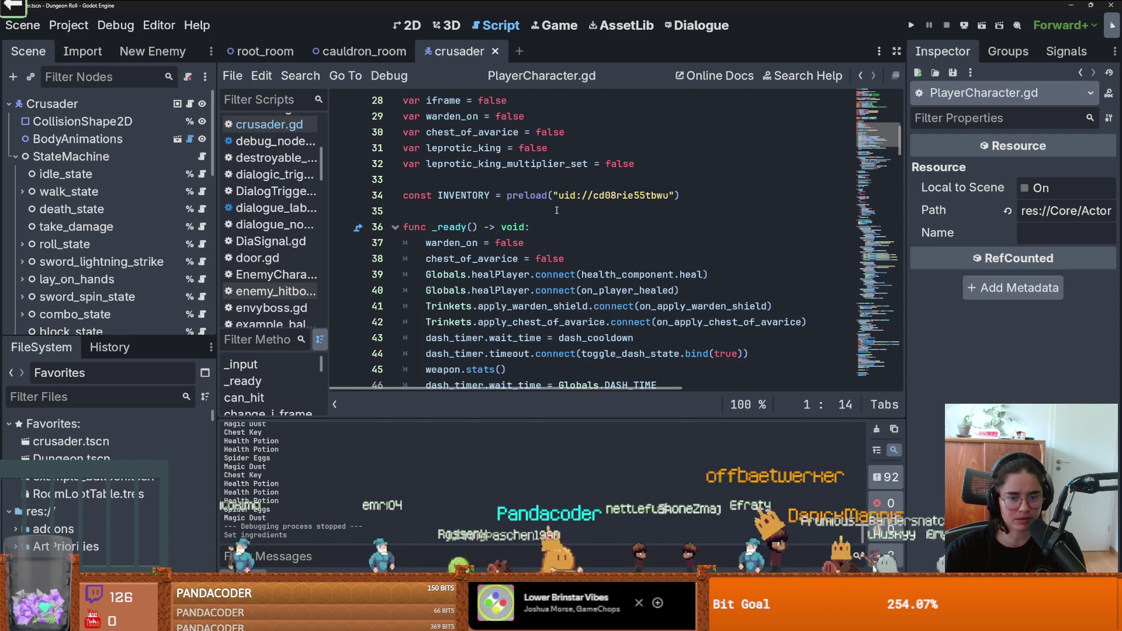
left_click(458, 278, "ctrl")
scroll(508, 264, "down", 4)
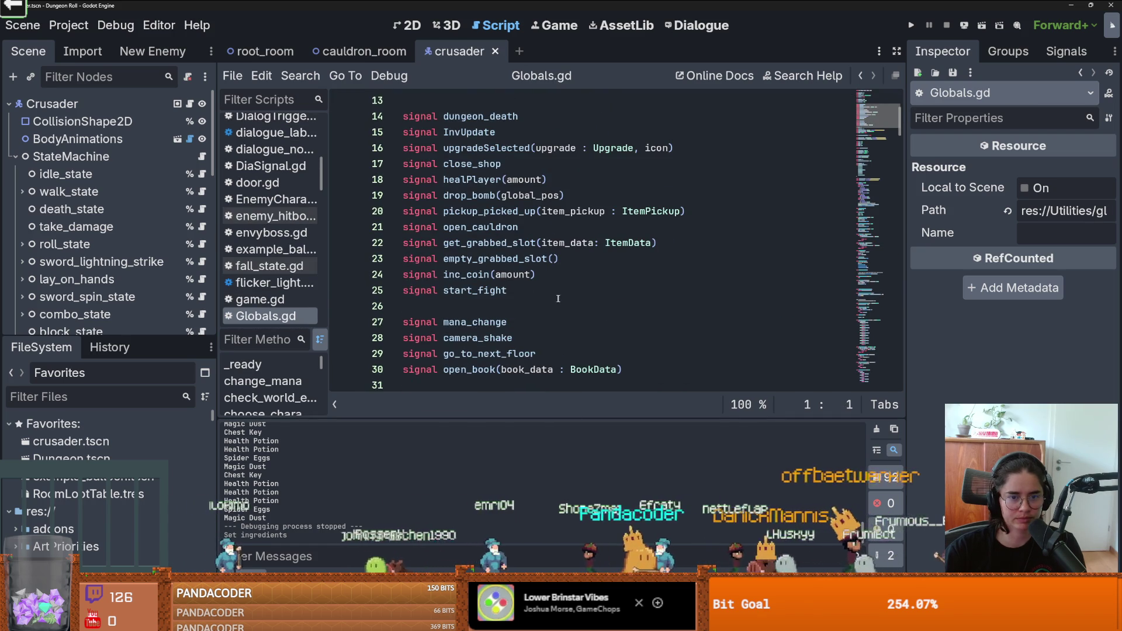
Step: Declare signal inc_mana(amount) below healPlayer in Globals.gd and save, returning to crusader.gd
left_click(553, 294)
key("Return")
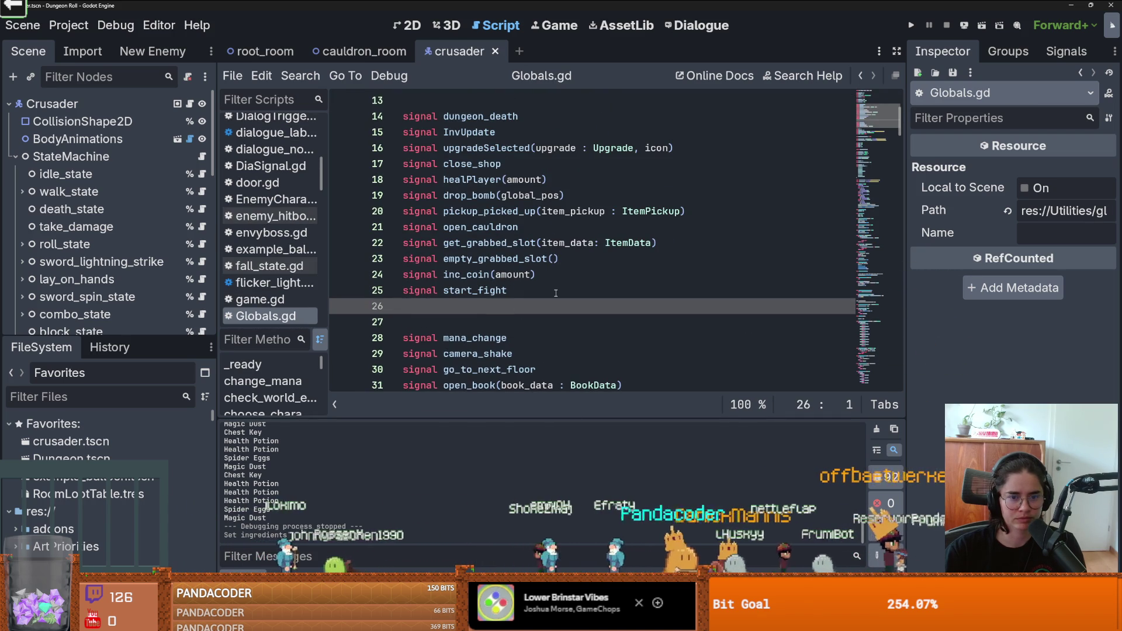
key("BackSpace")
left_click(562, 180)
key("Return")
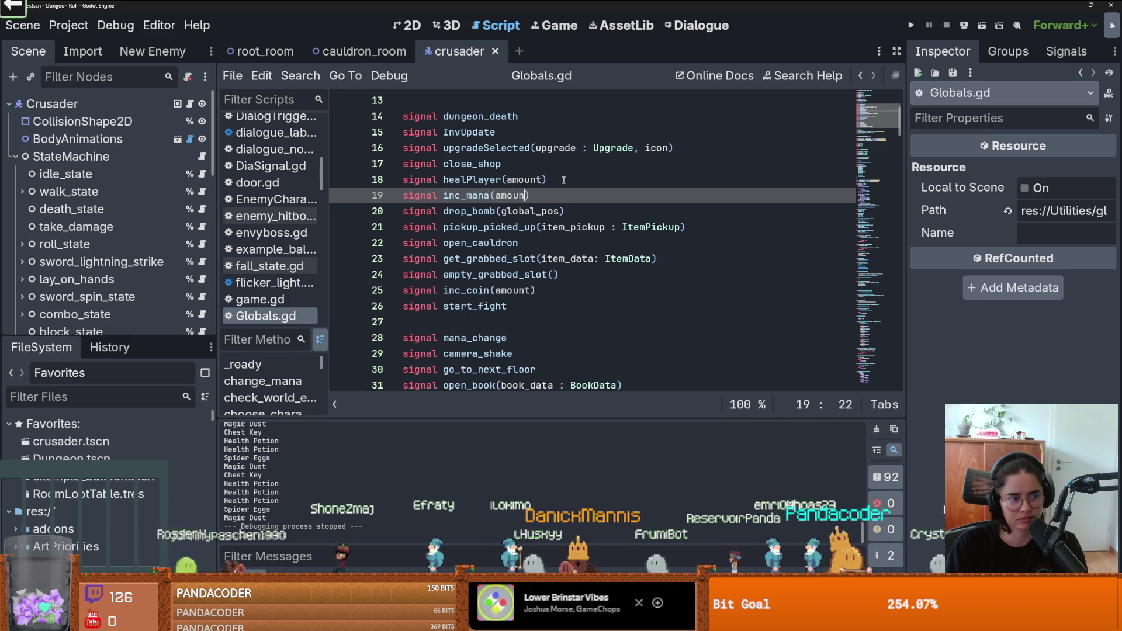
type("t")
key("ctrl+s")
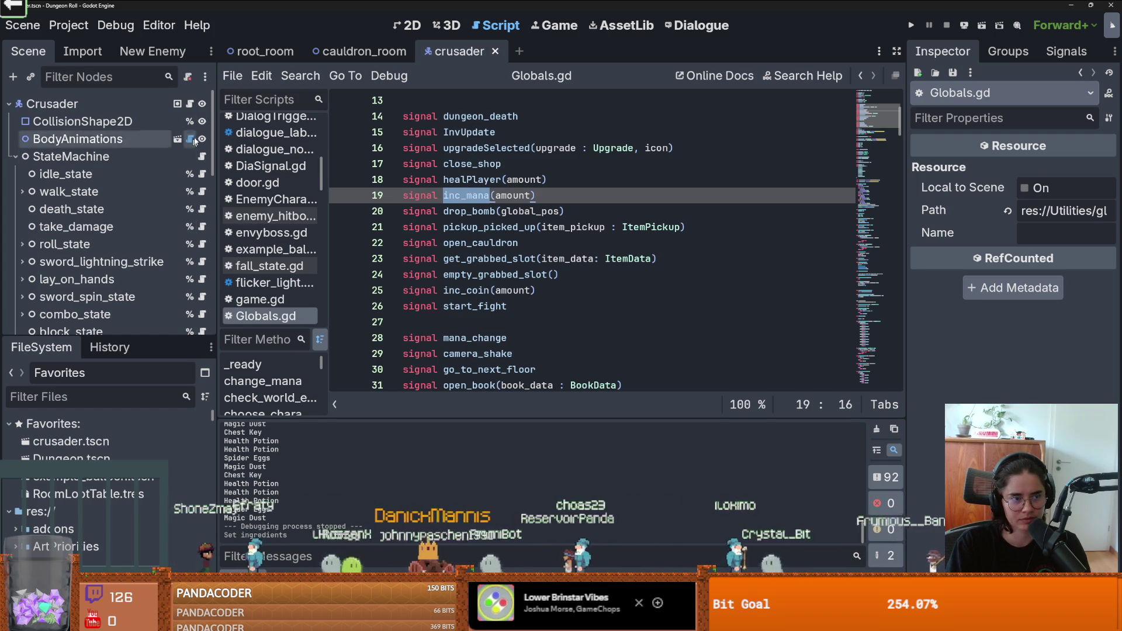
left_click(189, 103)
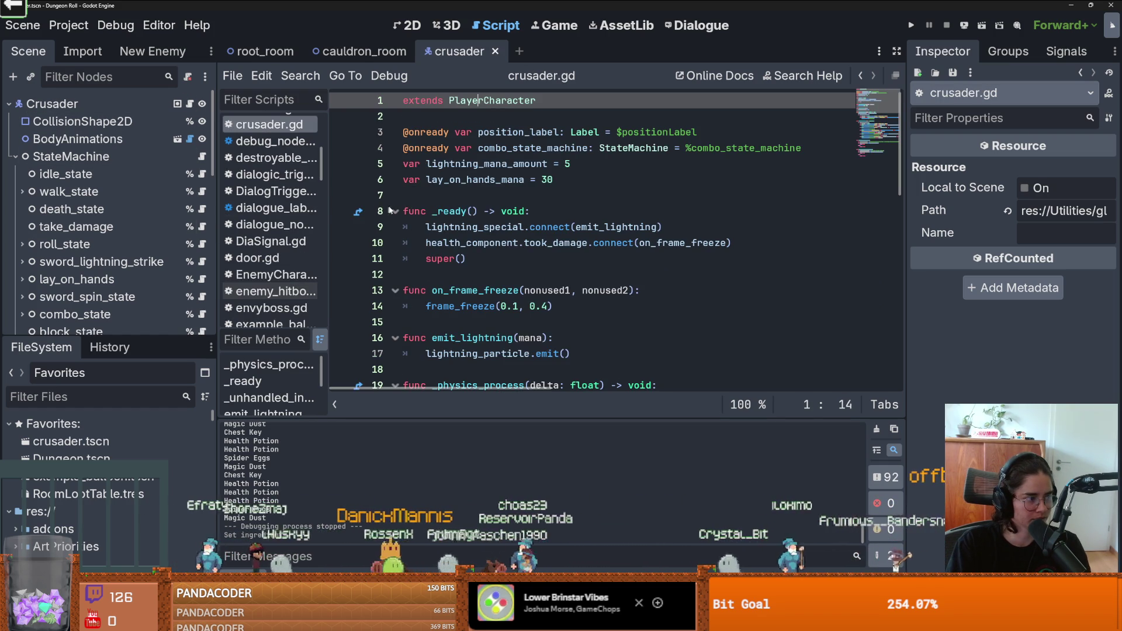
Step: Add a Globals.mana_change line in PlayerCharacter.gd's _ready and jump to the mana_change declaration
mouse_move(433, 217)
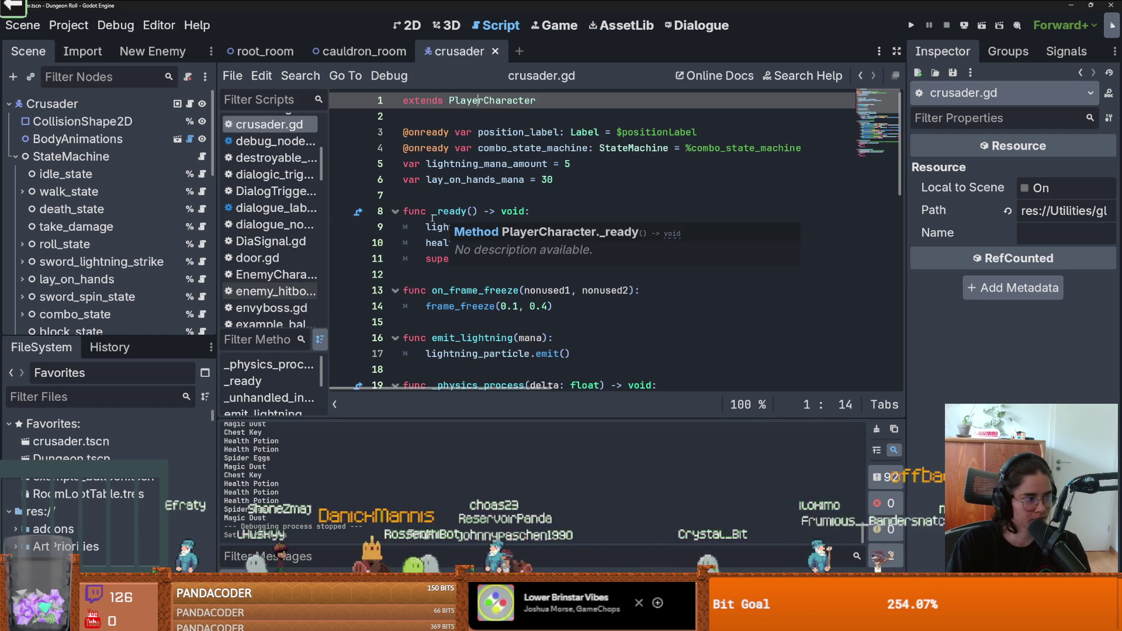
left_click(480, 101, "ctrl")
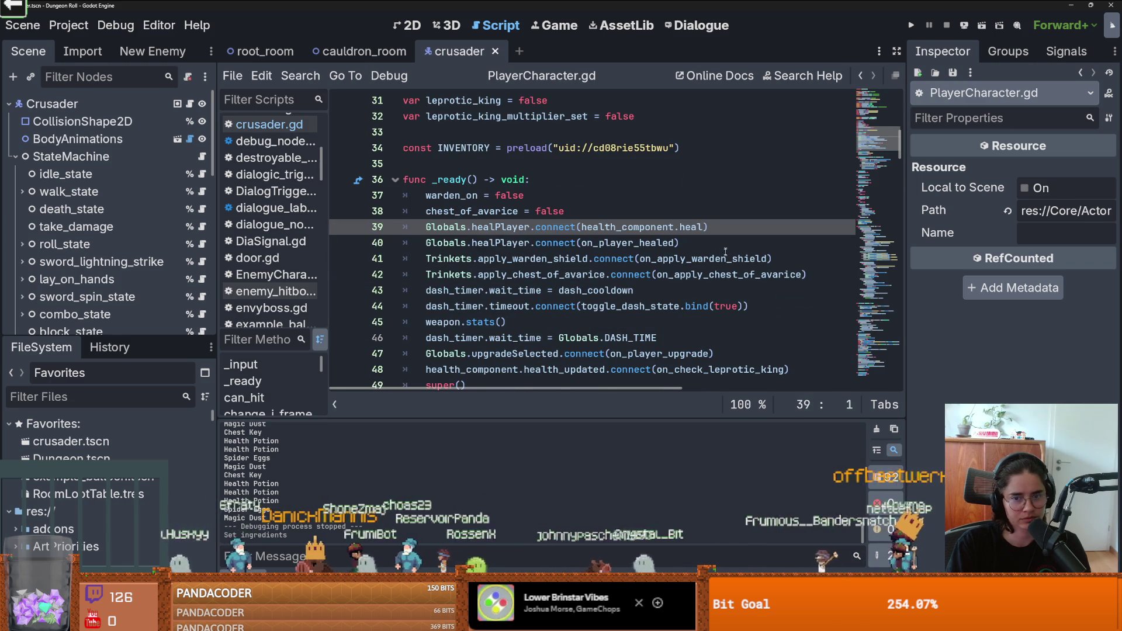
left_click(722, 242)
key("Return")
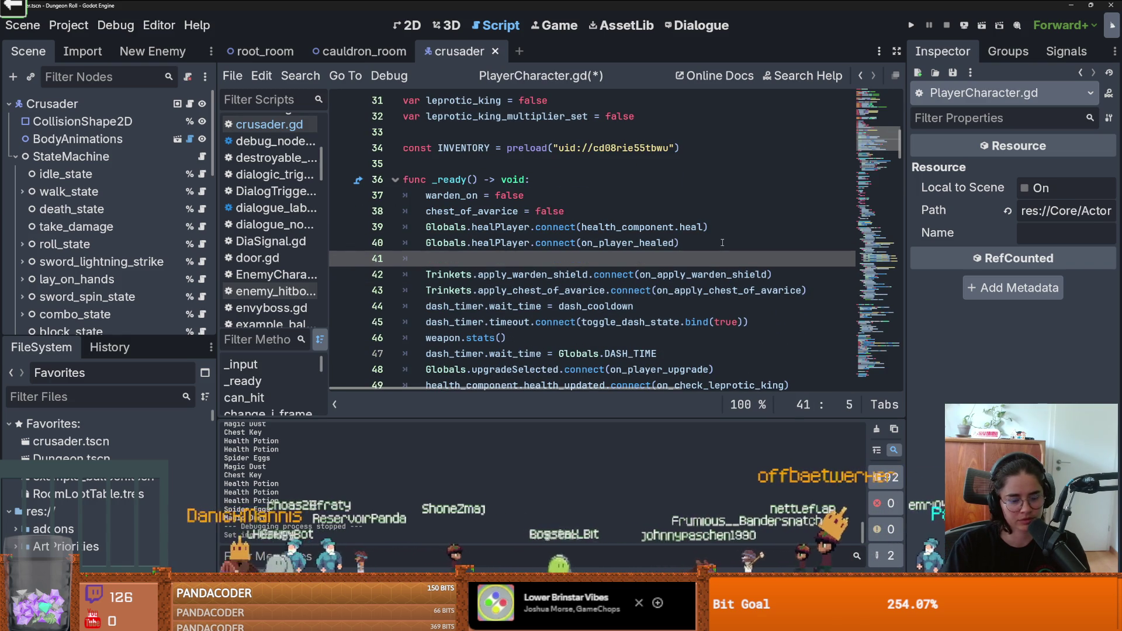
type("Globals.")
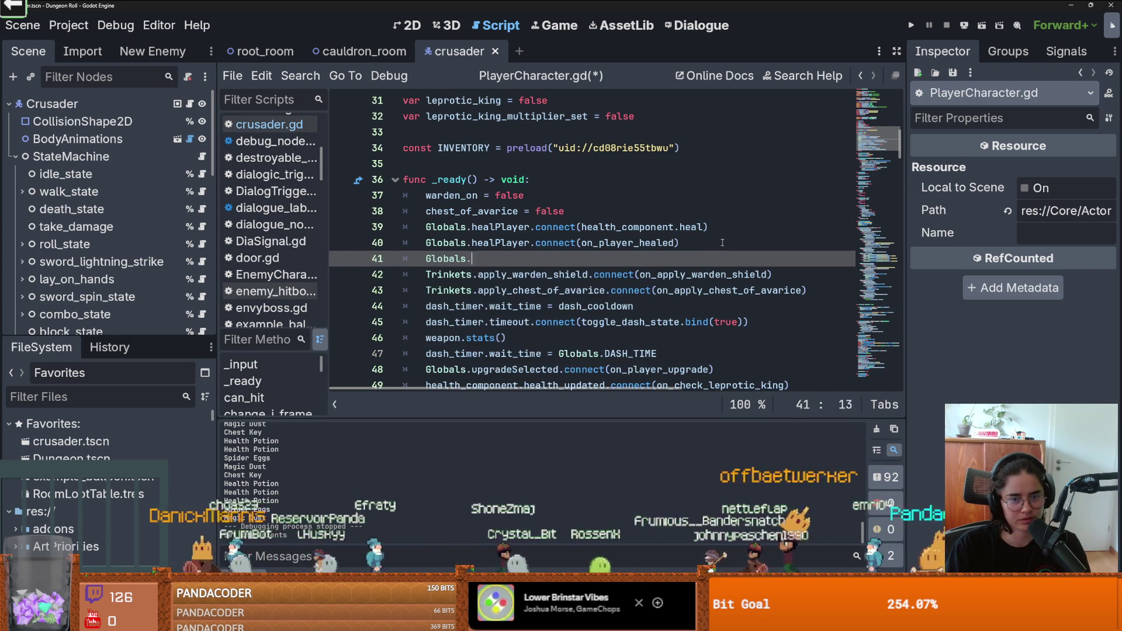
type("man")
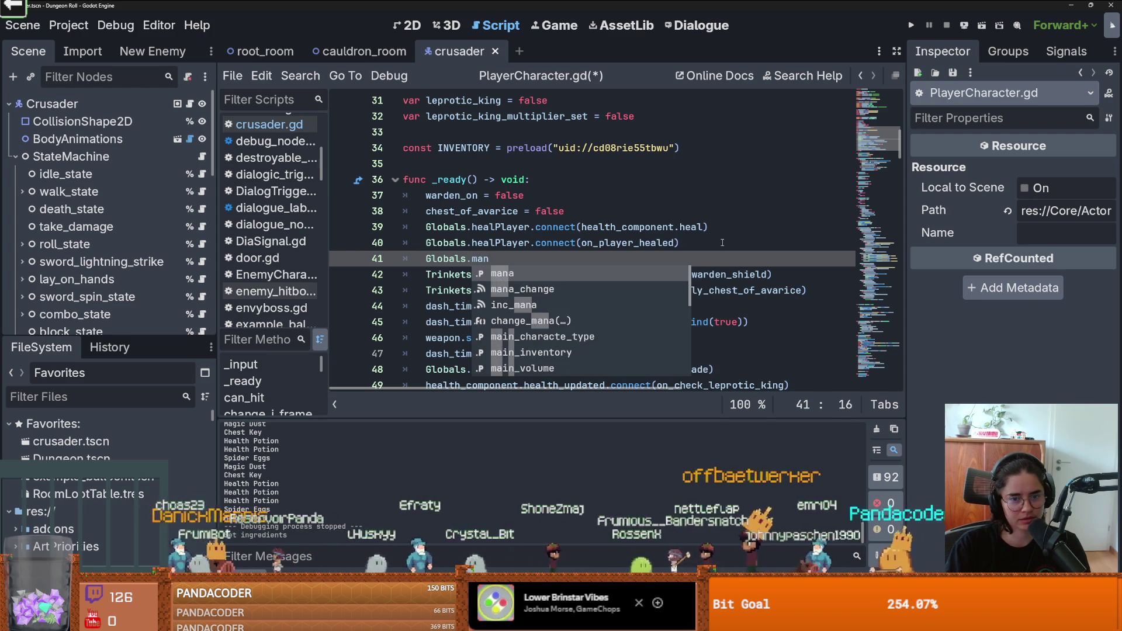
key("BackSpace")
key("BackSpace")
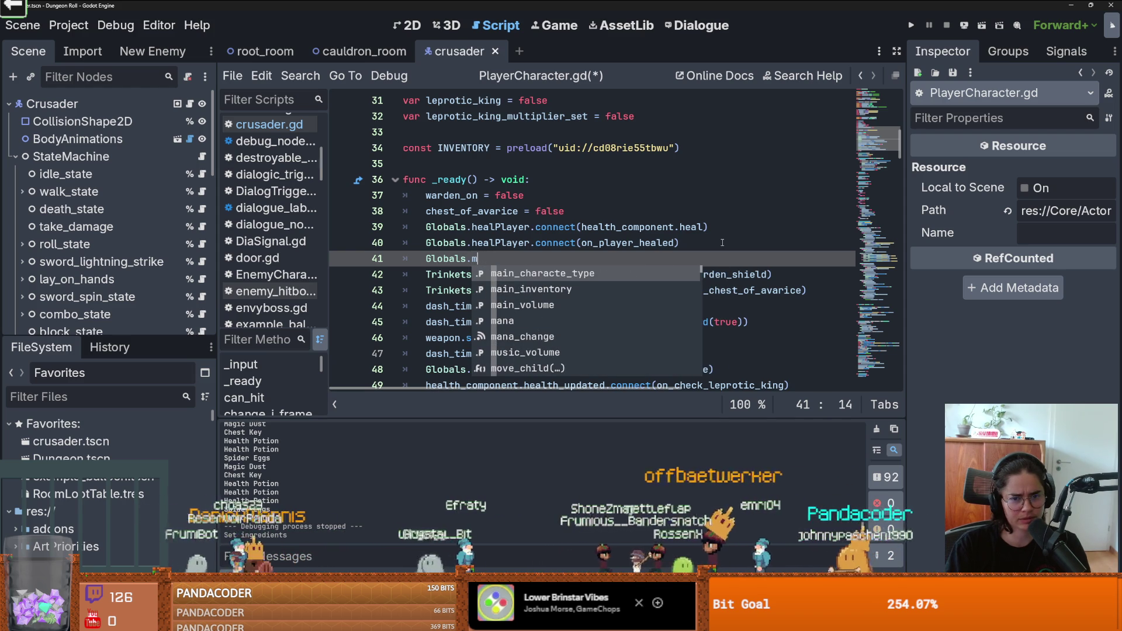
type("ana")
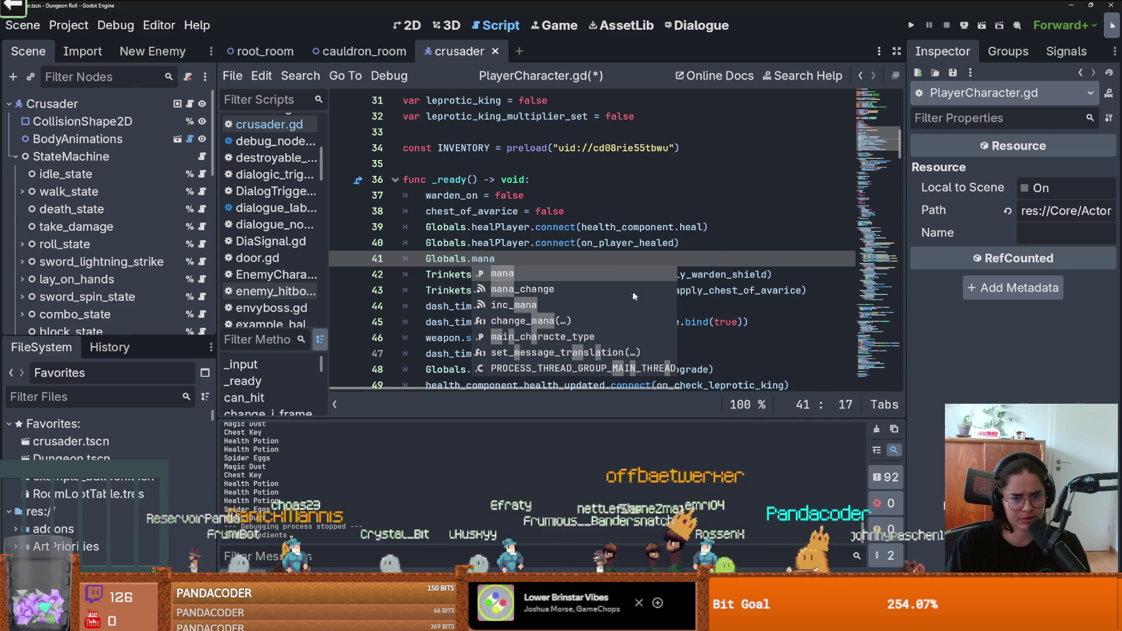
key("Escape")
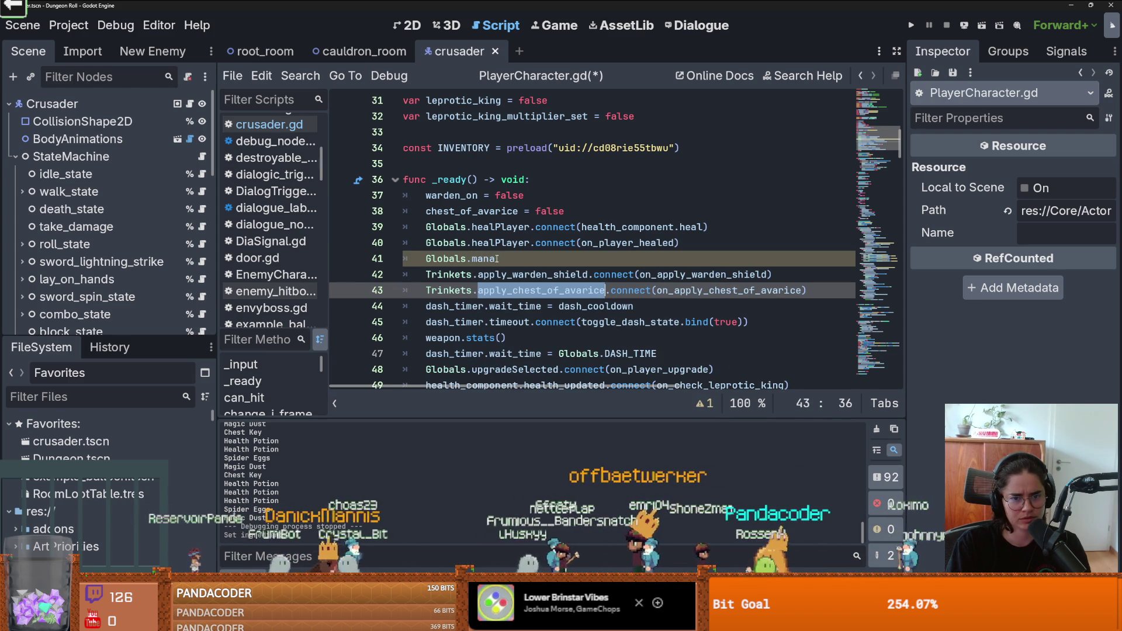
type("_change")
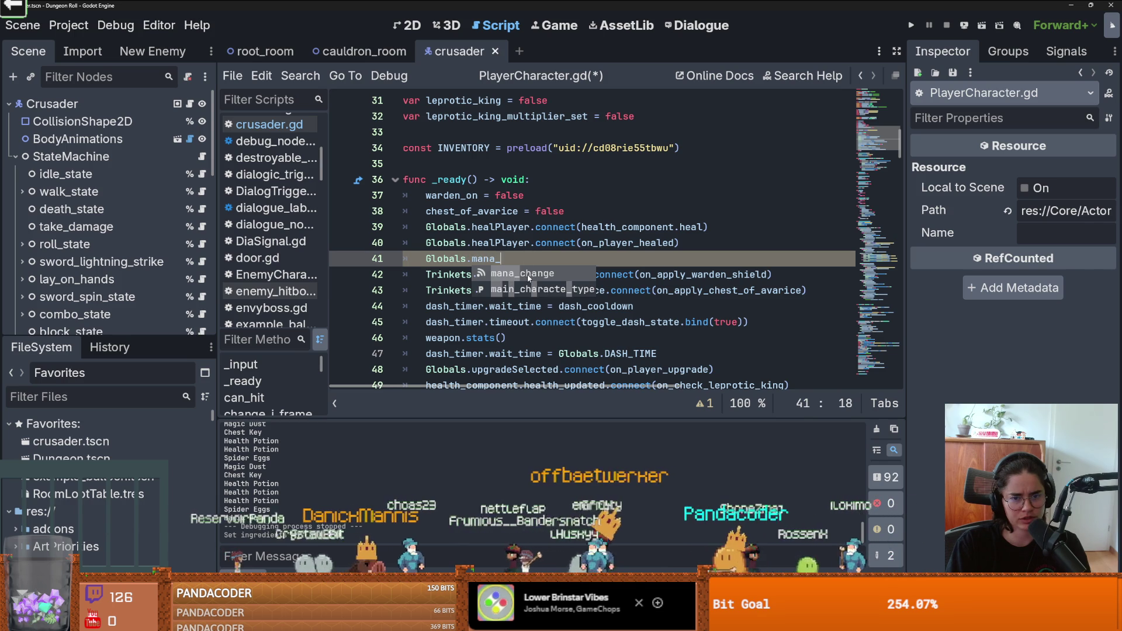
left_click(515, 260, "ctrl")
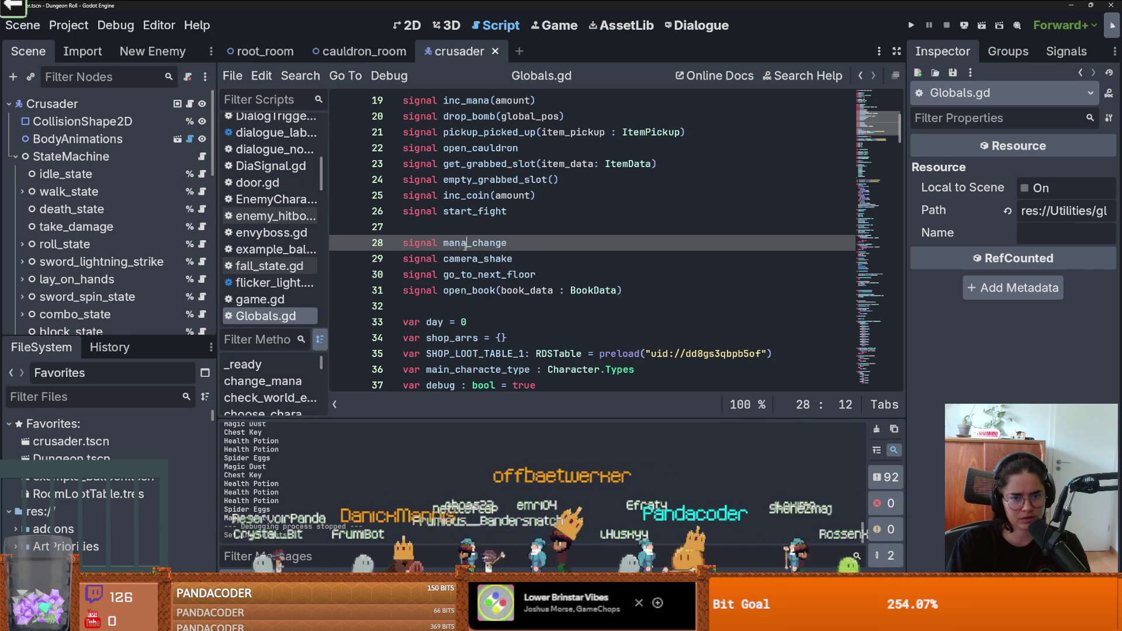
Step: Search all project files for mana_change
left_click(300, 75)
left_click(385, 177)
left_click(568, 372)
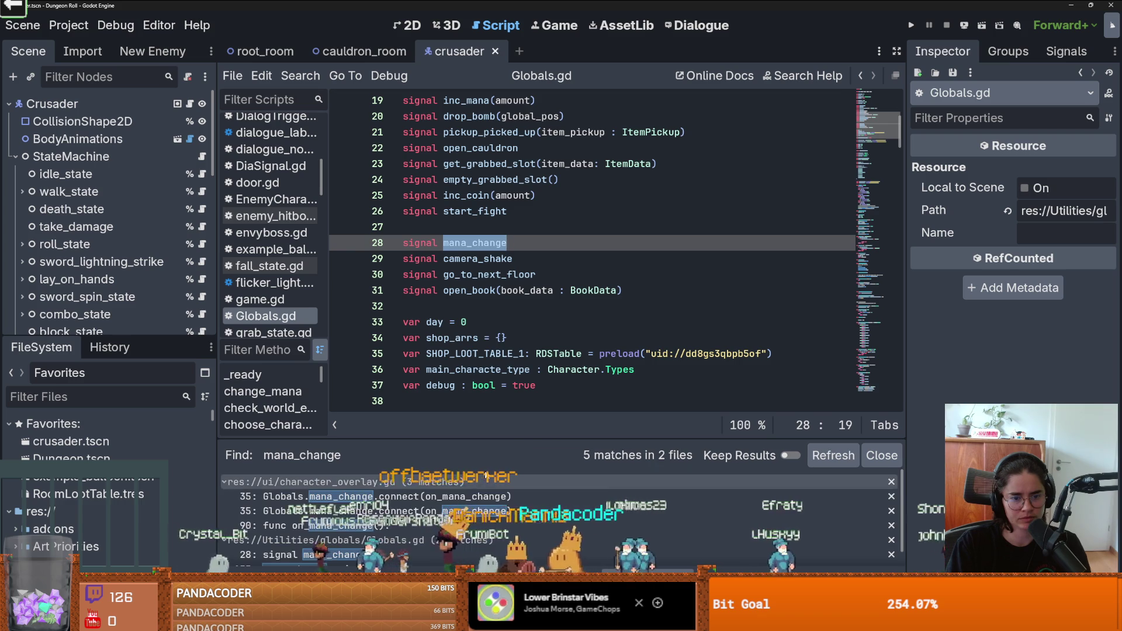
Step: Inspect the on_mana_change handler in character_overlay.gd, then navigate back to the player script
left_click(462, 509)
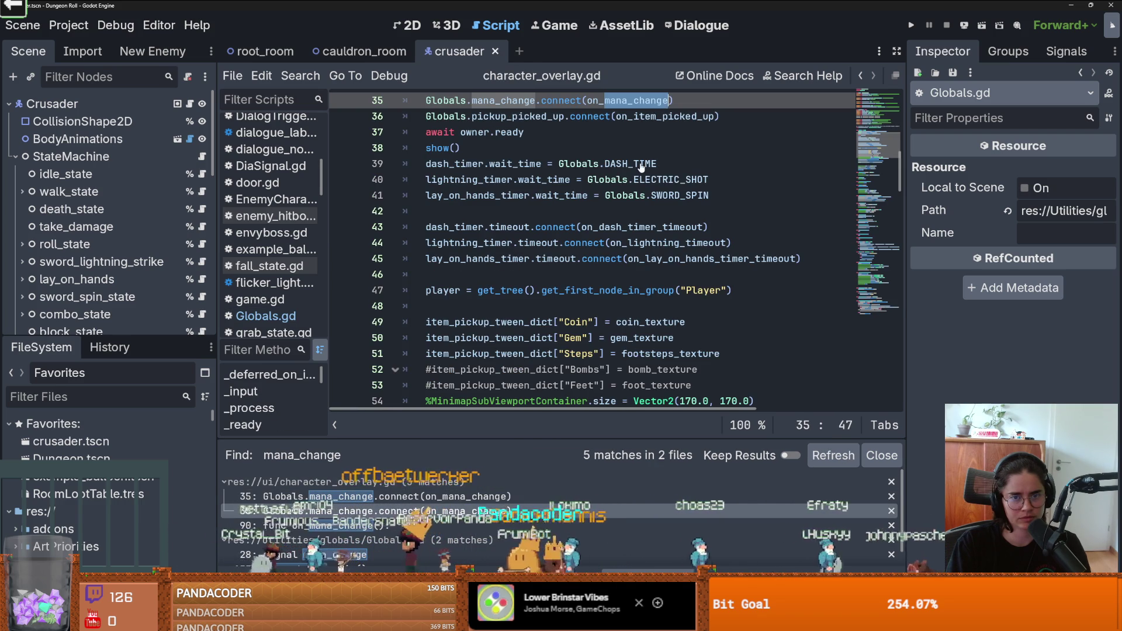
scroll(643, 147, "up", 1)
left_click(643, 148, "ctrl")
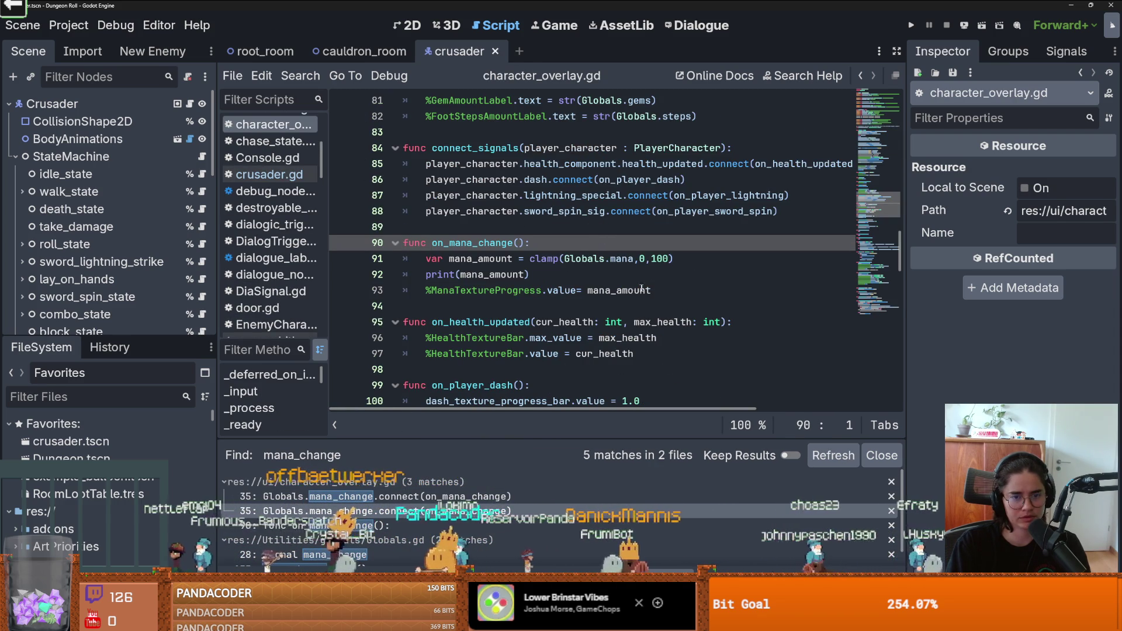
scroll(392, 510, "down", 1)
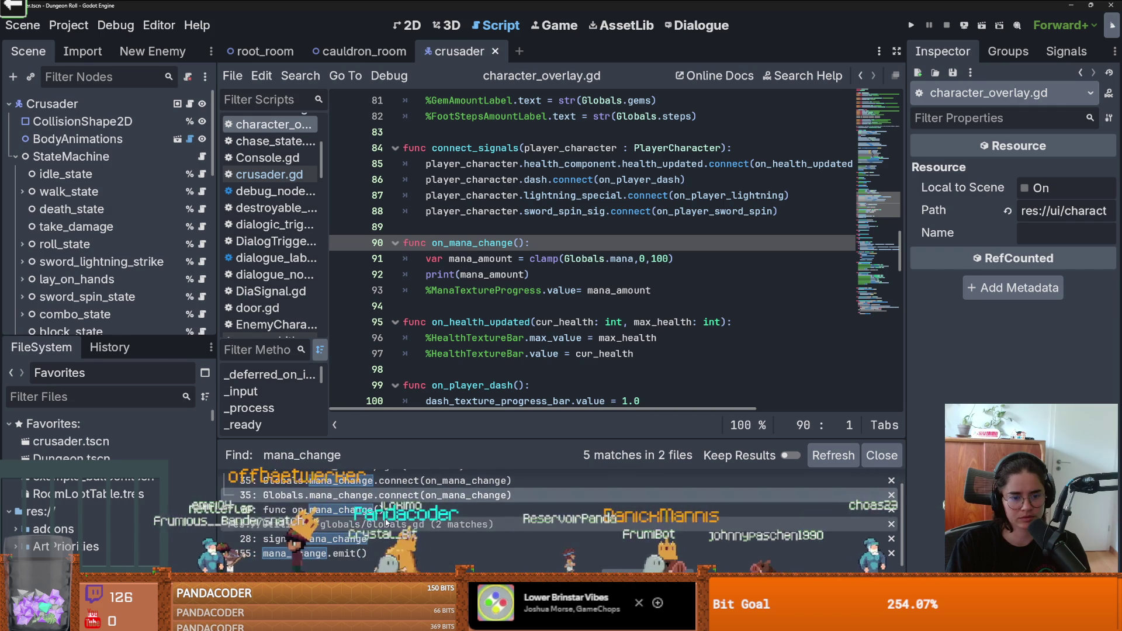
left_click(859, 76)
left_click(860, 76)
left_click(860, 76)
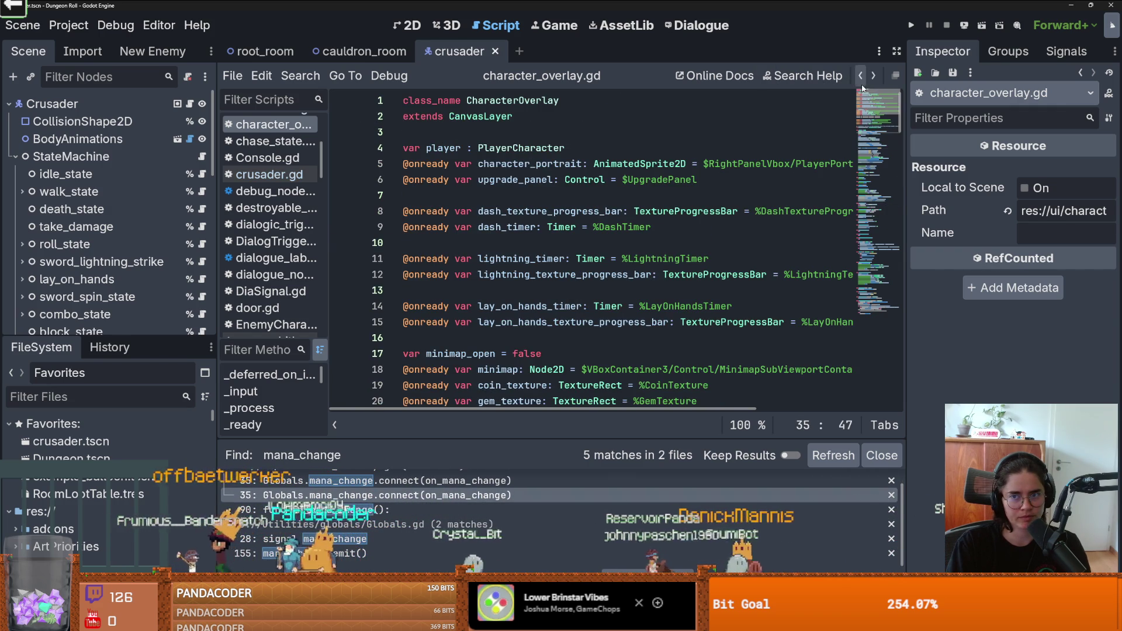
left_click(188, 104)
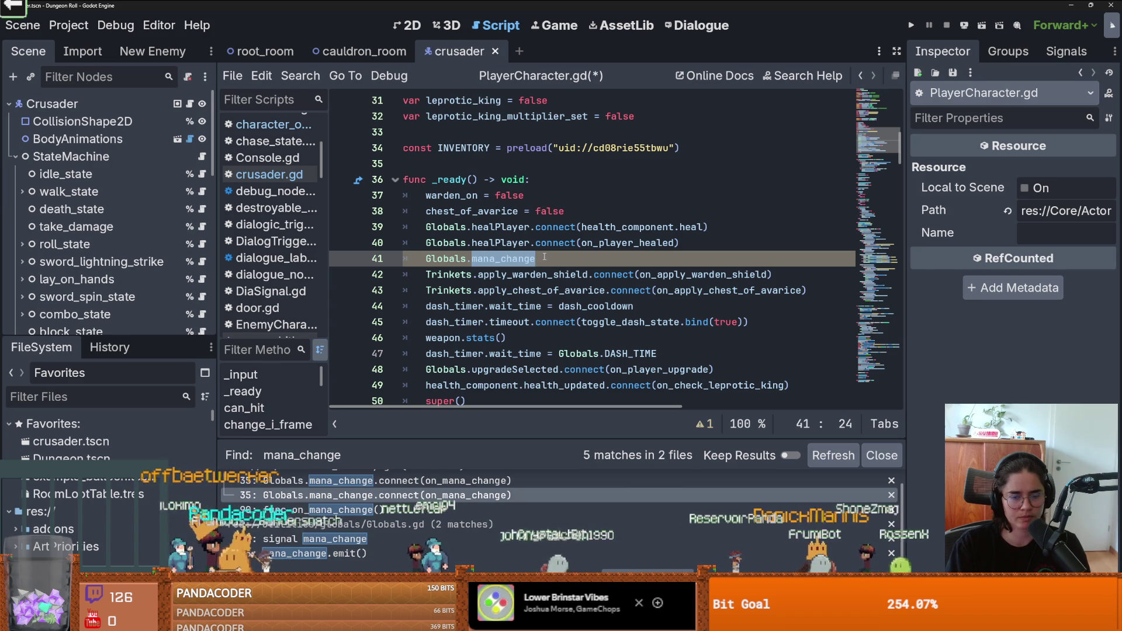
Step: Change line 41 to Globals.inc_mana.connect(on_inc_mana)
type("m")
key("BackSpace")
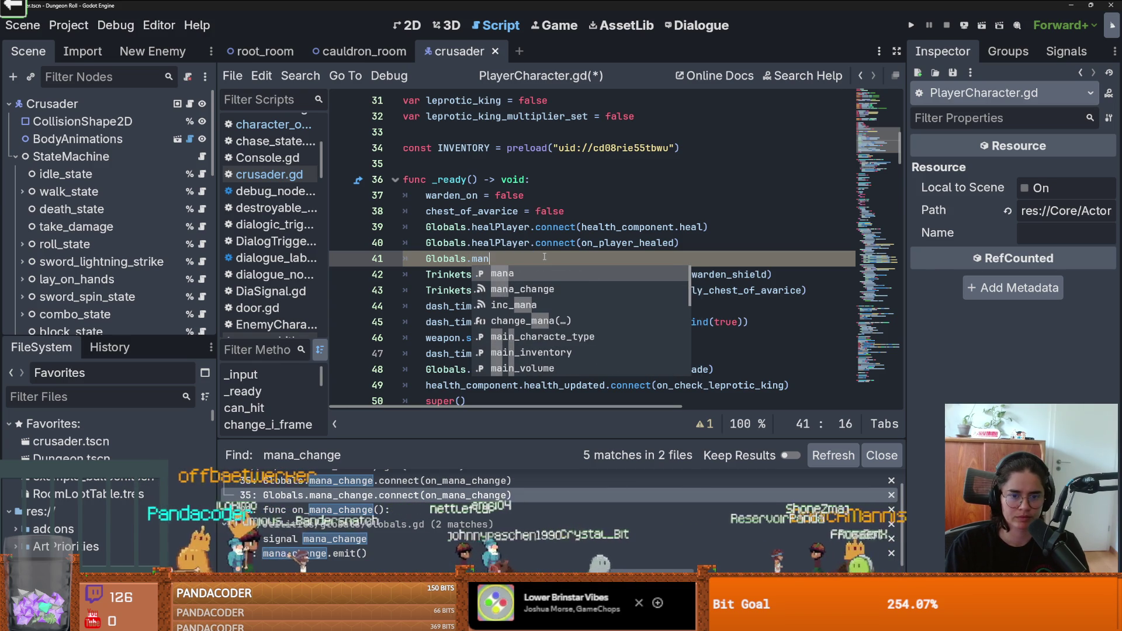
type("an")
key("Return")
type(".co")
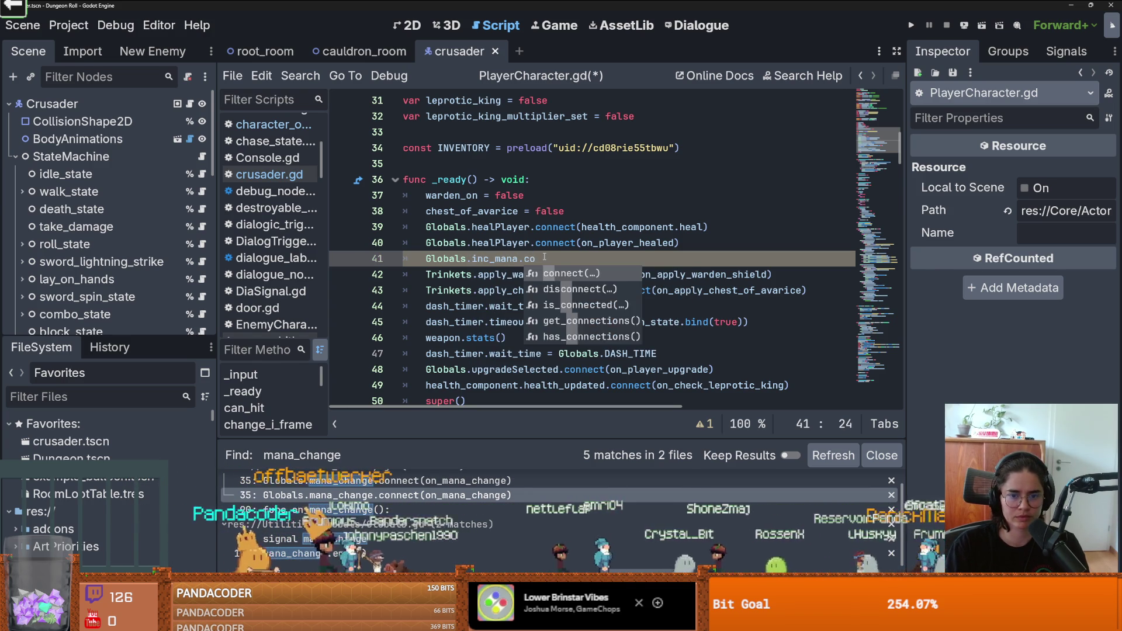
key("Return")
type("on_inc_mana")
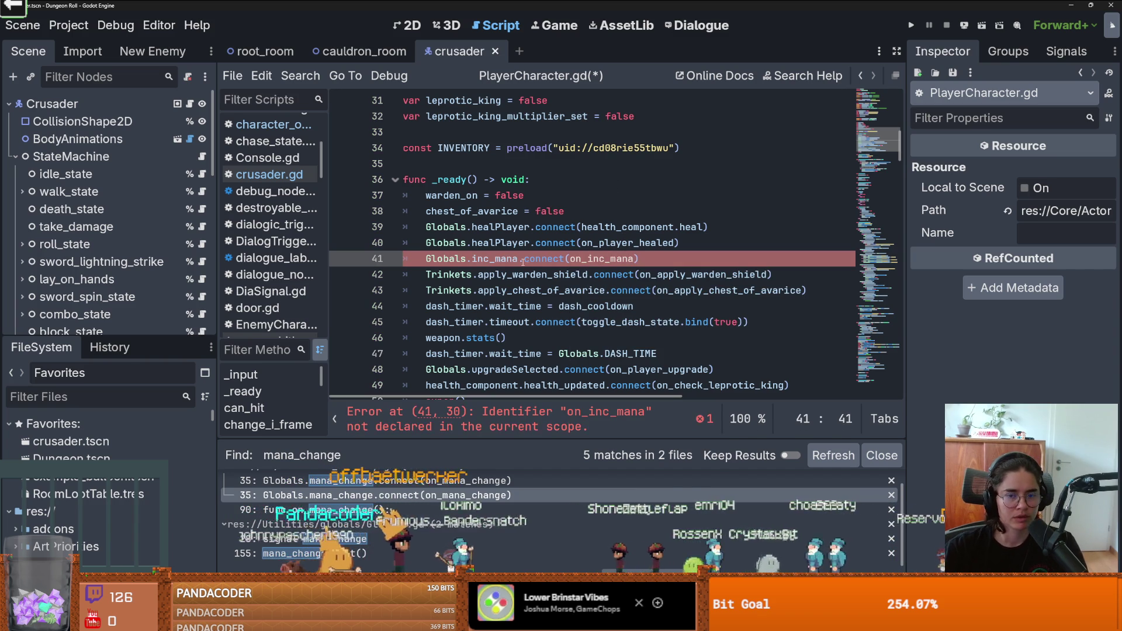
double_click(584, 259)
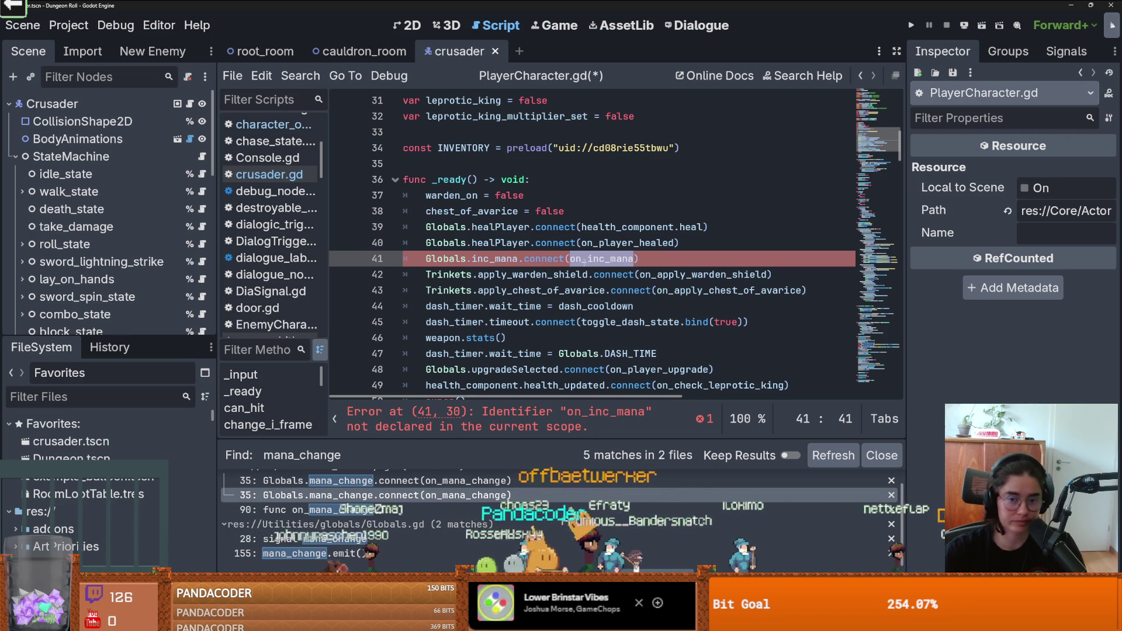
Step: Add an on_inc_mana(amount) handler with a pass body below _ready and save
scroll(584, 259, "down", 6)
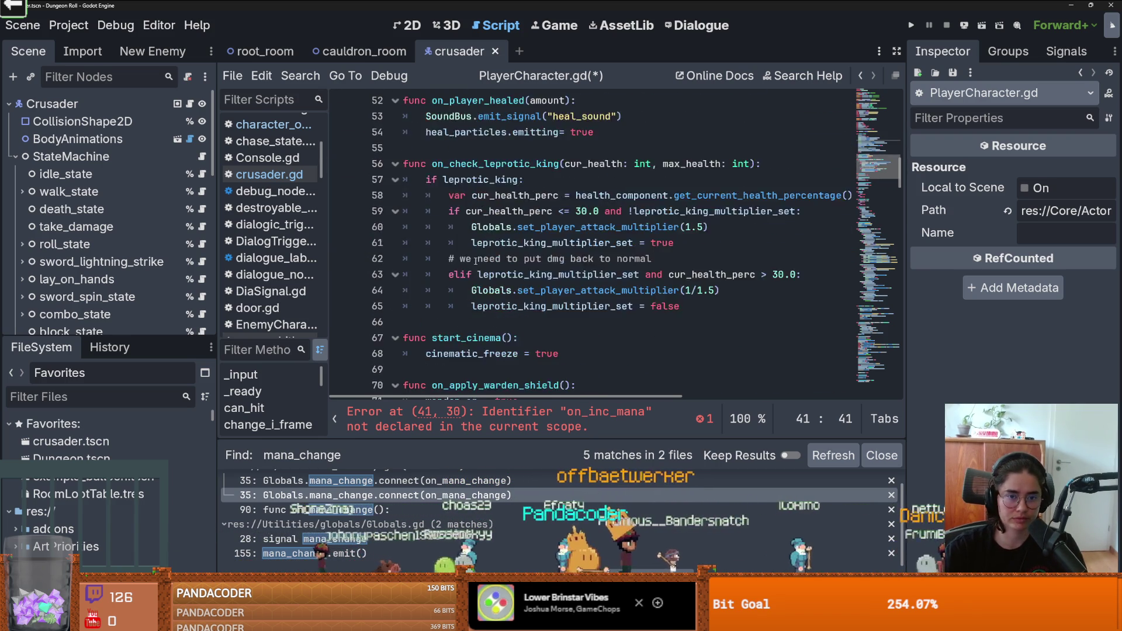
scroll(467, 227, "up", 13)
scroll(537, 273, "down", 5)
scroll(536, 273, "down", 5)
left_click(410, 285)
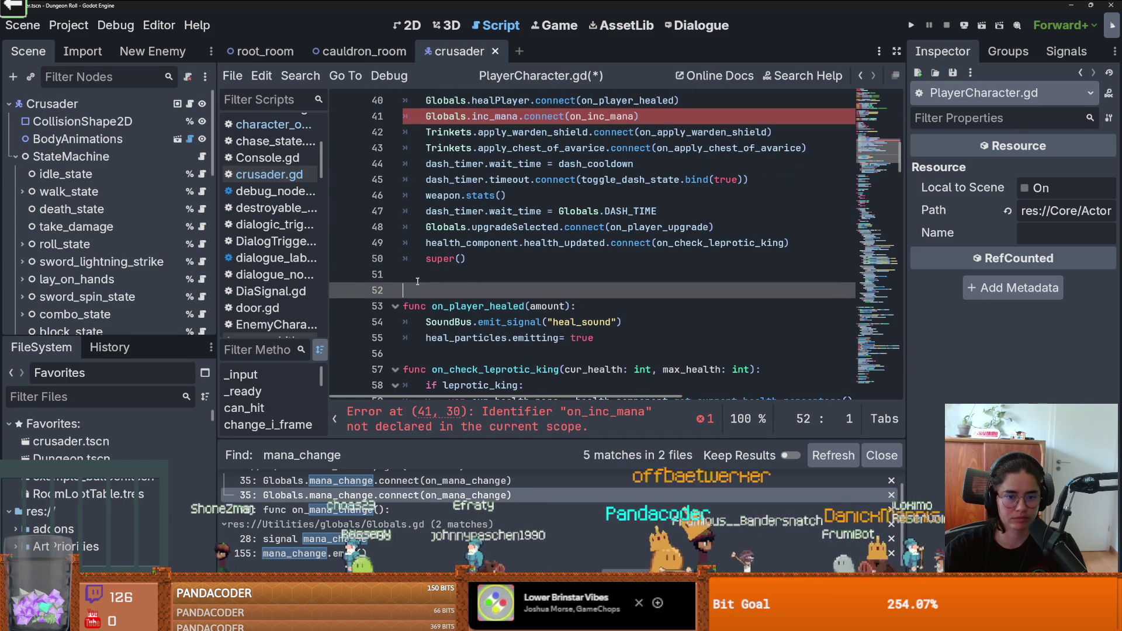
type("funcon_inc_mana(amount")
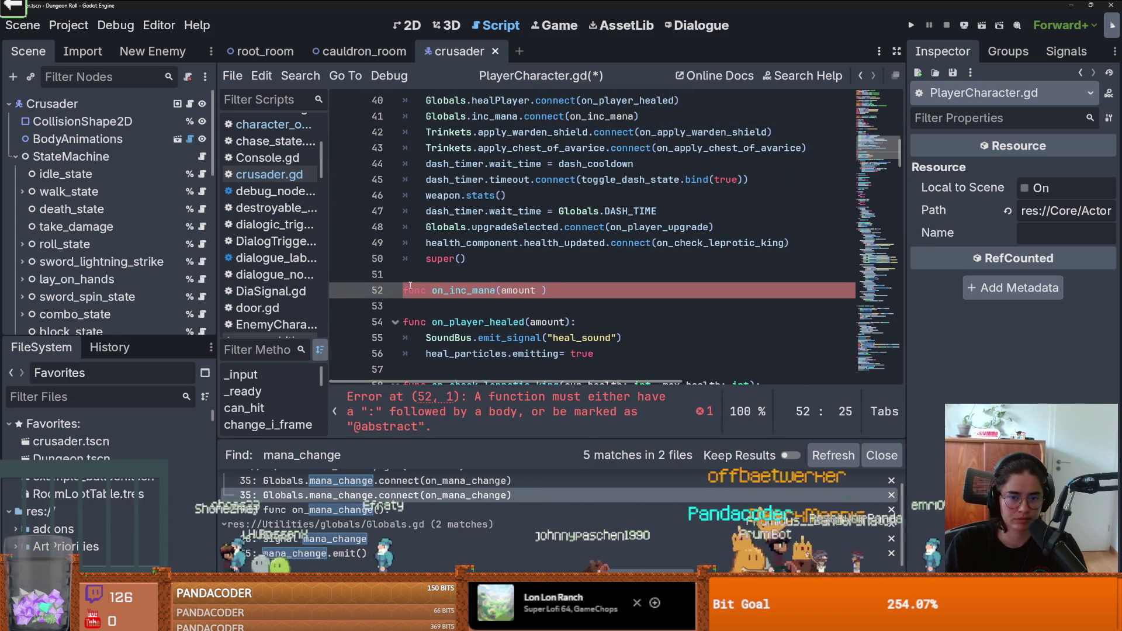
type(" :")
key("Return")
type("pass")
key("ctrl+s")
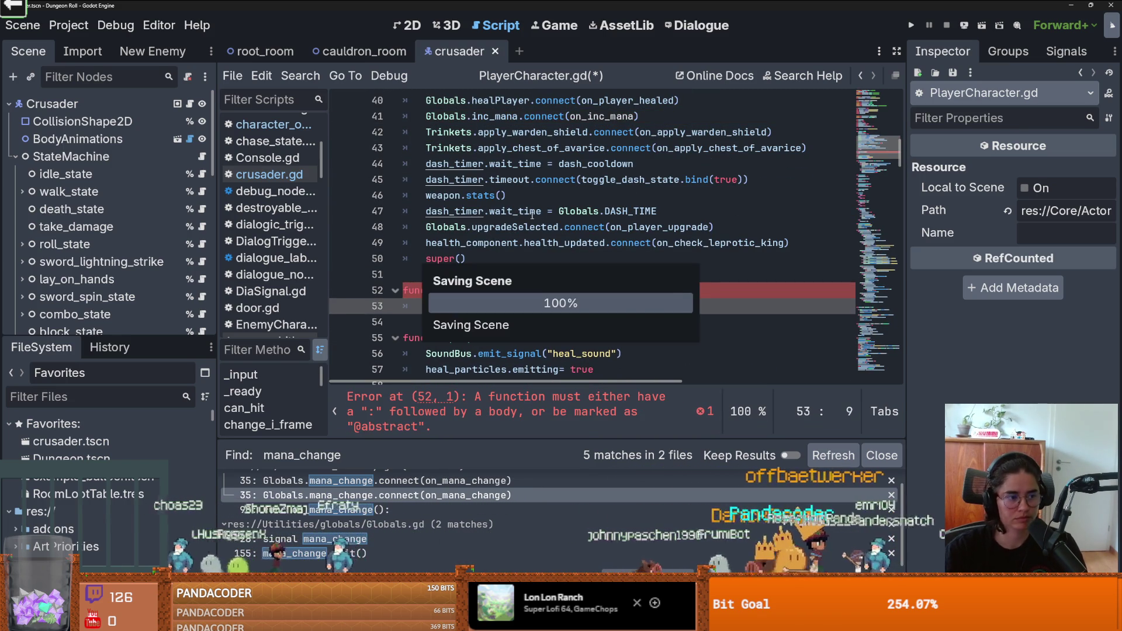
scroll(560, 196, "up", 4)
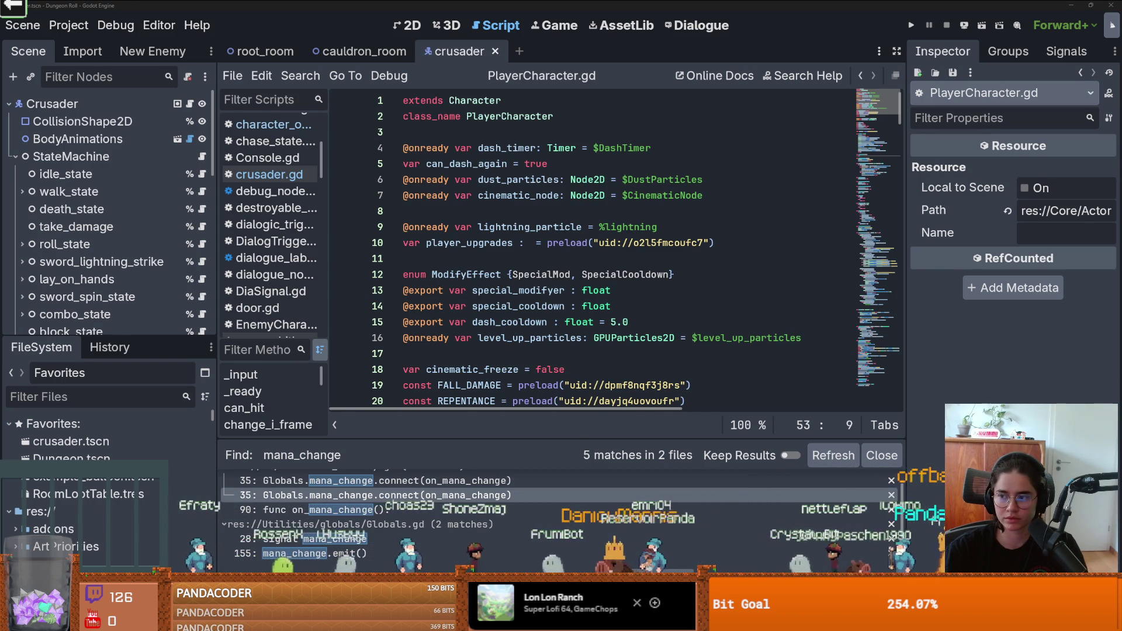
key("alt+Tab")
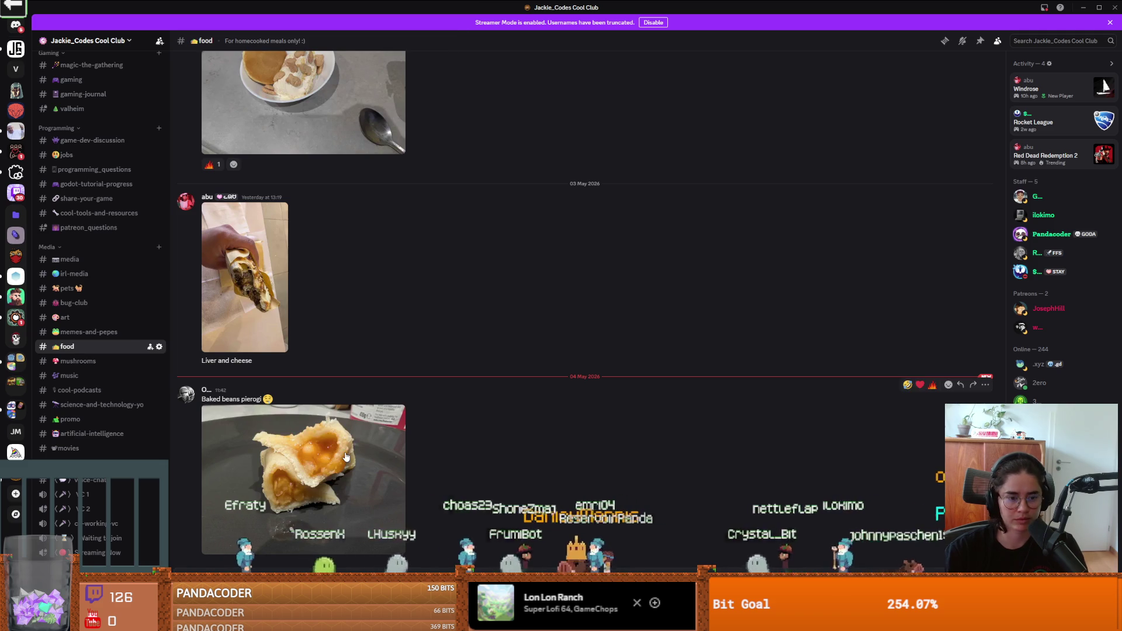
Step: View the baked beans pierogi photo full size in Discord's food channel, then return to Godot
left_click(350, 442)
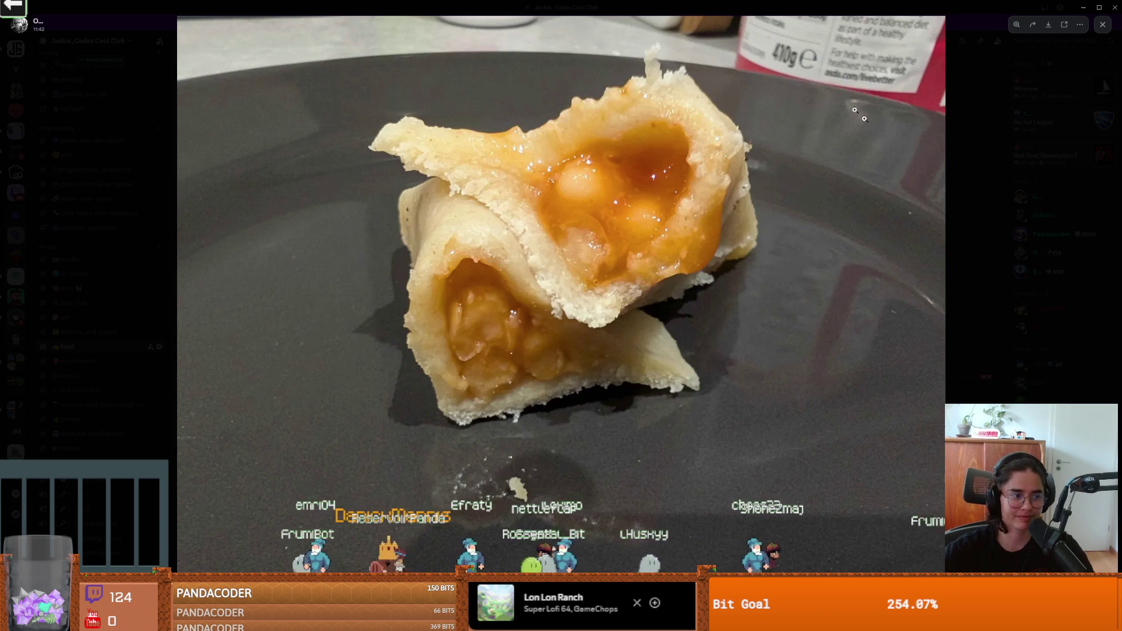
left_click(1023, 253)
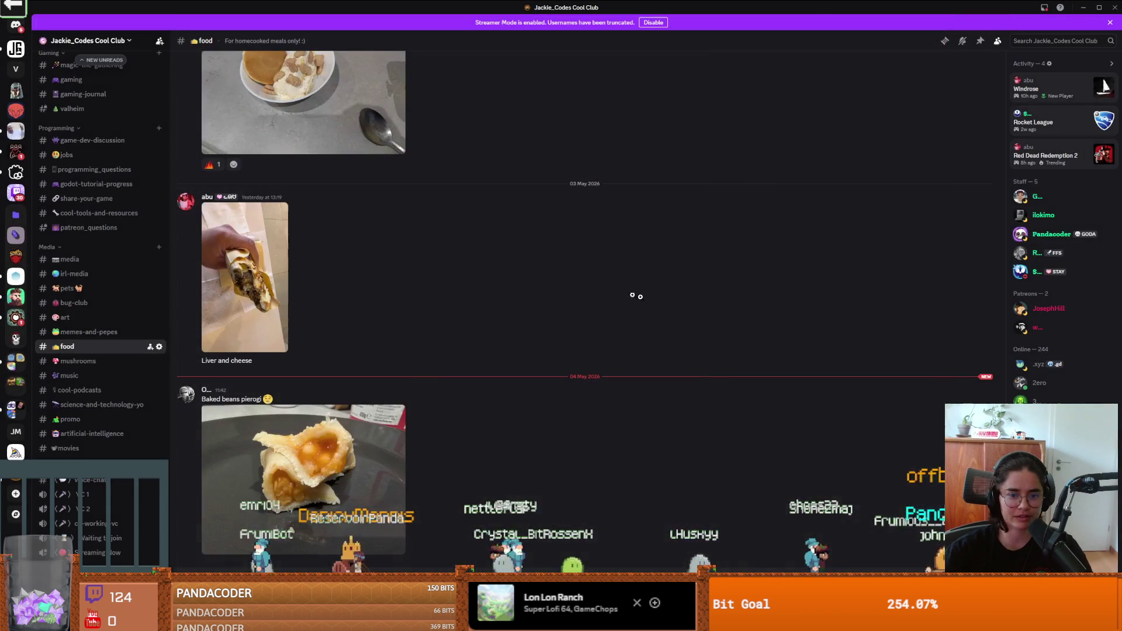
scroll(399, 331, "down", 2)
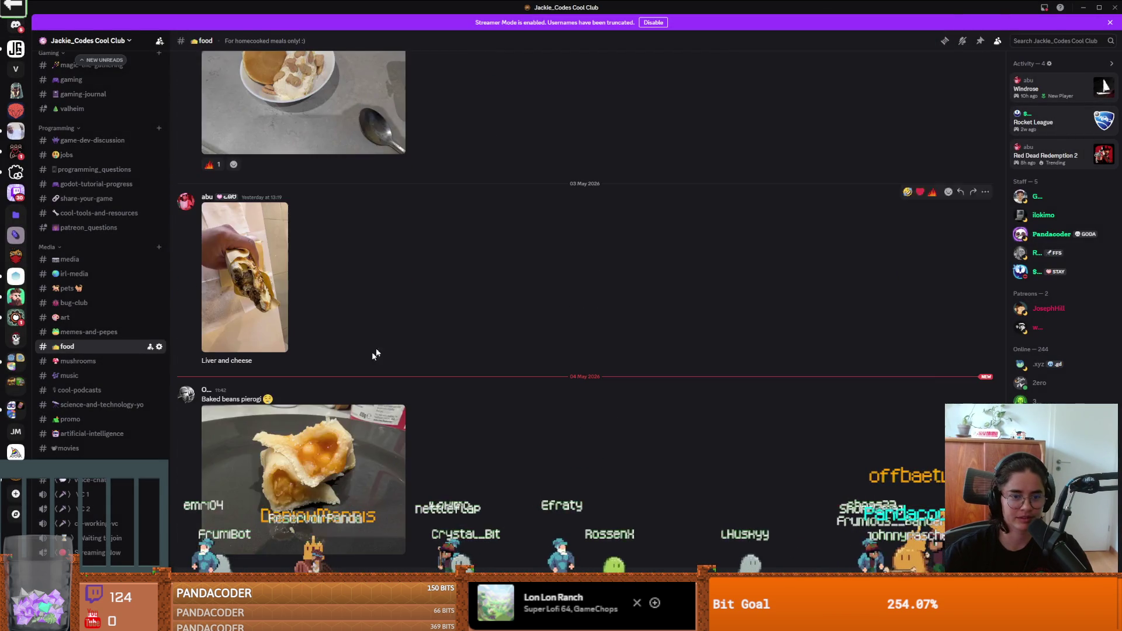
left_click(351, 433)
key("Escape")
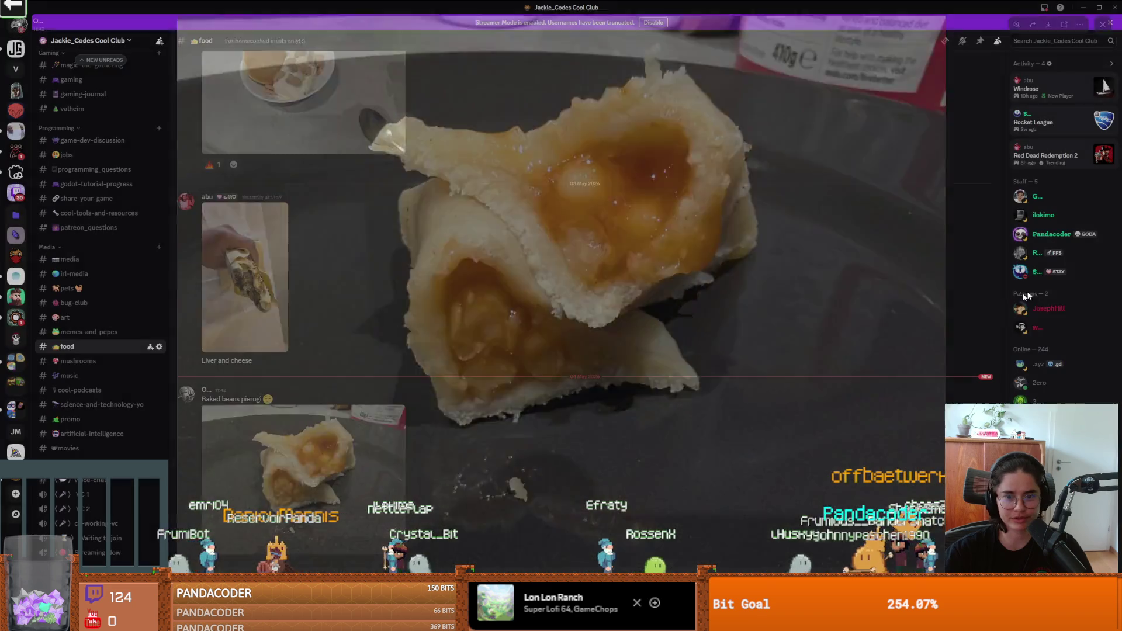
scroll(93, 182, "up", 5)
scroll(93, 182, "up", 4)
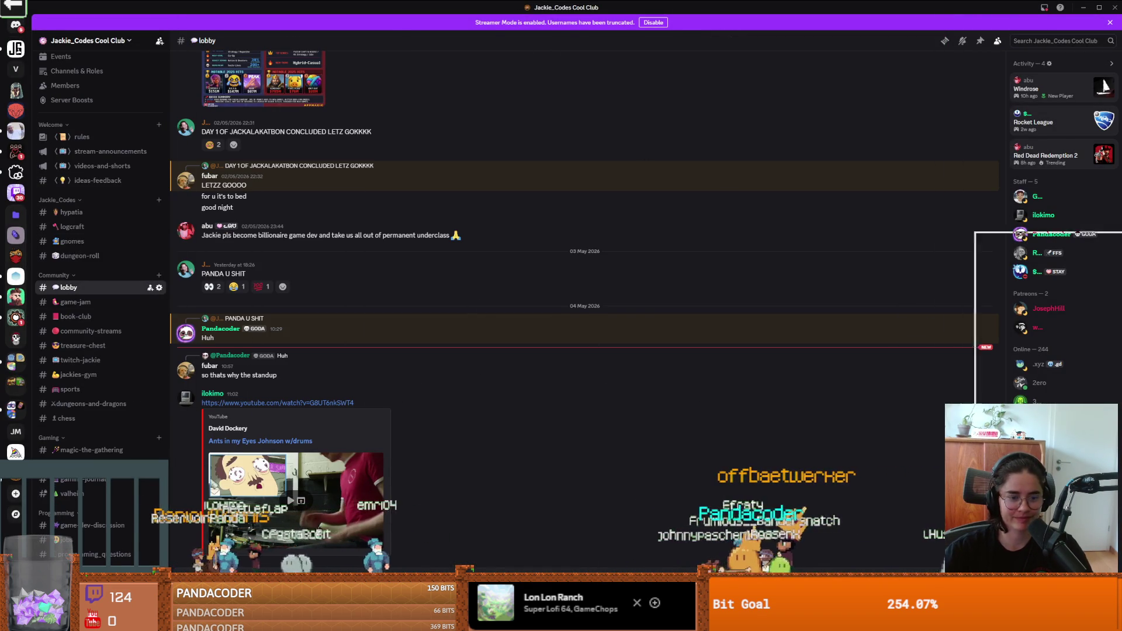
key("alt+Tab")
key("ctrl+s")
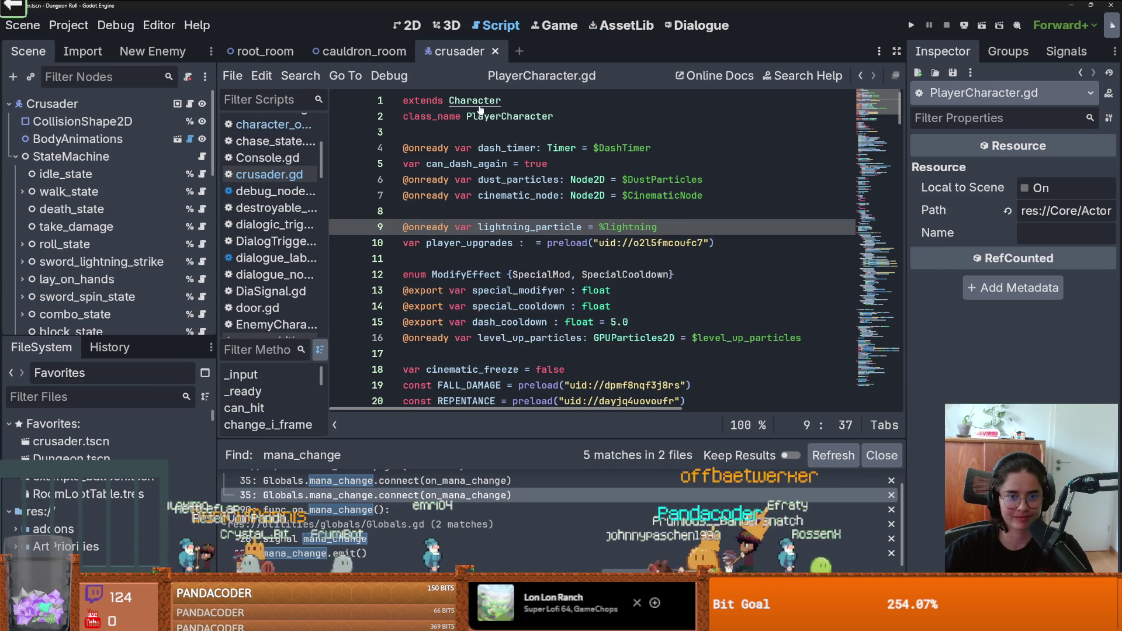
Step: Scroll through Characters.gd, then open crusader.gd with its lightning_mana_amount 5 and lay_on_hands_mana 30
key("alt+Left")
scroll(635, 322, "up", 20)
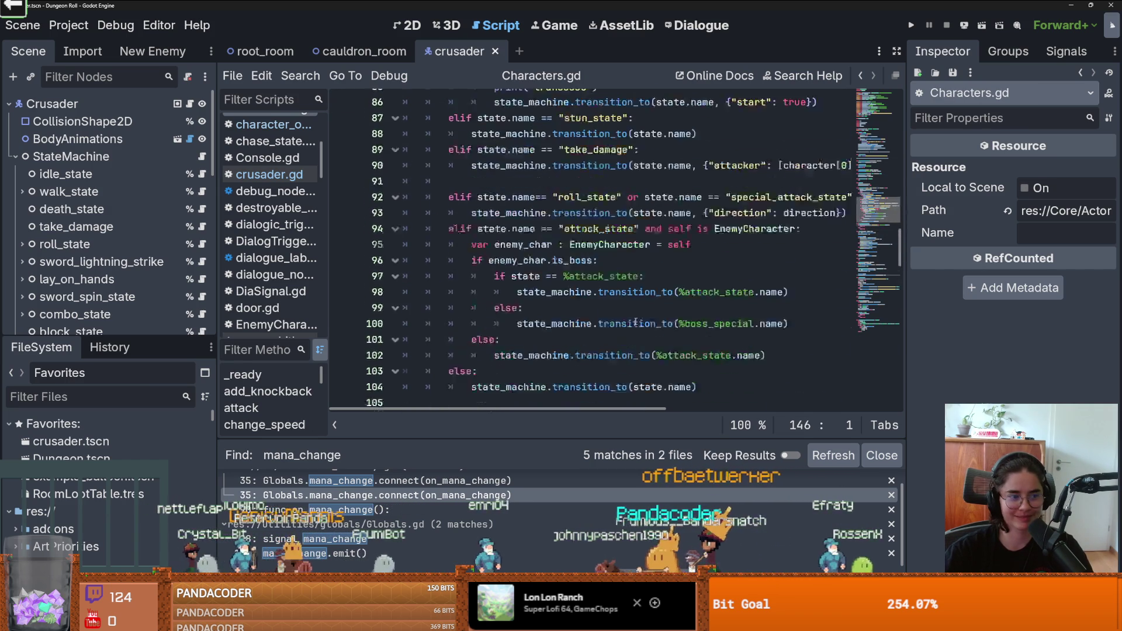
scroll(635, 322, "up", 9)
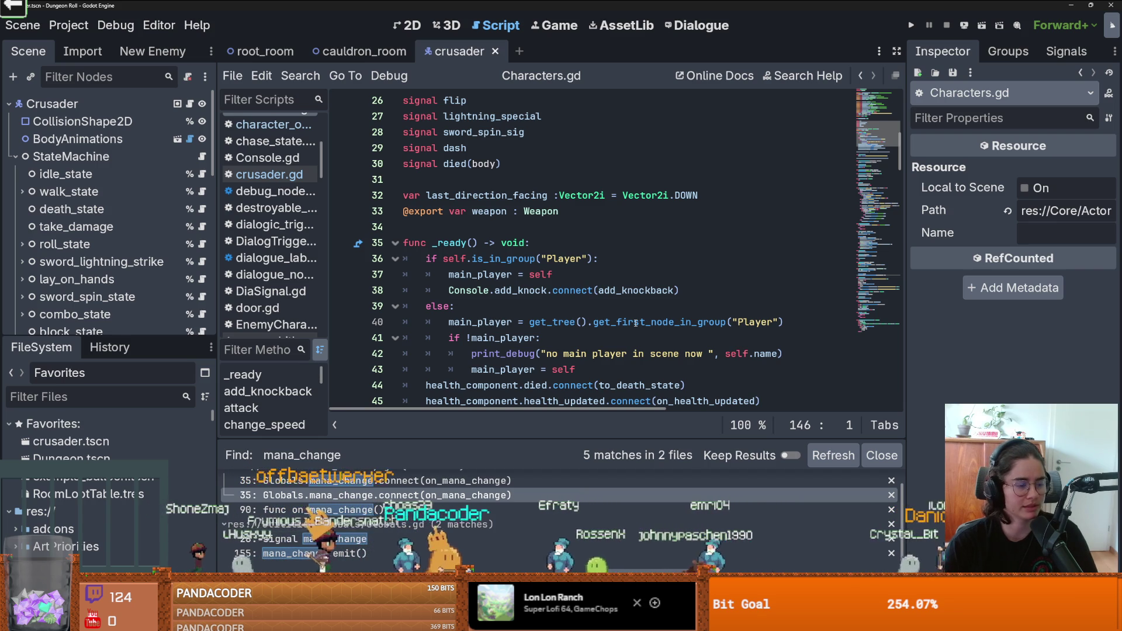
scroll(648, 228, "up", 8)
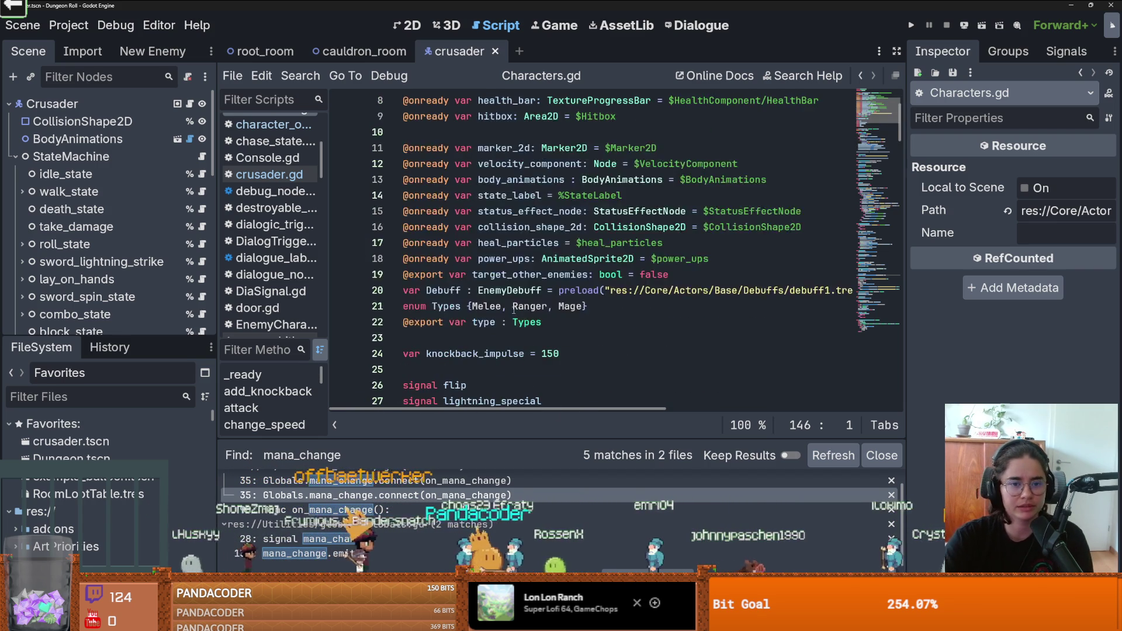
scroll(564, 249, "down", 7)
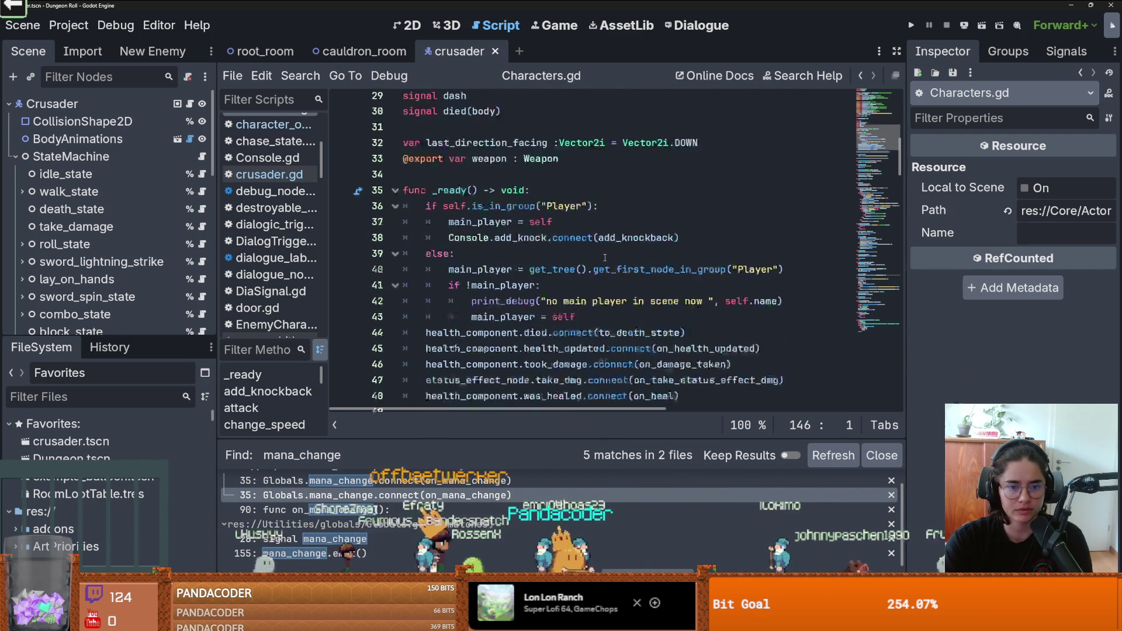
scroll(604, 258, "up", 7)
left_click(190, 104)
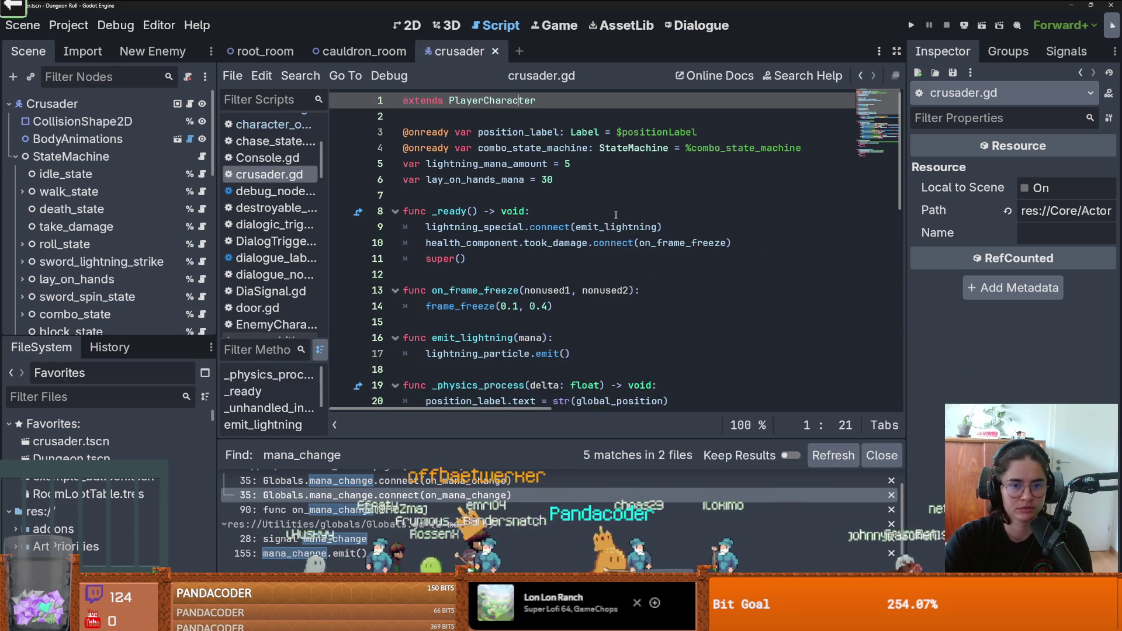
Step: Follow enough_mana from crusader.gd to the Globals.gd mana variable, set to 100
scroll(586, 197, "down", 5)
scroll(586, 198, "down", 5)
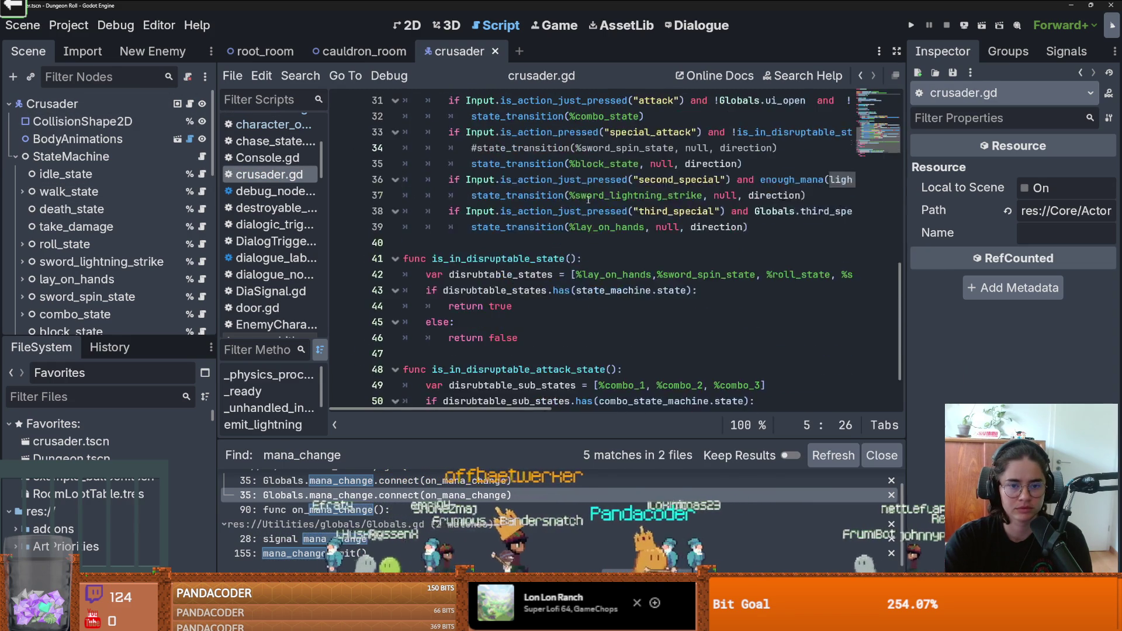
scroll(738, 234, "right", 3)
scroll(738, 233, "left", 3)
left_click(777, 211, "ctrl")
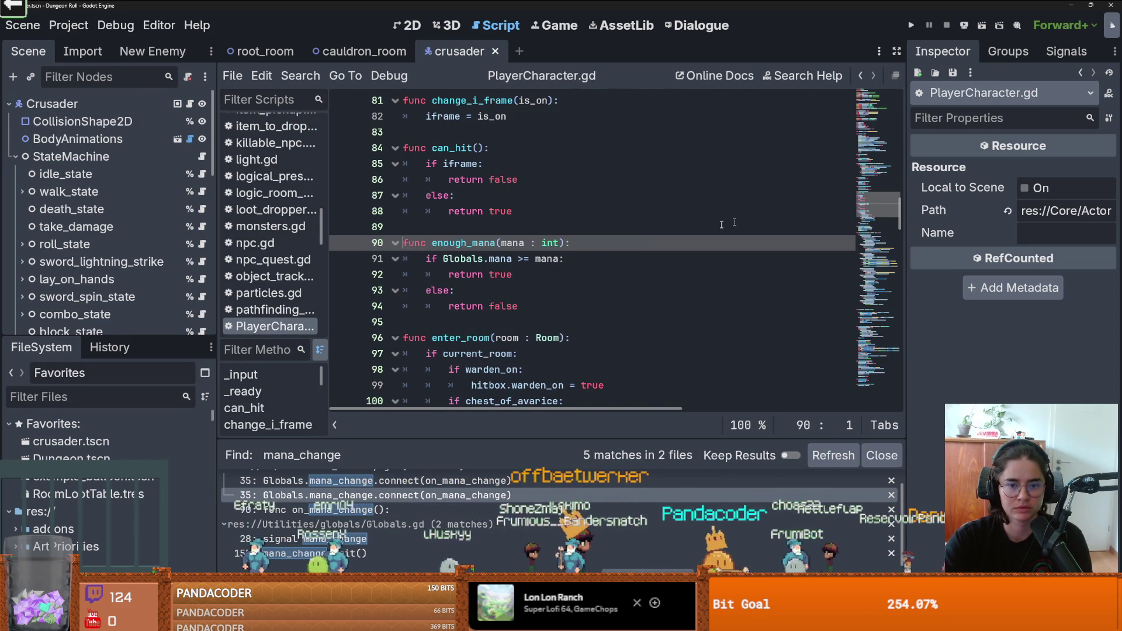
left_click(510, 259, "ctrl")
scroll(519, 255, "down", 1)
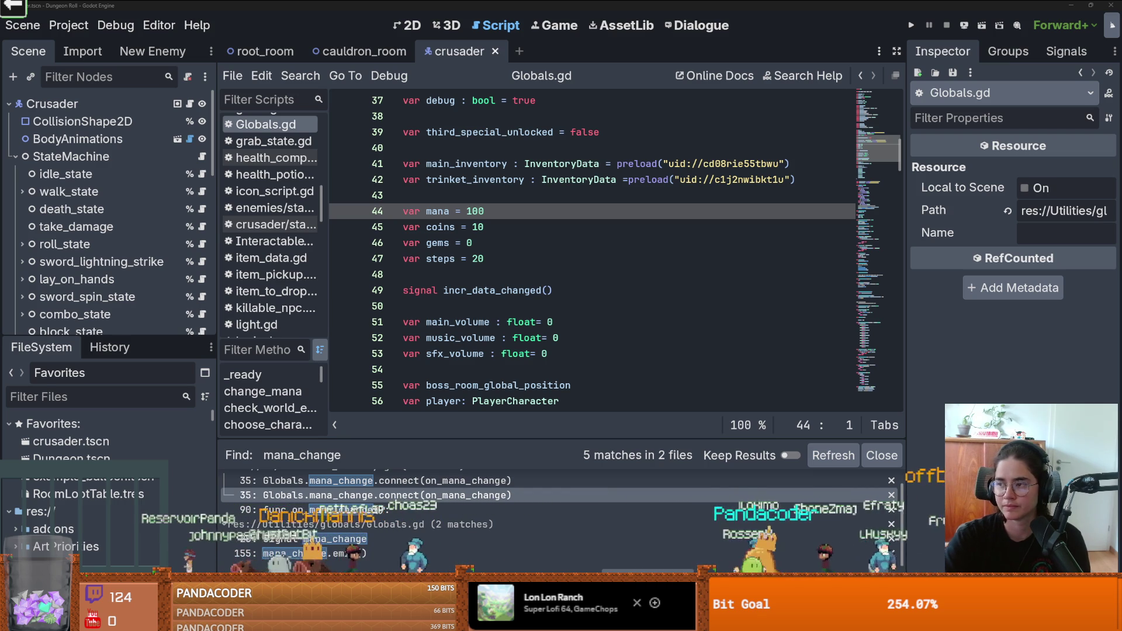
Step: Save Globals.gd and highlight every use of the mana variable
key("End")
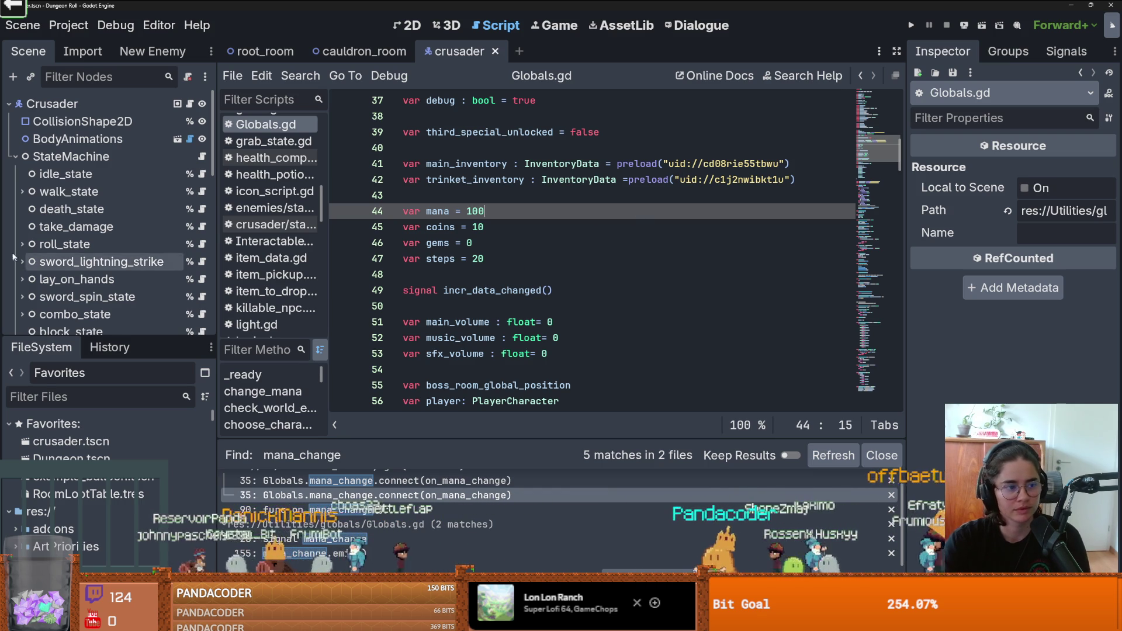
left_click(540, 273)
key("ctrl+s")
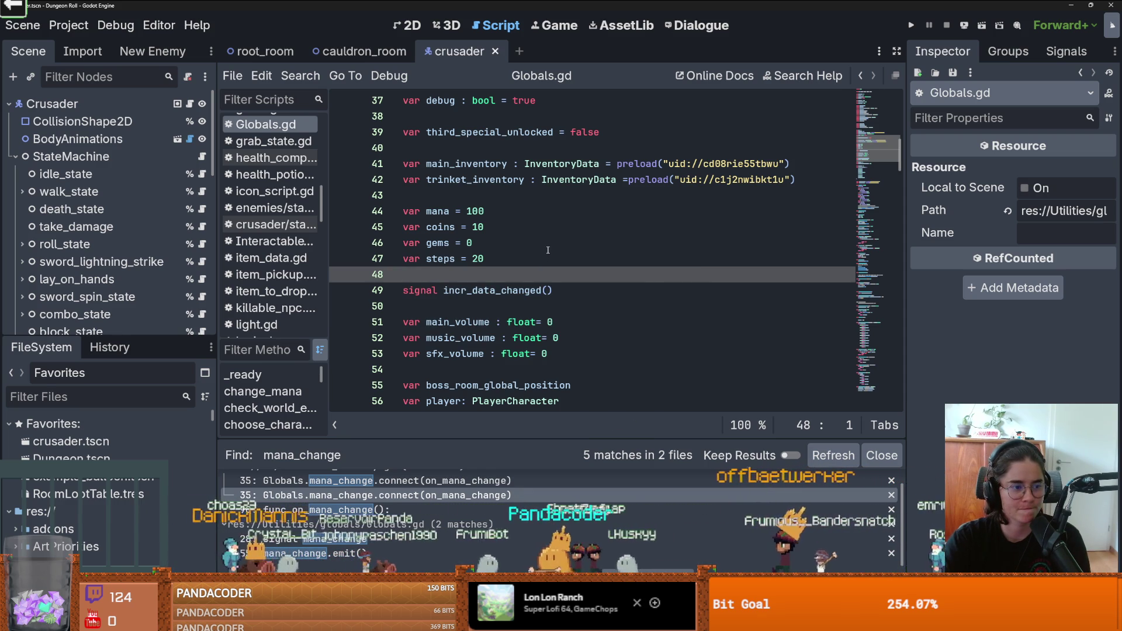
left_click(547, 250)
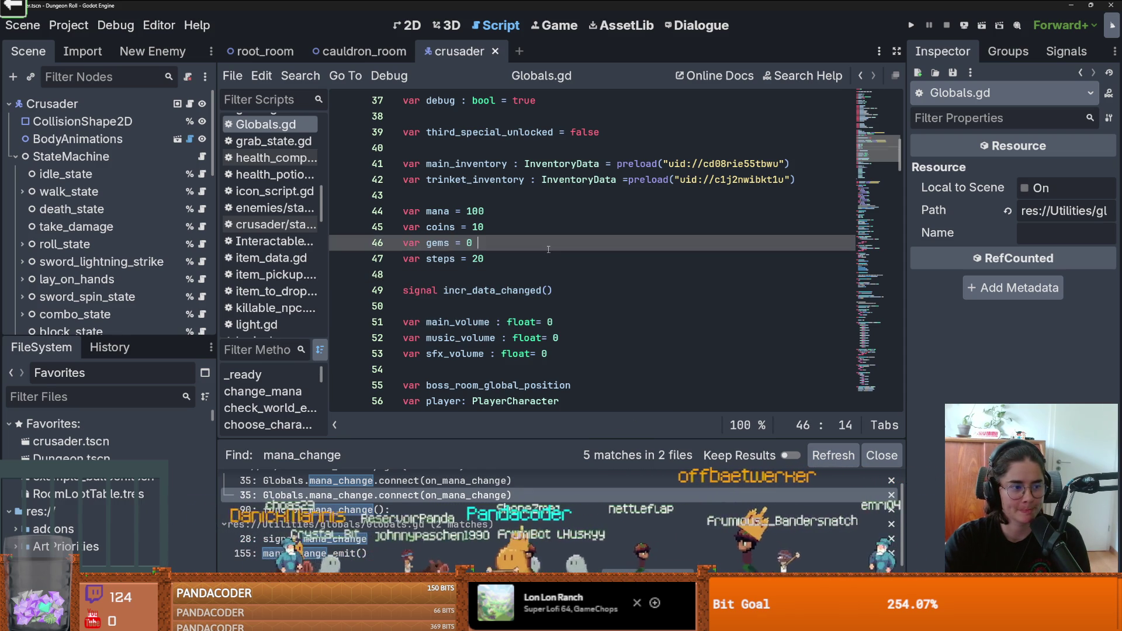
double_click(438, 212)
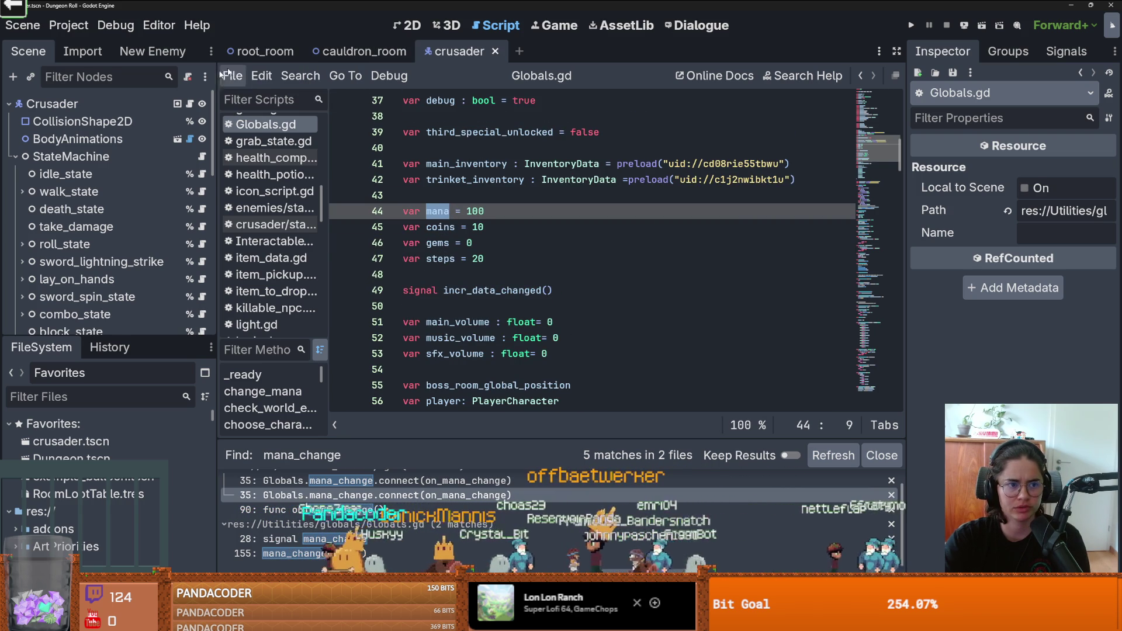
Step: Highlight change_mana and the inc_mana signal line, then return to crusader.gd
scroll(541, 286, "down", 20)
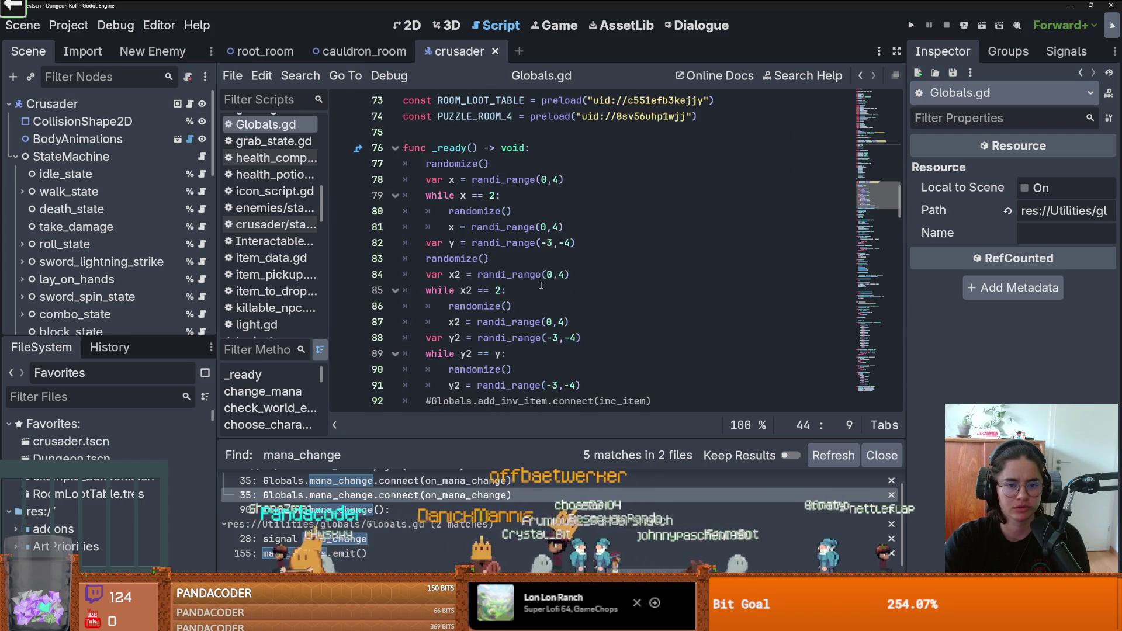
scroll(541, 285, "up", 2)
scroll(541, 286, "down", 7)
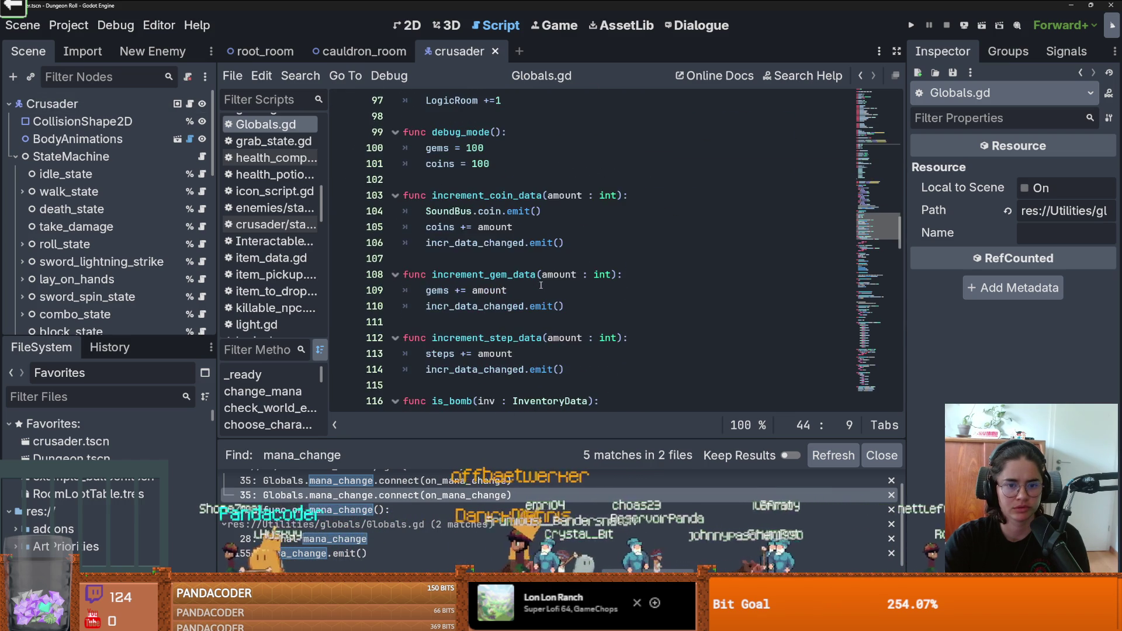
scroll(541, 286, "down", 9)
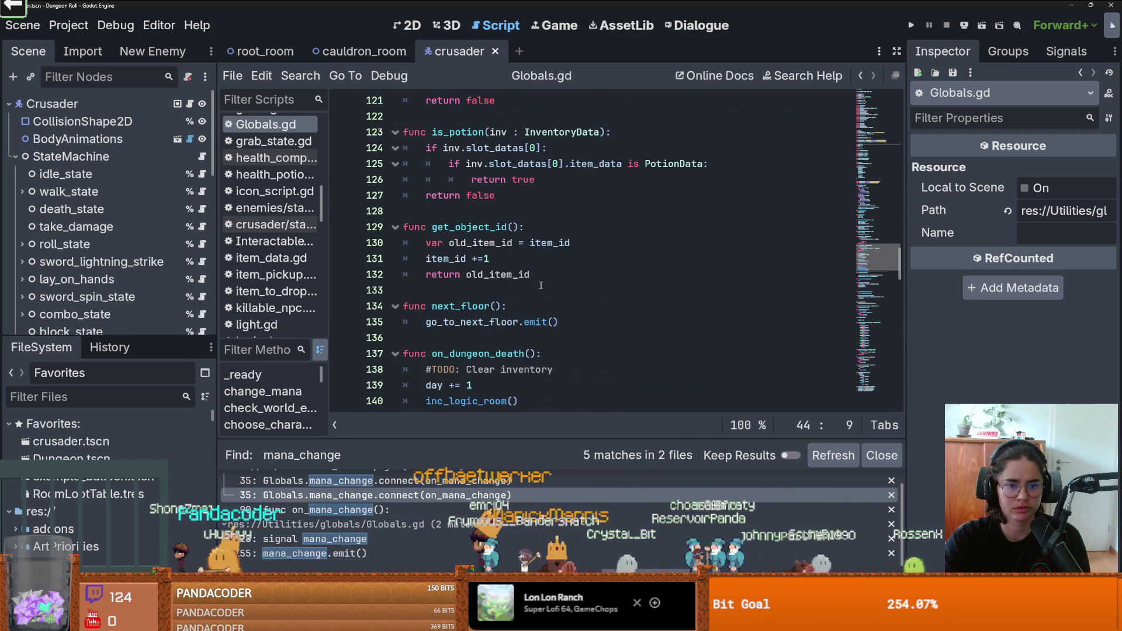
scroll(541, 285, "down", 1)
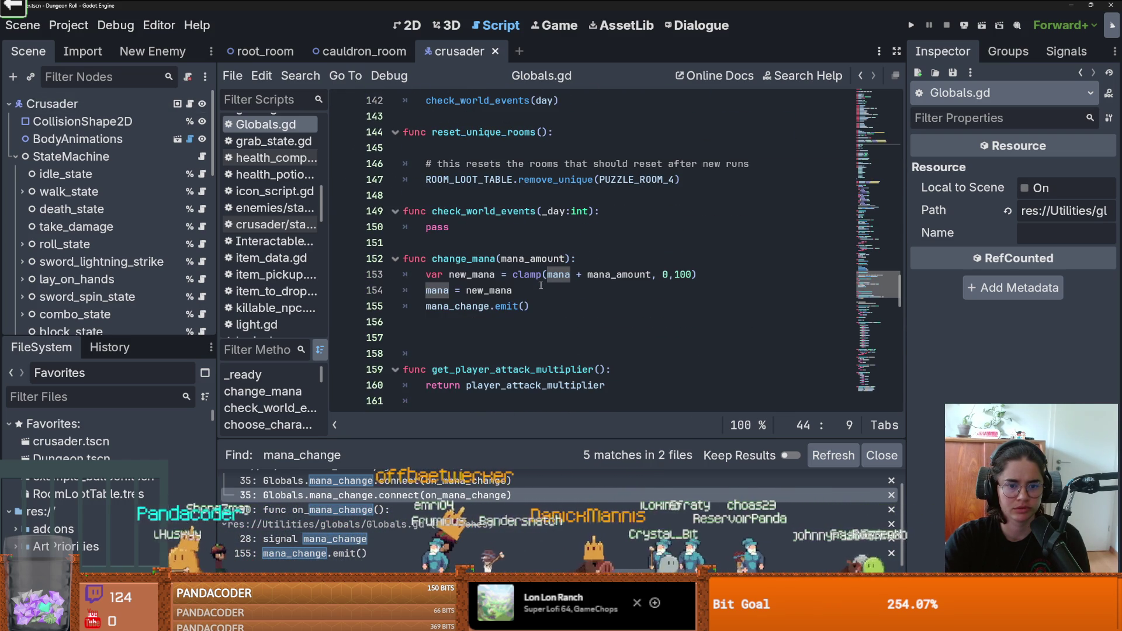
double_click(472, 260)
mouse_move(876, 284)
left_mouse_down()
mouse_move(895, 153)
mouse_move(896, 210)
mouse_move(899, 130)
left_mouse_up()
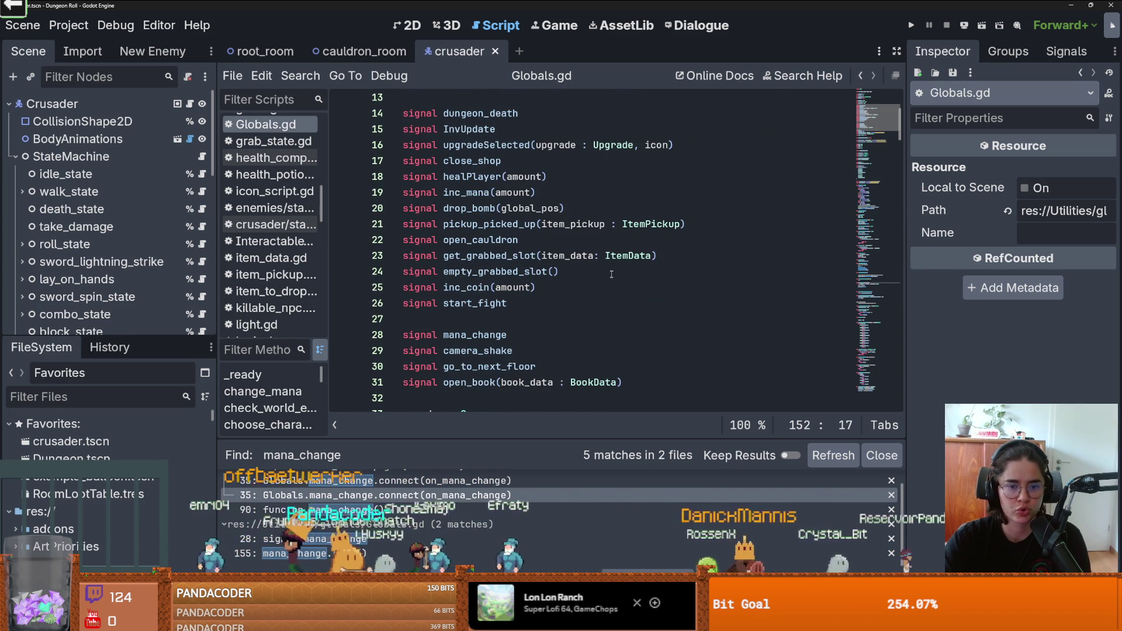
left_click(532, 286)
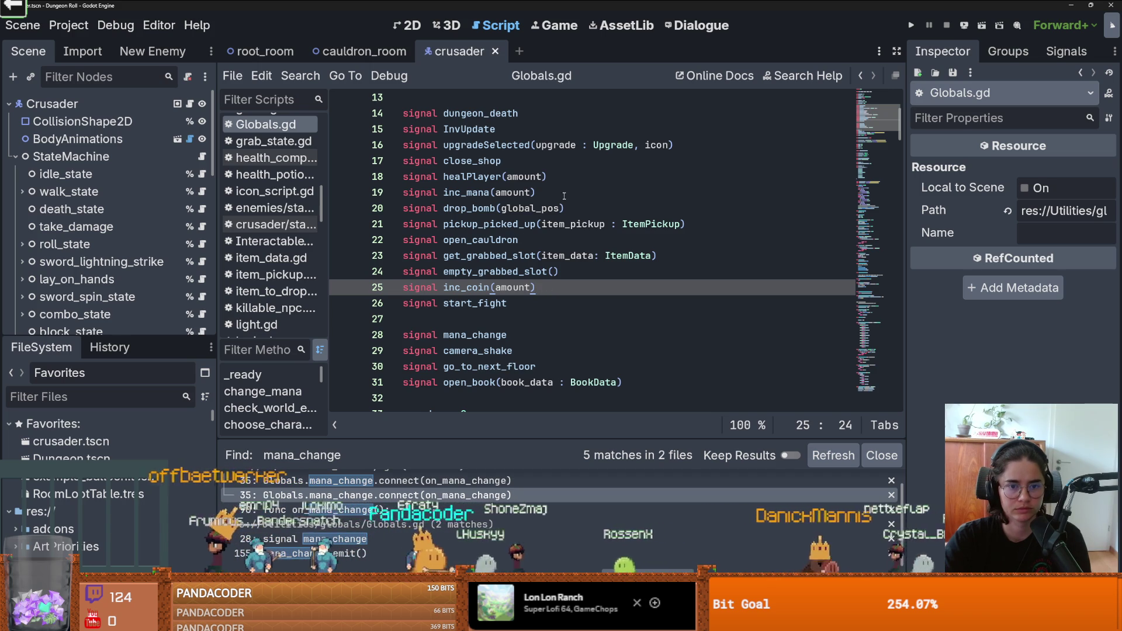
left_click_drag(535, 192, 395, 192)
left_click(190, 103)
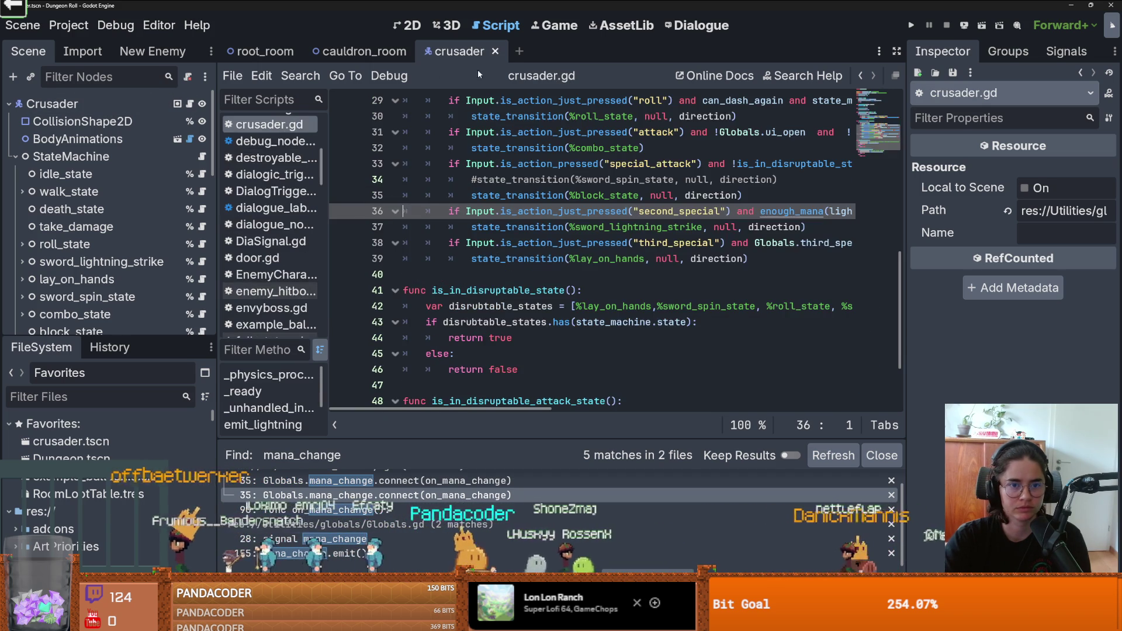
Step: Delete the on_inc_mana stub and the Globals.inc_mana.connect line from PlayerCharacter.gd, then save
scroll(448, 120, "up", 9)
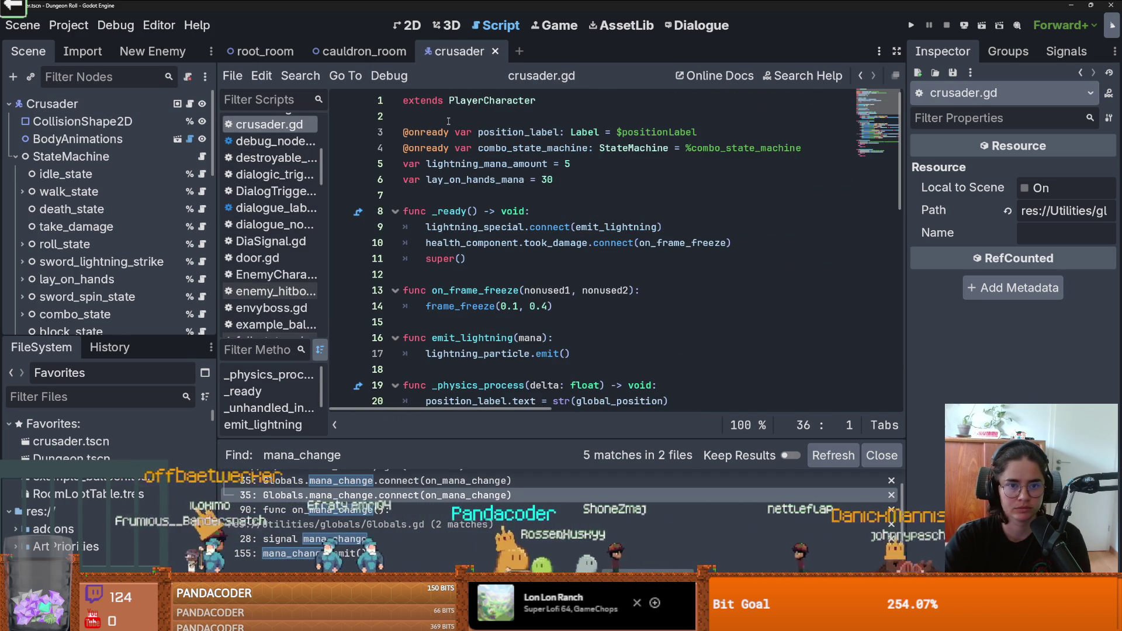
left_click(480, 102, "ctrl")
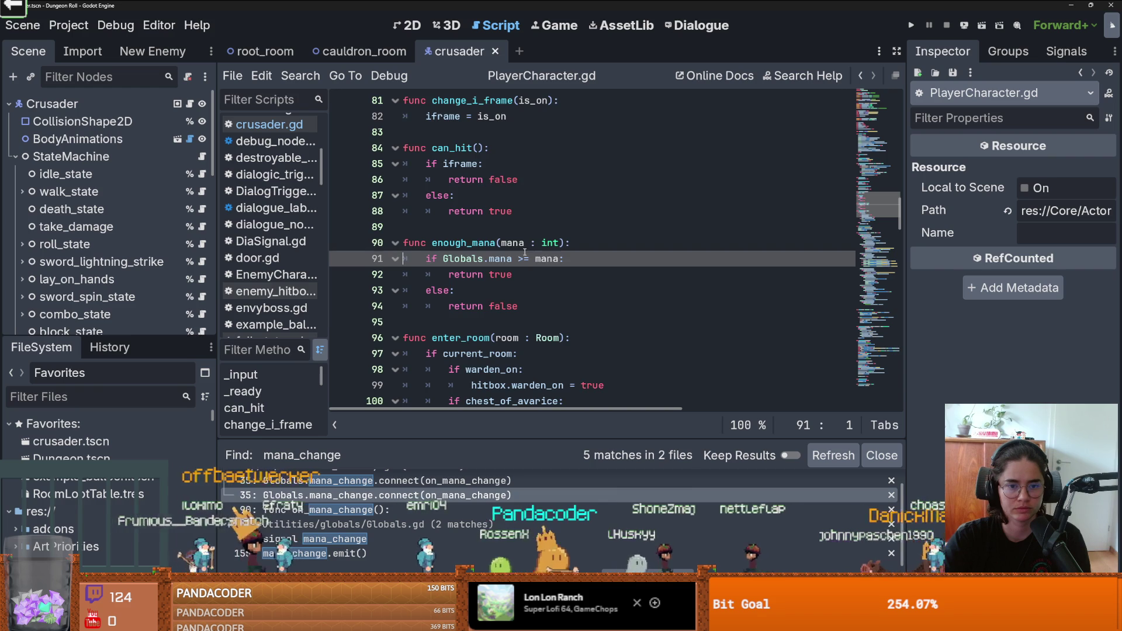
scroll(524, 252, "up", 13)
left_click_drag(519, 255, 485, 274)
key("BackSpace")
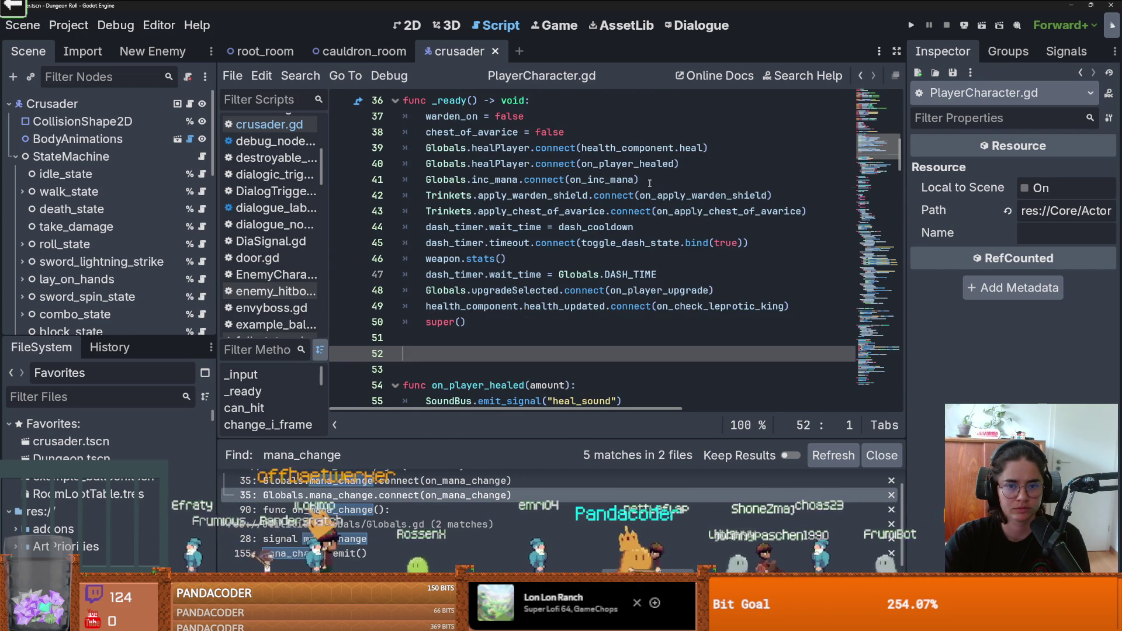
left_click(649, 183)
key("shift+Home")
key("BackSpace")
key("BackSpace")
key("ctrl+s")
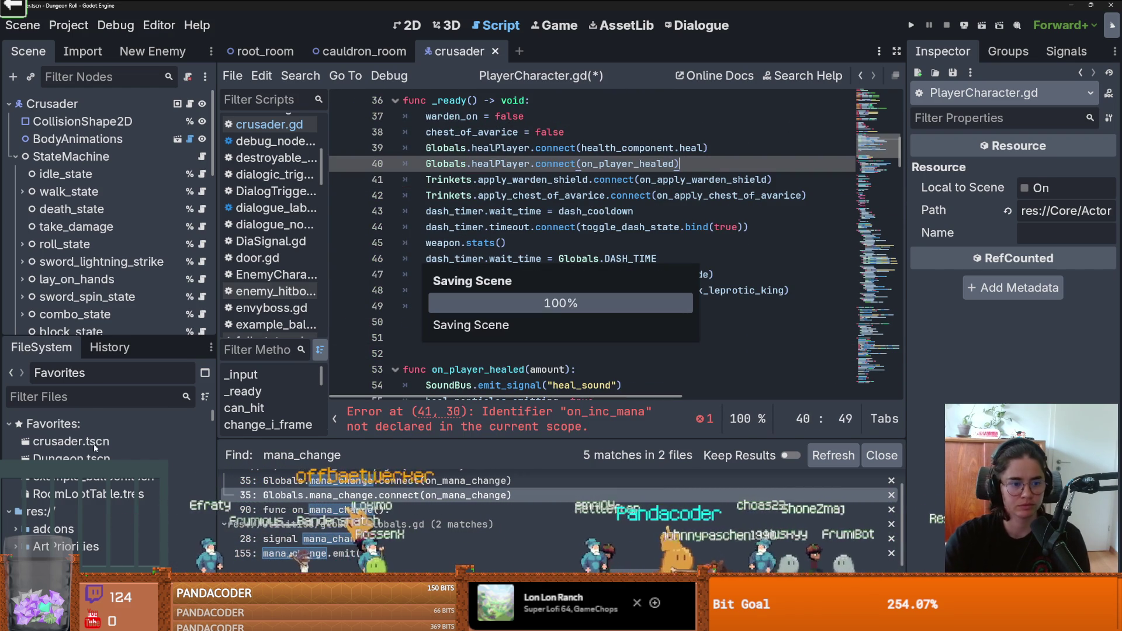
Step: Open potion_data.gd and add a PotionTypes.Mana case calling Globals.change_mana(potion_effect_amount)
type("potion_da")
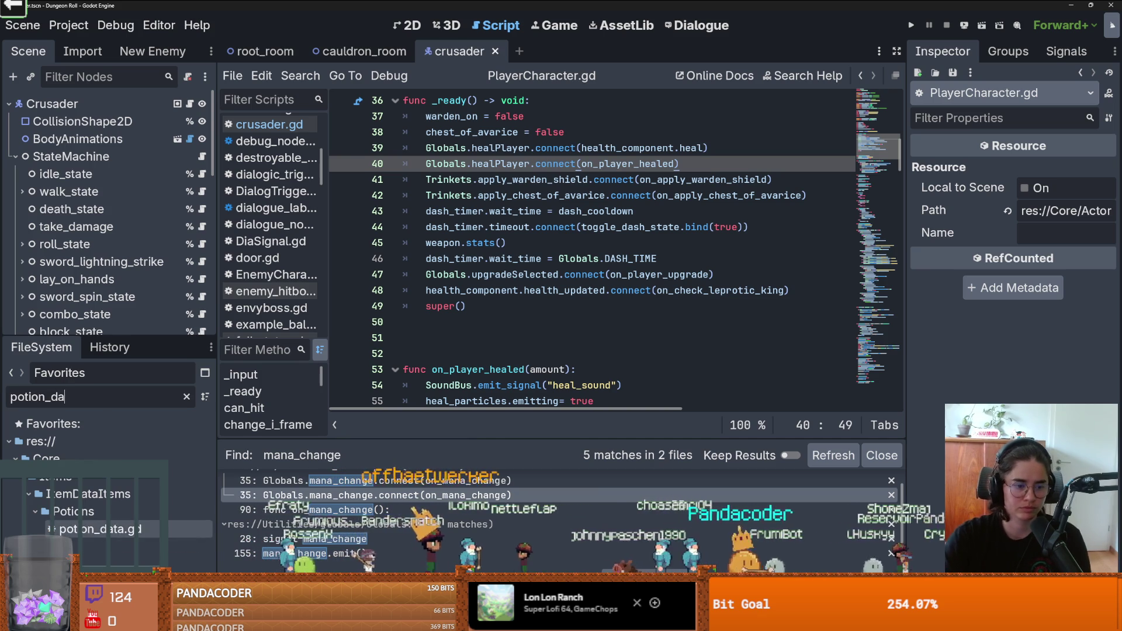
double_click(99, 529)
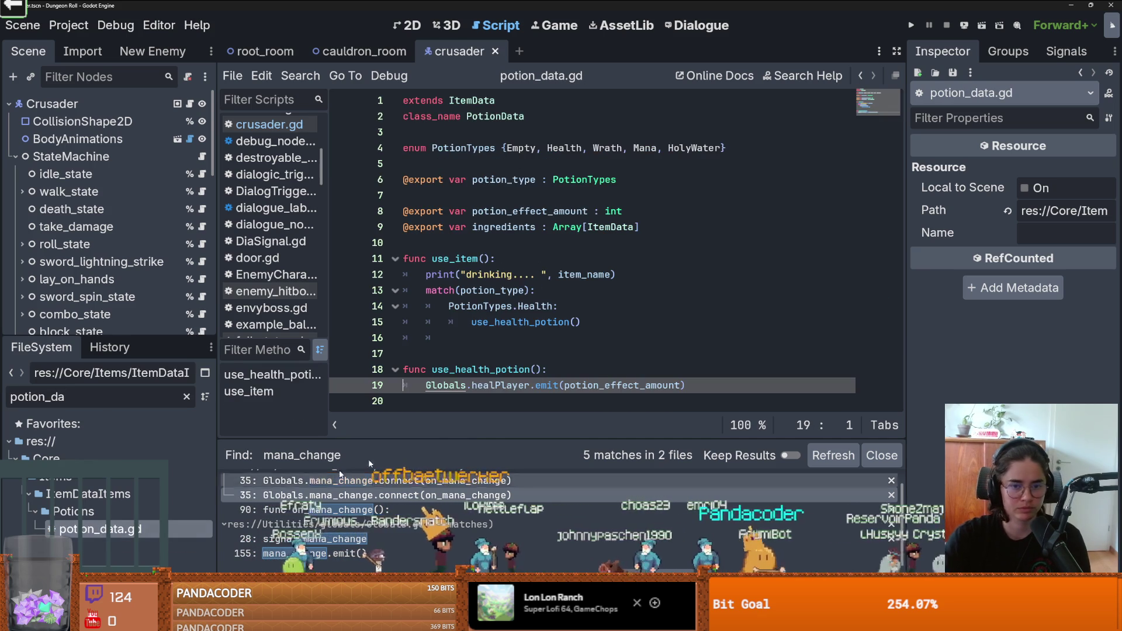
left_click(581, 319)
key("Return")
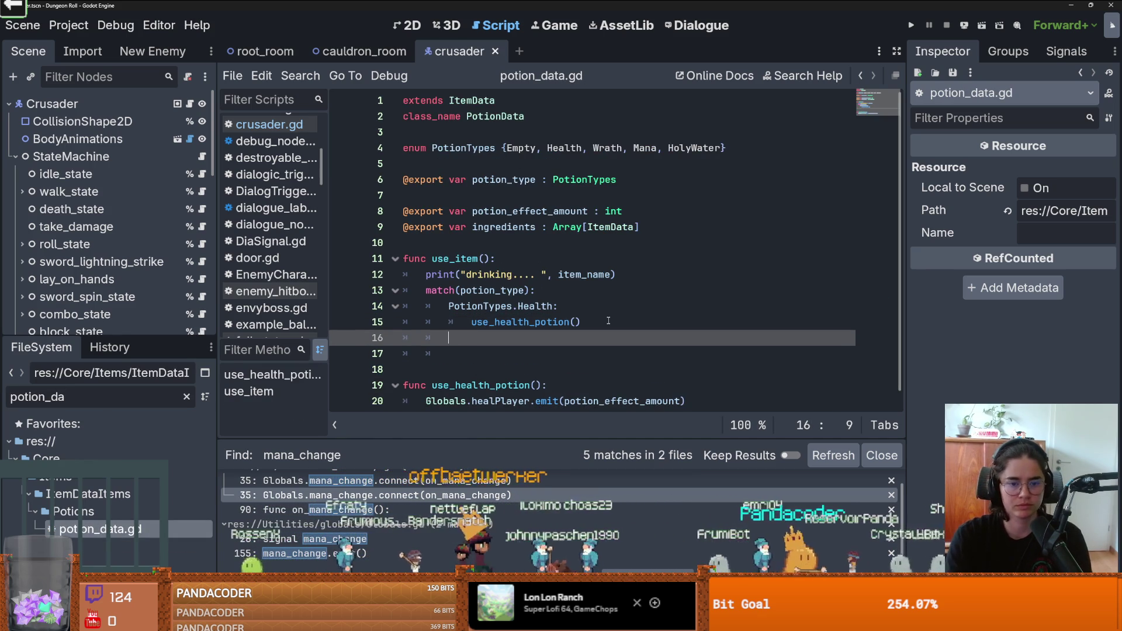
type("Po")
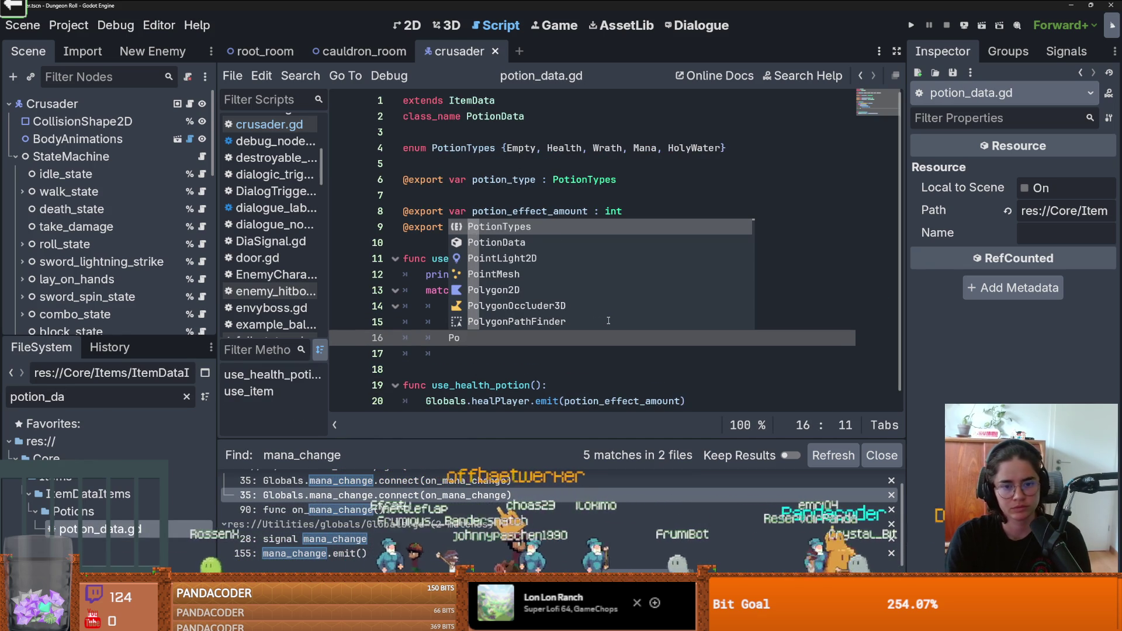
key("Return")
type(".M")
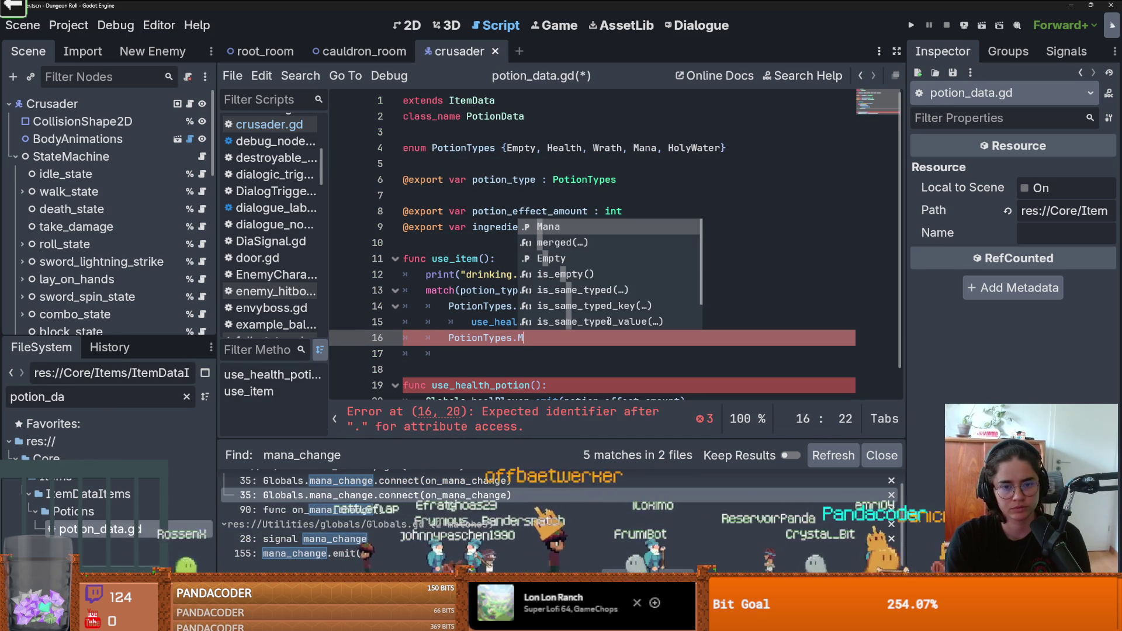
key("Return")
type(":")
key("Return")
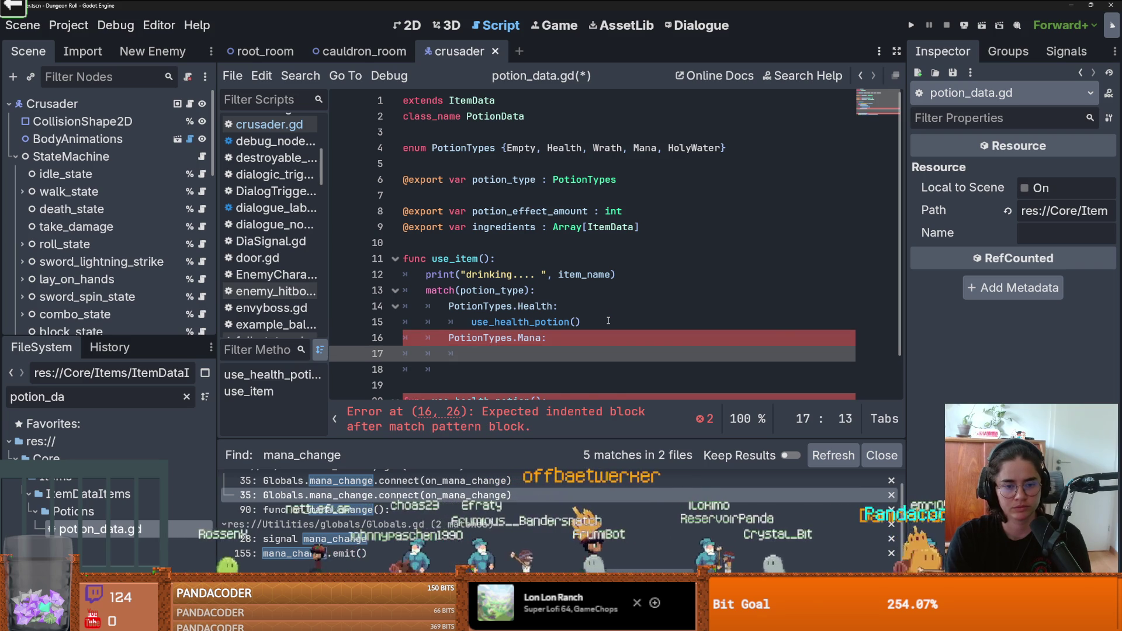
type("Globals.ch")
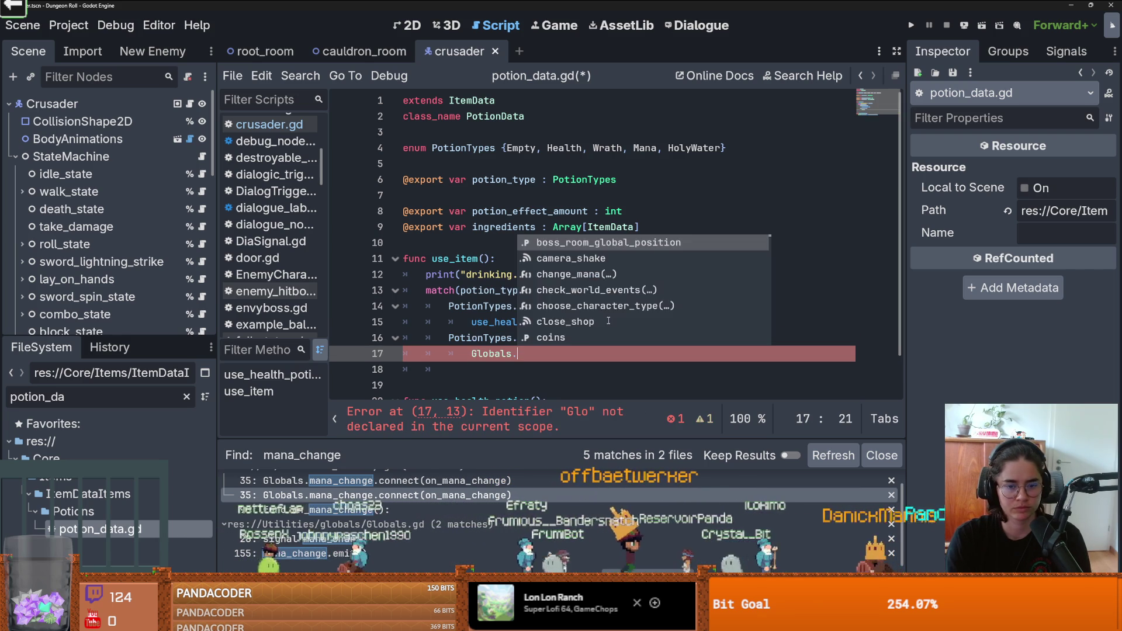
key("Return")
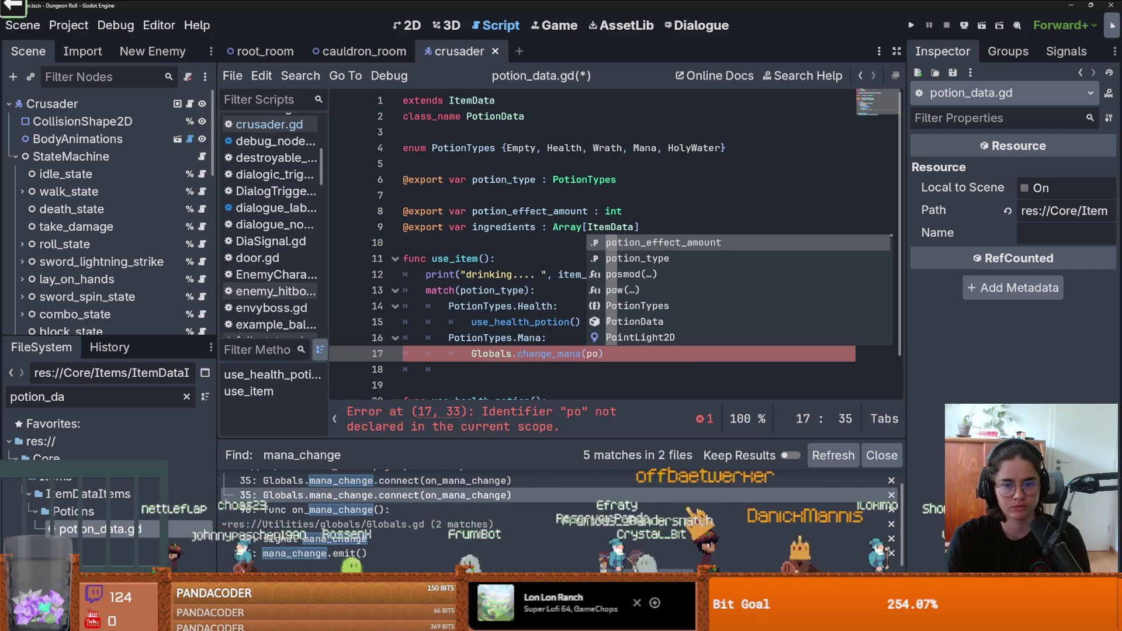
key("Return")
Step: Add Globals.mana_change.emit() under the Mana case, save the script, and run the project
scroll(605, 331, "down", 1)
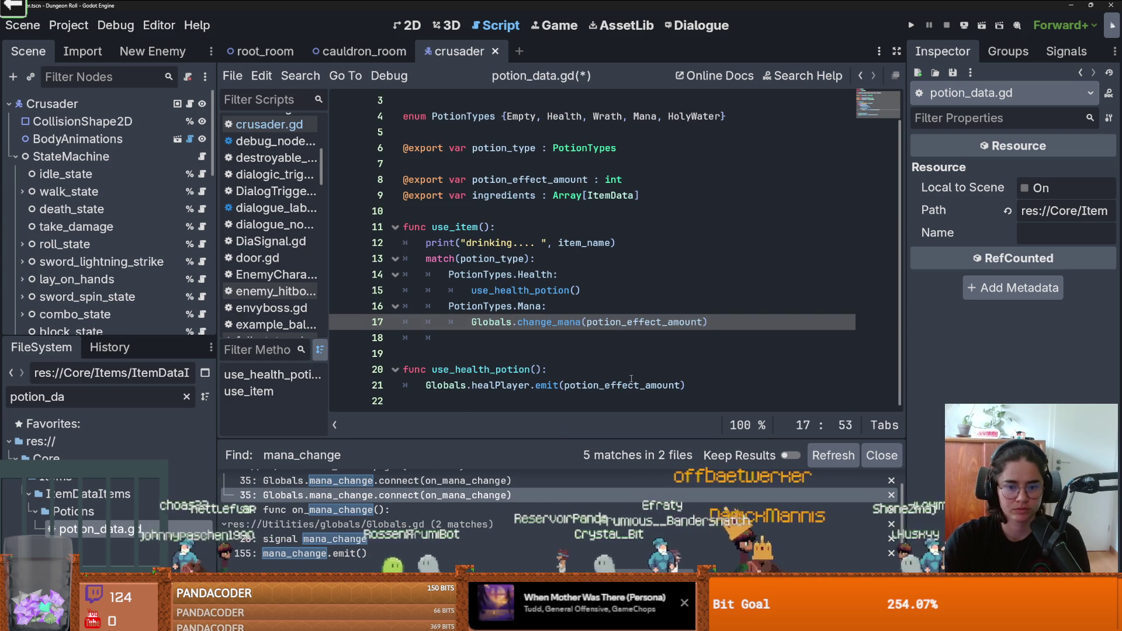
left_click(542, 332)
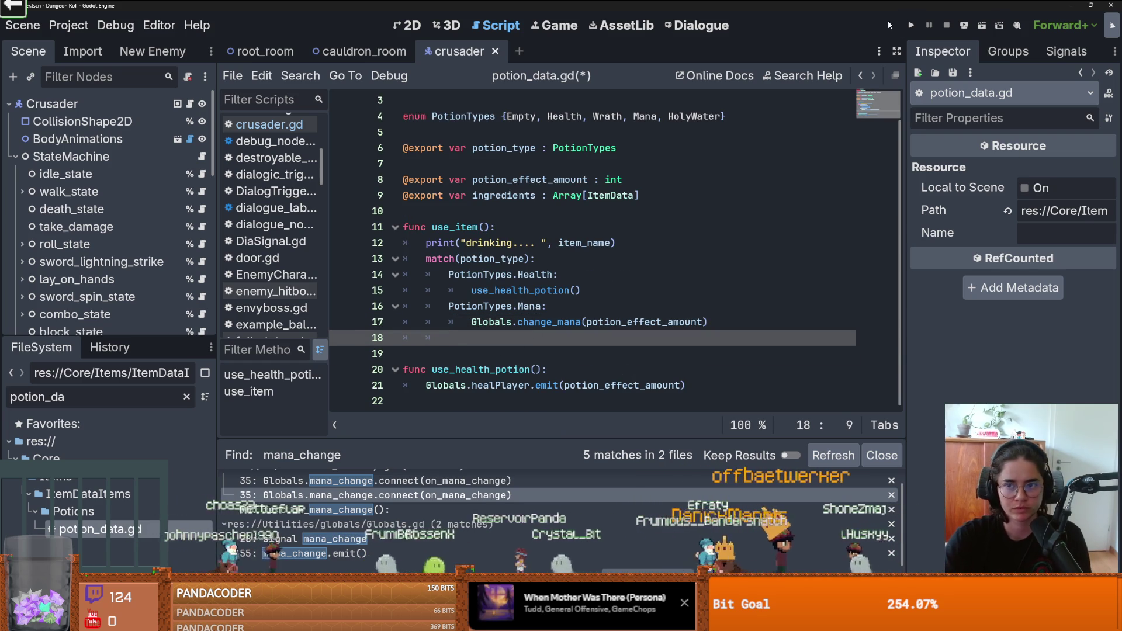
left_click(739, 315)
key("Return")
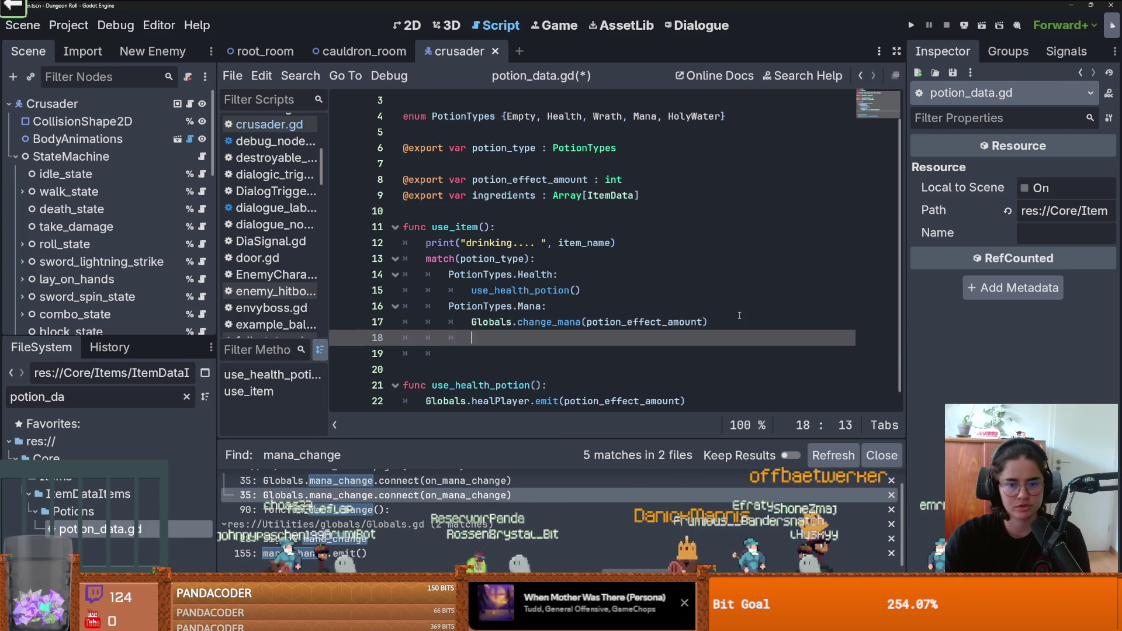
type("Globals.")
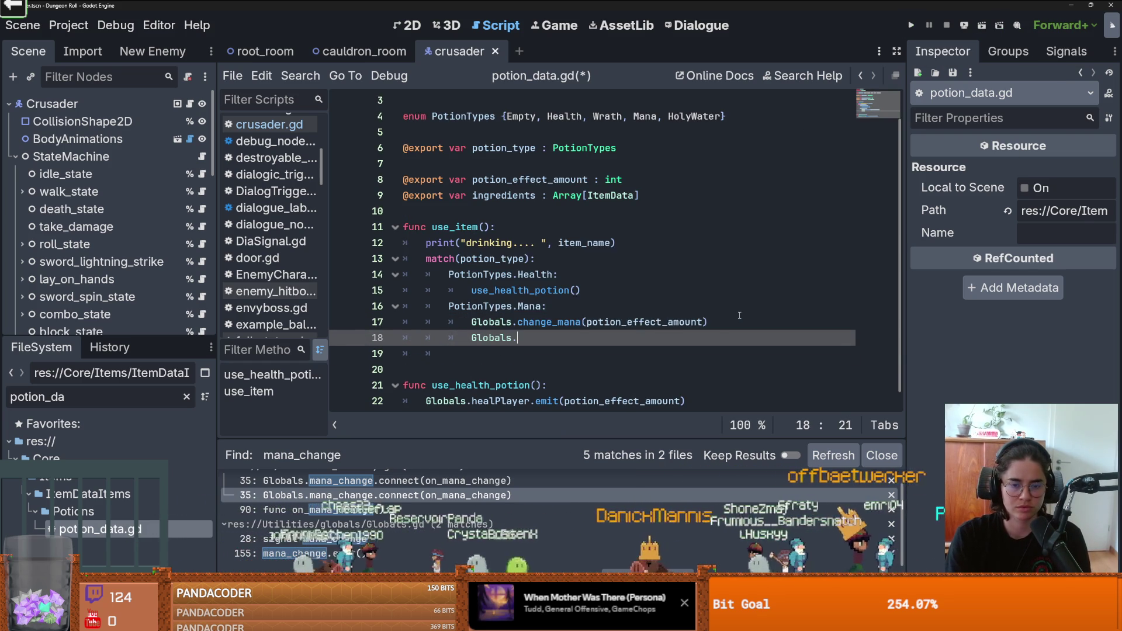
type("man")
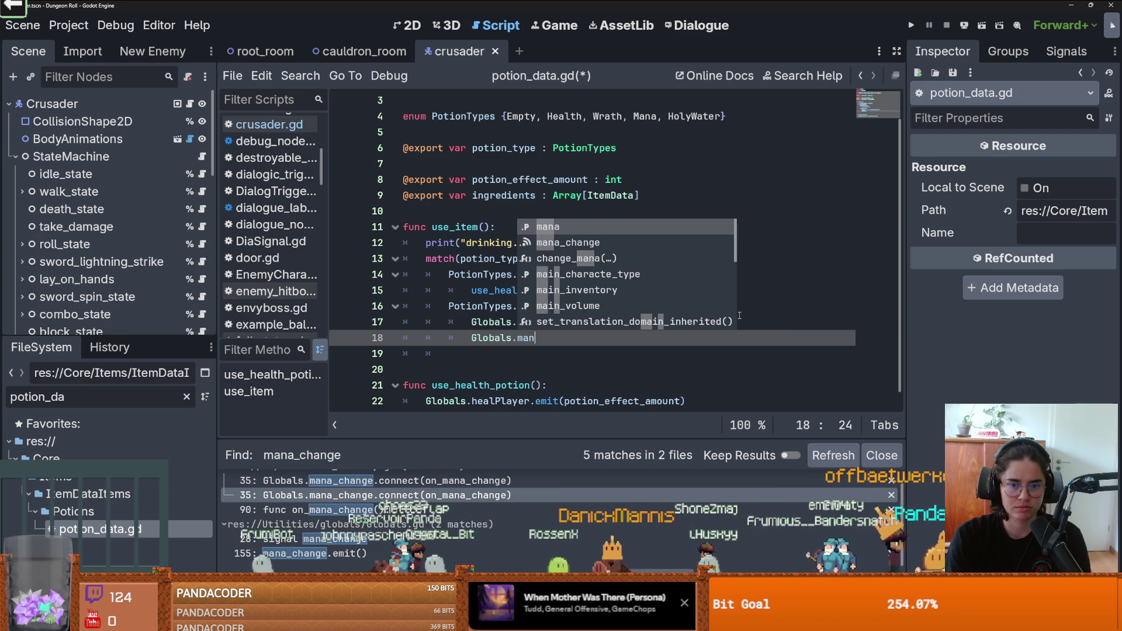
key("Down")
key("Return")
type(".")
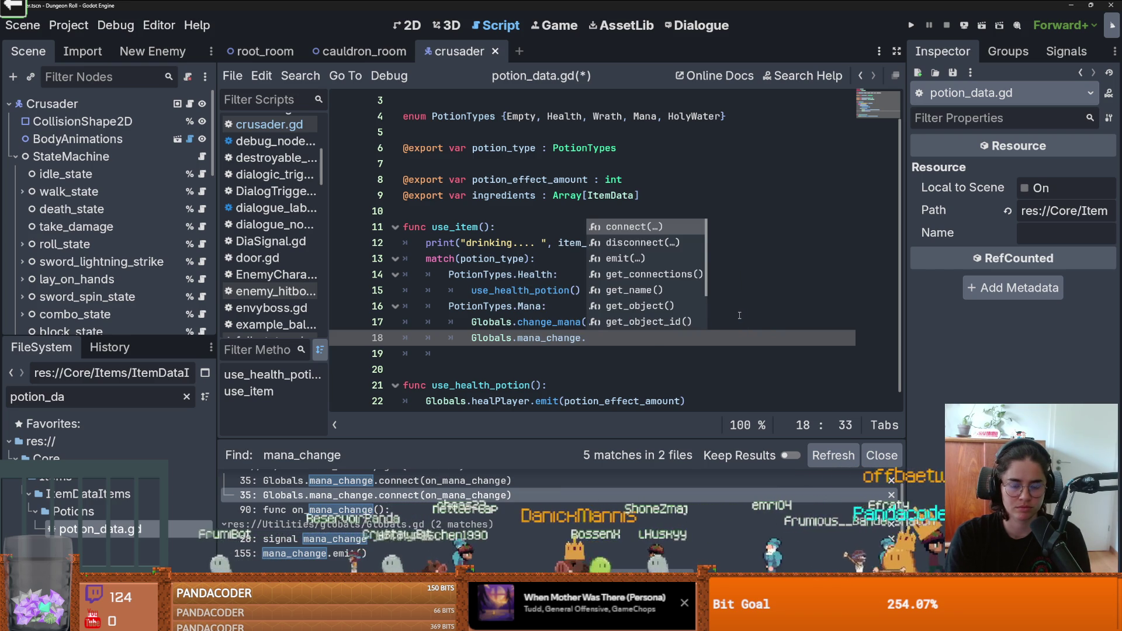
type("e")
key("Return")
key("ctrl+s")
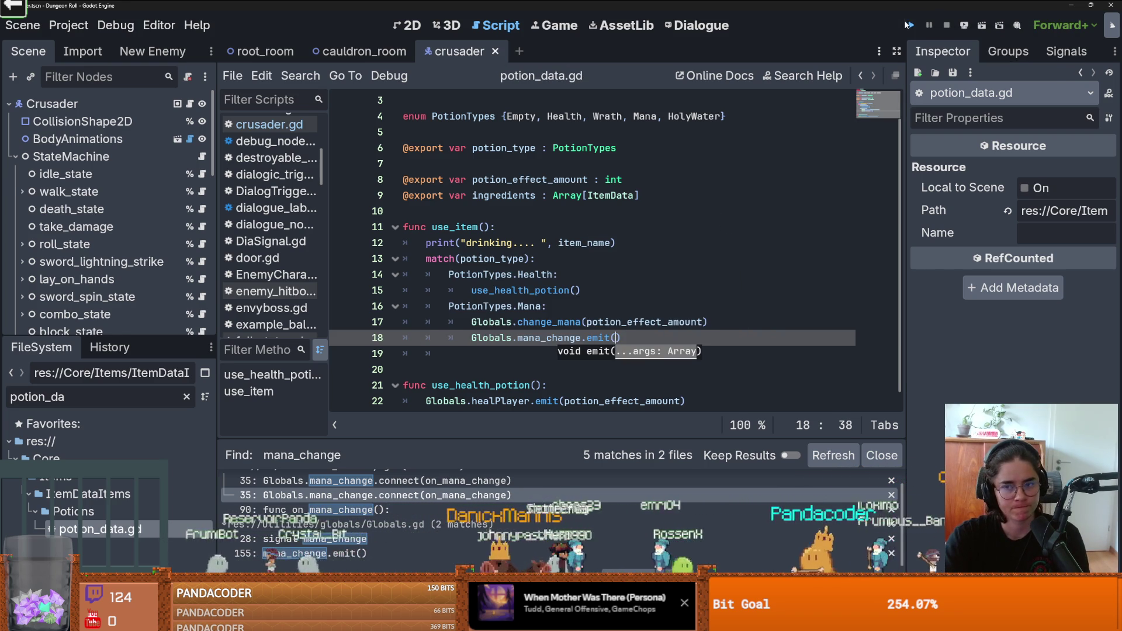
left_click(907, 26)
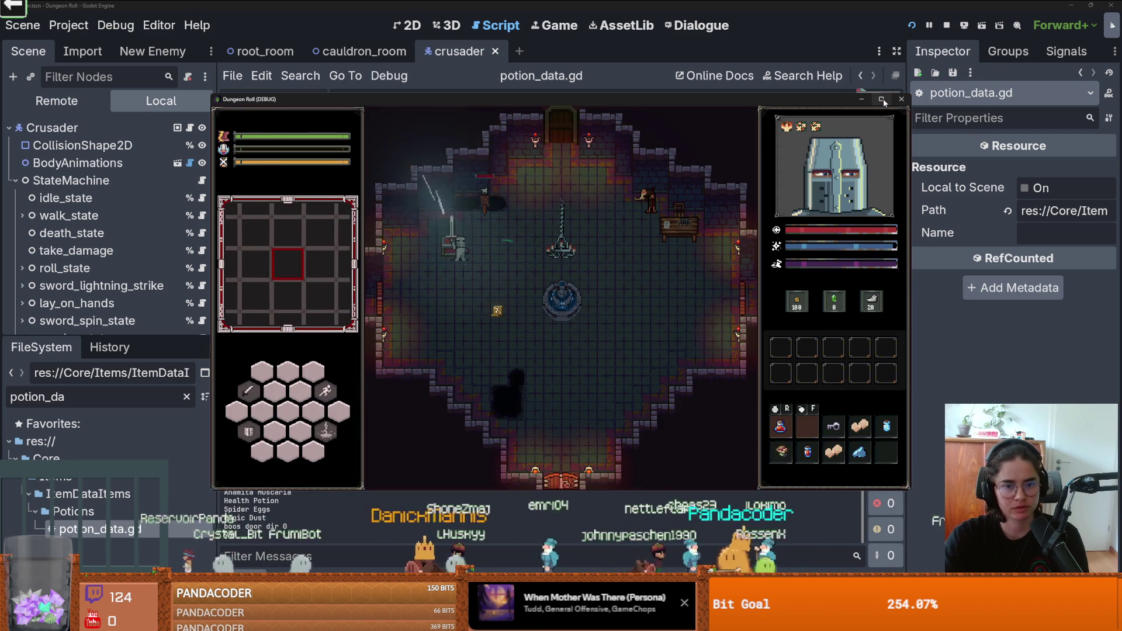
Step: In the maximized game, walk the crusader to the right wall and open then close the room-selection menu
key("d")
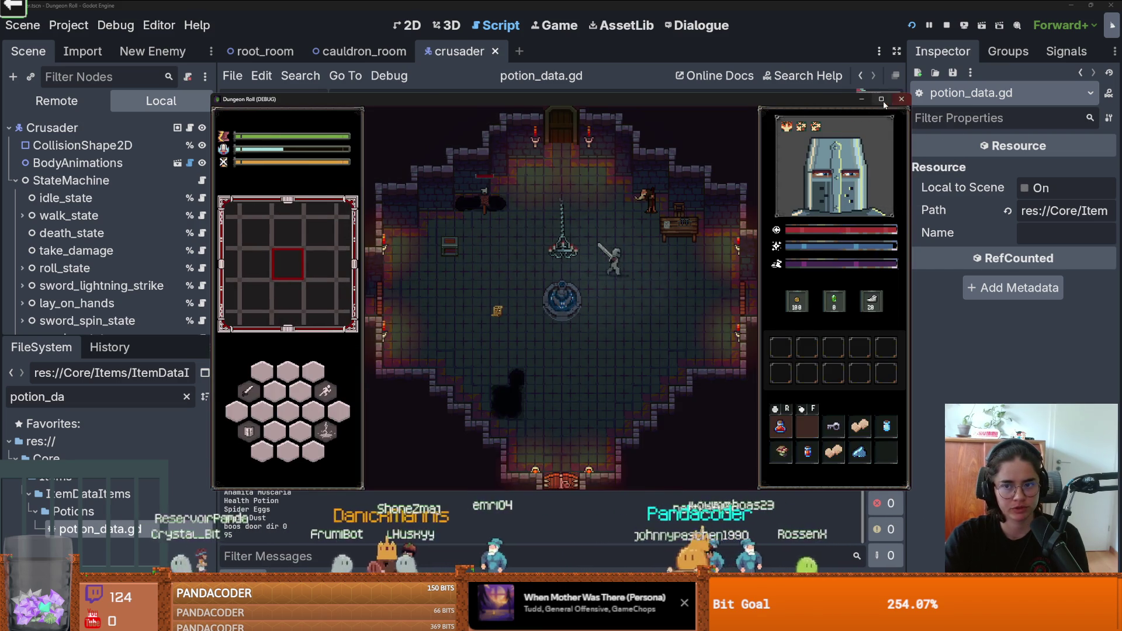
key("super+Up")
key("d")
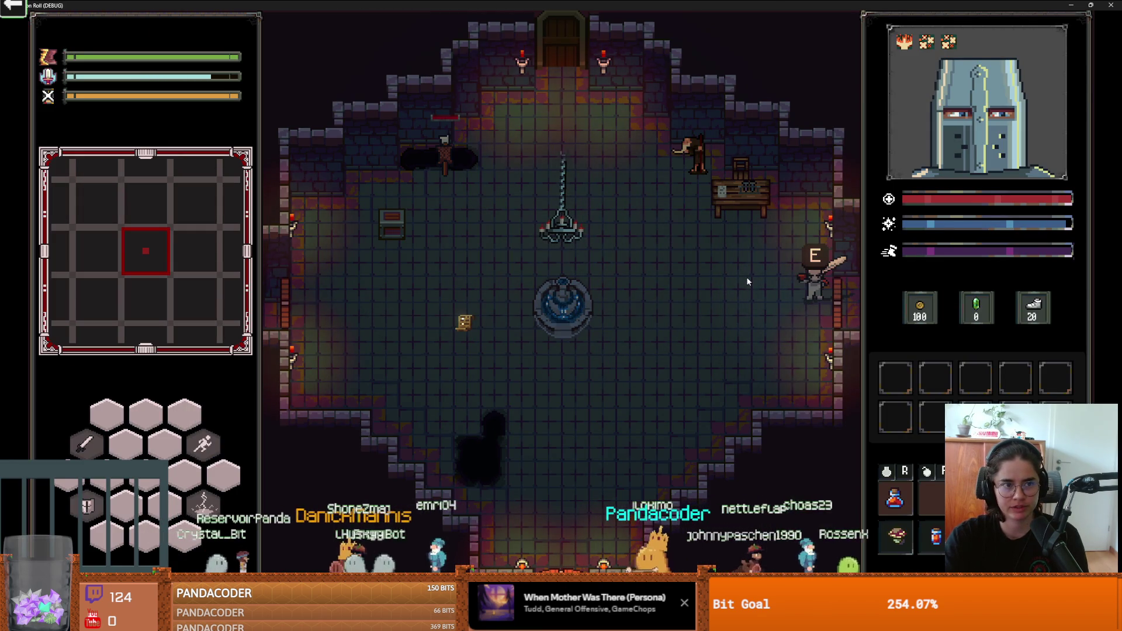
key("e")
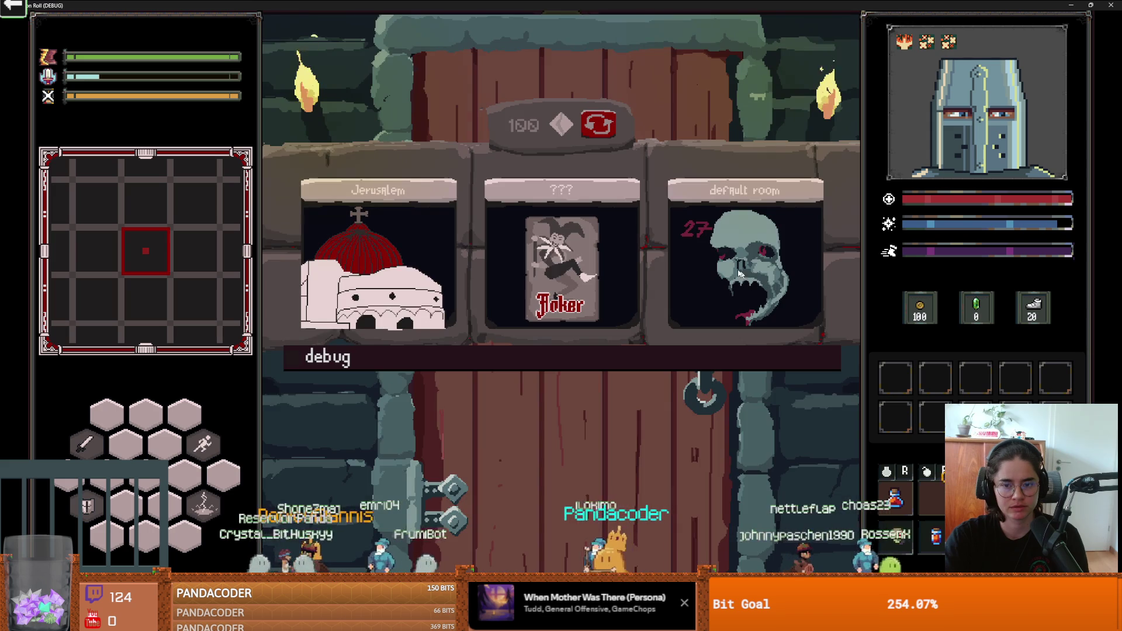
left_click(744, 422)
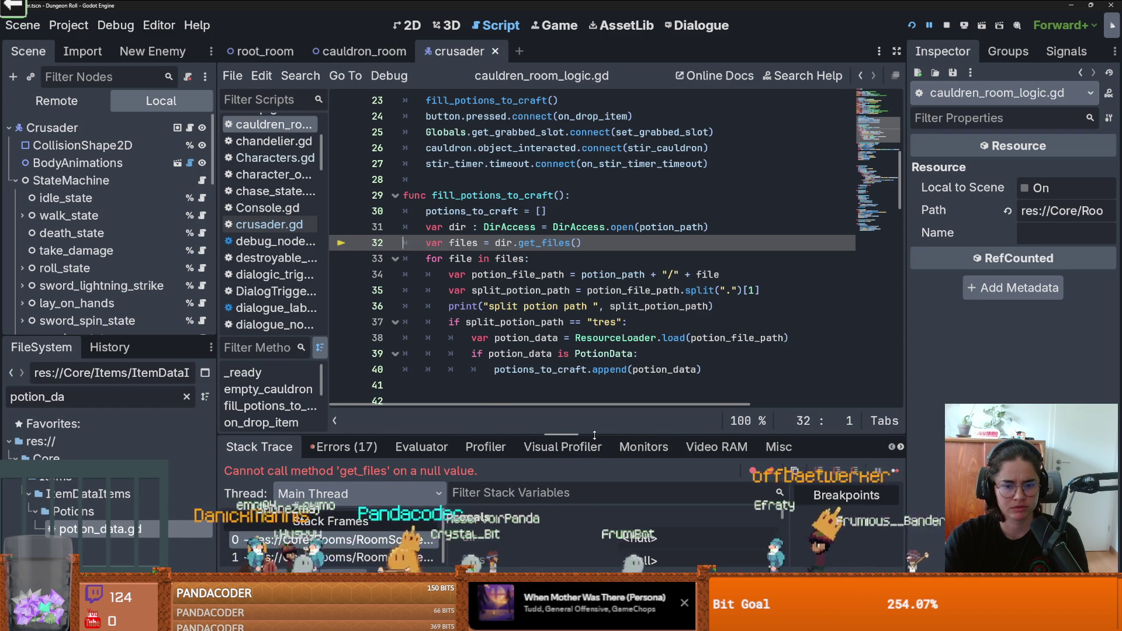
Step: Enlarge the debugger, read the end of the potion_path value, and check the get_files null error
left_click_drag(526, 435, 525, 295)
scroll(562, 462, "down", 5)
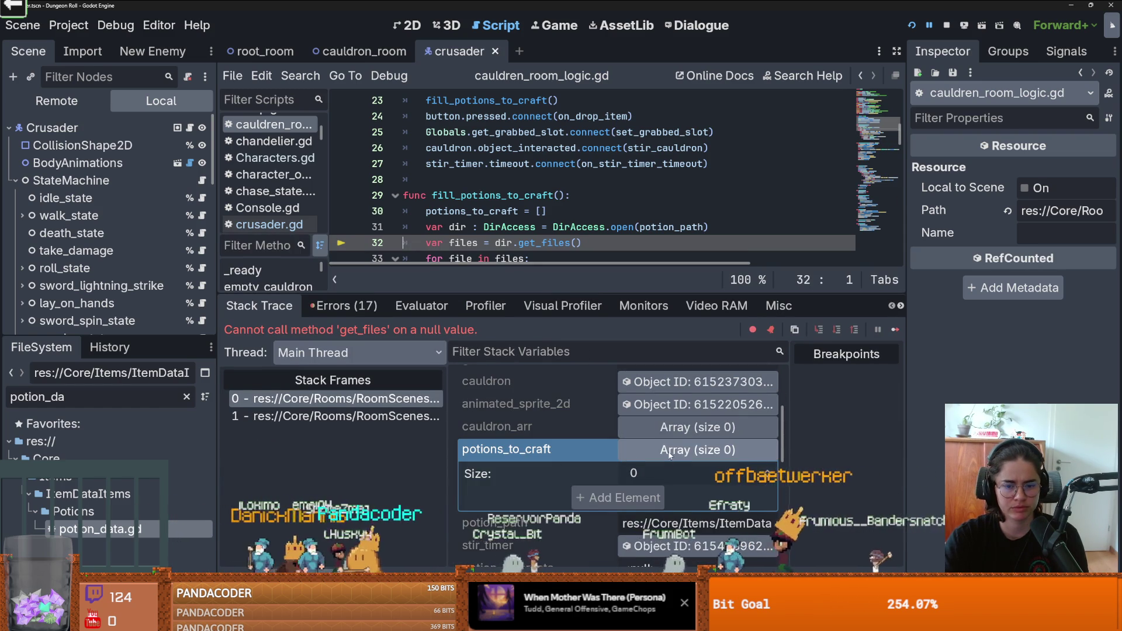
scroll(565, 449, "down", 1)
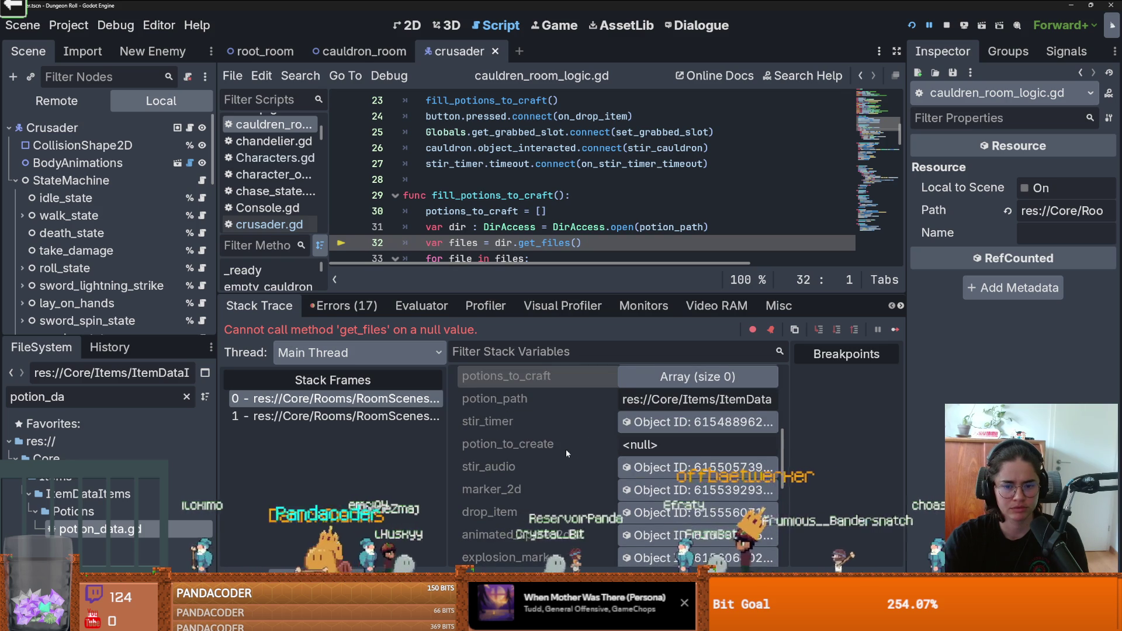
left_click_drag(672, 398, 777, 399)
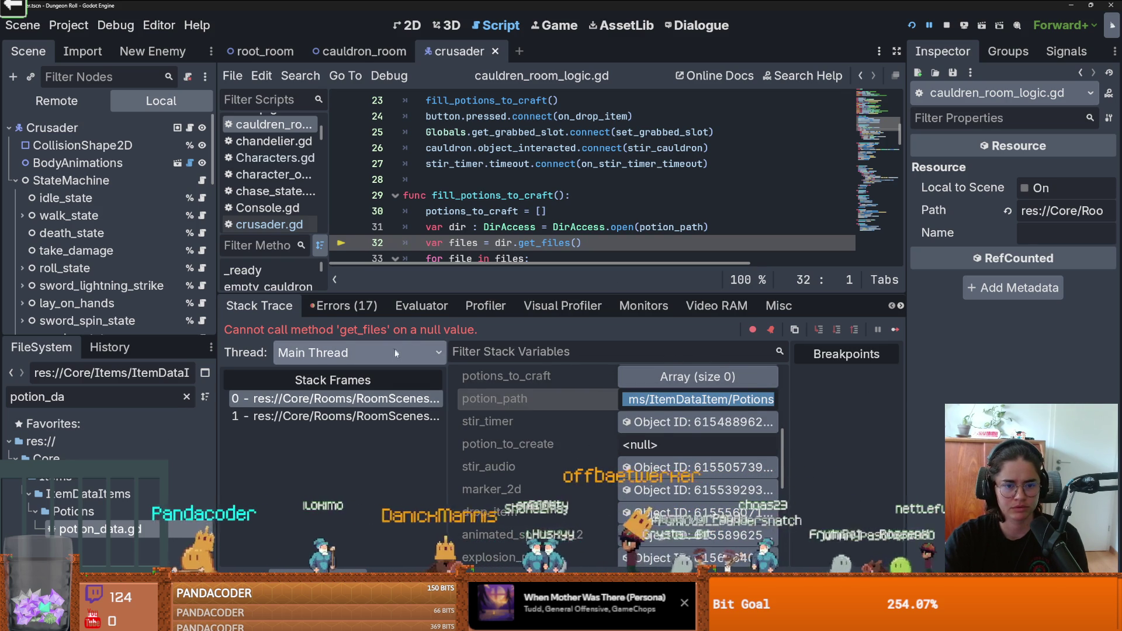
left_click(343, 306)
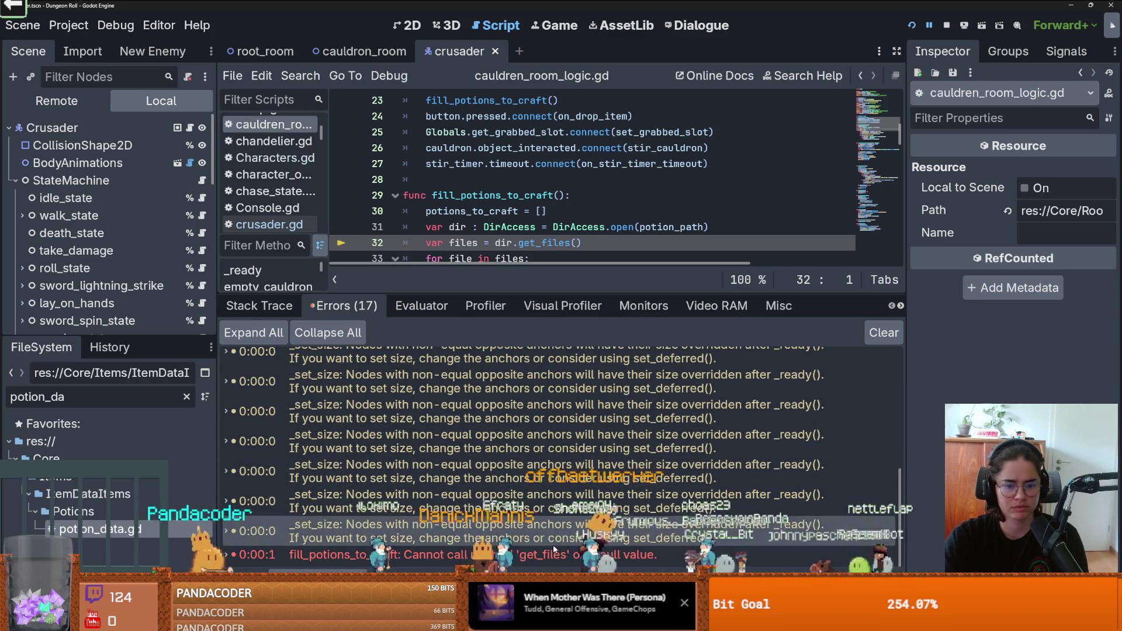
left_click(553, 552)
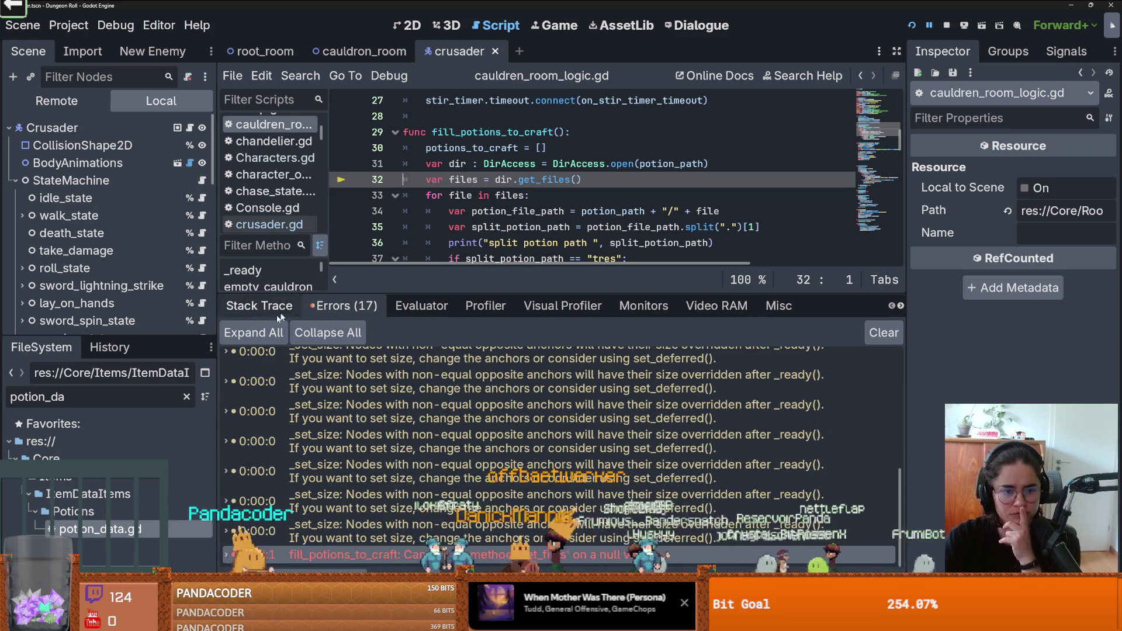
left_click(259, 306)
Step: Clear the FileSystem filter, compare the Potions folder path with potion_path, and restart the game
scroll(557, 471, "up", 1)
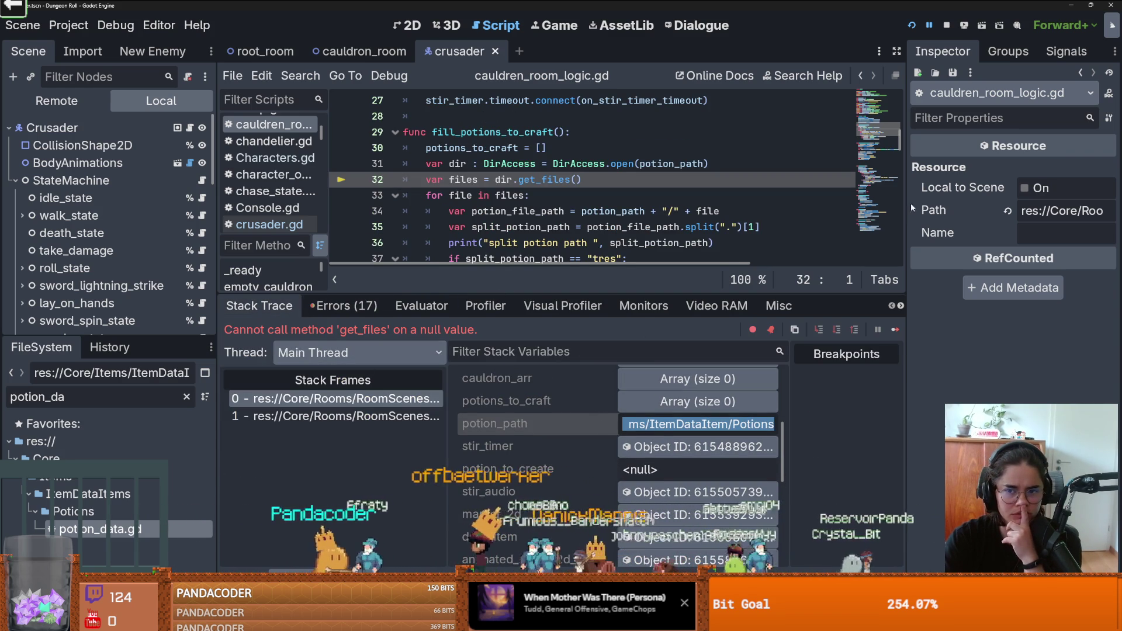
left_click_drag(902, 141, 905, 112)
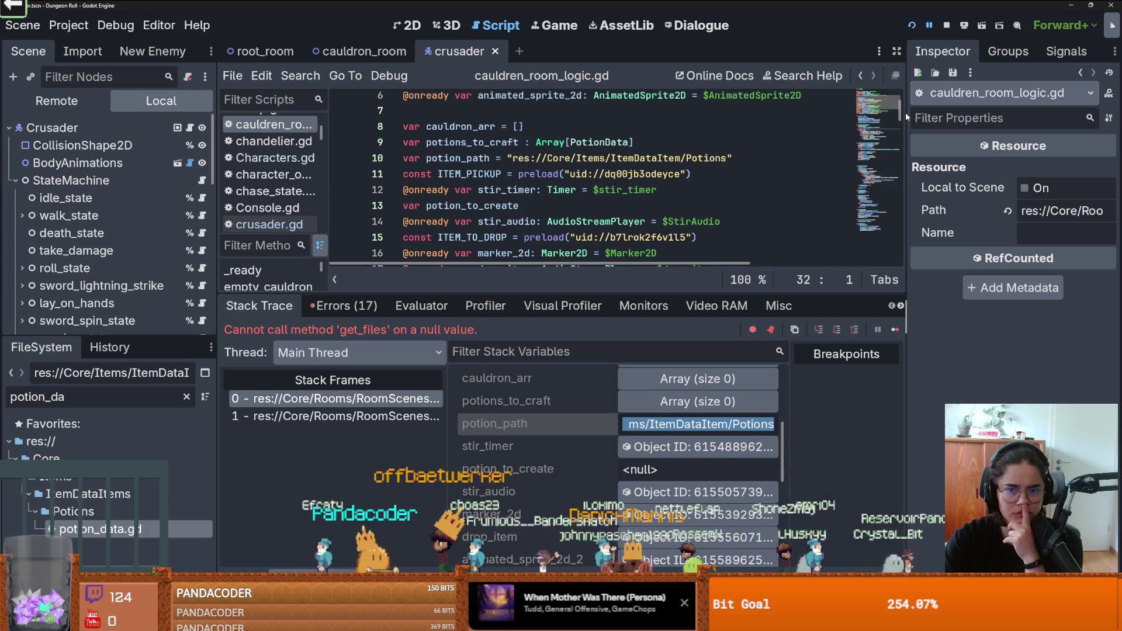
left_click(186, 397)
left_click(73, 443)
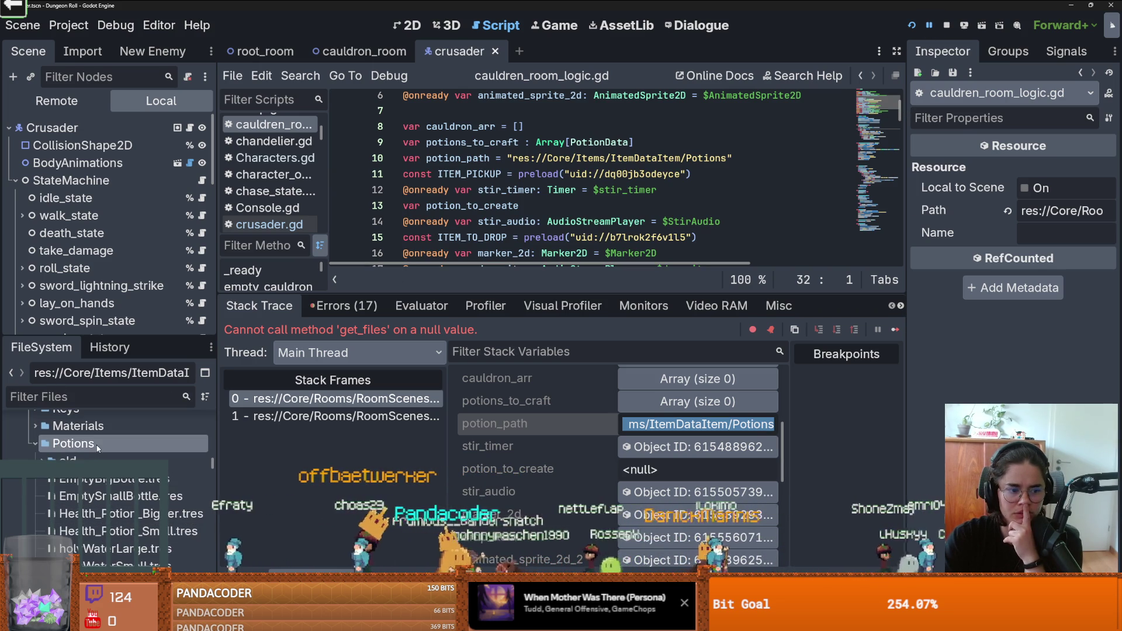
left_click_drag(72, 373, 144, 373)
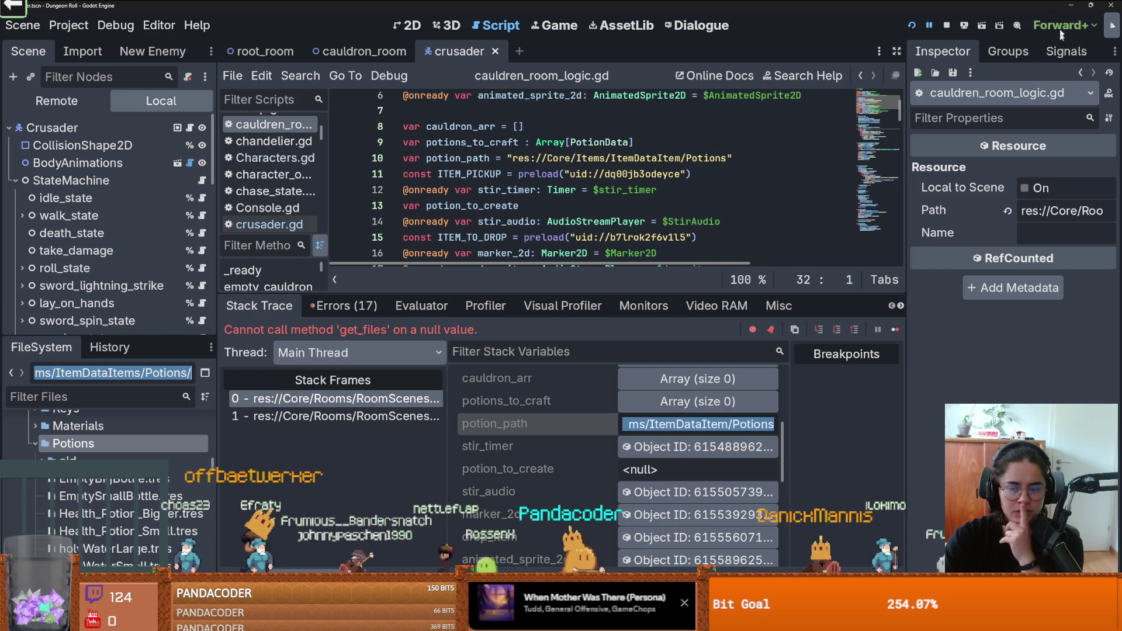
left_click(912, 26)
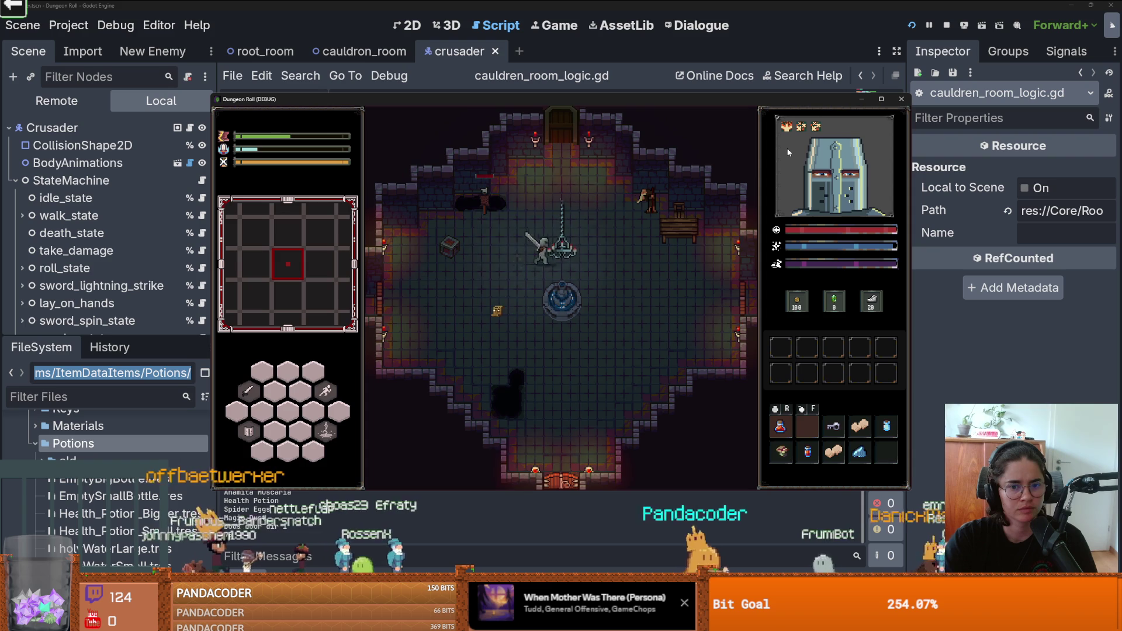
Step: Remove the stray 'd' typed on line 32 and switch over to GitHub Desktop
type("es = ")
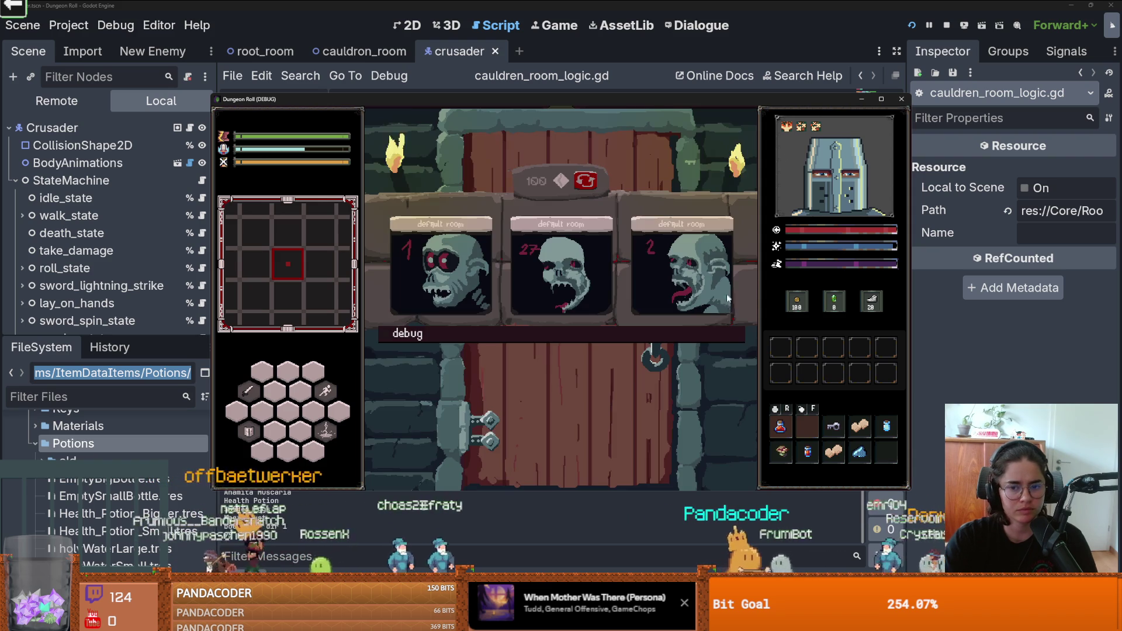
type("d")
key("BackSpace")
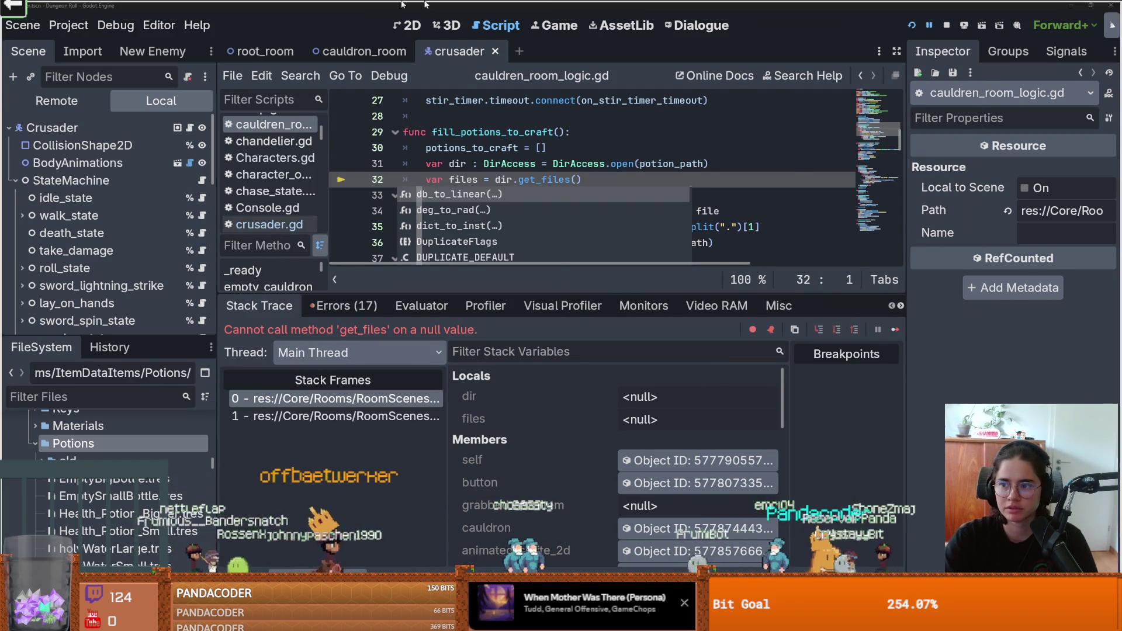
key("alt+Tab")
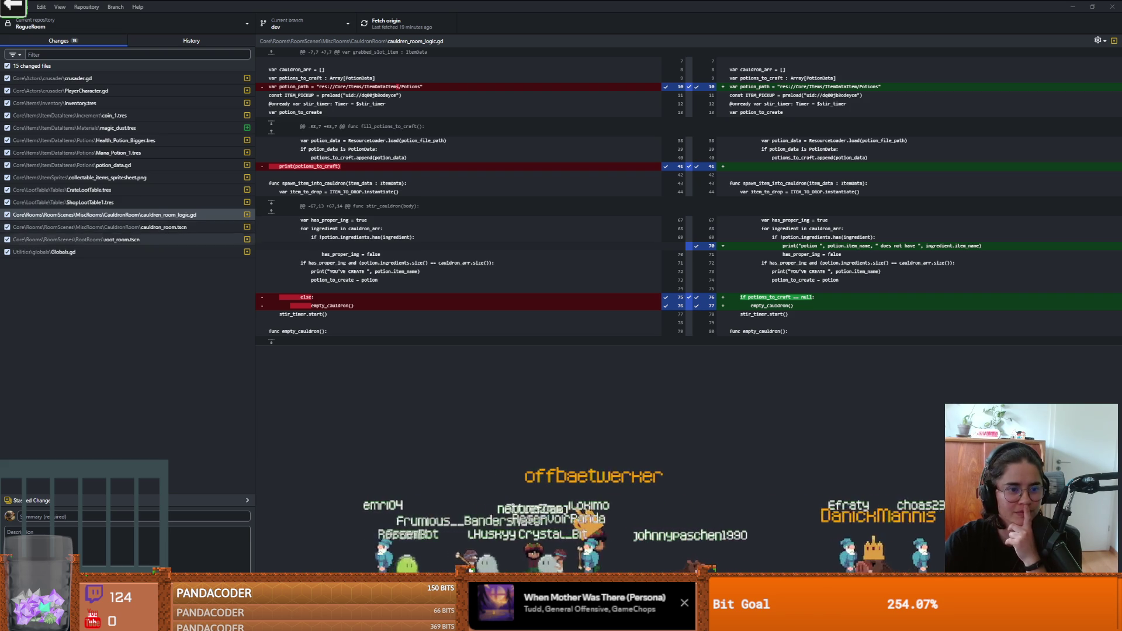
Step: Review the cauldron_room_logic.gd diff, then return to its potion_path declaration in Godot
left_click(202, 219)
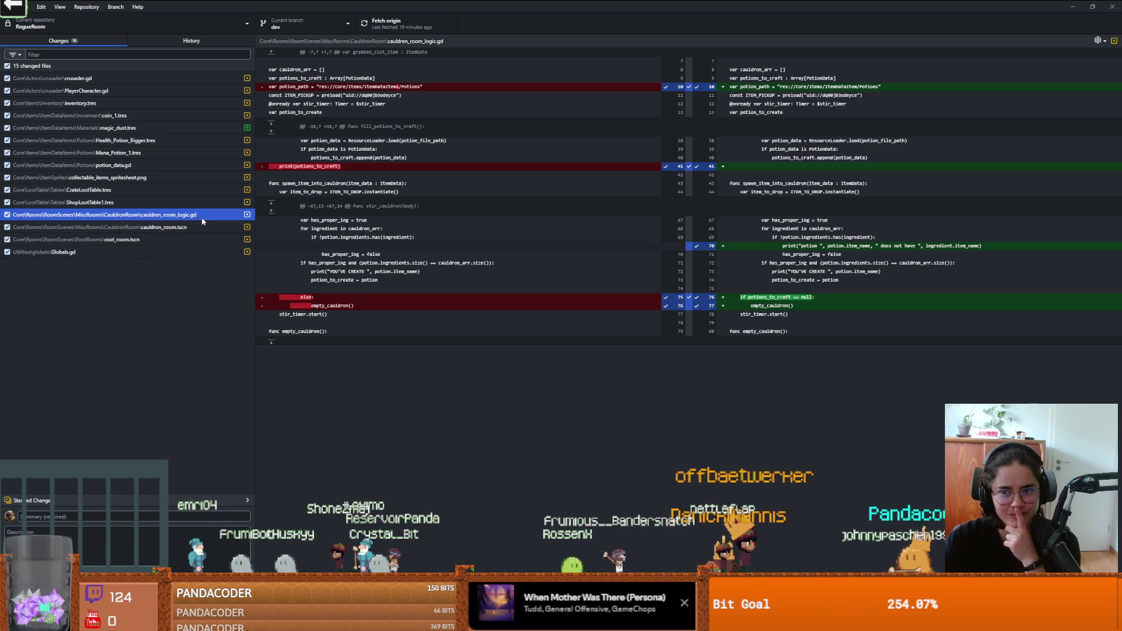
key("alt+Tab")
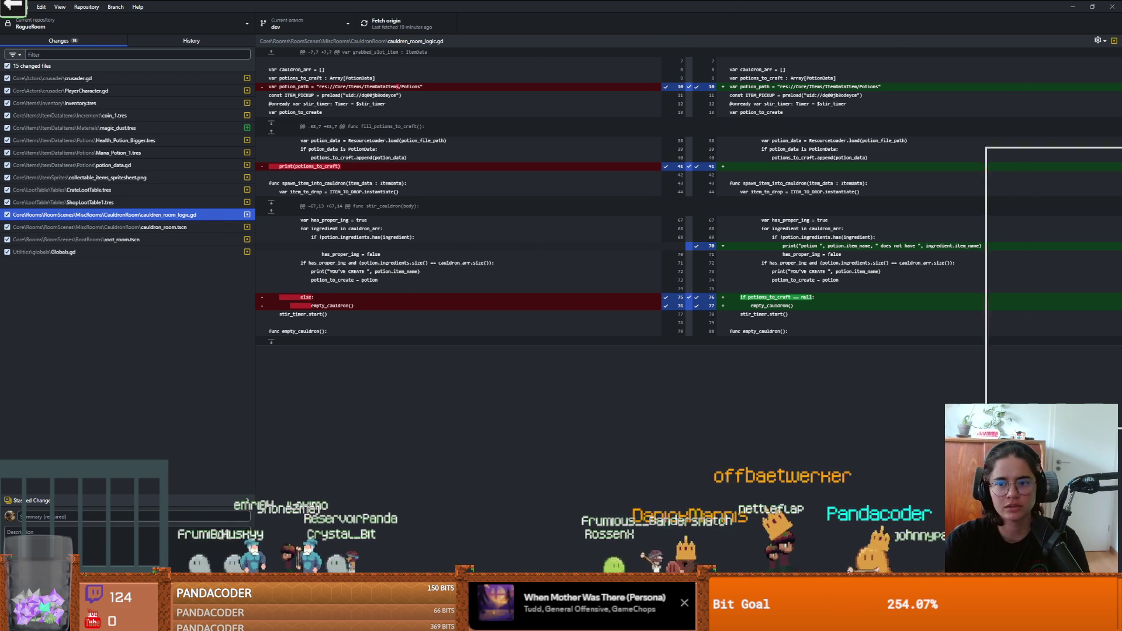
scroll(555, 156, "up", 8)
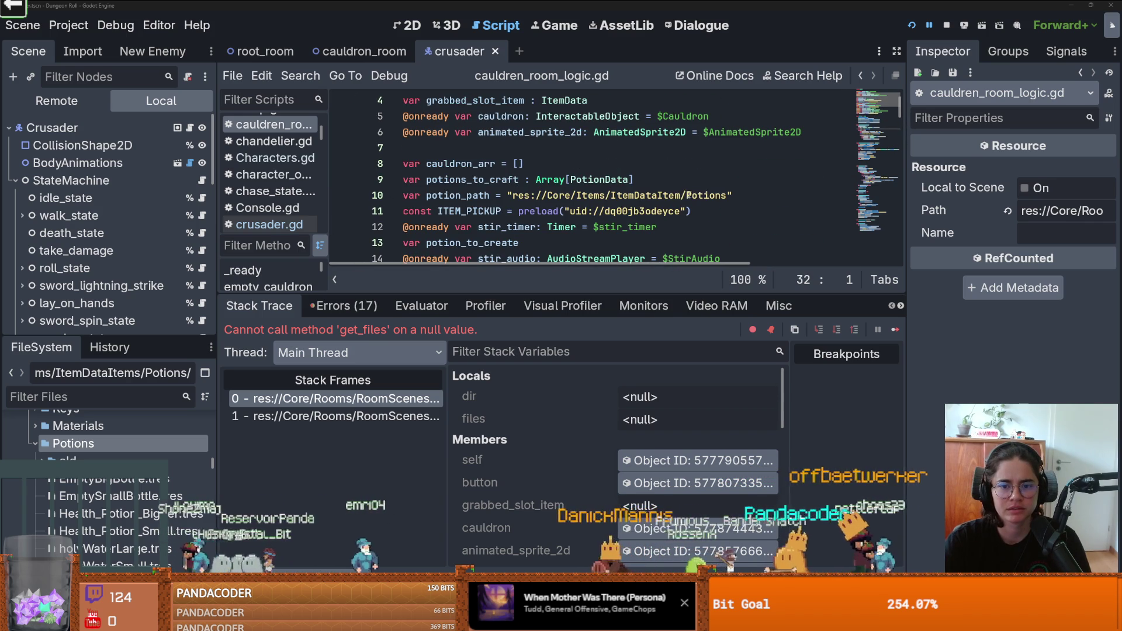
Step: Add the missing 's' to the potion folder path on line 10, save, and restart the game
left_click(681, 196)
type("s")
key("ctrl+s")
key("Down")
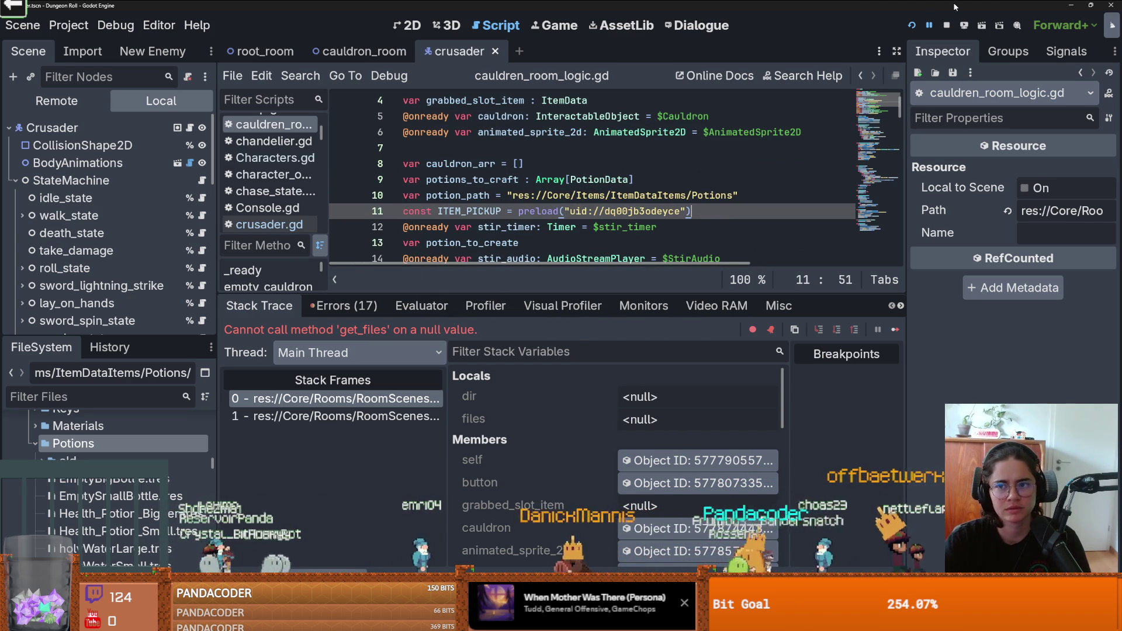
left_click(911, 25)
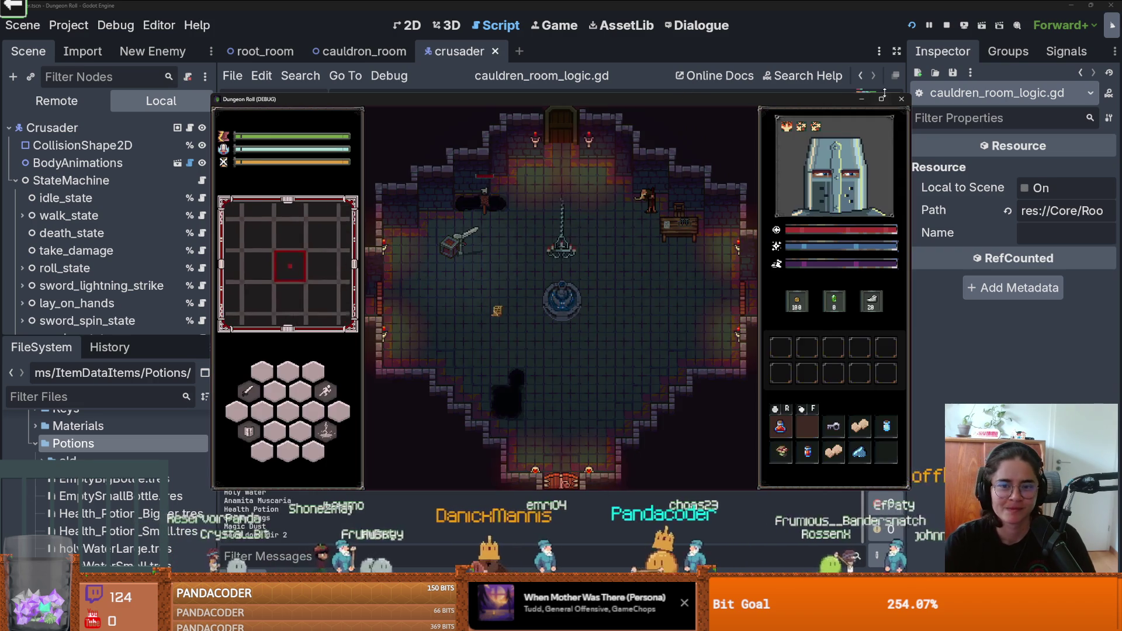
Step: Maximize the game, walk the knight to the east doorway, and pick a reward card
left_click(881, 99)
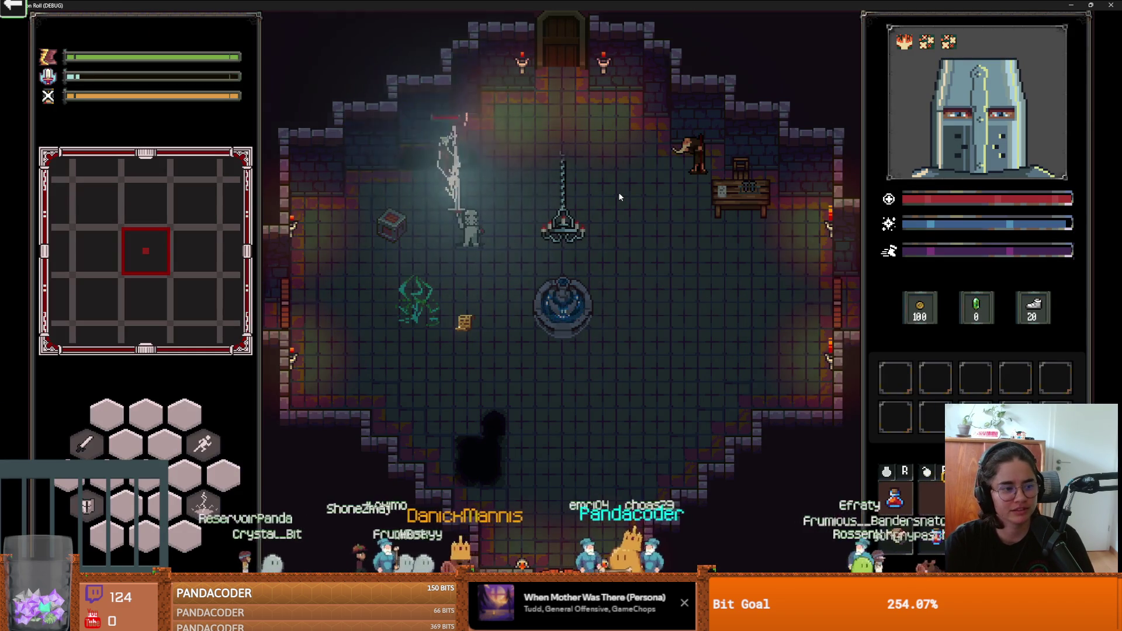
key("d")
key("s")
key("d")
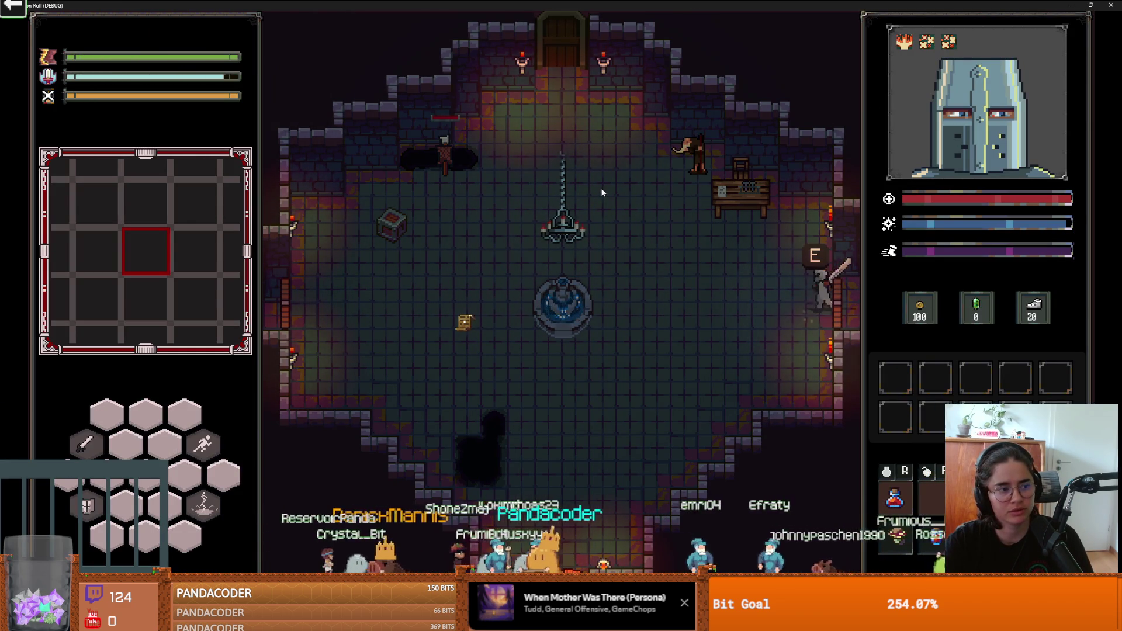
key("q")
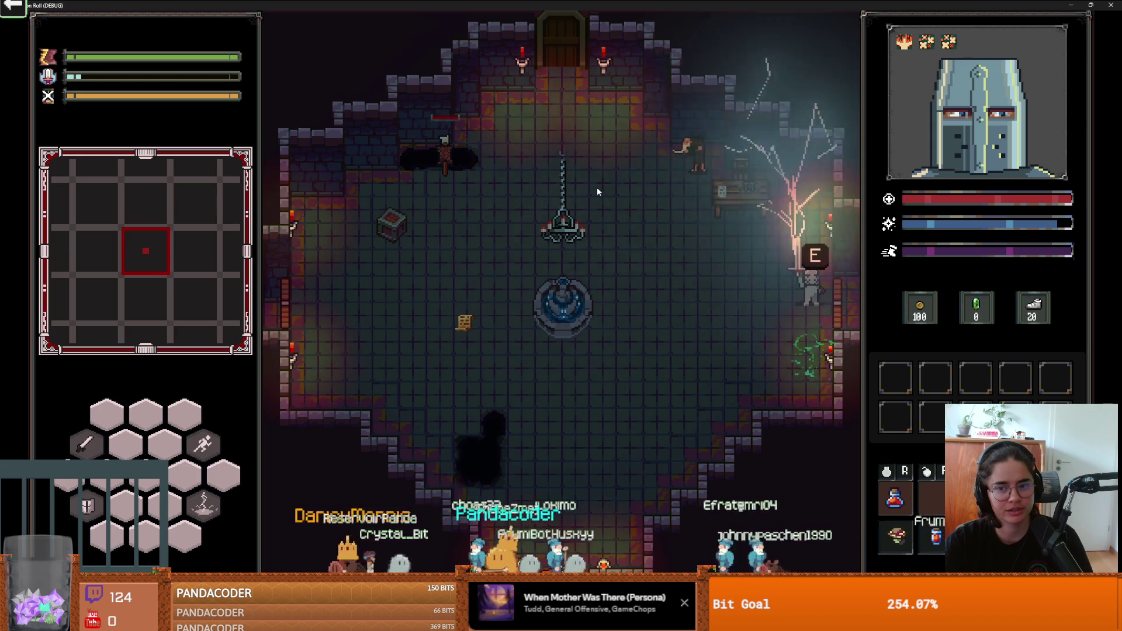
key("e")
left_click(610, 349)
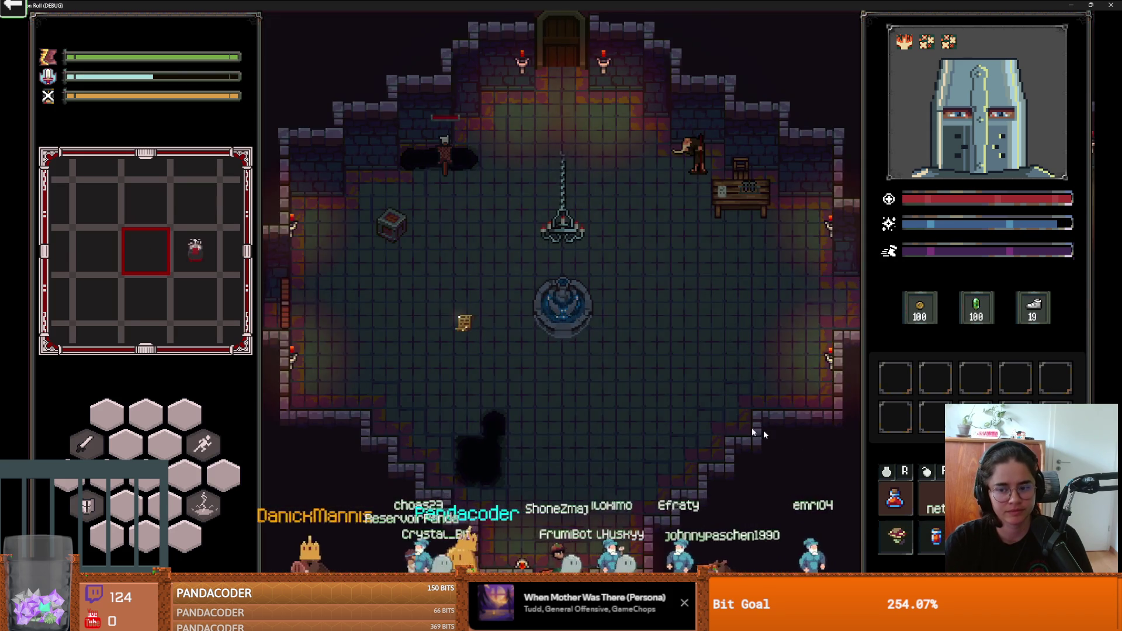
Step: Walk the knight into the cauldron room, casting lightning, and move up beside the cauldron
key("d")
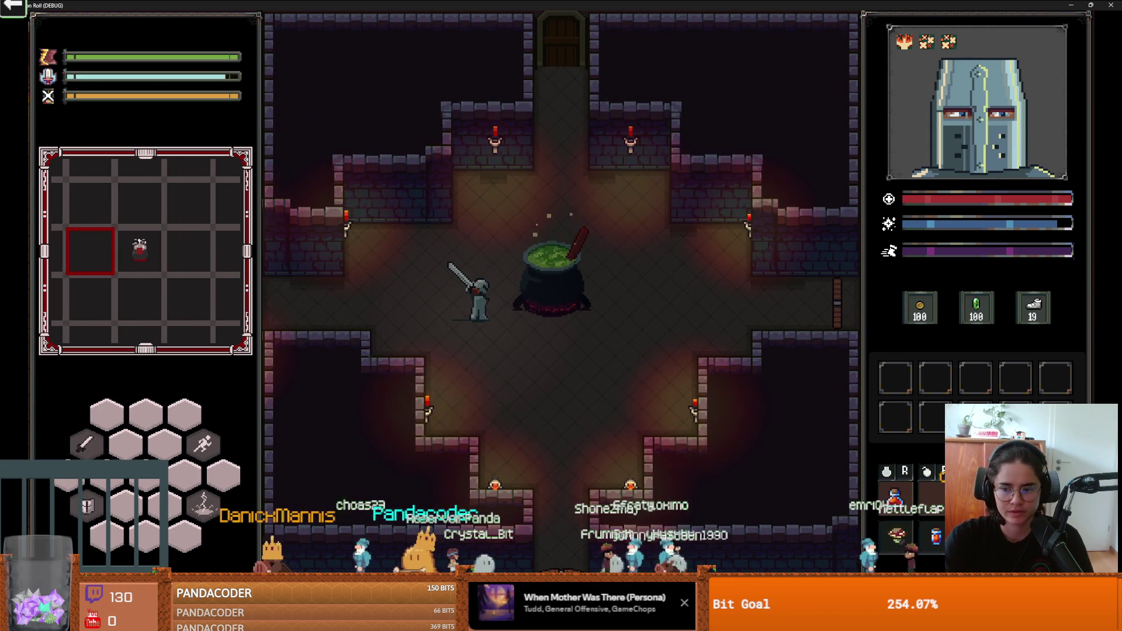
key("q")
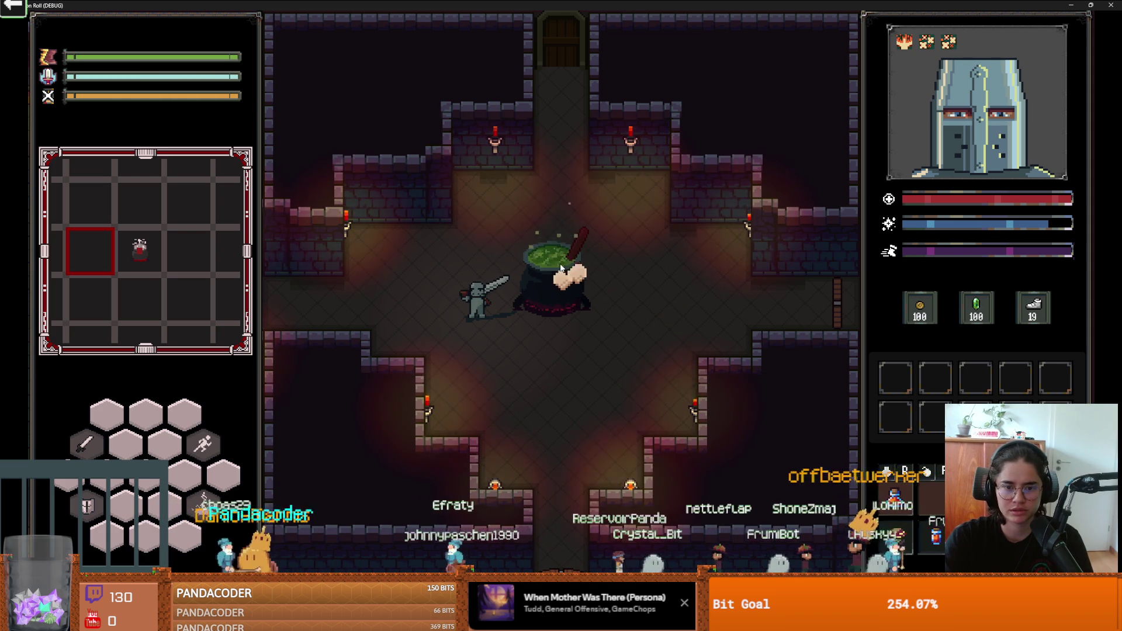
key("a")
key("q")
key("w")
key("d")
key("a")
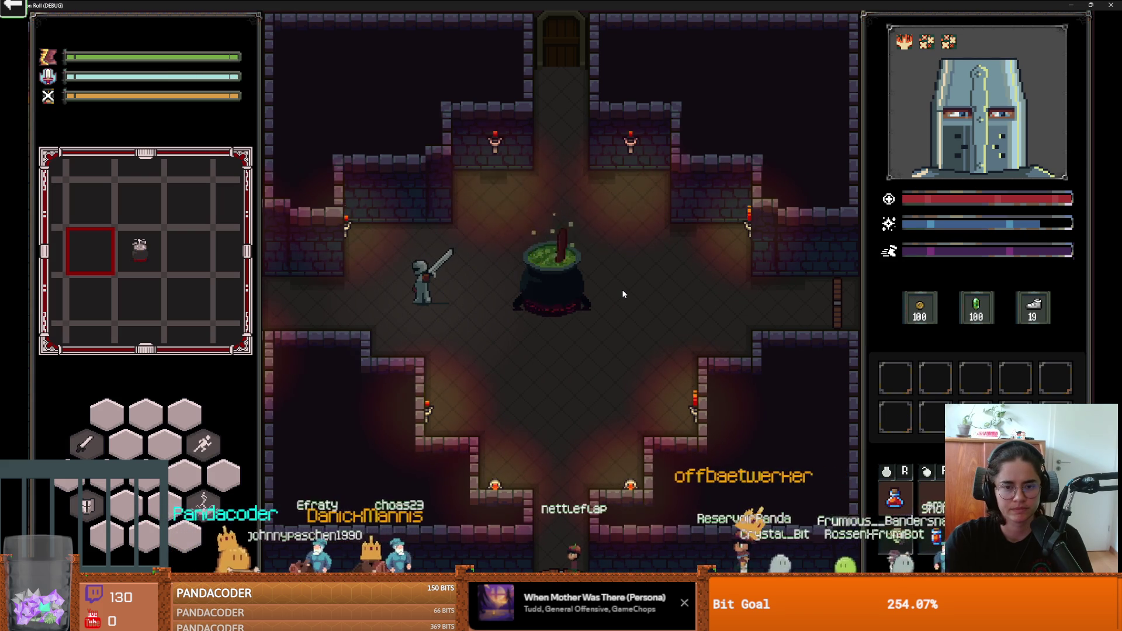
Step: Pick up the blue potion below the cauldron, return beside it, and restore the window size
key("d")
key("s")
key("d")
key("a")
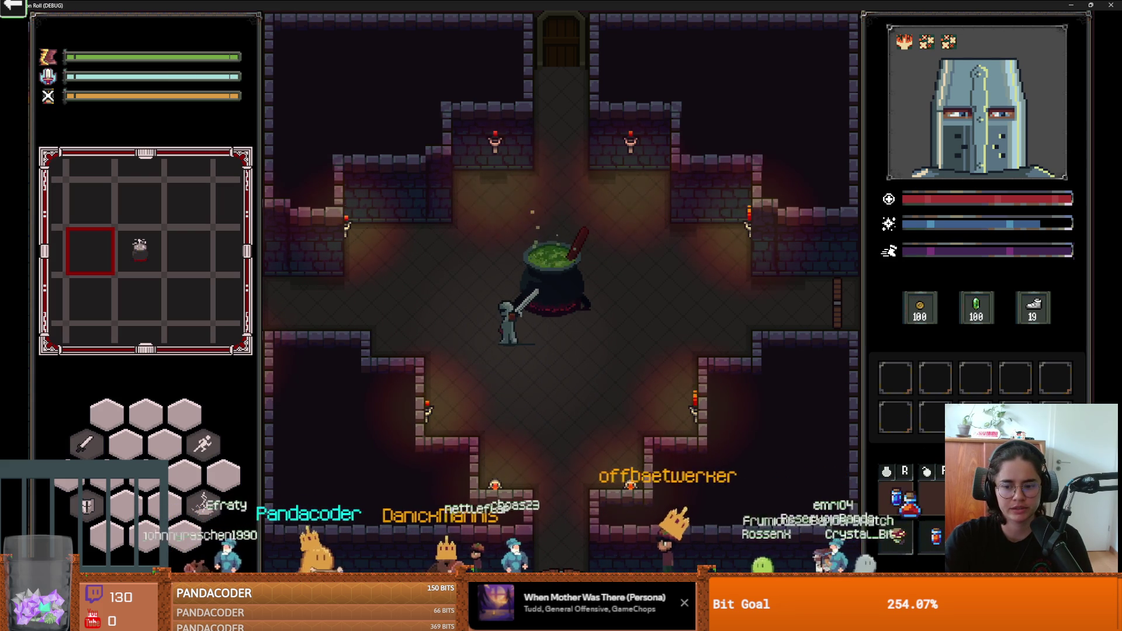
key("a")
key("w")
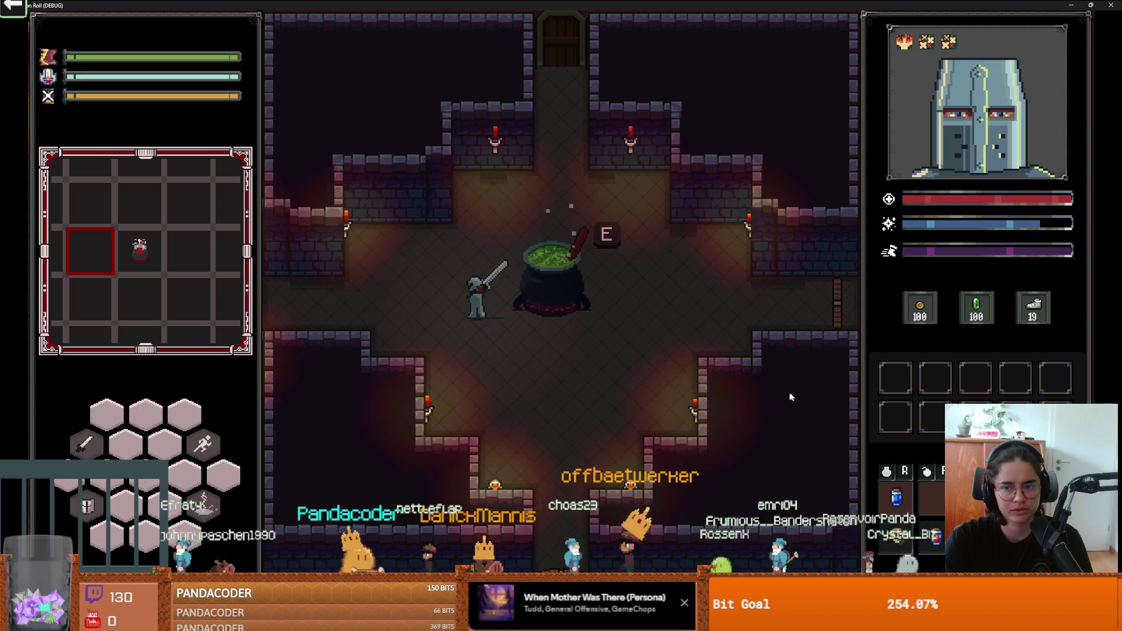
key("a")
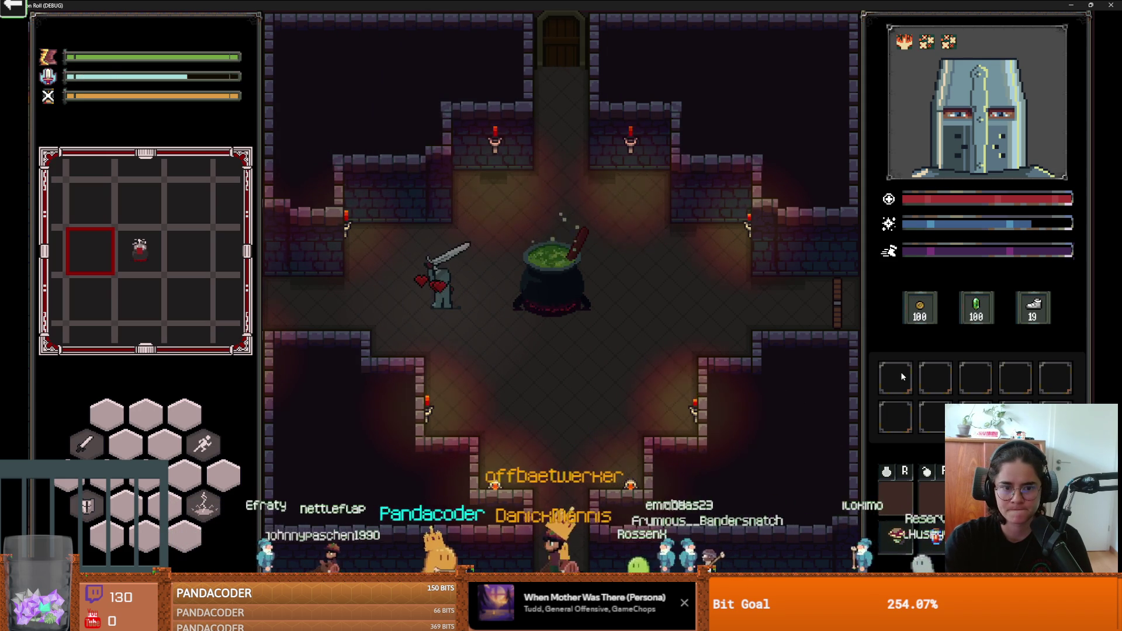
key("super+Down")
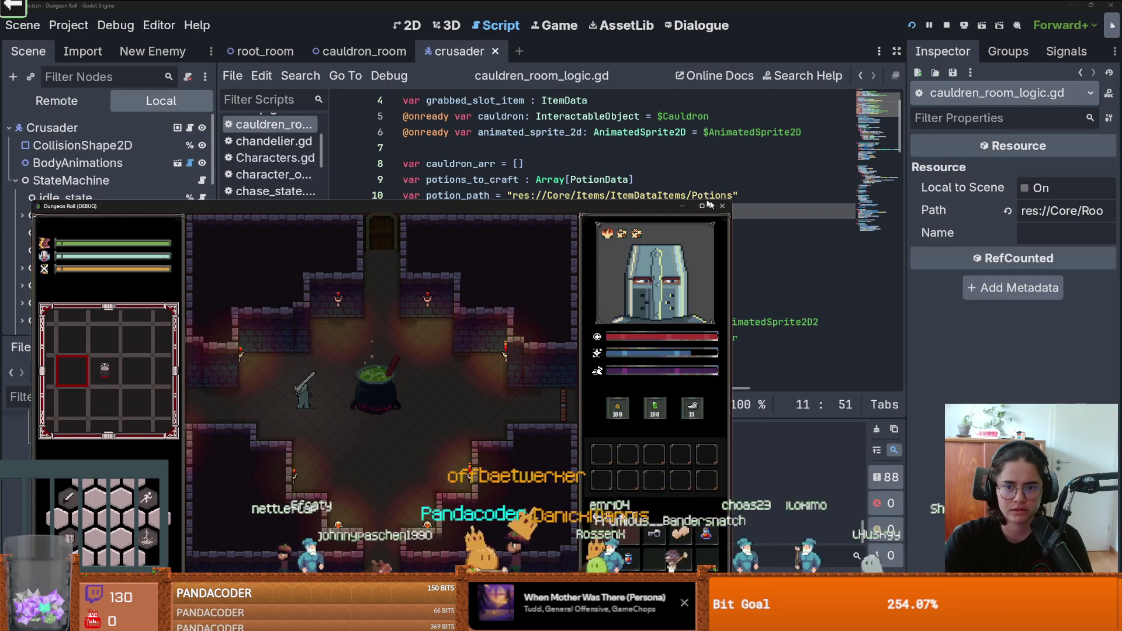
Step: Close the game and open potion_data.gd to look at the Mana potion case on line 16
left_click(722, 207)
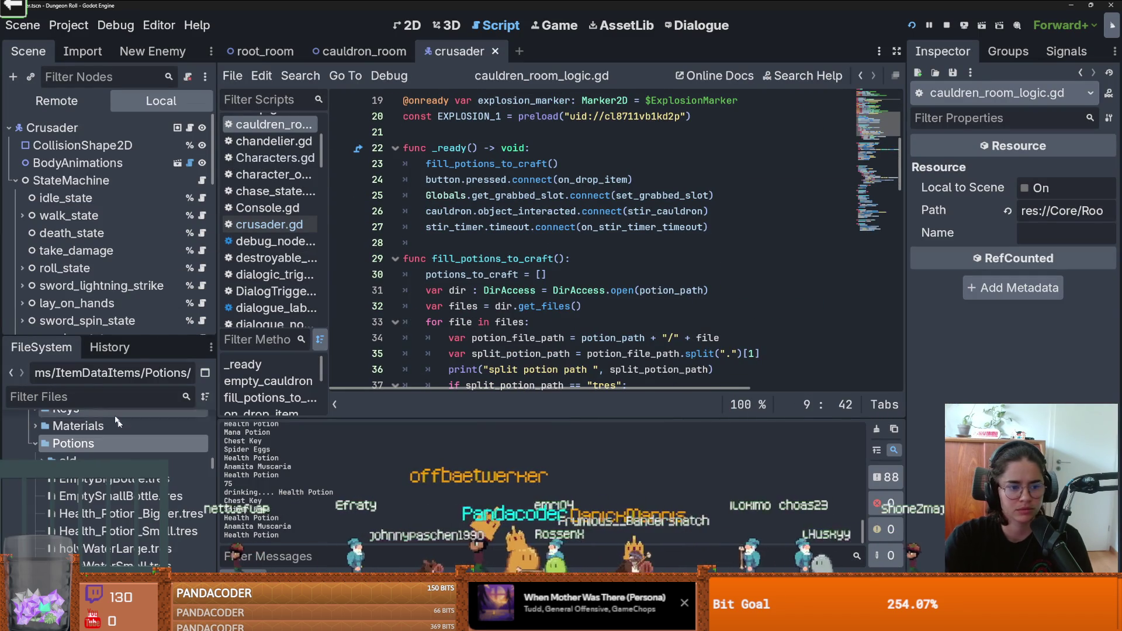
type("pot")
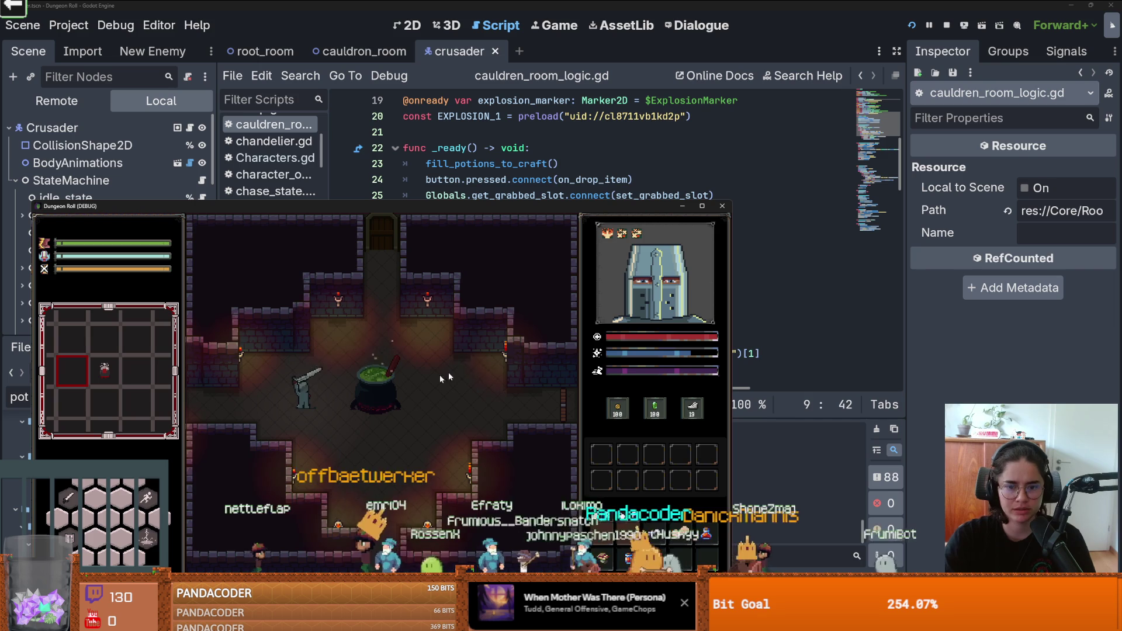
type("e")
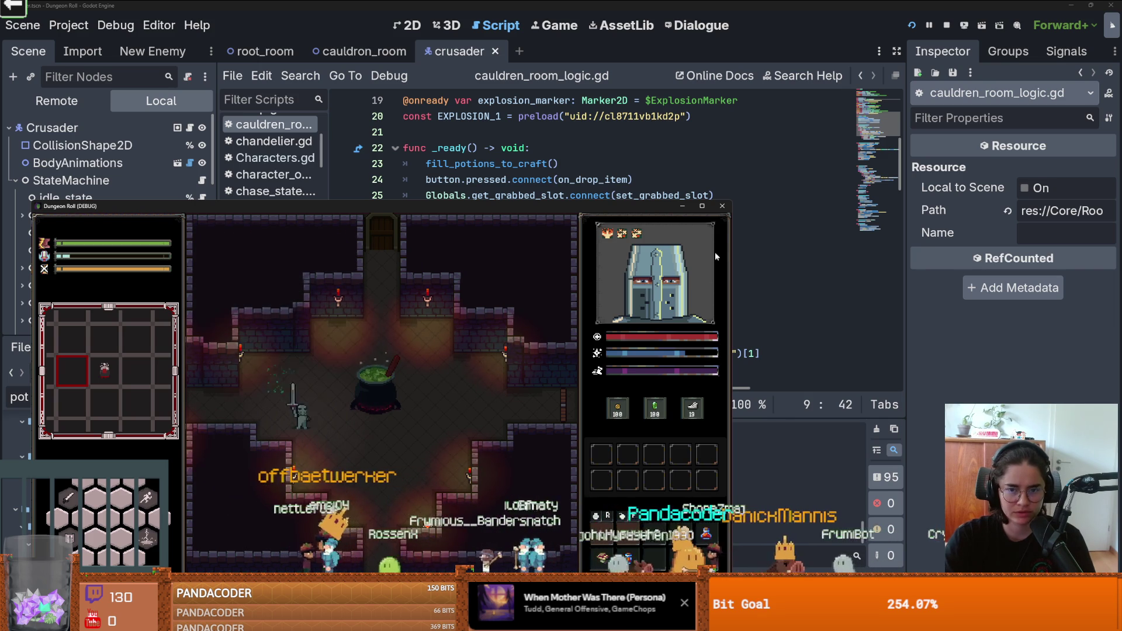
left_click(772, 260)
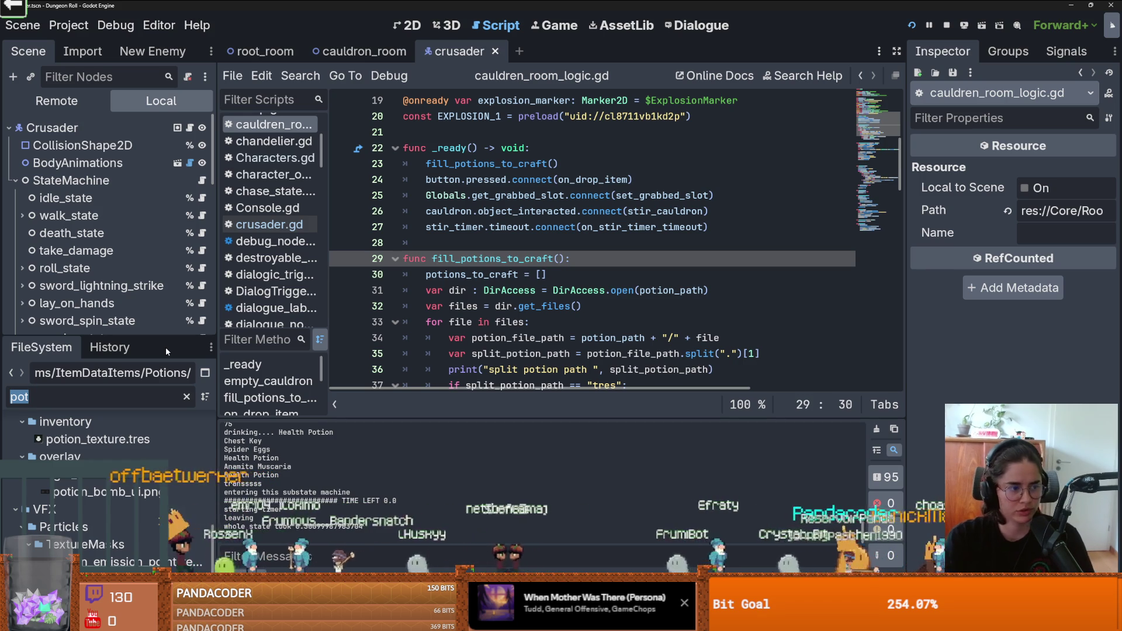
type("potion_da")
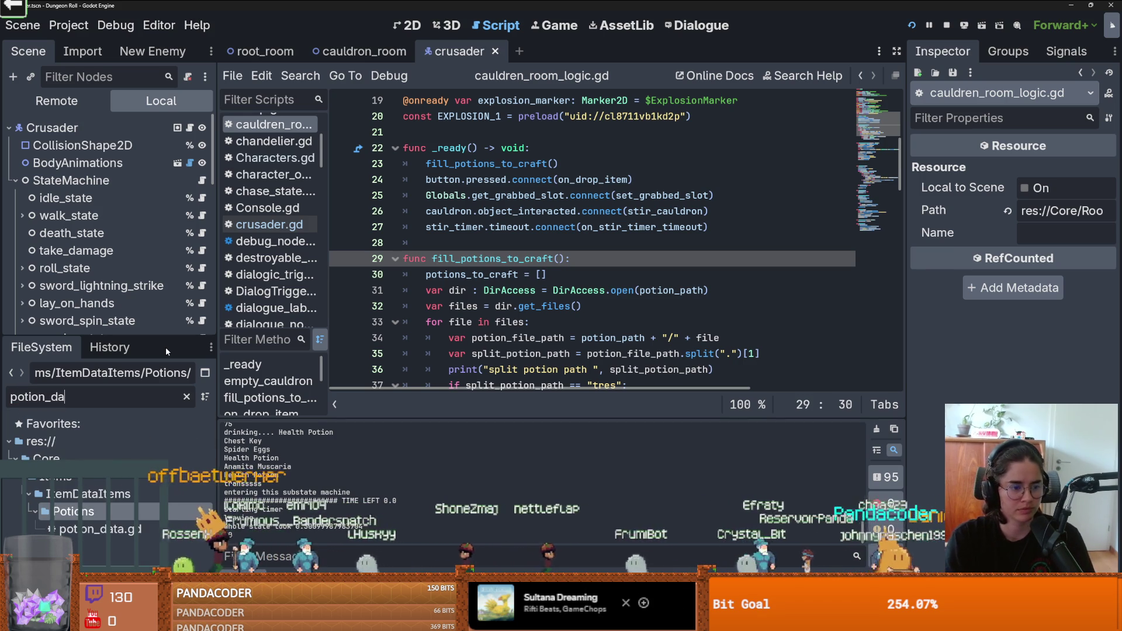
double_click(99, 528)
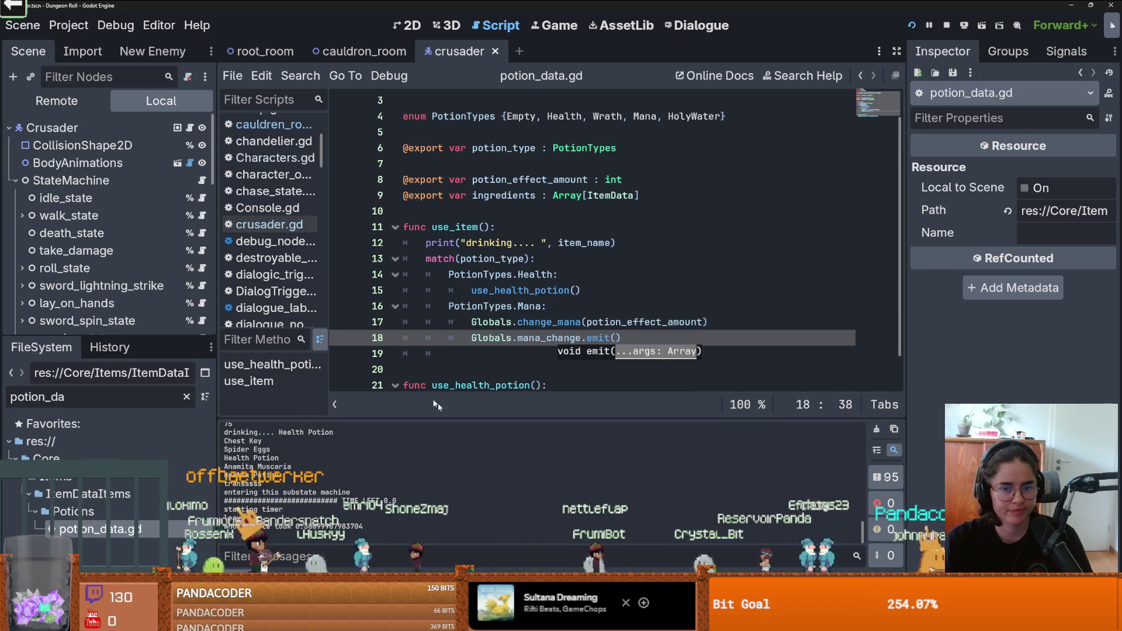
scroll(560, 339, "down", 1)
left_click(530, 275)
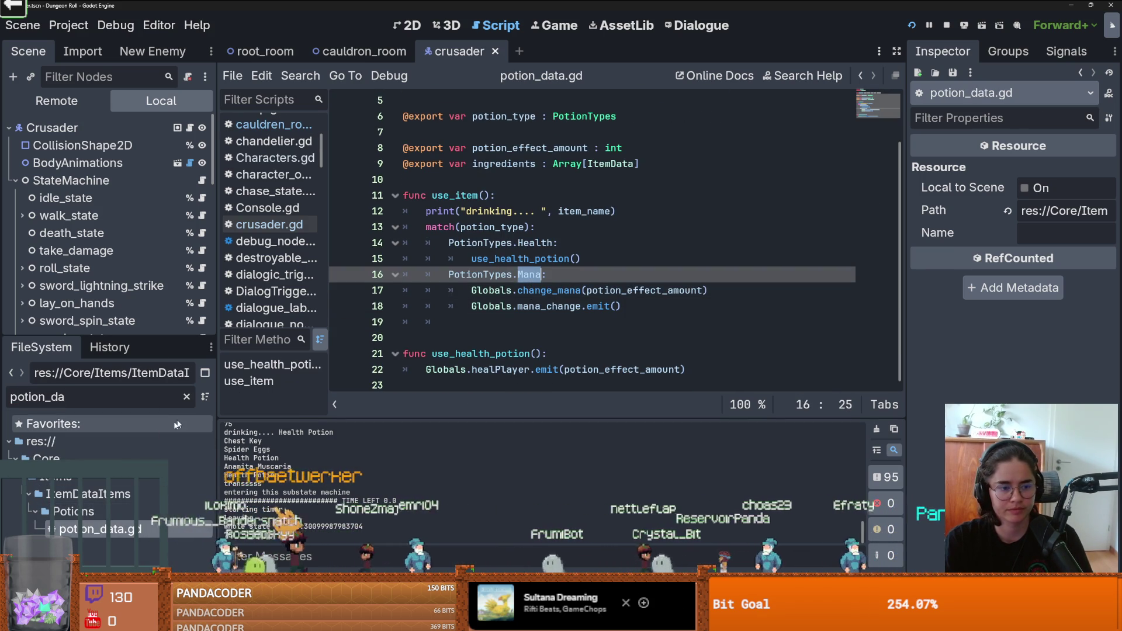
Step: Inspect the Mana_Potion_1.tres resource, then select change_mana for a project-wide Find in Files
left_click(186, 397)
scroll(133, 479, "down", 2)
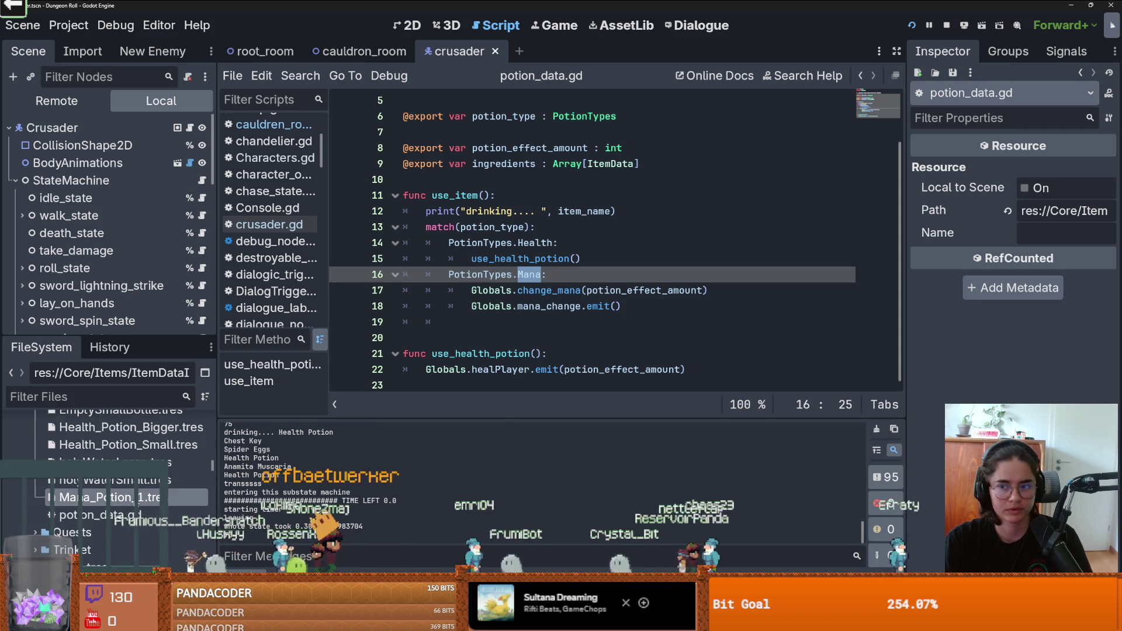
left_click(156, 501)
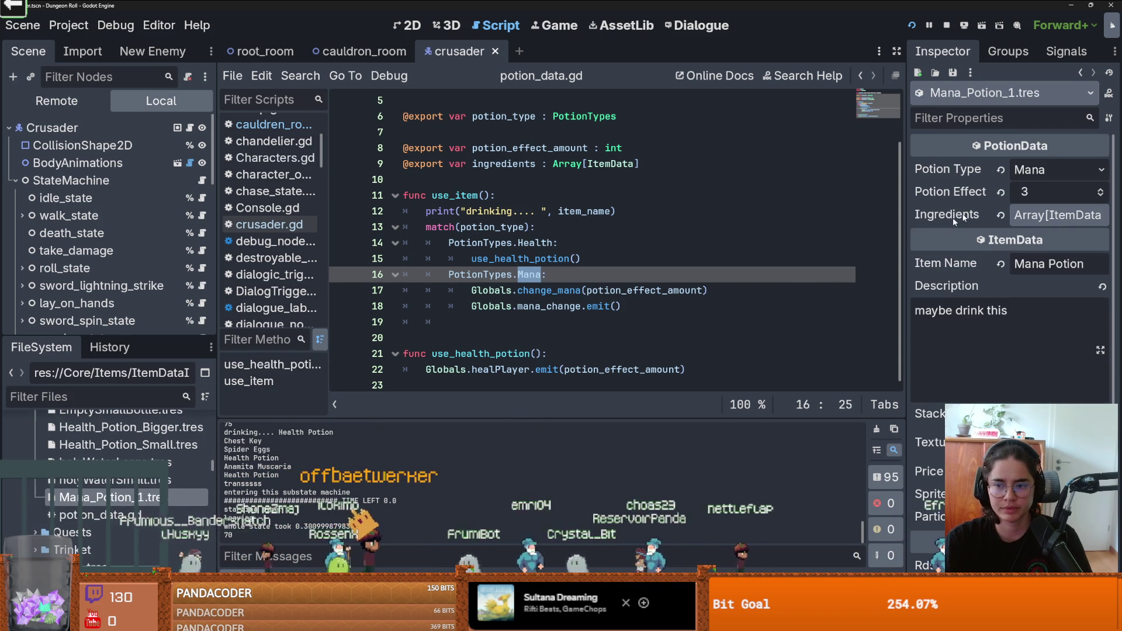
left_click(652, 290)
double_click(641, 291)
left_click(584, 306)
double_click(549, 290)
left_click(320, 78)
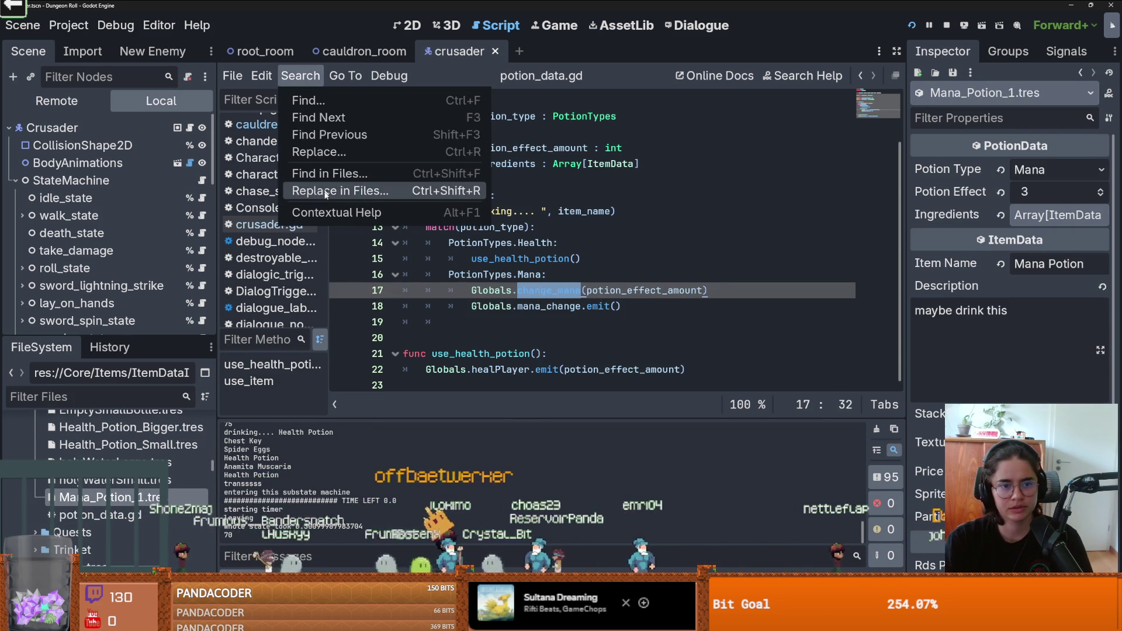
left_click(338, 170)
Step: Search the project for change_mana and inspect its function in Globals.gd (new_mana, mana_amount, mana_change)
left_click(596, 374)
double_click(581, 322)
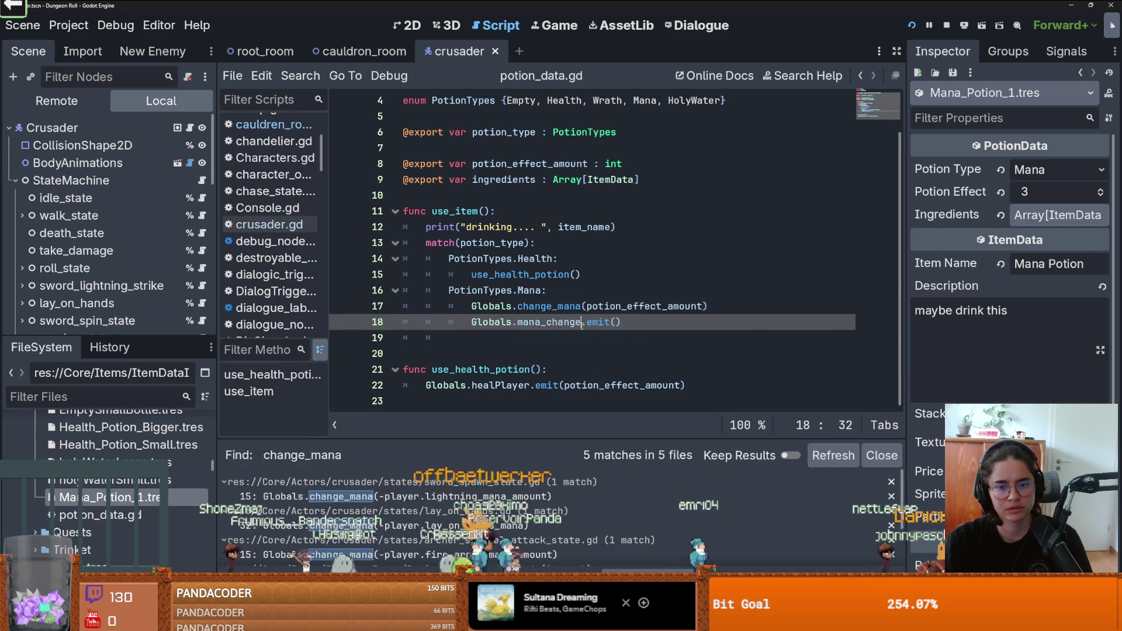
left_click(550, 307, "ctrl")
double_click(454, 274)
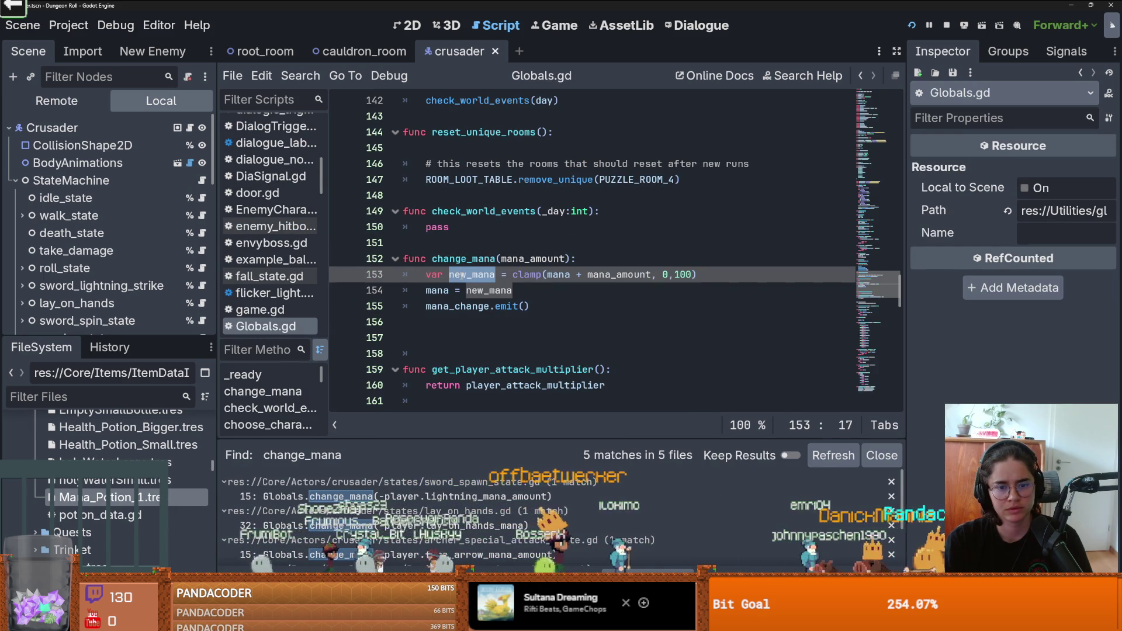
left_click(468, 290)
double_click(459, 306)
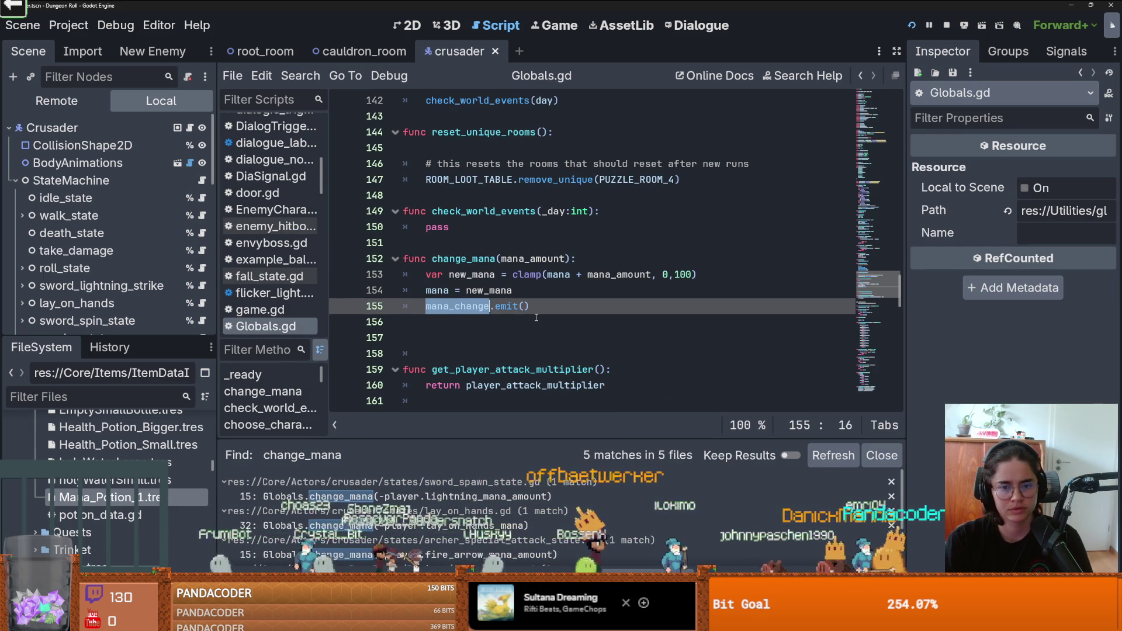
left_click(614, 275)
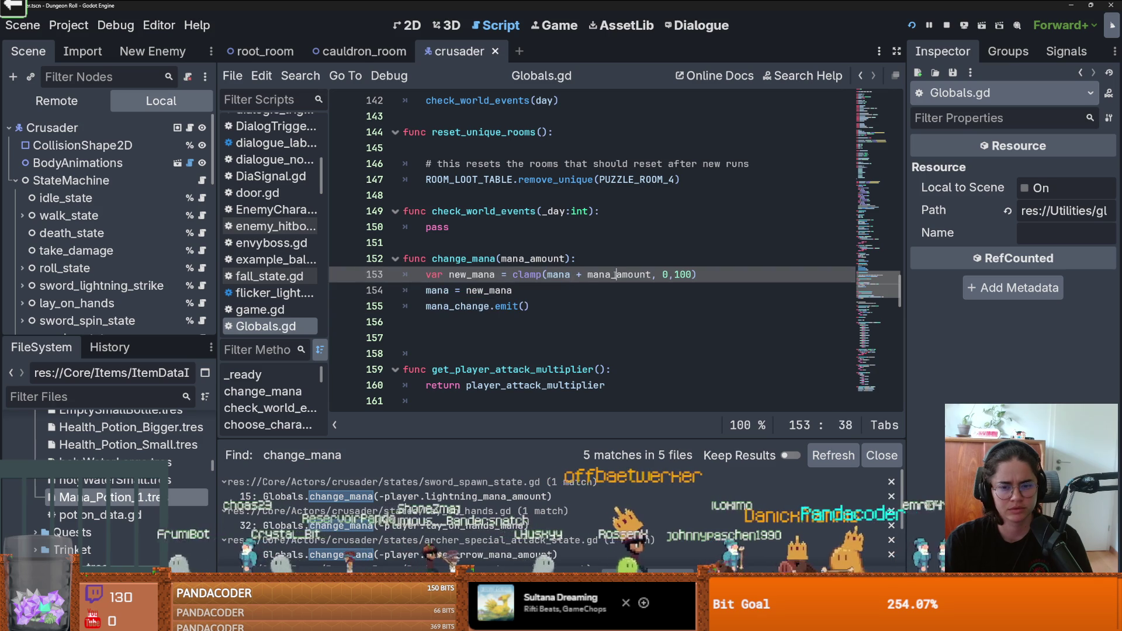
double_click(615, 274)
key("Down")
left_click(547, 278)
double_click(619, 274)
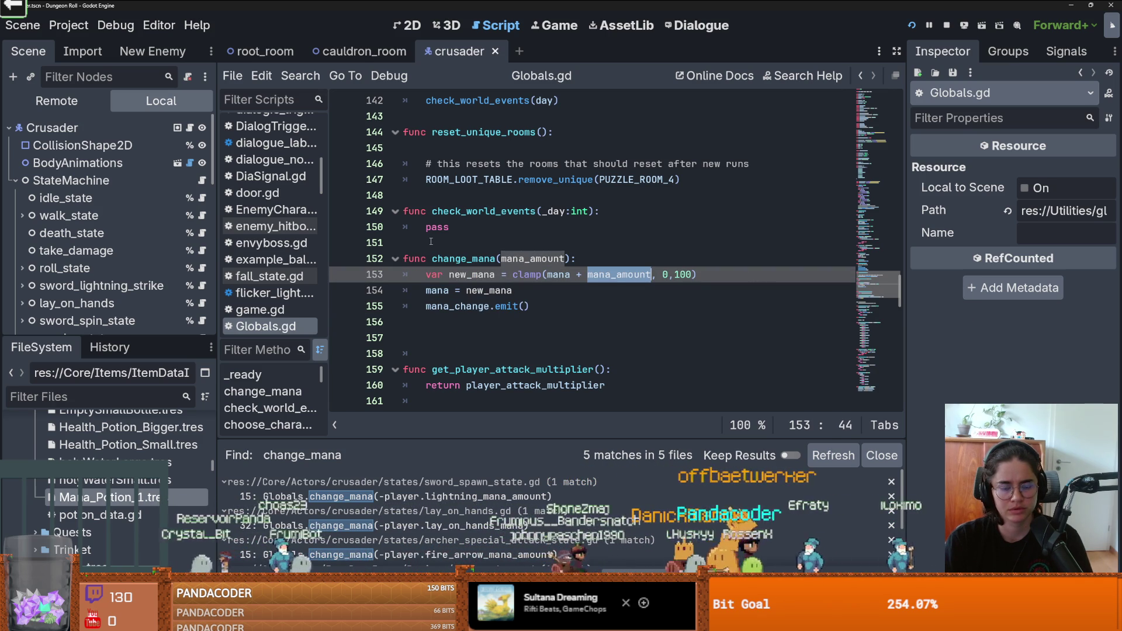
Step: Run a project-wide Find in Files for the mana_change signal
double_click(472, 308)
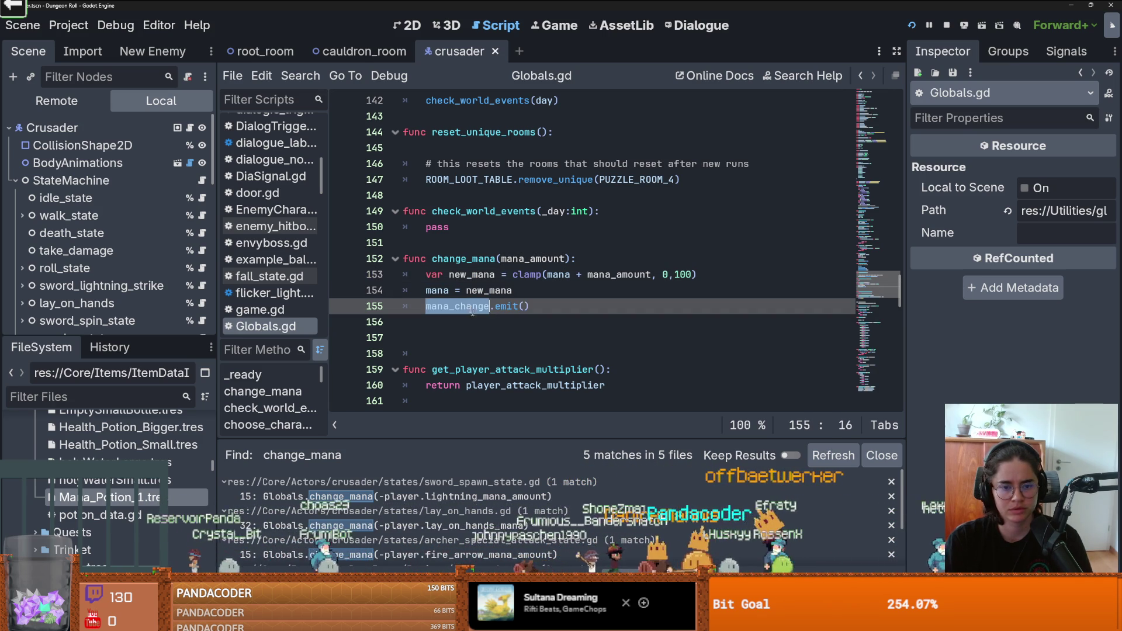
left_click(300, 75)
left_click(378, 174)
left_click(583, 376)
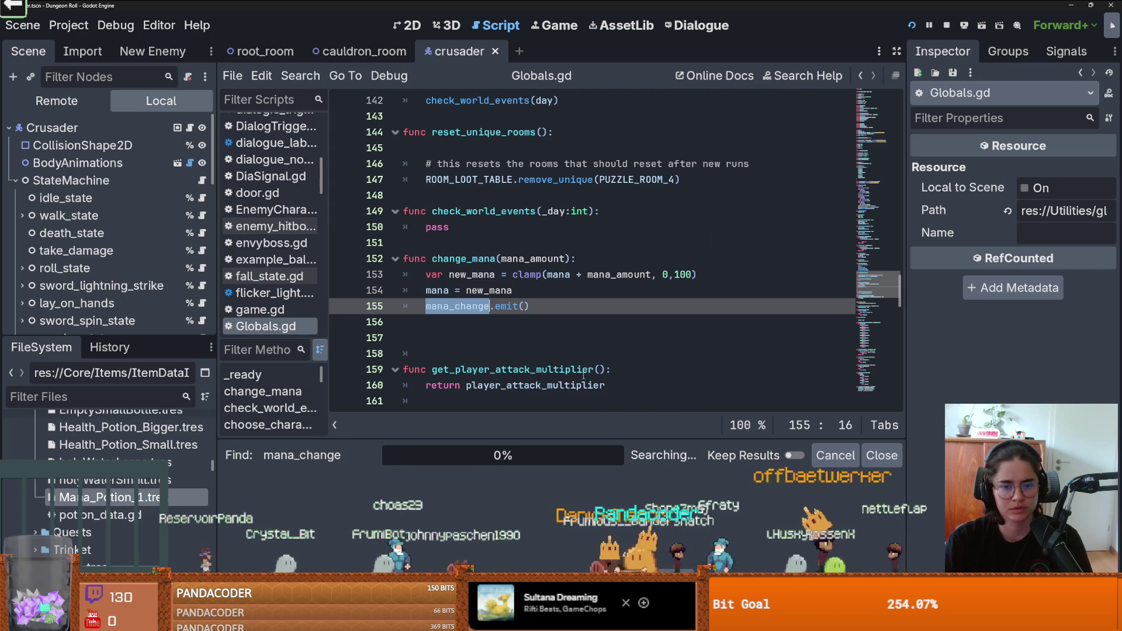
Step: Open the character_overlay.gd match and inspect the on_mana_change handler's mana bar update
mouse_move(524, 437)
left_mouse_down()
mouse_move(524, 141)
mouse_move(514, 268)
left_mouse_up()
left_click(485, 355)
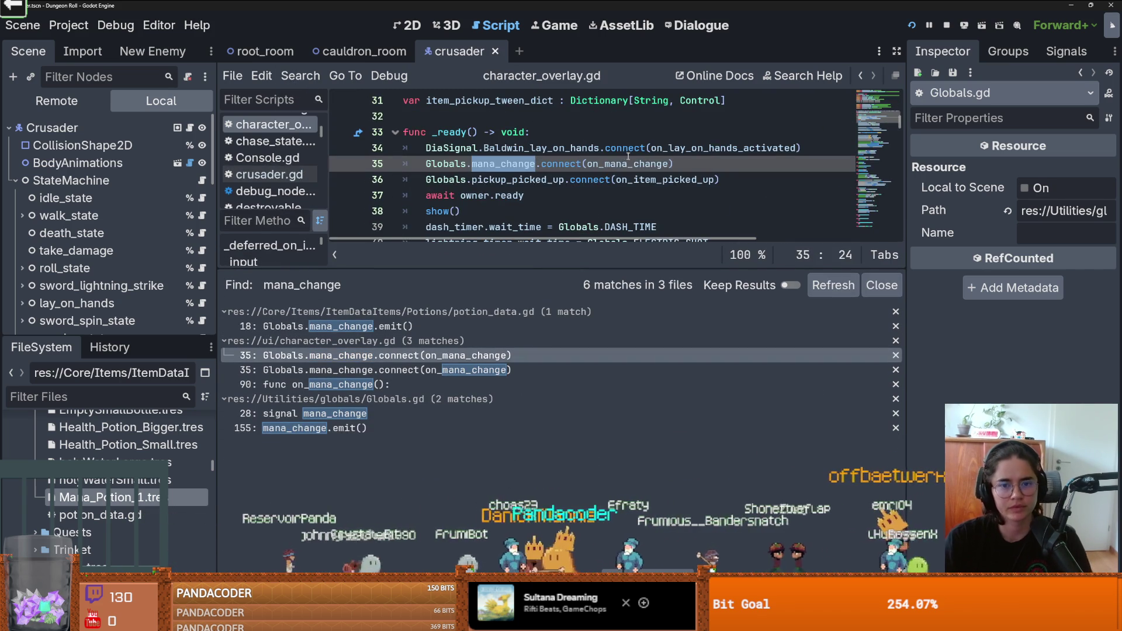
left_click(625, 170, "ctrl")
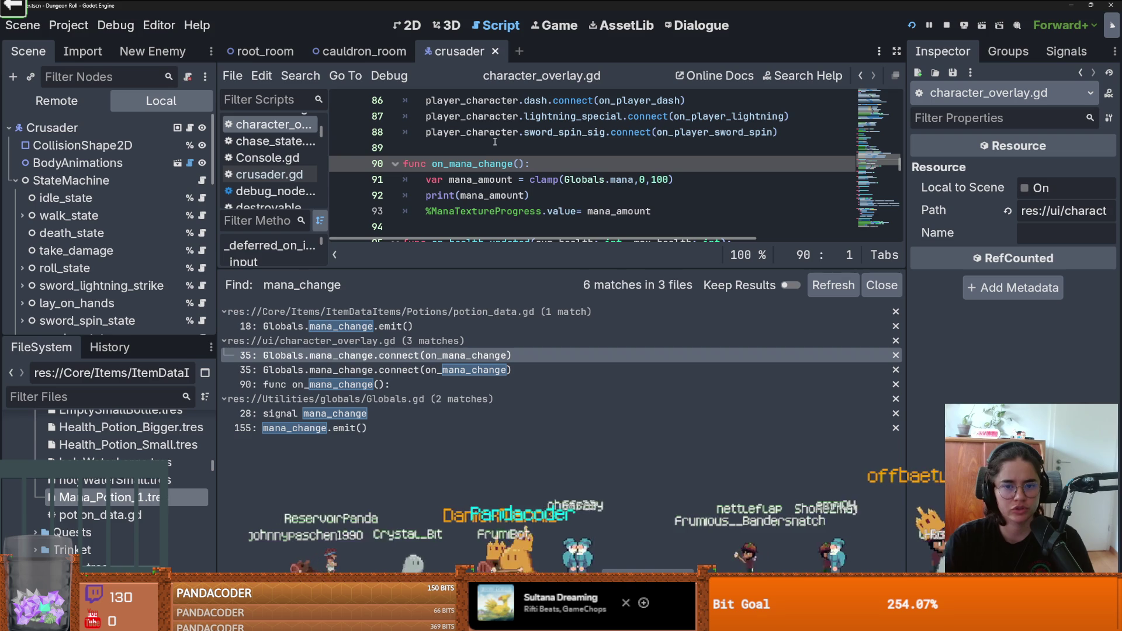
left_click(499, 211)
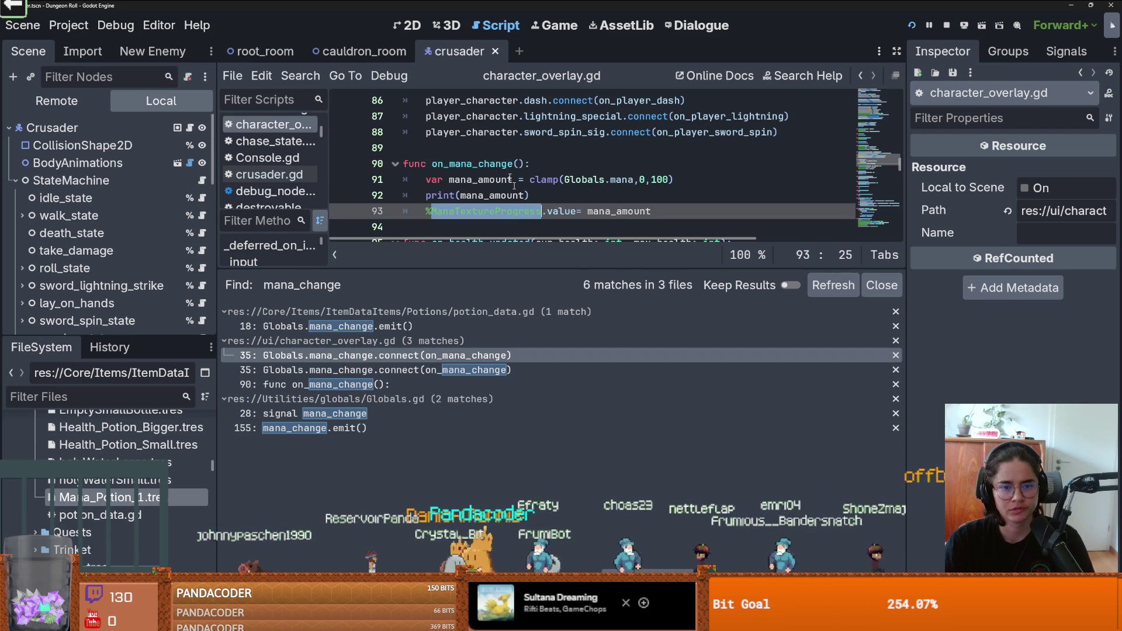
left_click(407, 25)
scroll(511, 133, "down", 5)
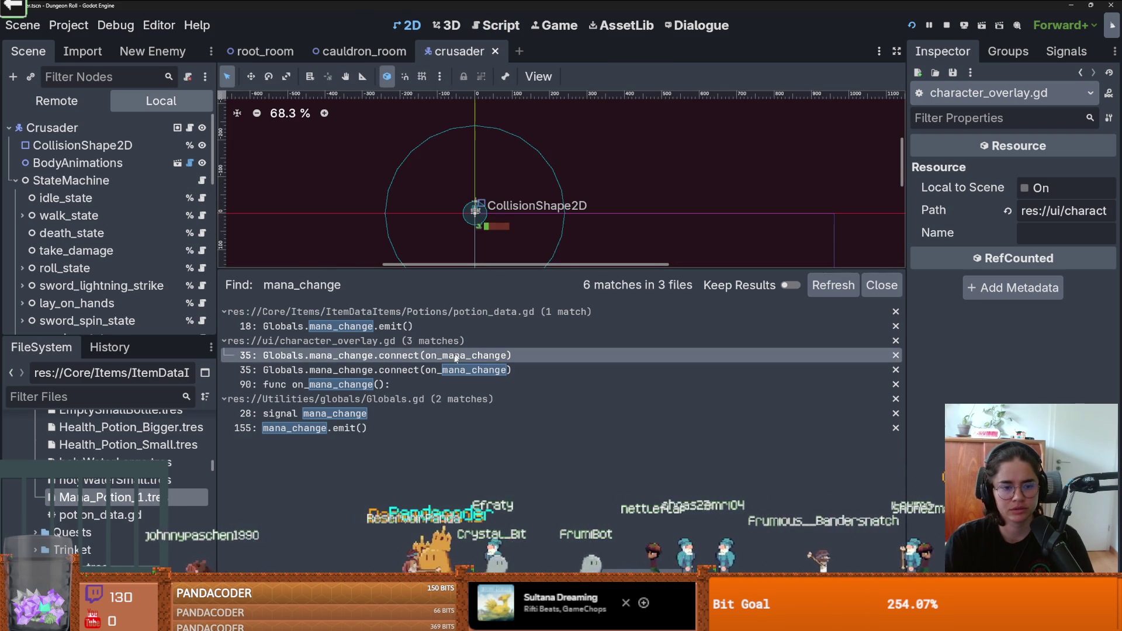
Step: Briefly run and stop the game, set a breakpoint on line 12 of potion_data.gd, and relaunch
left_click(911, 25)
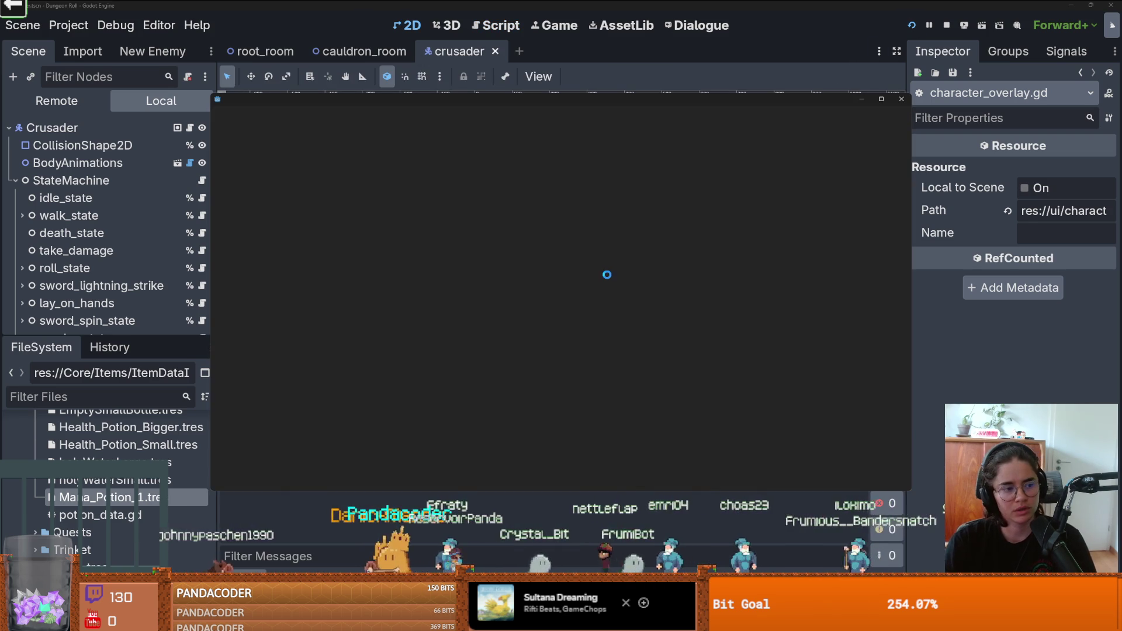
left_click(901, 100)
double_click(139, 514)
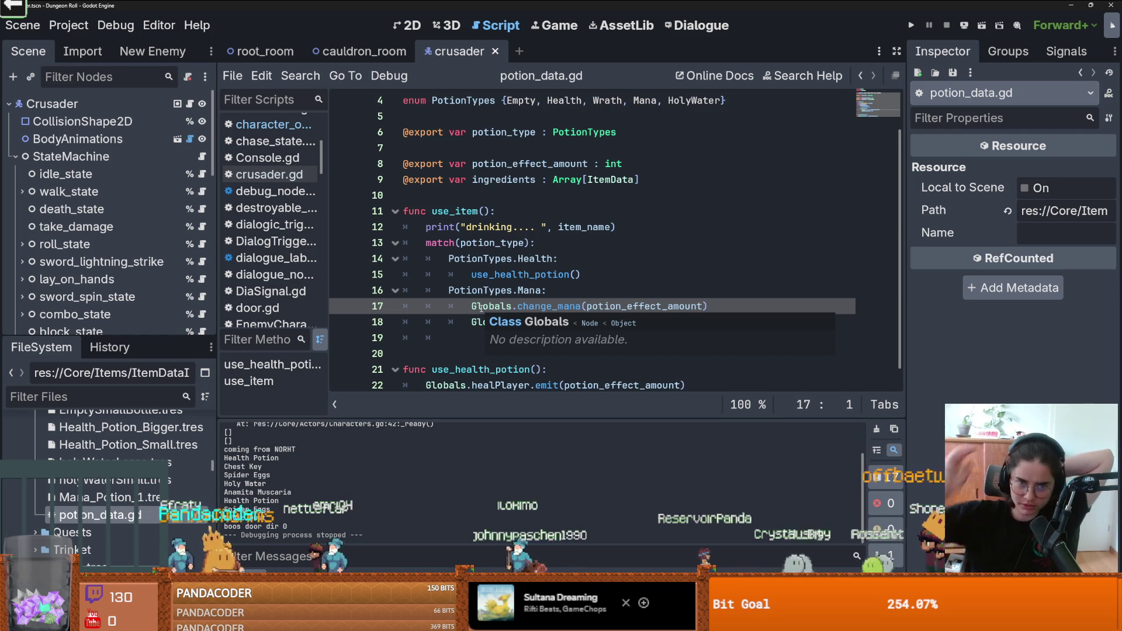
left_click(341, 227)
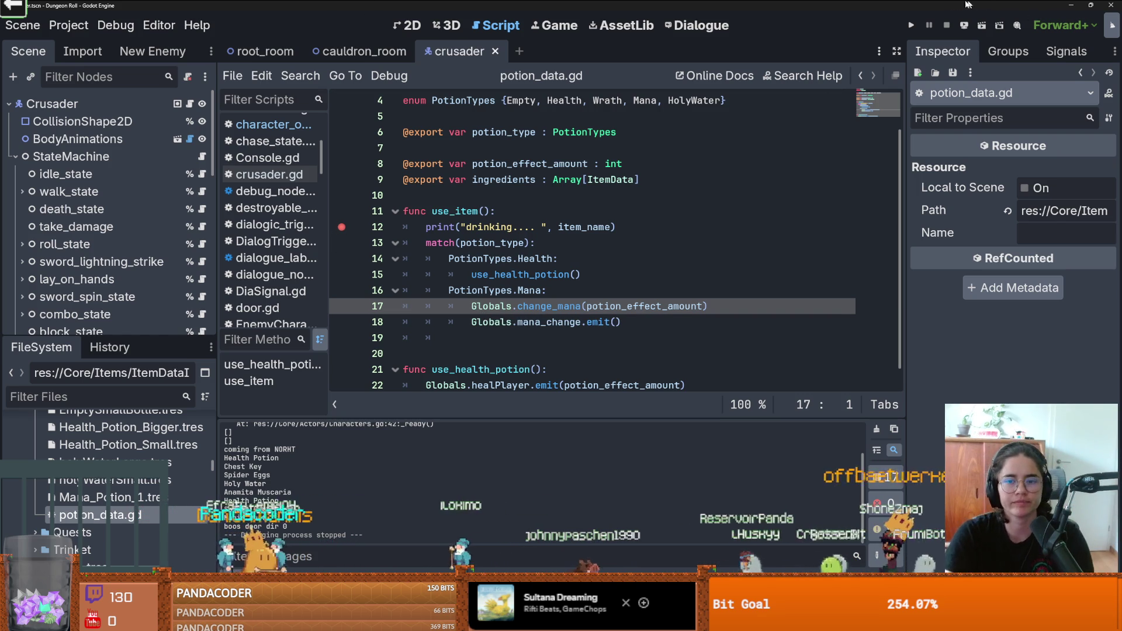
left_click(913, 25)
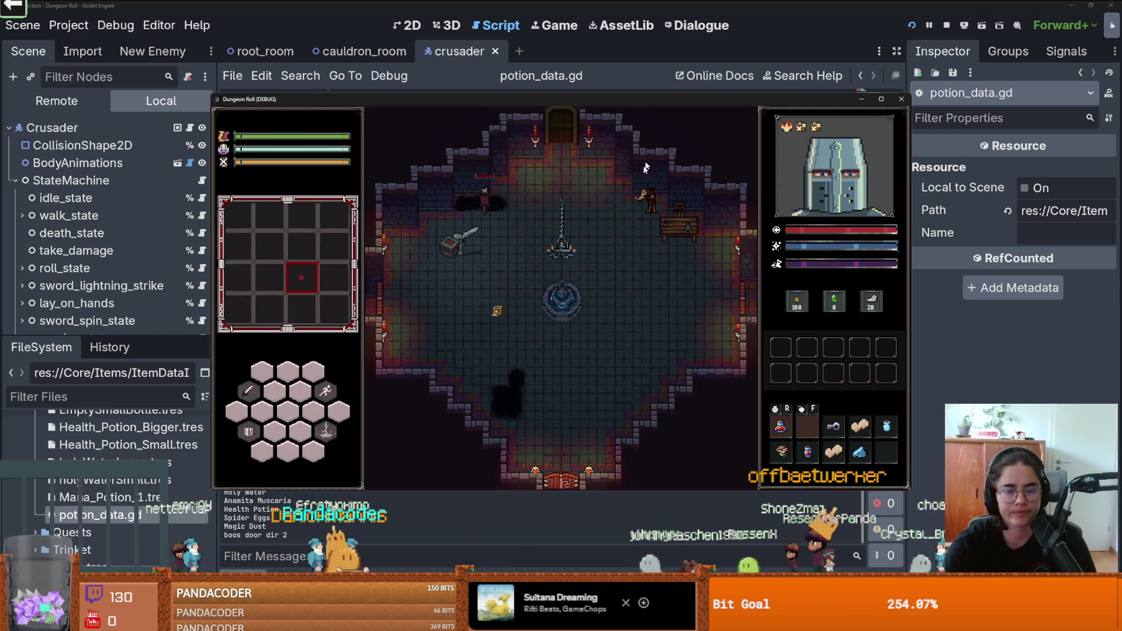
Step: Walk the crusader out the east door and pick the middle room card
key("d")
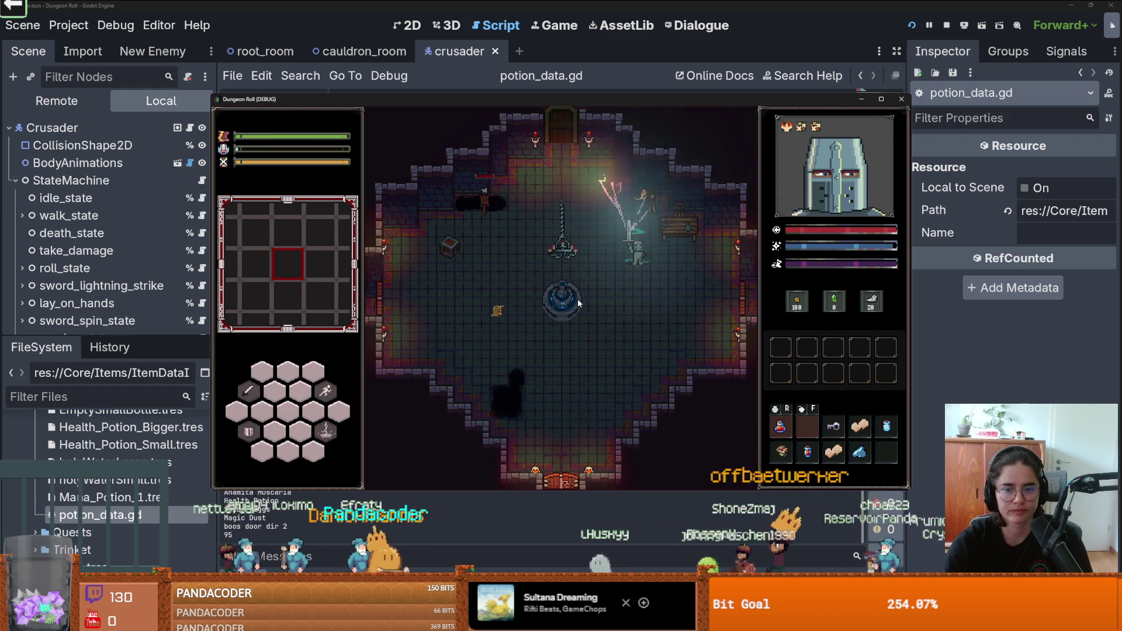
key("d")
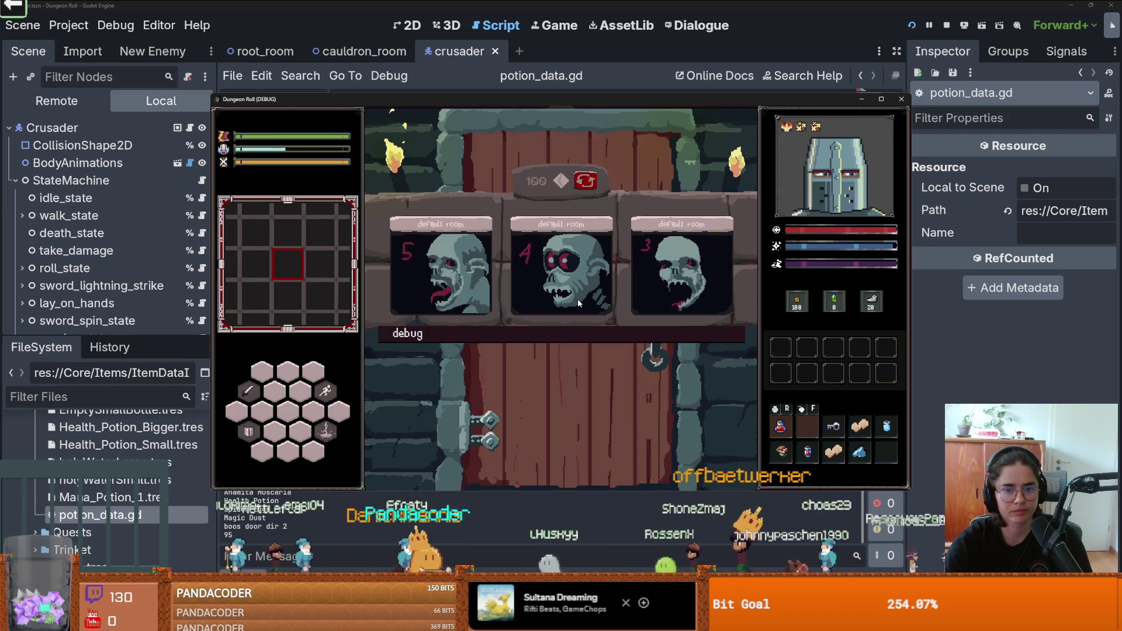
left_click(601, 304)
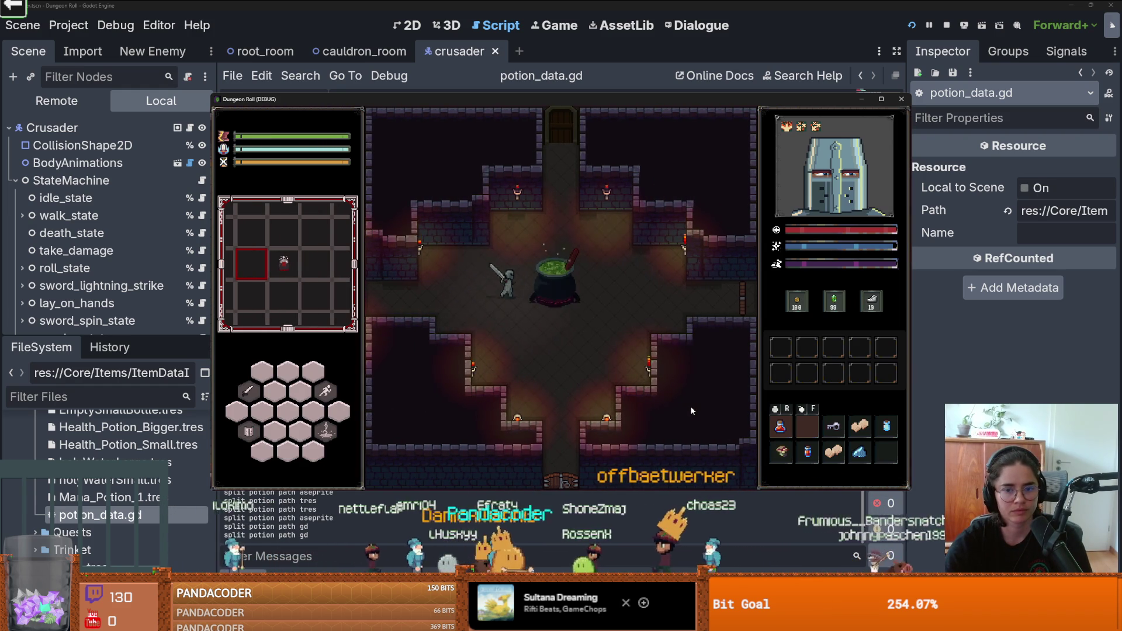
Step: Brew a blue potion from bread and blue crystal, slot it, and use a potion to hit the breakpoint
left_click_drag(867, 436, 544, 278)
left_click_drag(859, 452, 547, 266)
left_click_drag(829, 450, 538, 260)
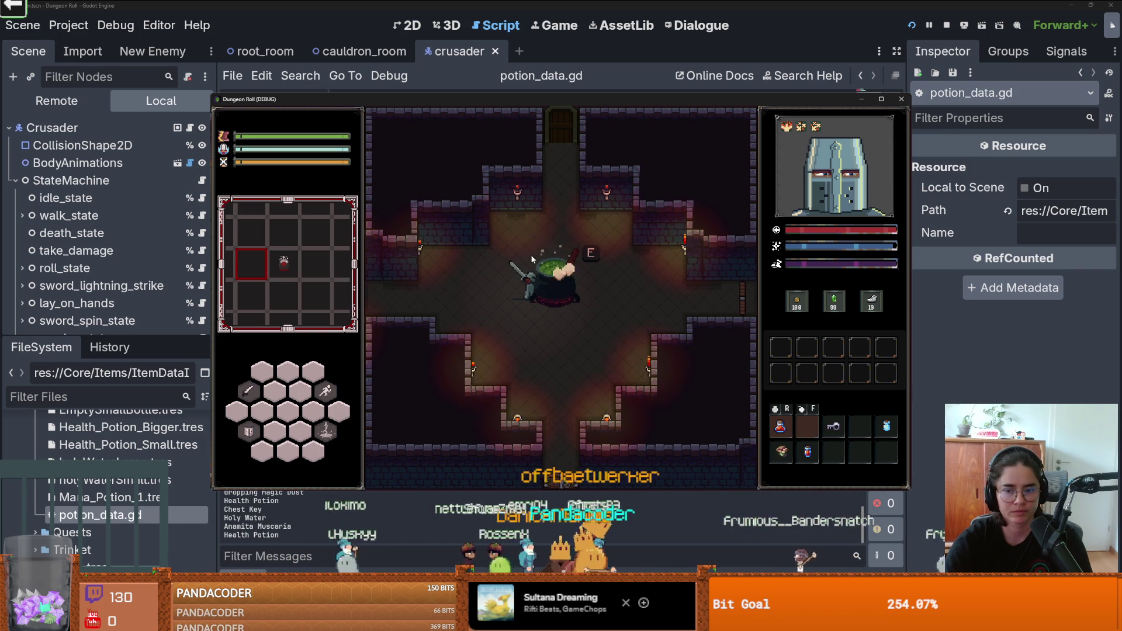
mouse_move(810, 425)
left_mouse_down()
mouse_move(839, 453)
mouse_move(589, 281)
left_mouse_up()
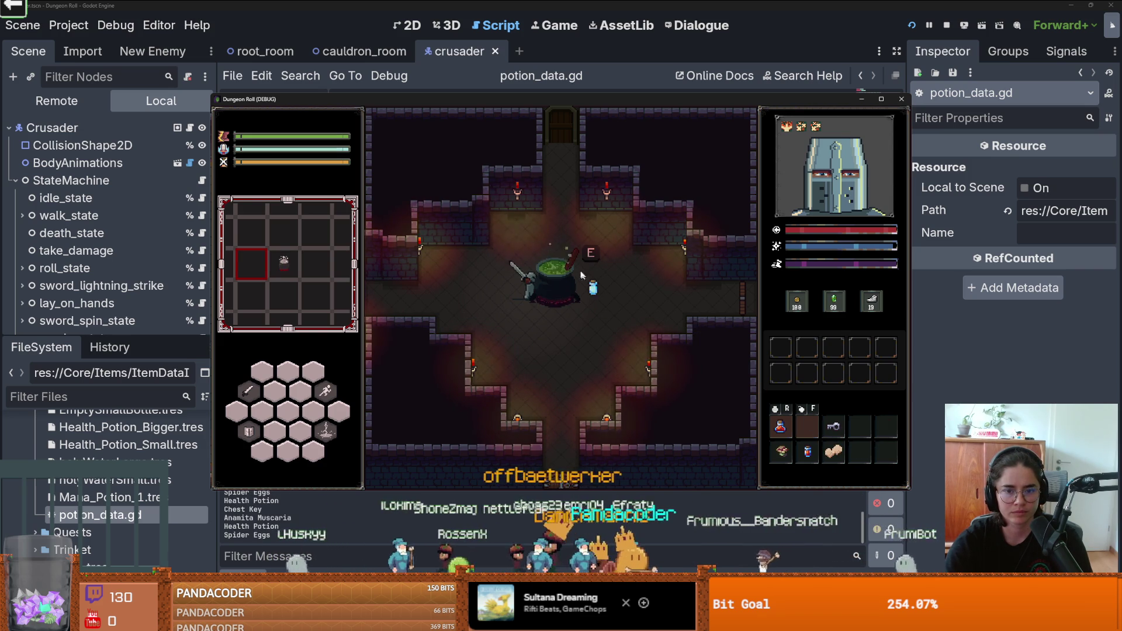
key("a")
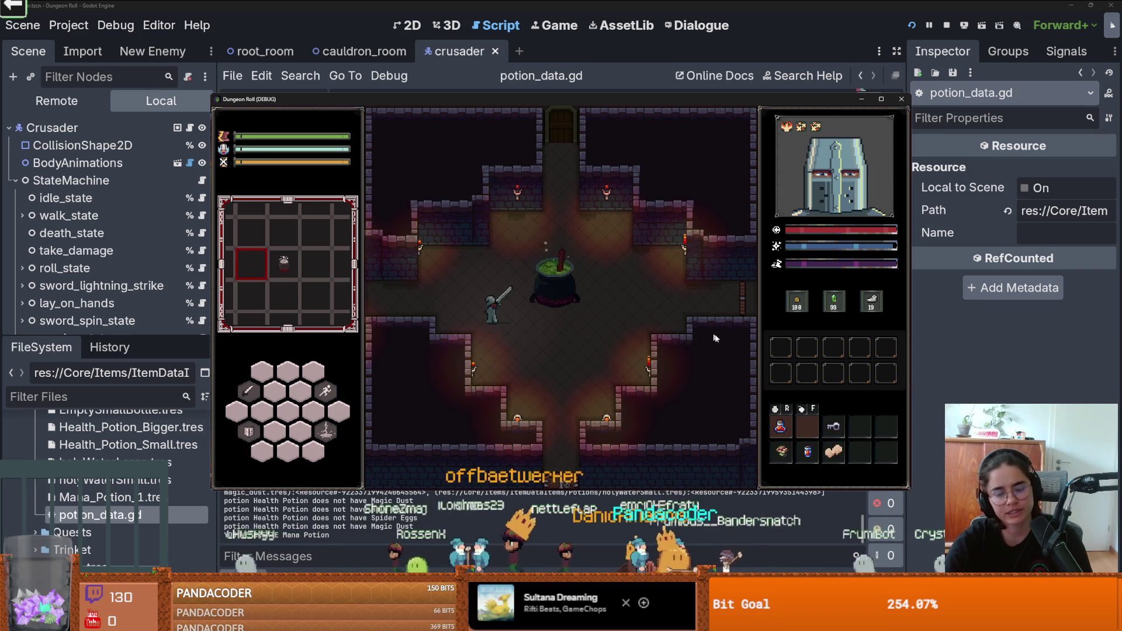
key("d")
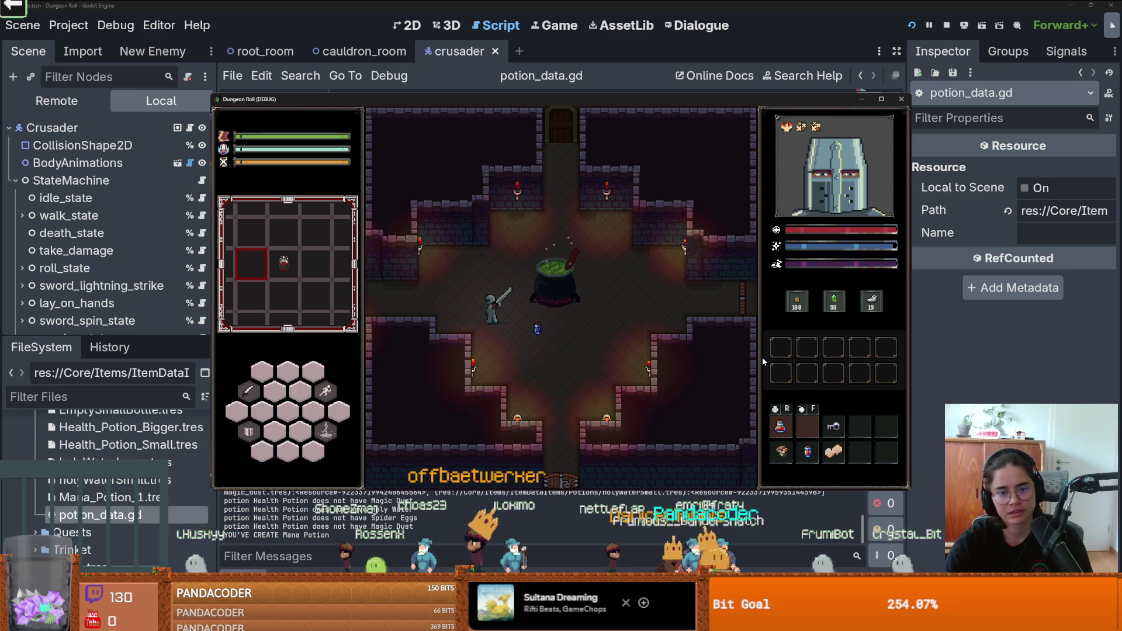
left_click(789, 422)
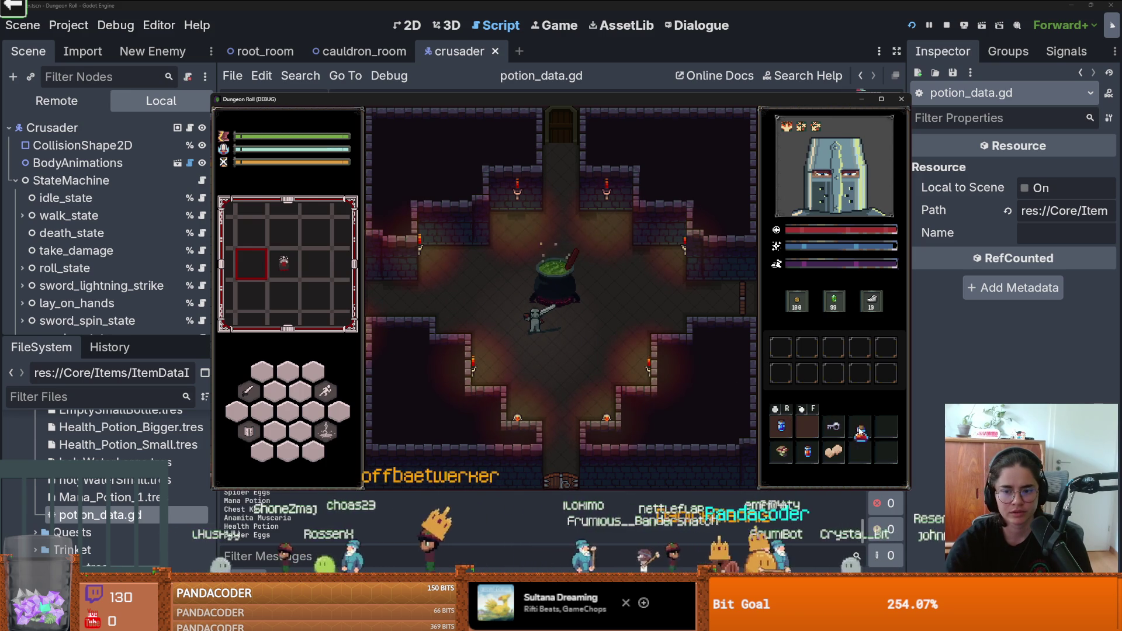
left_click(787, 429)
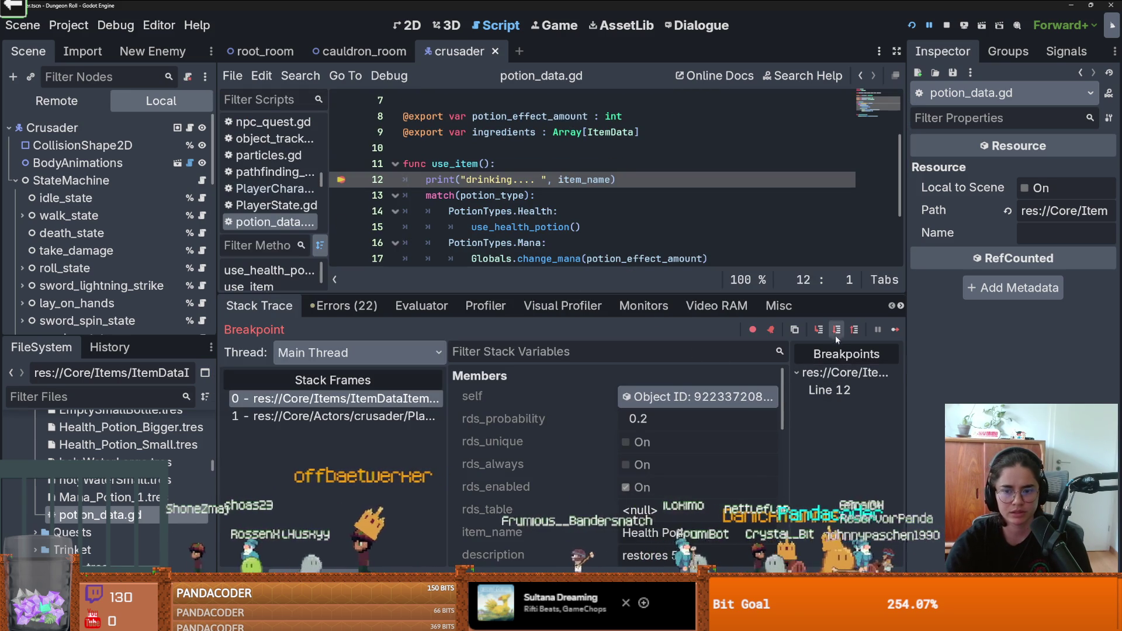
Step: Step the debugger to the next line and inspect the potion resource's item_name value
left_click(819, 330)
scroll(622, 448, "down", 1)
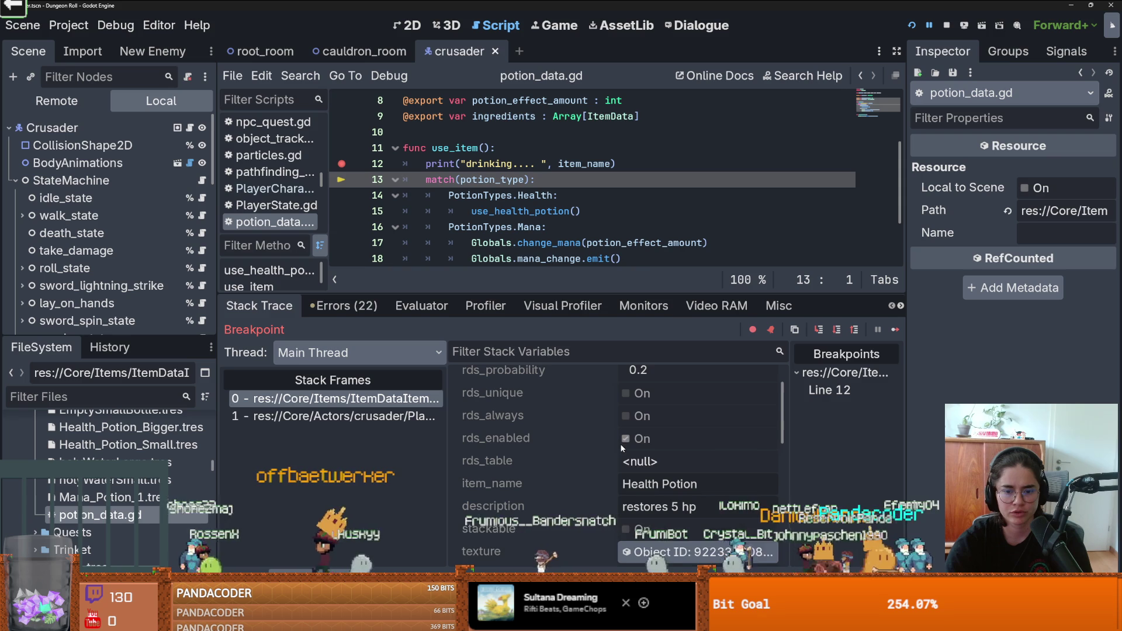
scroll(639, 472, "up", 2)
scroll(643, 462, "down", 3)
double_click(677, 459)
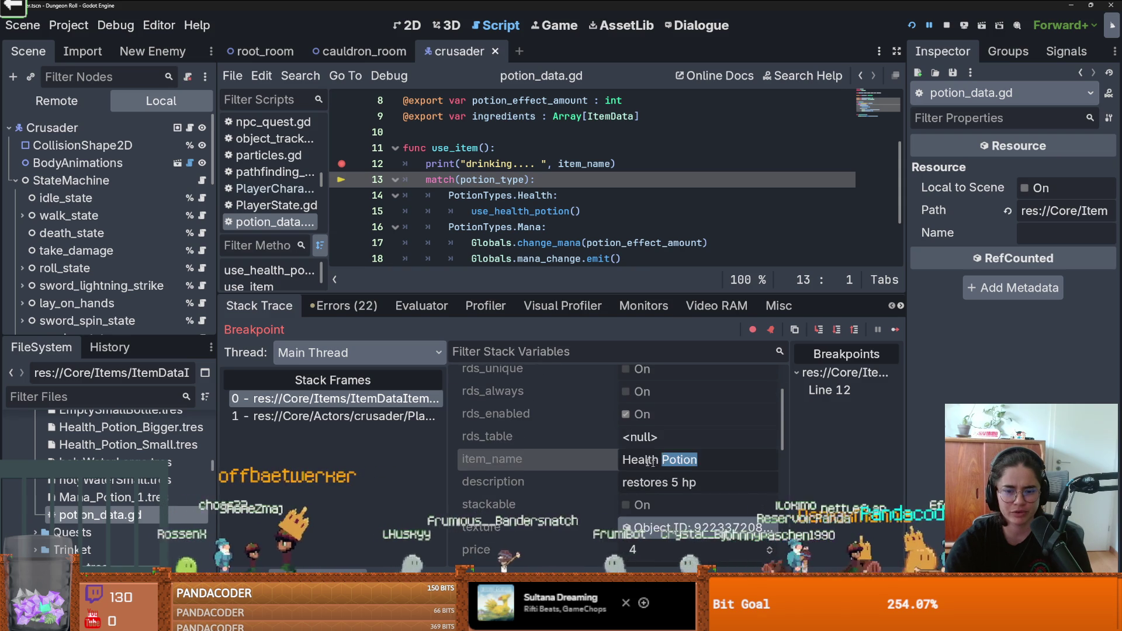
scroll(572, 457, "up", 3)
left_click(657, 397)
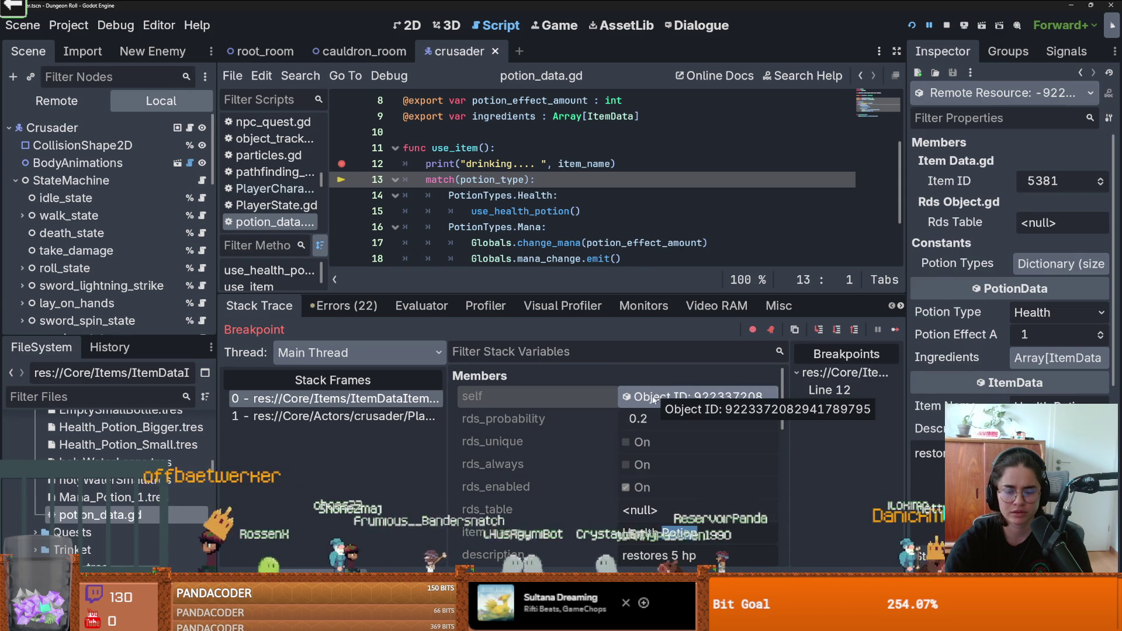
scroll(660, 409, "down", 3)
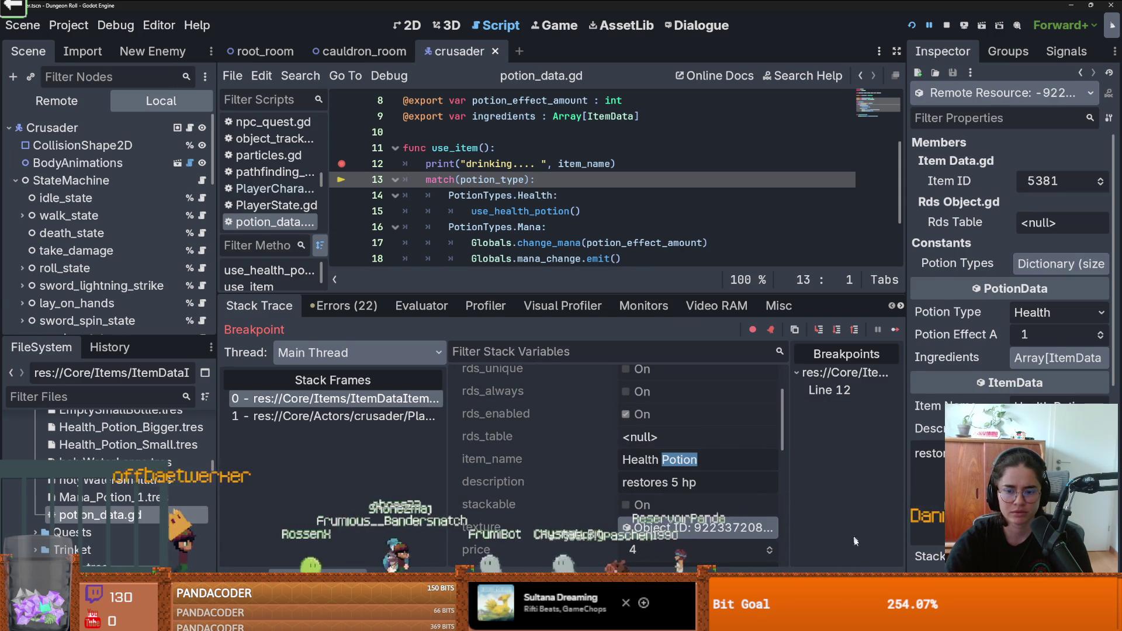
Step: Step through the health potion branch into use_health_potion and heal, resume, then inspect Mana_Potion_1.tres
key("F12")
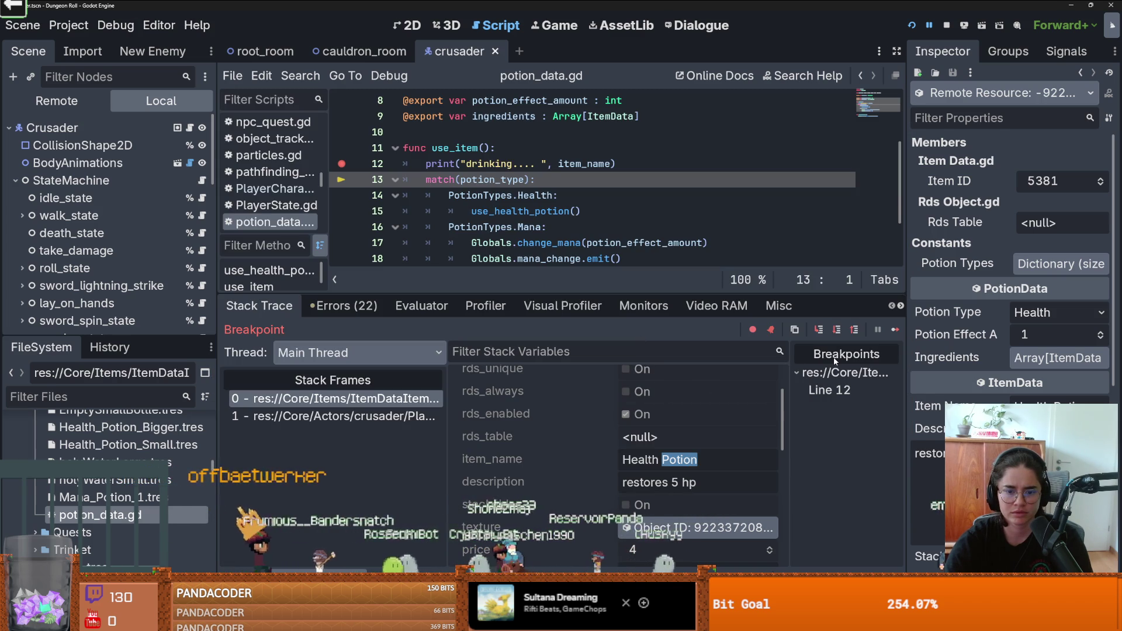
left_click(820, 330)
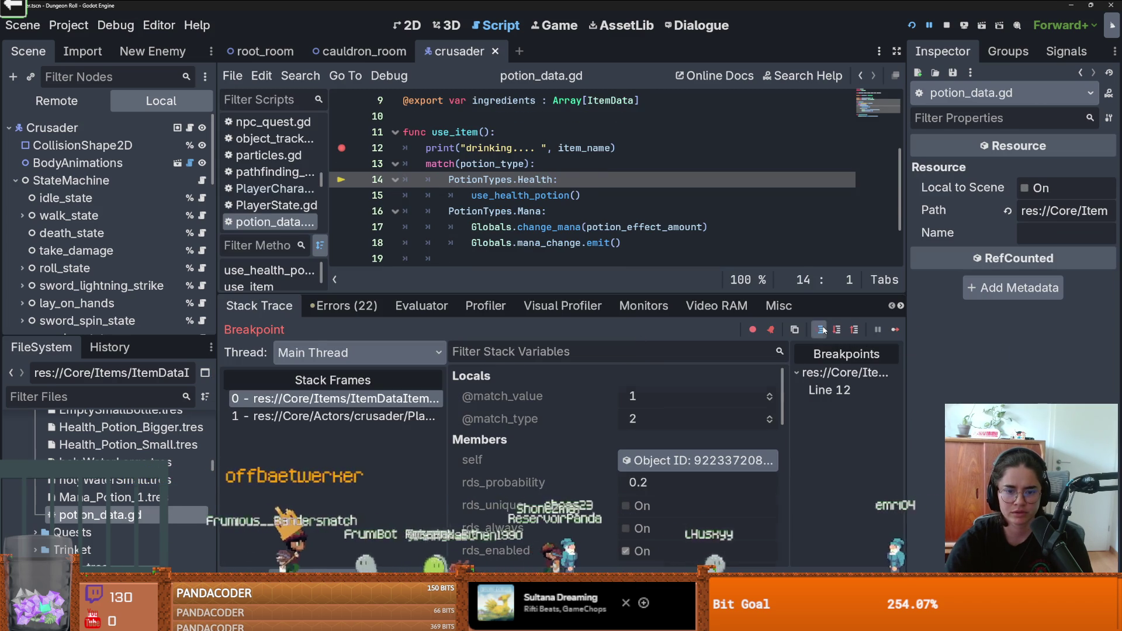
left_click(821, 329)
left_click(821, 330)
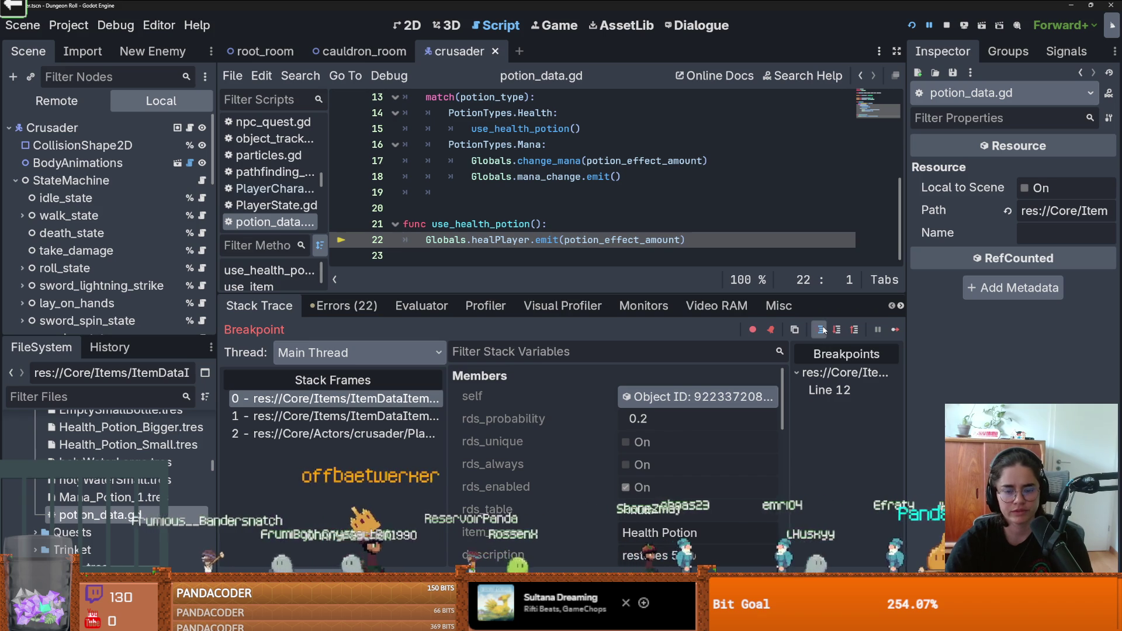
left_click(820, 330)
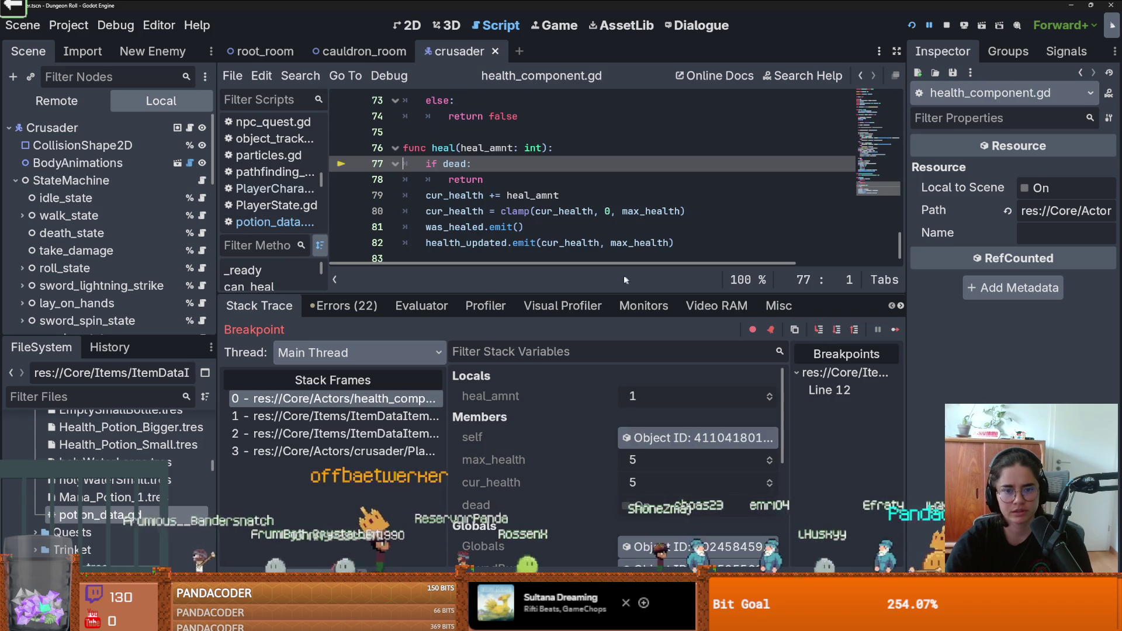
left_click(892, 328)
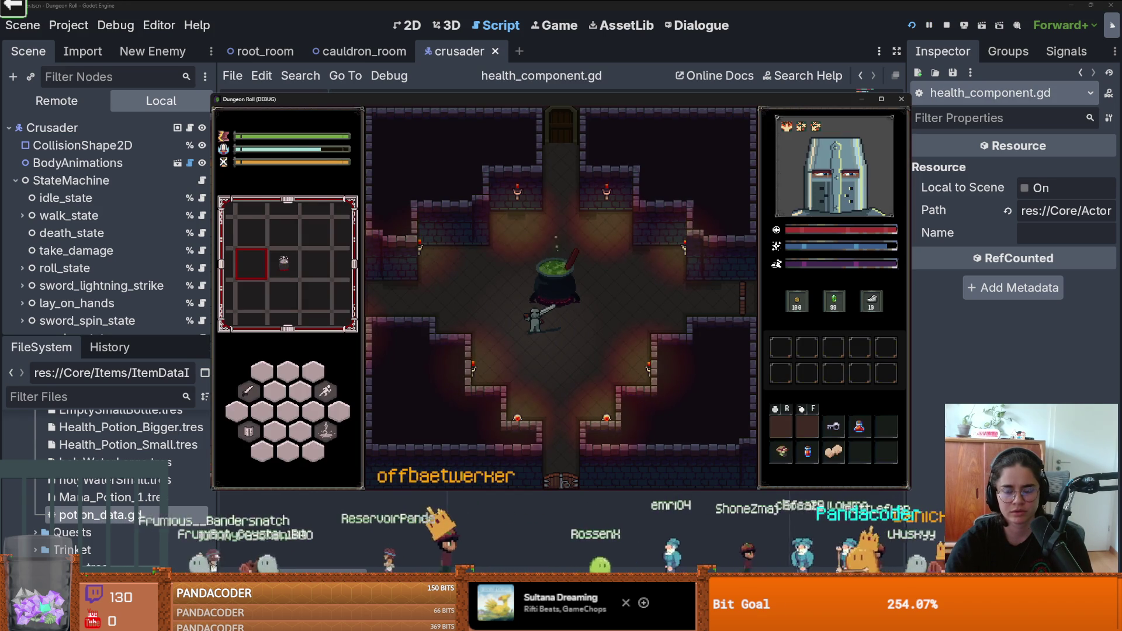
key("alt+Tab")
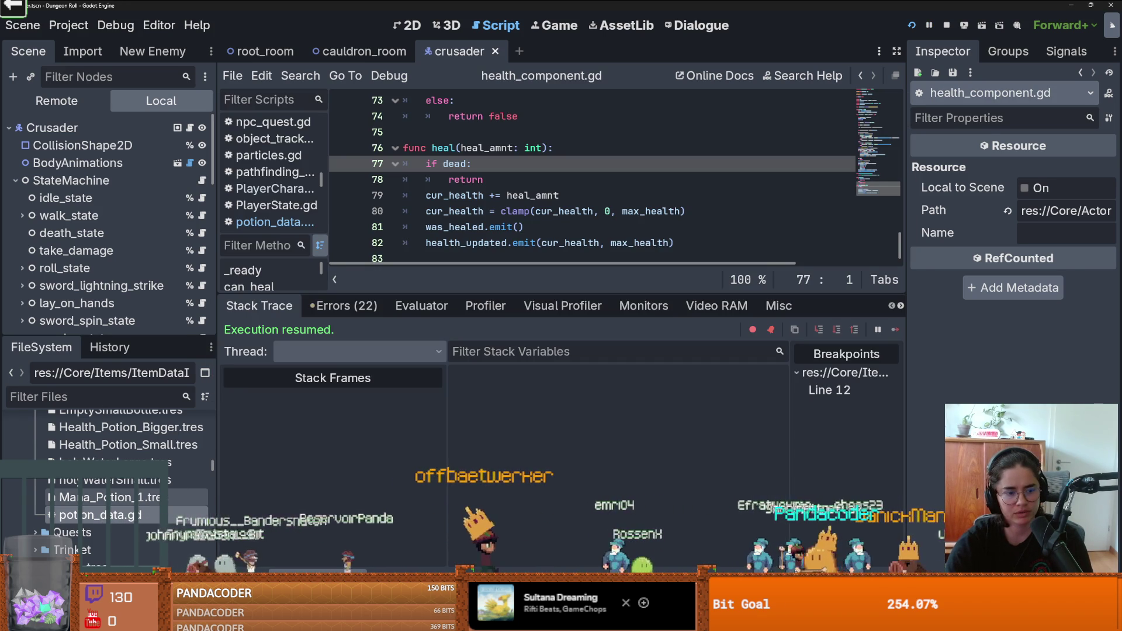
left_click(135, 497)
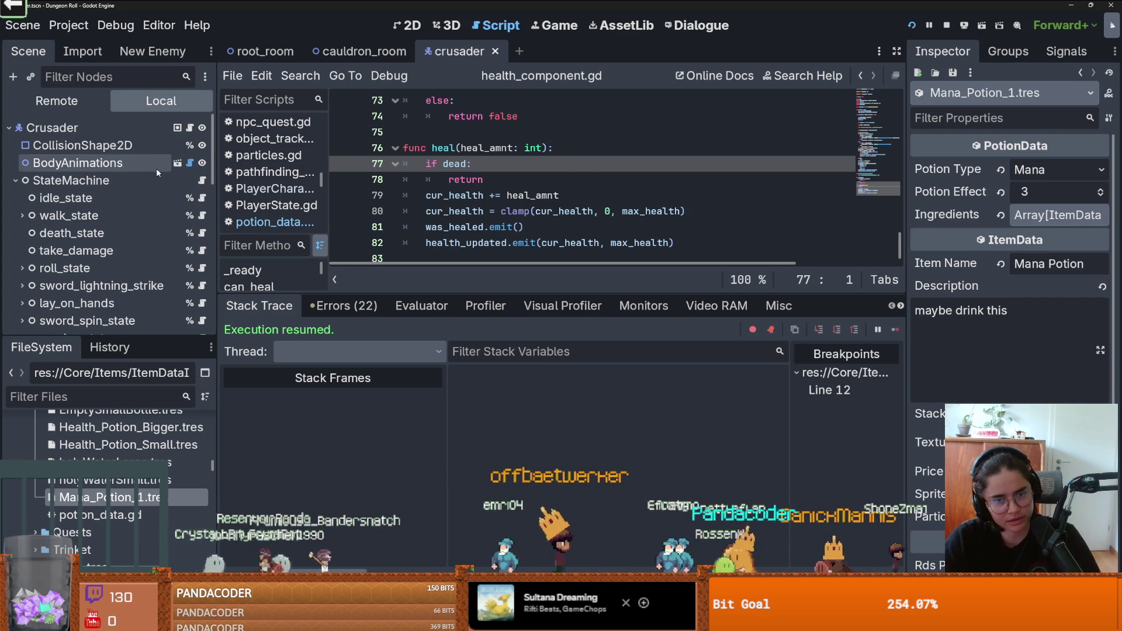
Step: Open cauldren_room_logic.gd from the cauldron_room scene and enlarge the code area
left_click(367, 54)
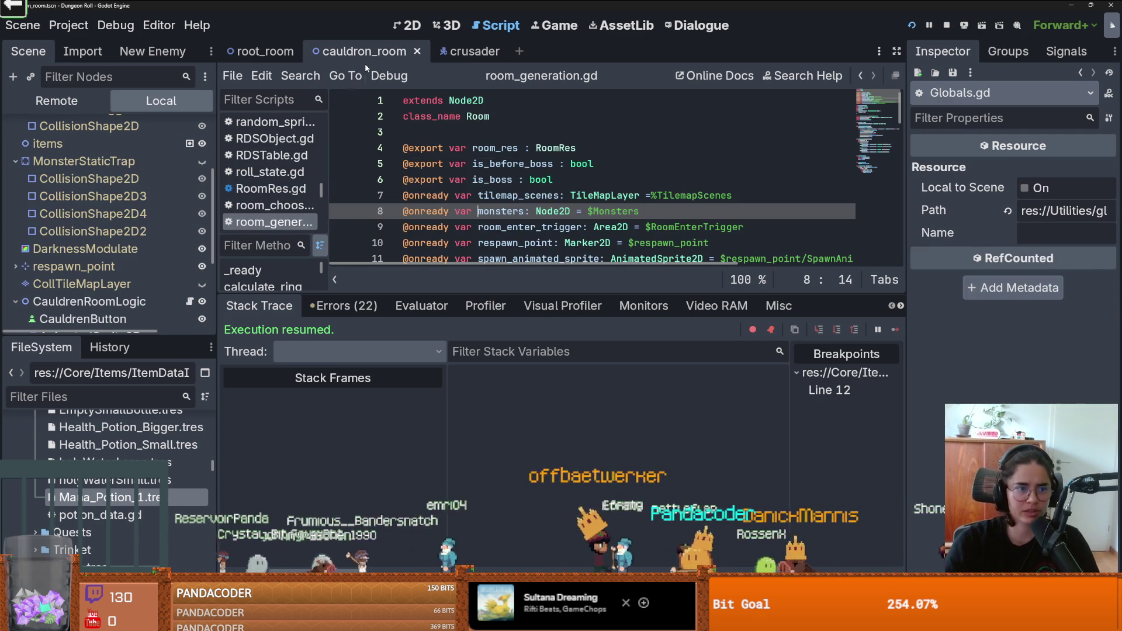
scroll(172, 282, "down", 1)
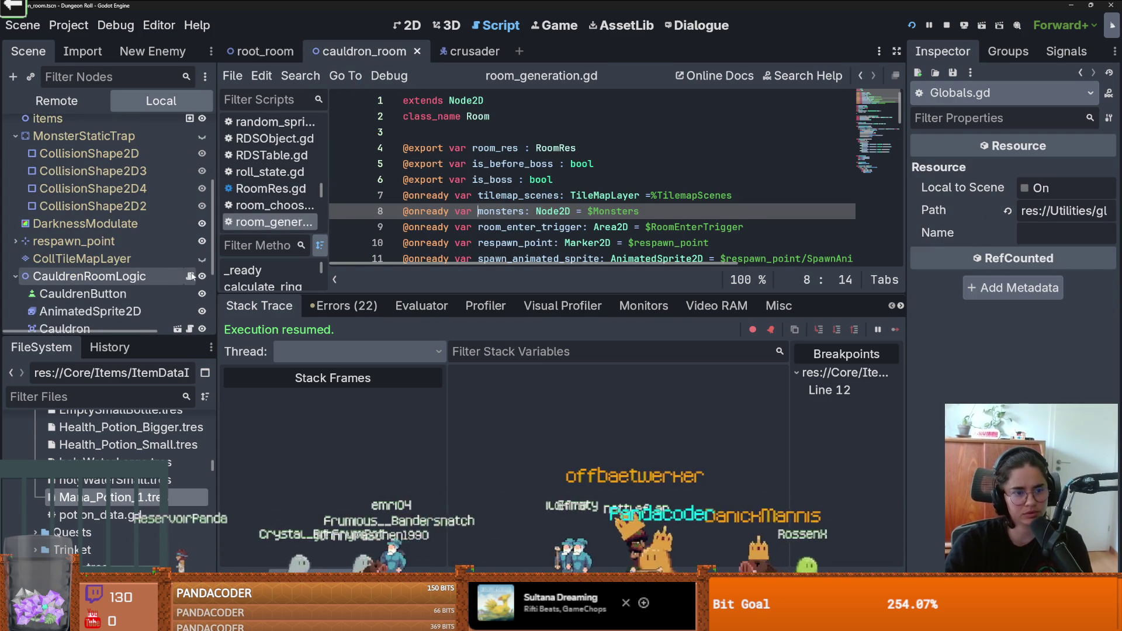
left_click(189, 275)
mouse_move(612, 292)
left_mouse_down()
mouse_move(611, 507)
mouse_move(612, 434)
left_mouse_up()
scroll(567, 255, "down", 10)
scroll(567, 255, "down", 5)
scroll(567, 255, "up", 2)
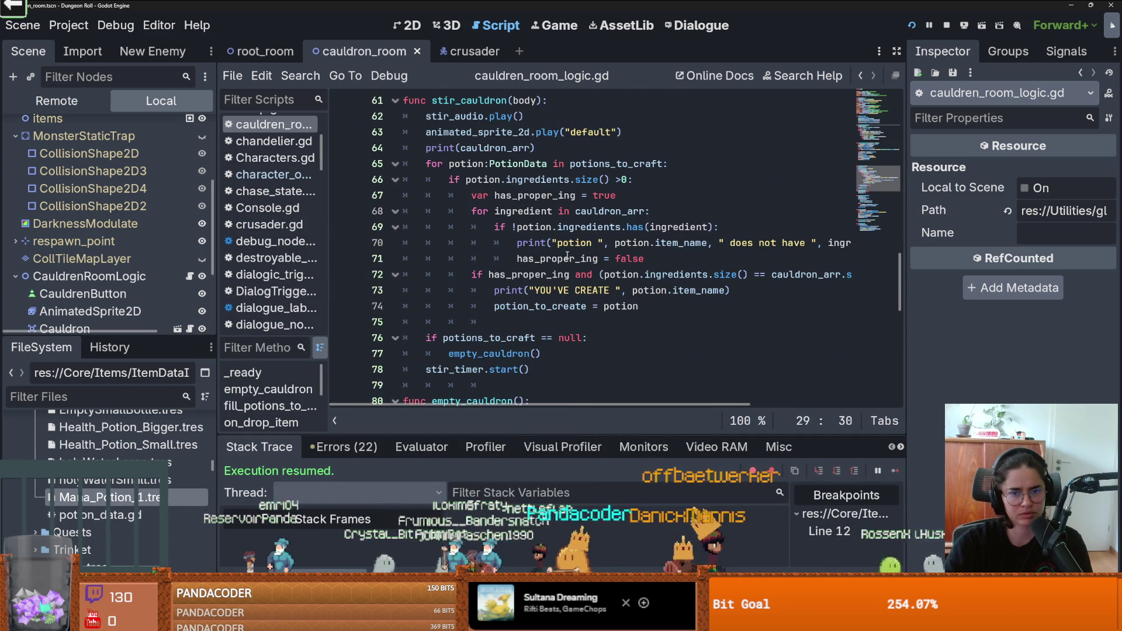
left_click_drag(894, 262, 885, 159)
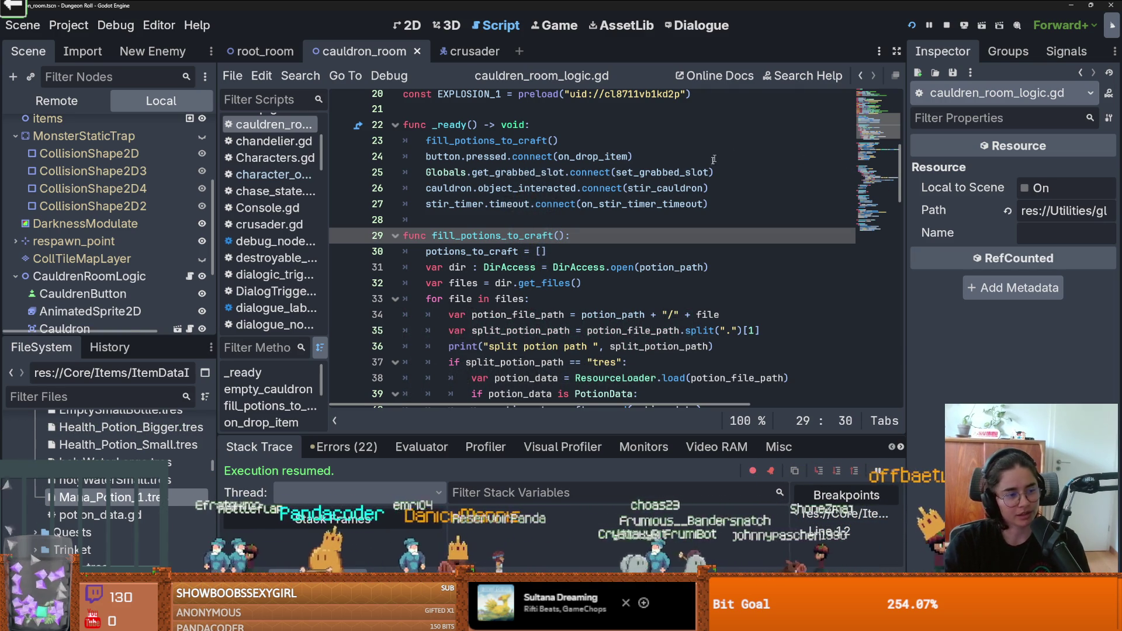
Step: Remove the extra blank line before spawn_item_into_cauldron and save the script
left_click(670, 295)
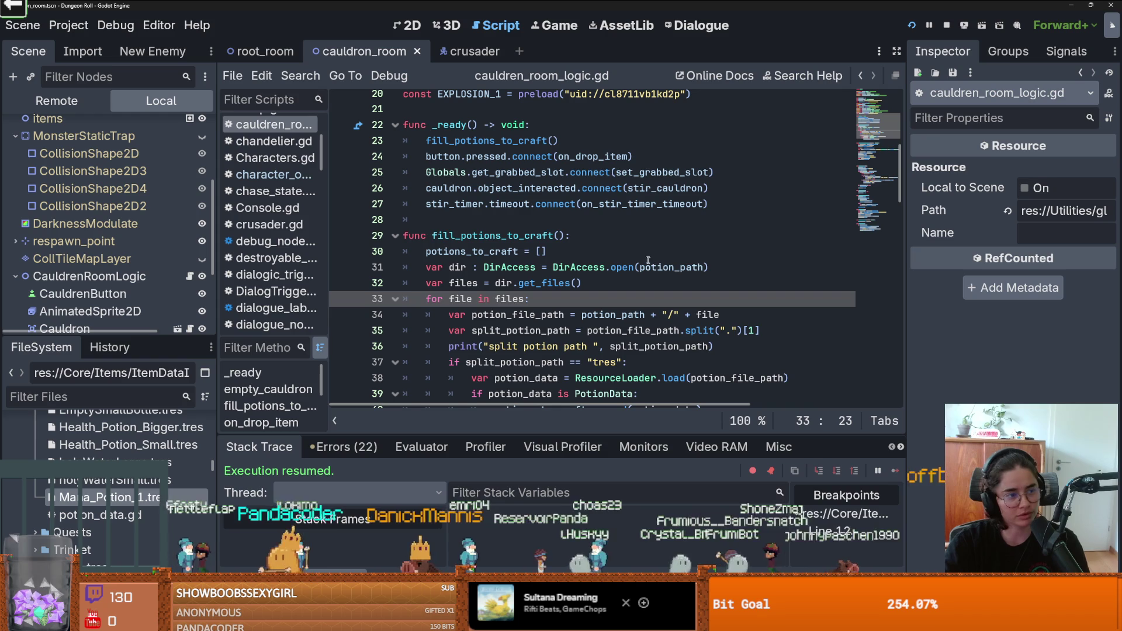
scroll(642, 256, "down", 2)
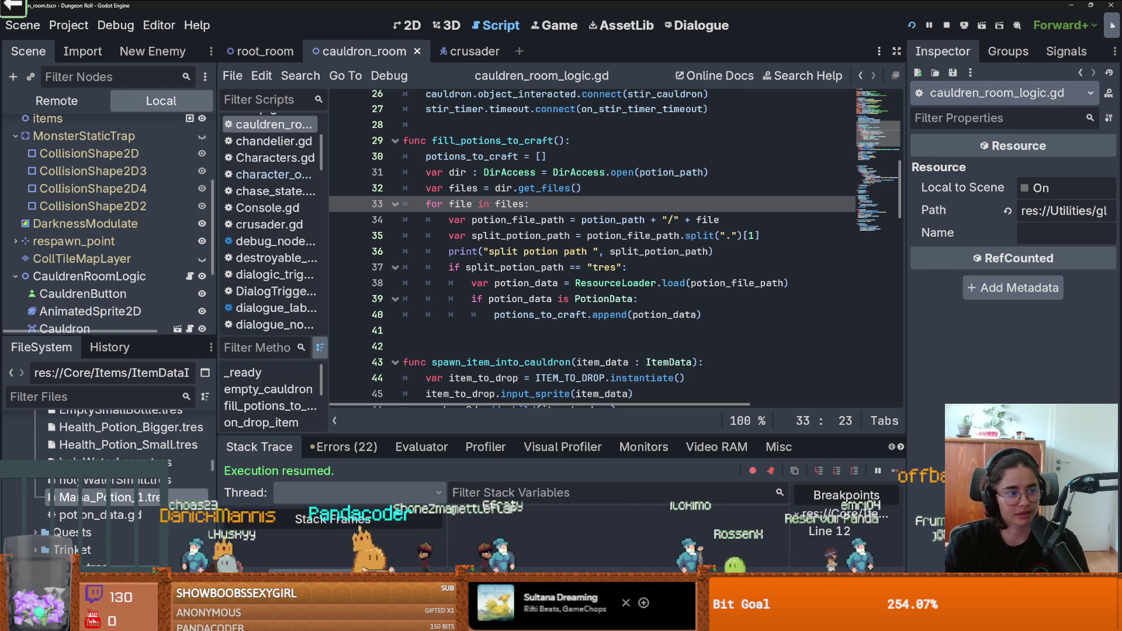
left_click(464, 345)
key("ctrl+s")
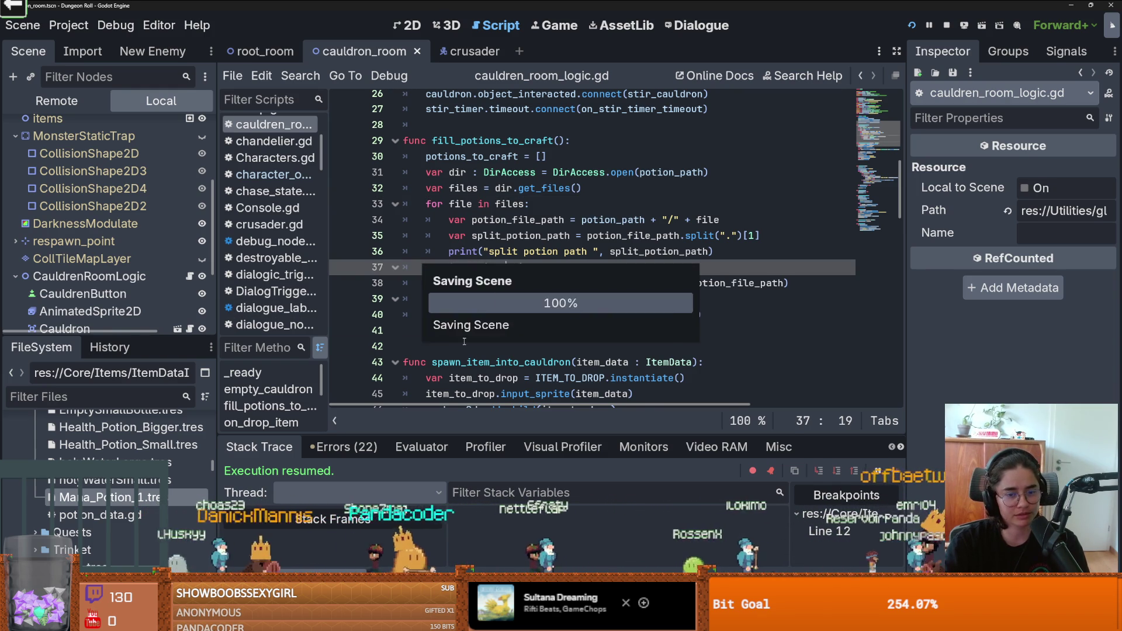
key("BackSpace")
key("ctrl+s")
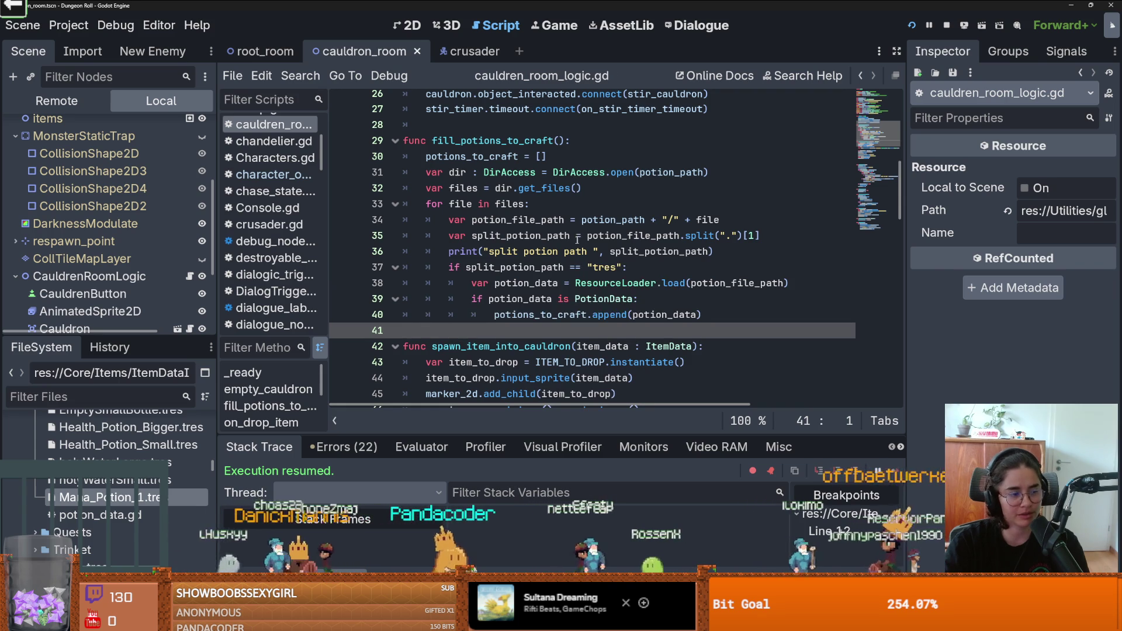
Step: Delete the surplus blank lines above stir_cauldron and save again
scroll(578, 239, "down", 8)
left_click(447, 219)
key("BackSpace")
key("BackSpace")
key("BackSpace")
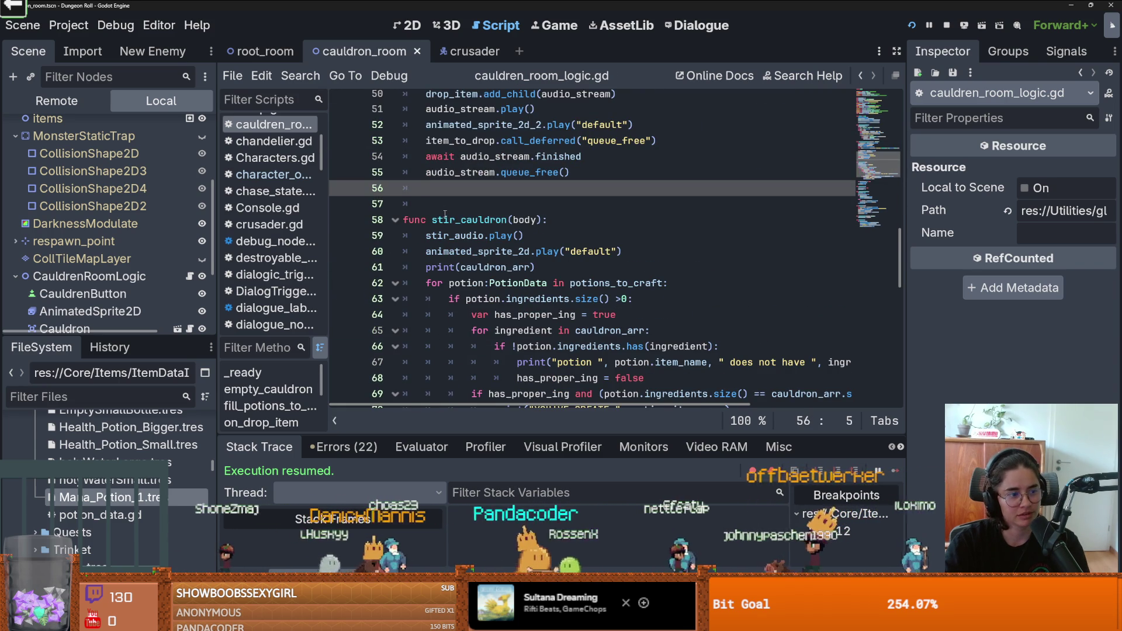
key("BackSpace")
key("ctrl+s")
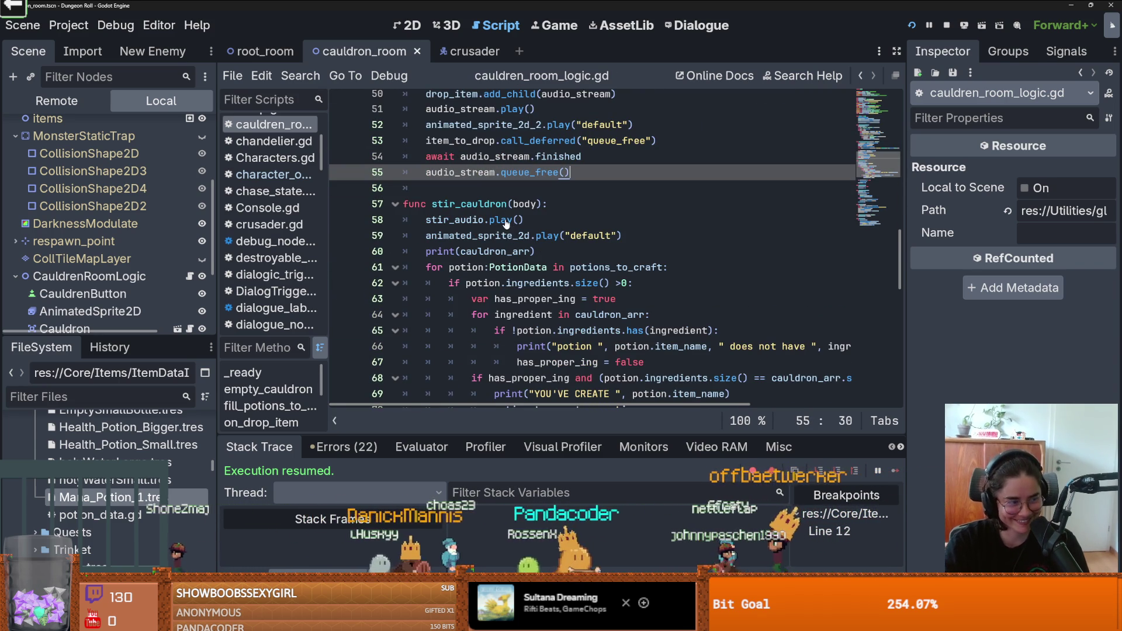
left_click(522, 195)
scroll(514, 196, "up", 1)
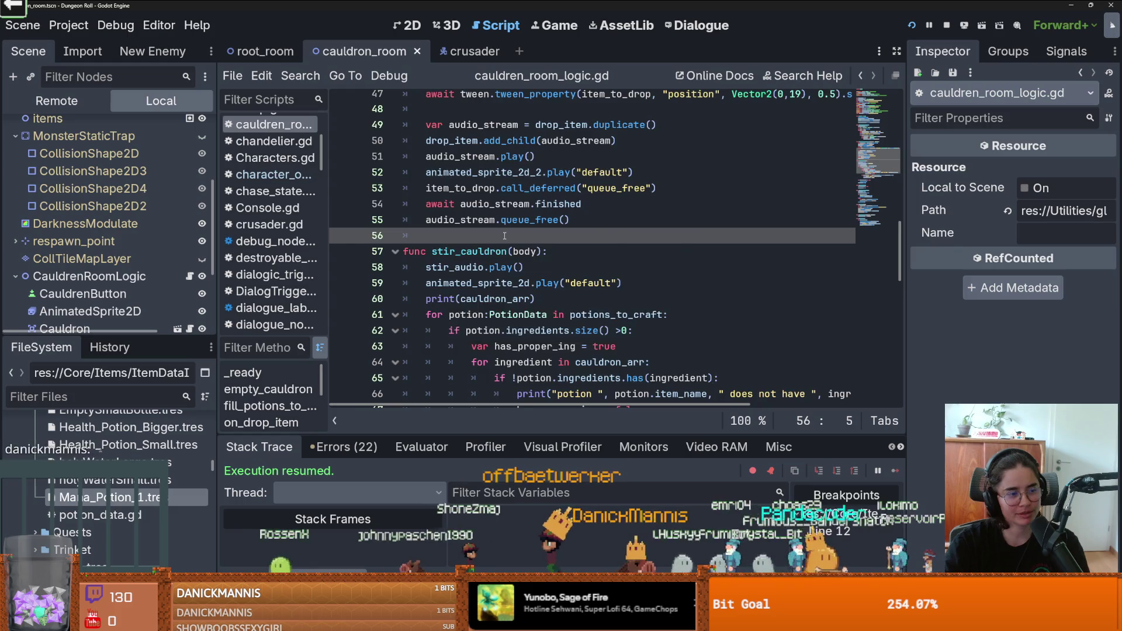
key("ctrl+s")
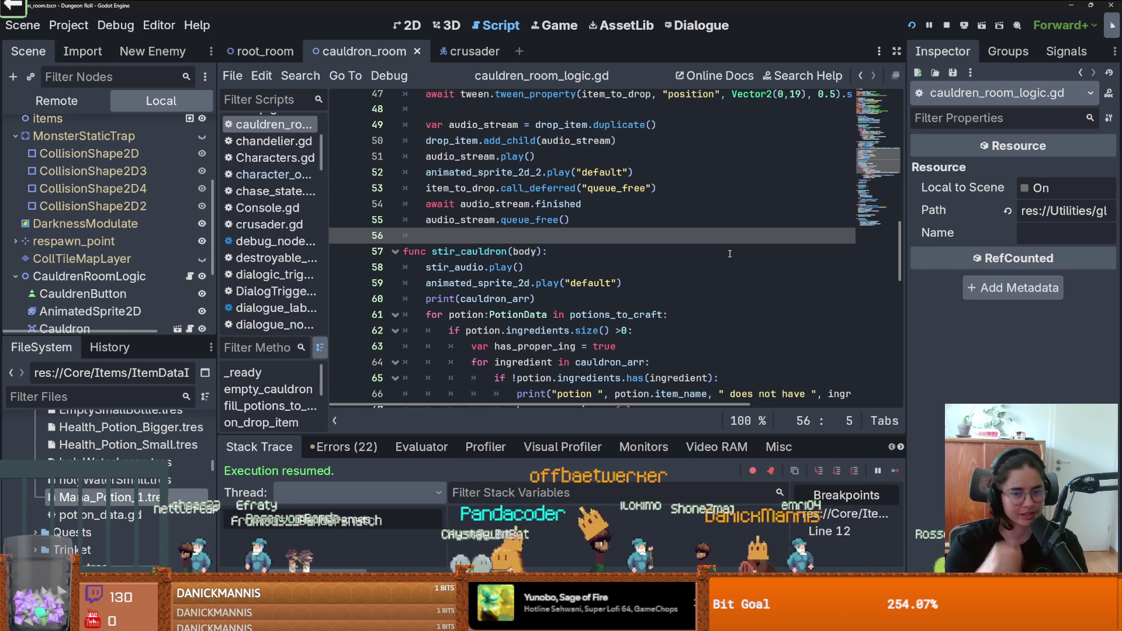
Step: Save, widen the script editor, and highlight item_to_drop and spawn_item_into_cauldron
key("ctrl+s")
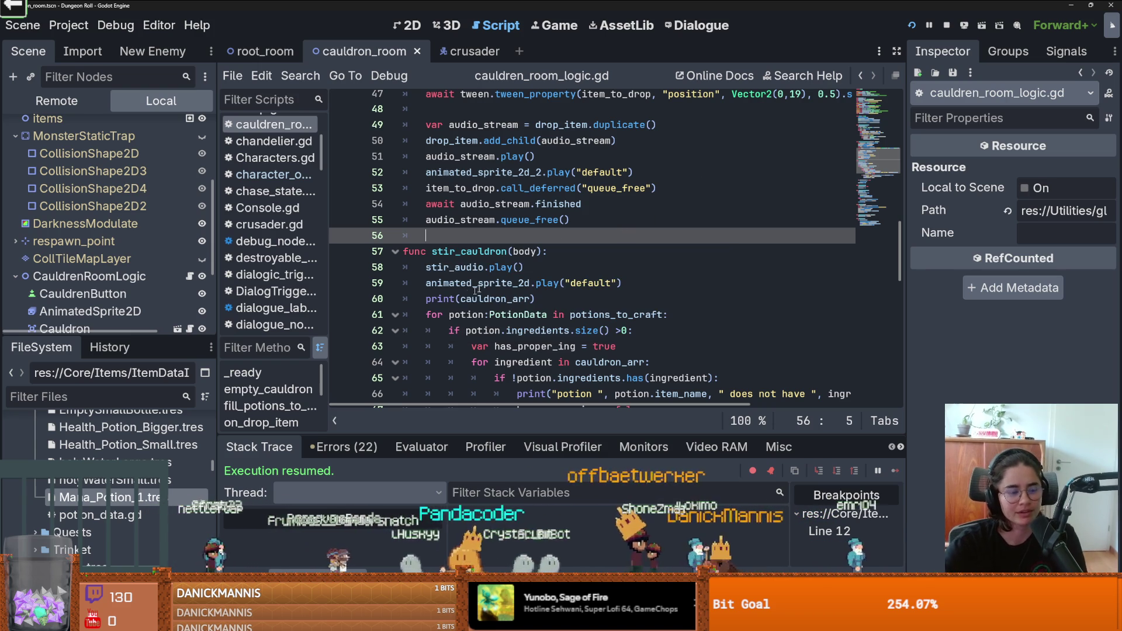
left_click_drag(911, 254, 1000, 257)
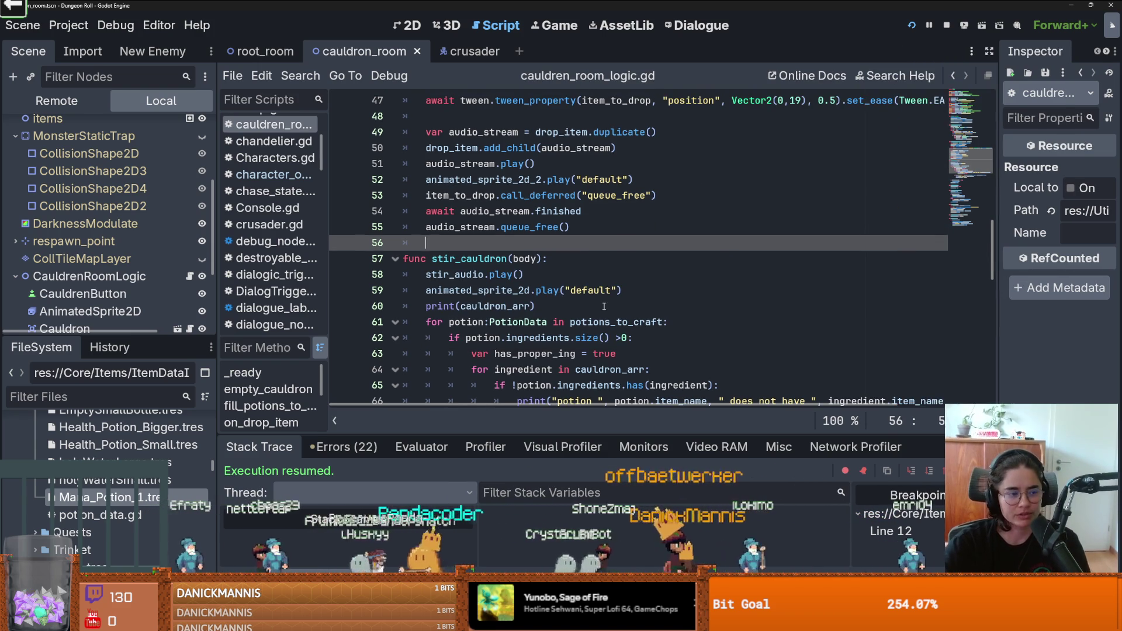
scroll(645, 315, "up", 3)
scroll(494, 339, "down", 2)
scroll(493, 316, "up", 2)
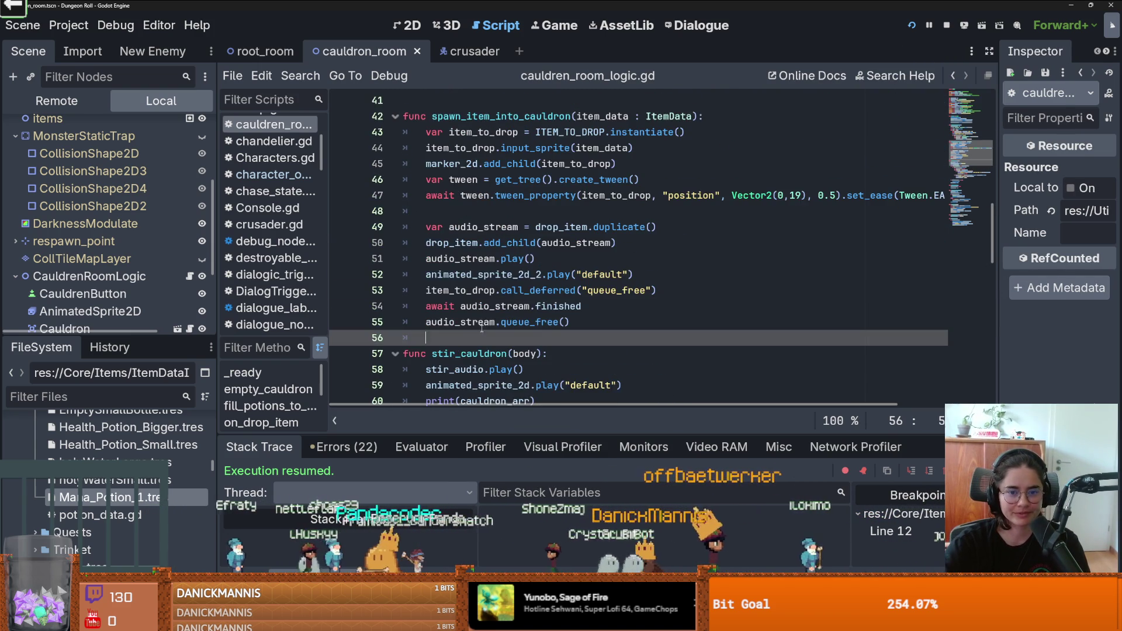
double_click(491, 180)
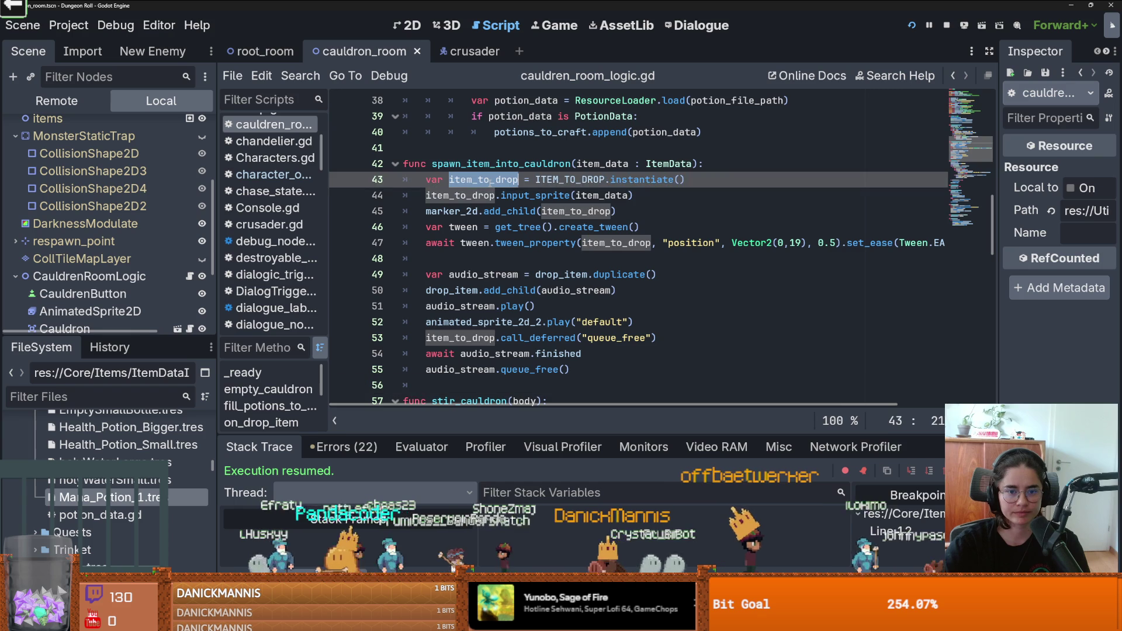
double_click(491, 164)
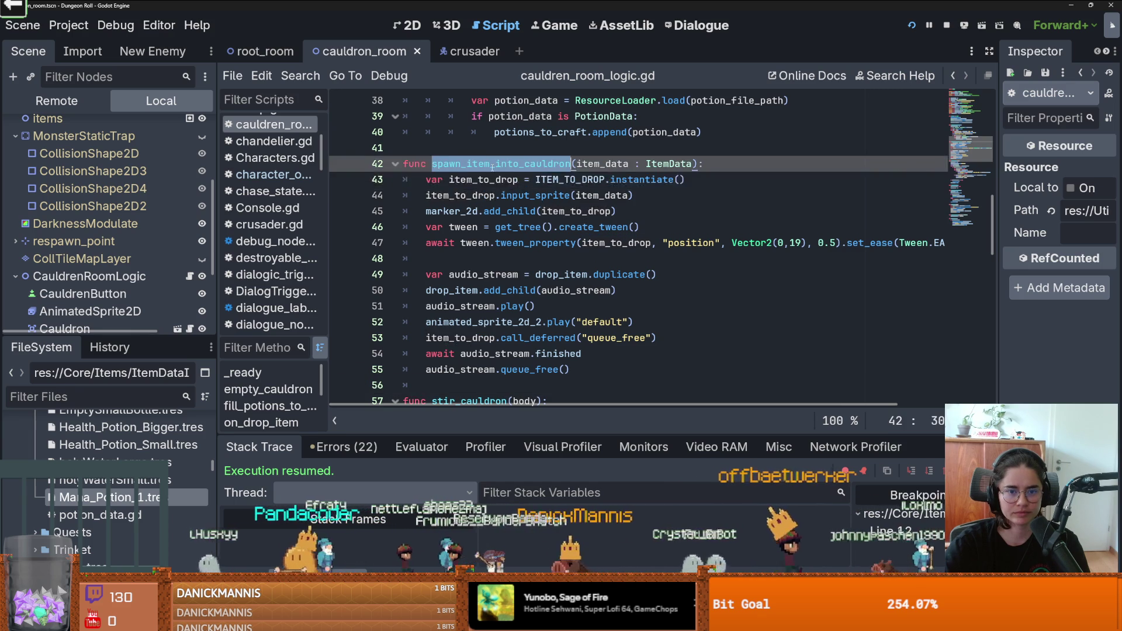
Step: Highlight every use of potions_to_craft and move to the stir_timer.start() line
scroll(526, 251, "up", 2)
scroll(565, 340, "down", 12)
scroll(566, 339, "down", 2)
scroll(497, 315, "up", 4)
double_click(469, 212)
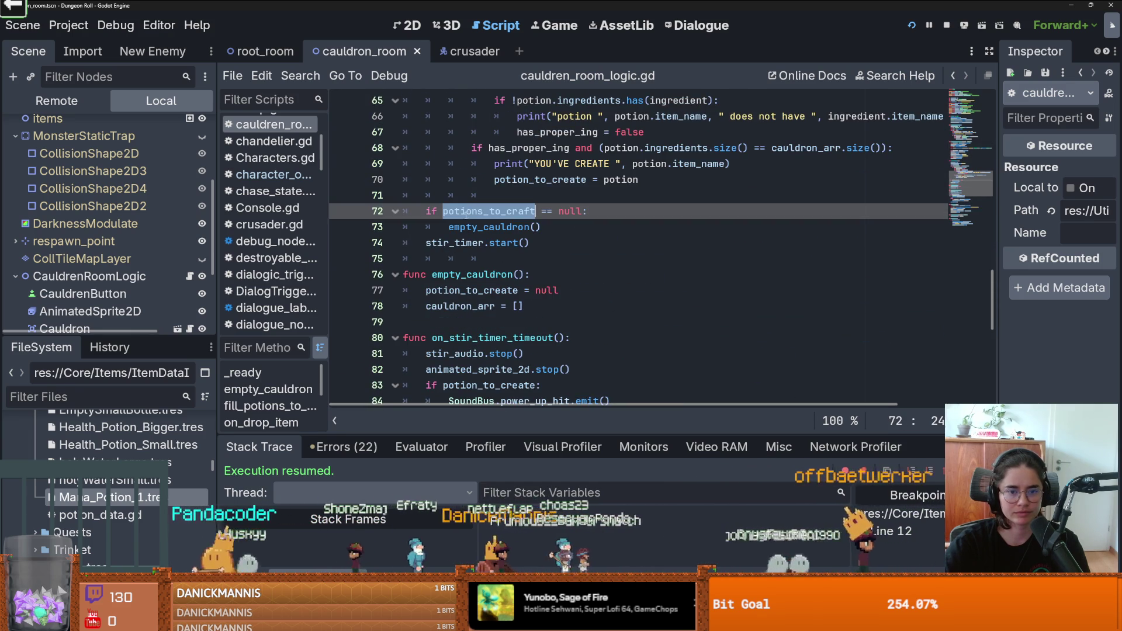
left_click(486, 243)
left_click(483, 211)
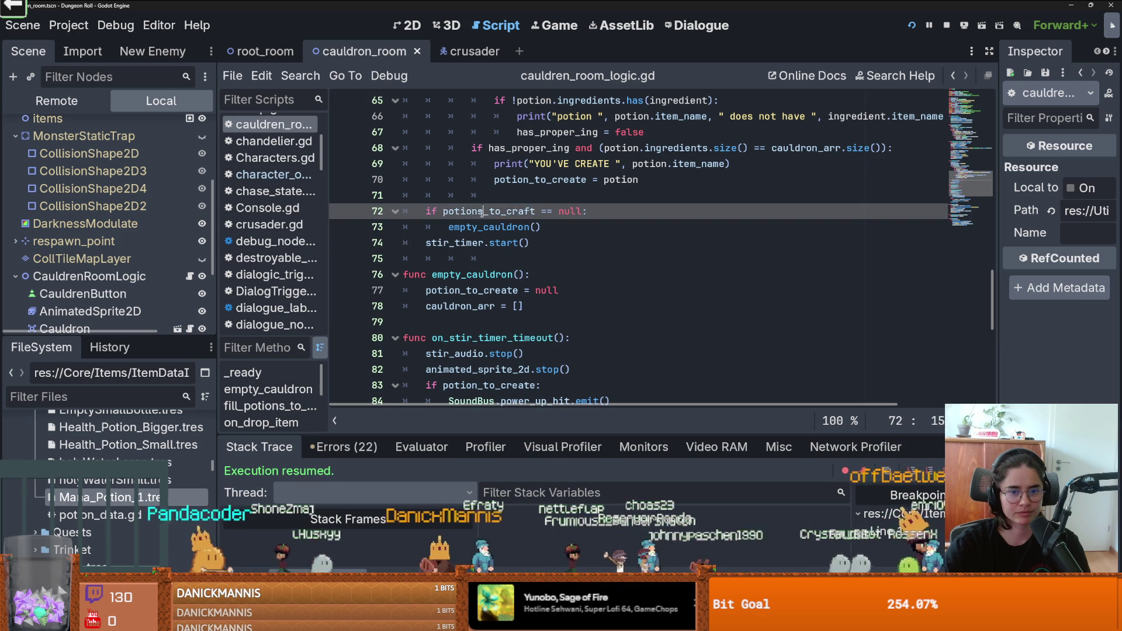
left_click(451, 243)
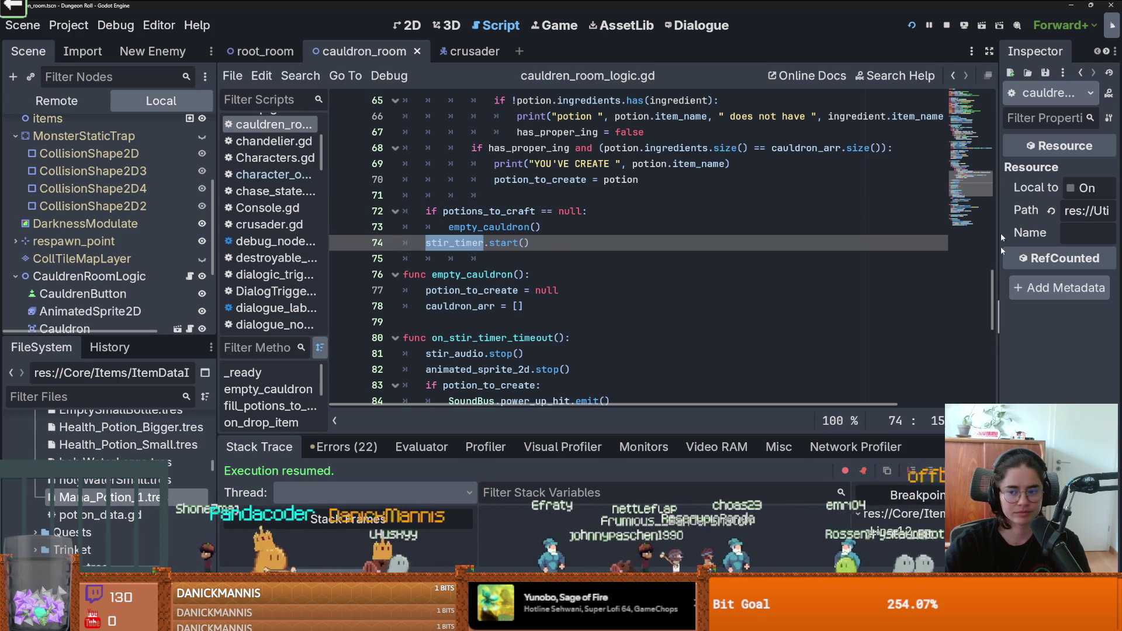
Step: Jump to the on_stir_timer_timeout function via the minimap, then switch to Steam
left_click_drag(993, 305, 992, 126)
scroll(557, 151, "down", 5)
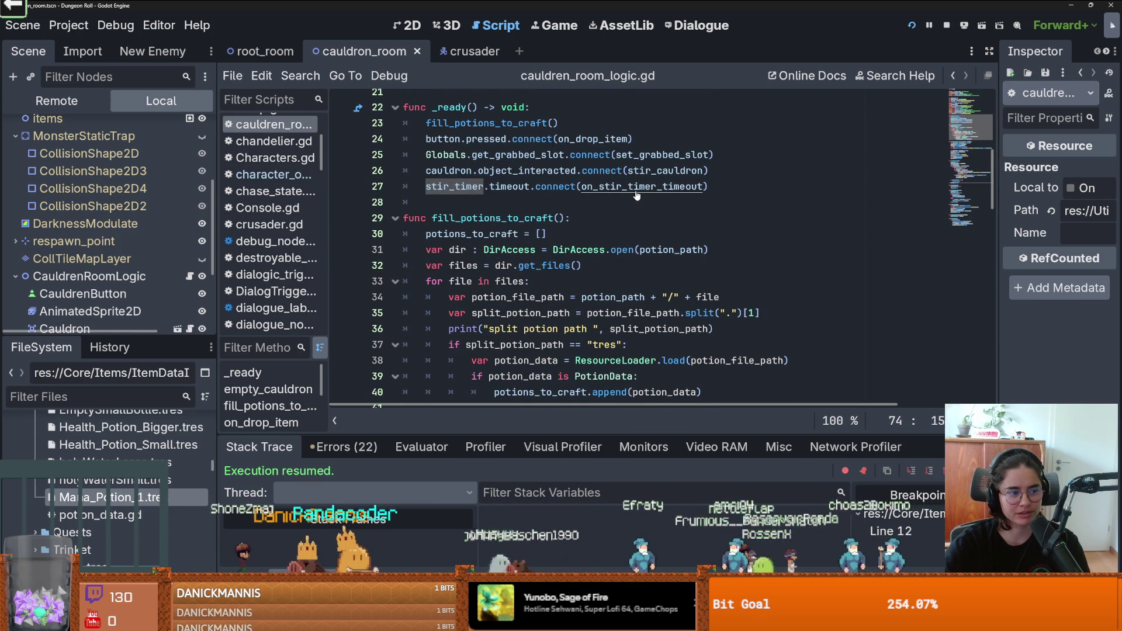
left_click(636, 193, "ctrl")
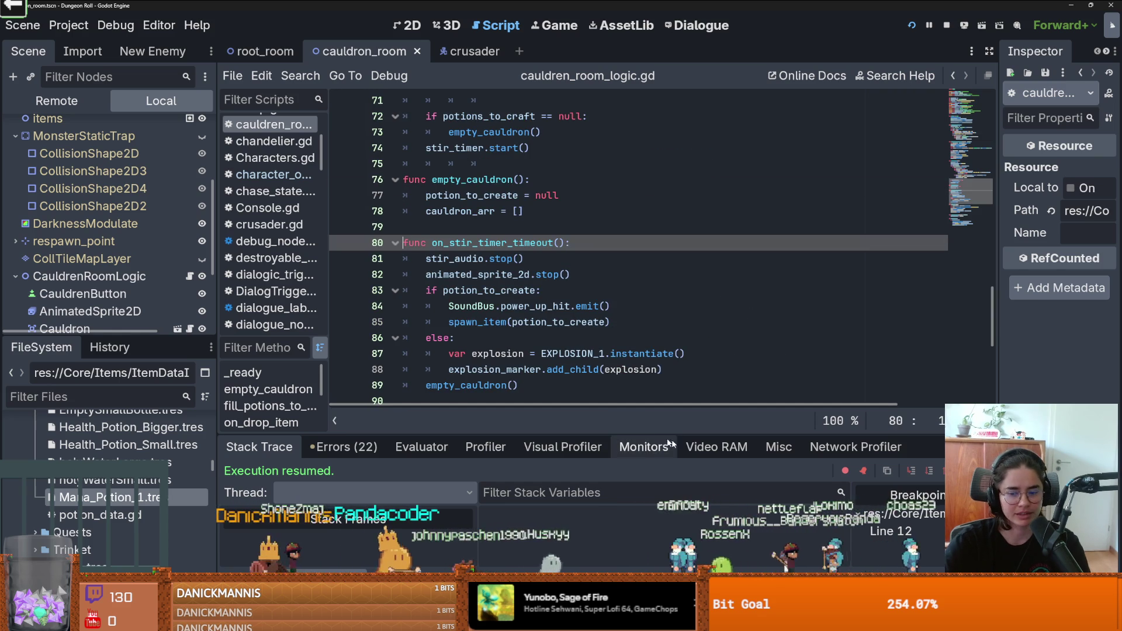
key("alt+Tab")
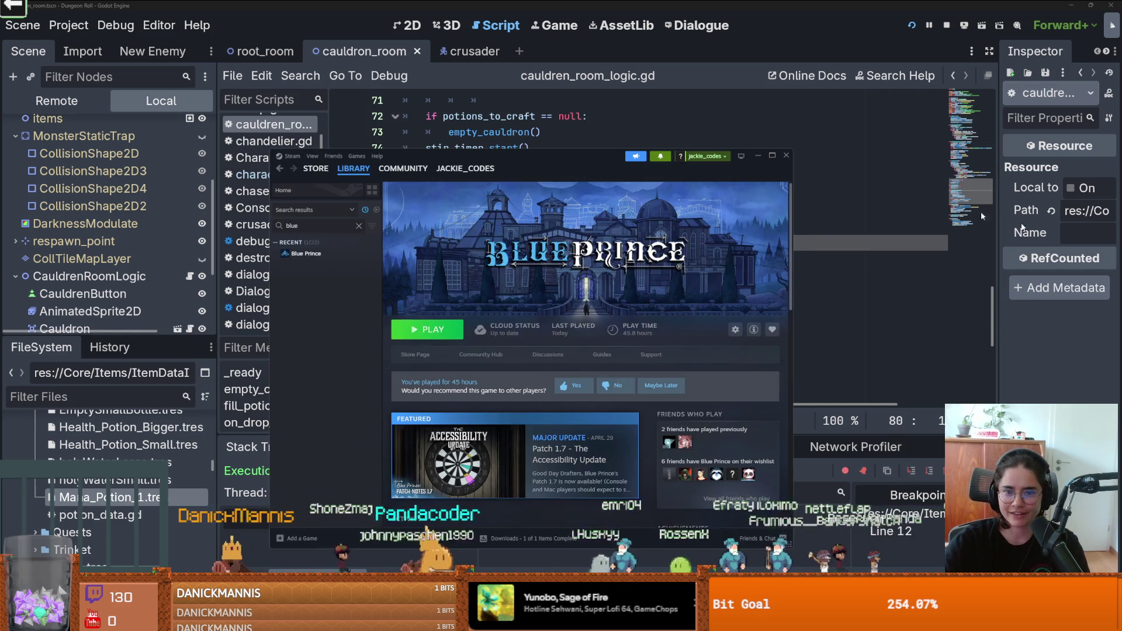
Step: Search the Steam store for 'subnau' and open the Subnautica 2 page
left_click(315, 169)
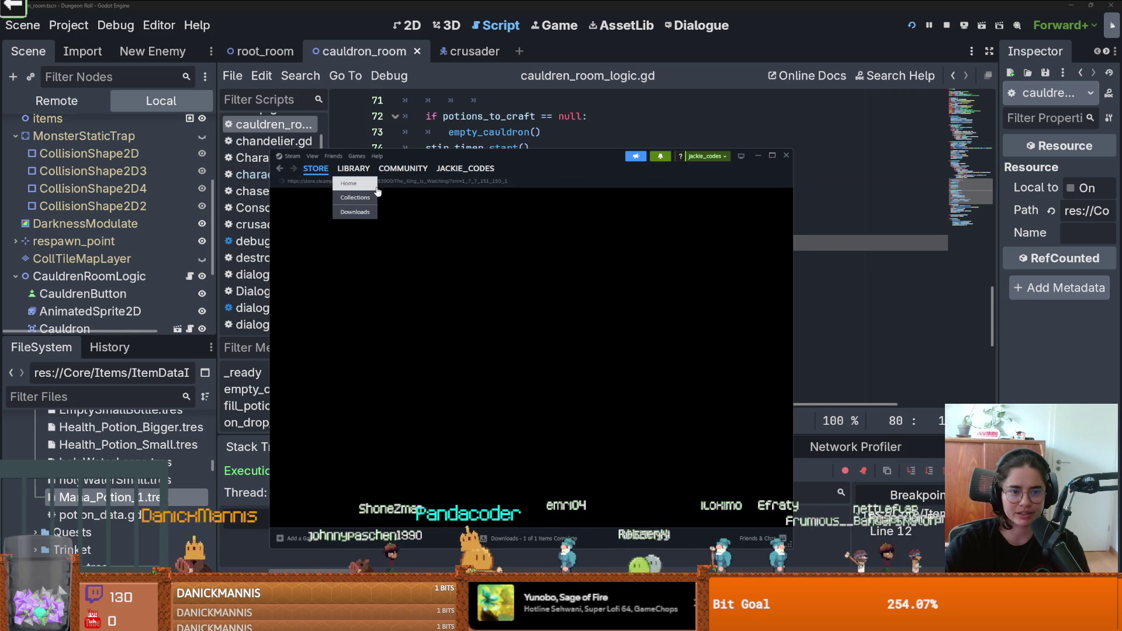
left_click(645, 198)
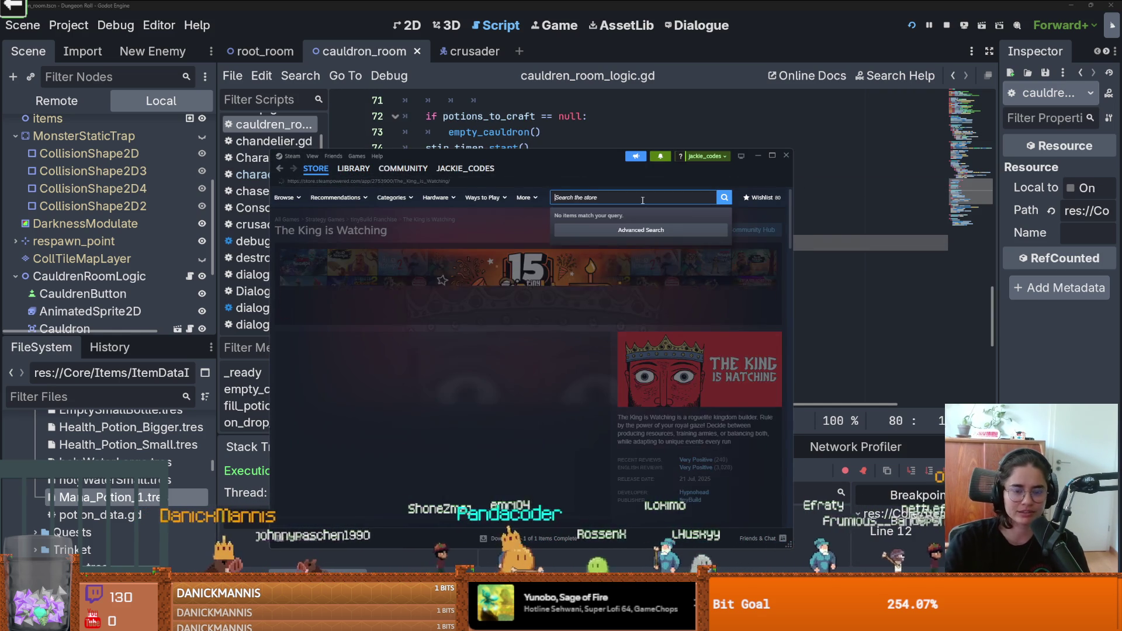
type("subnau")
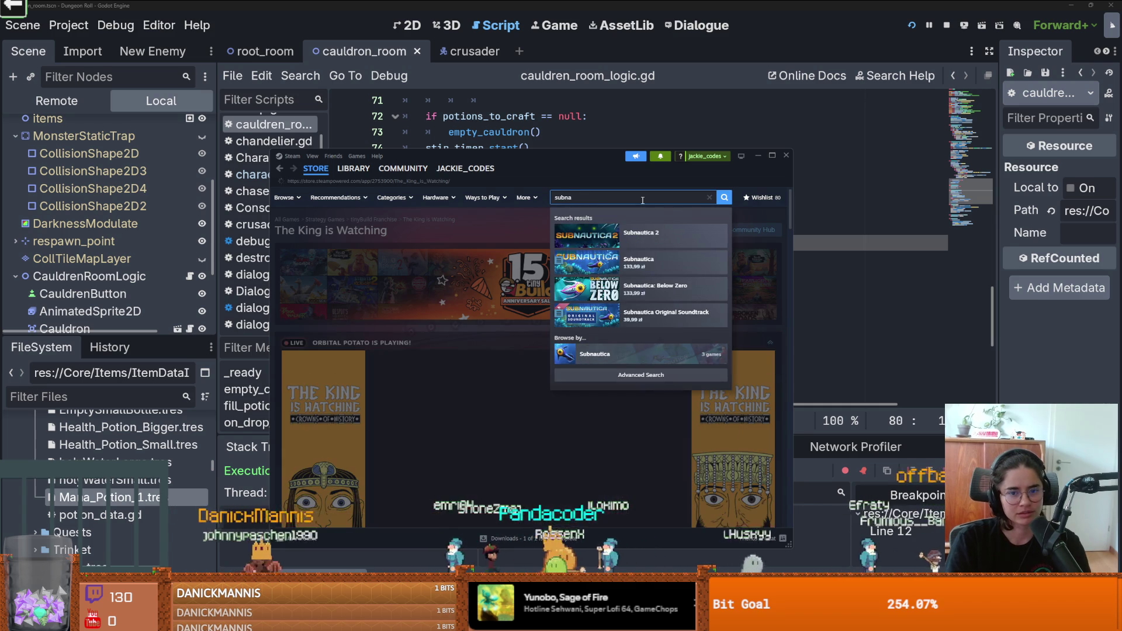
left_click(638, 230)
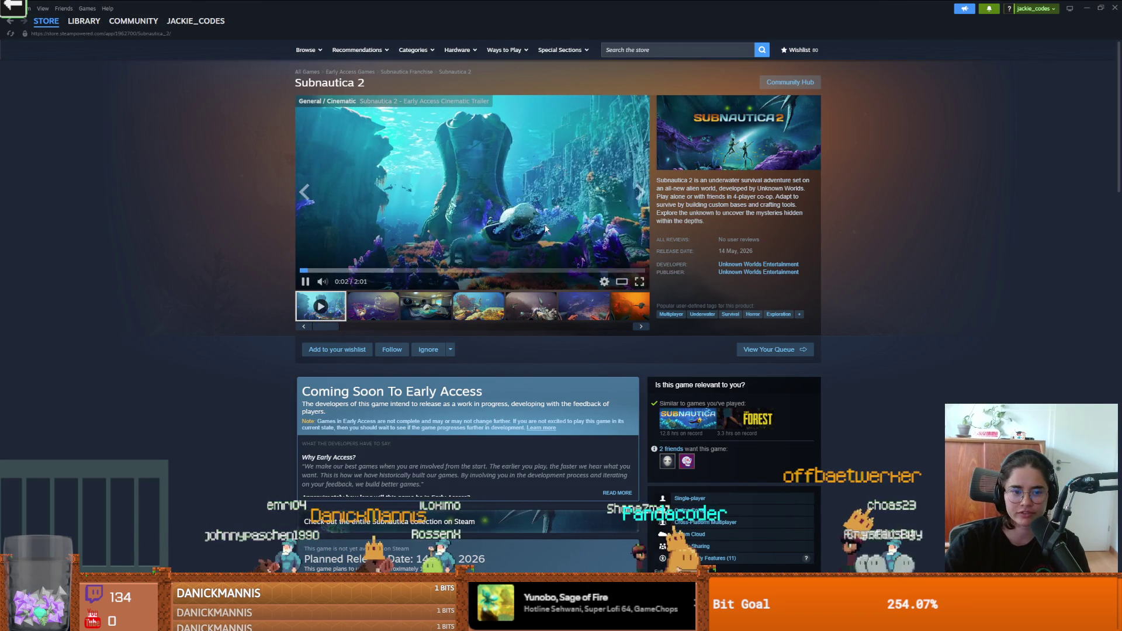
Step: Play the Subnautica 2 trailer full screen and exit the viewer when it finishes
left_click(640, 282)
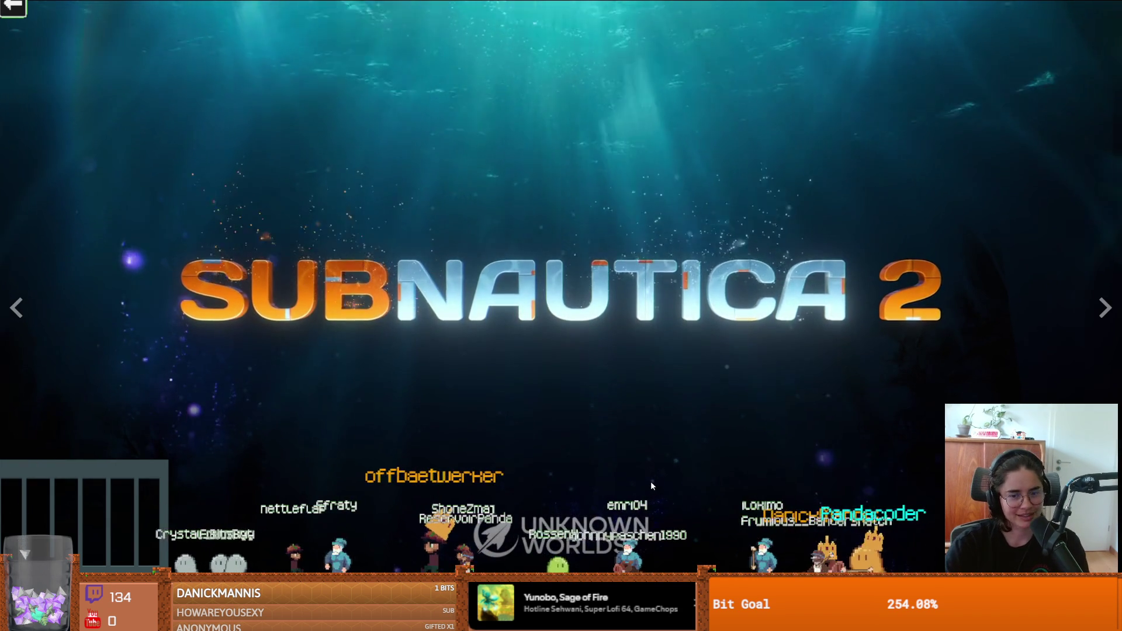
key("Escape")
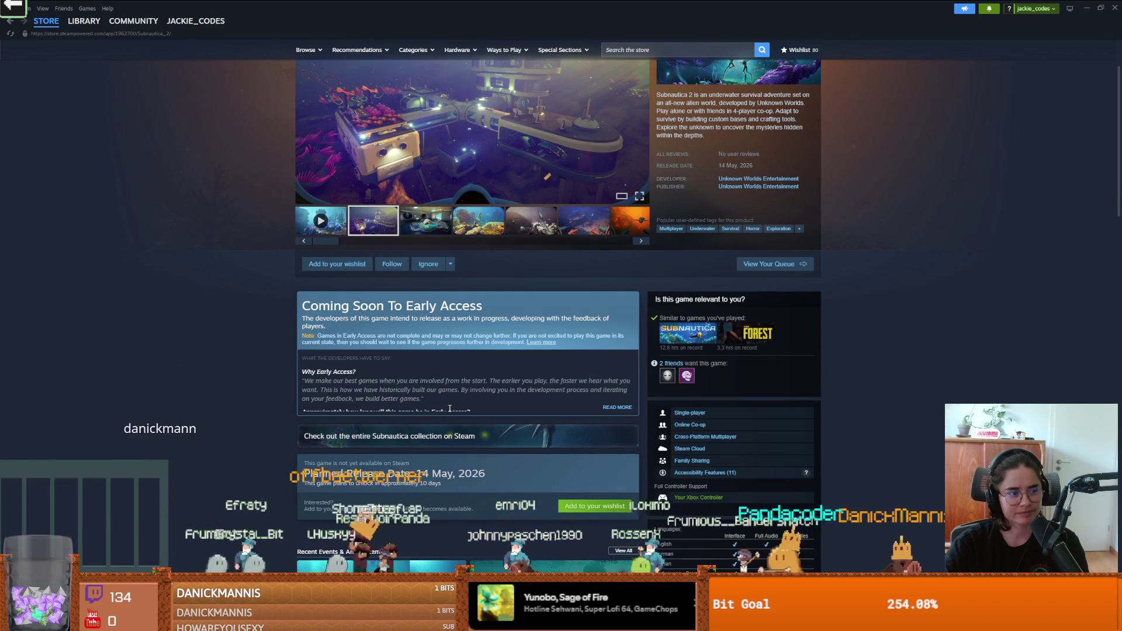
Step: Enlarge and close a screenshot, resize the Steam window, and pause the trailer
scroll(493, 291, "up", 2)
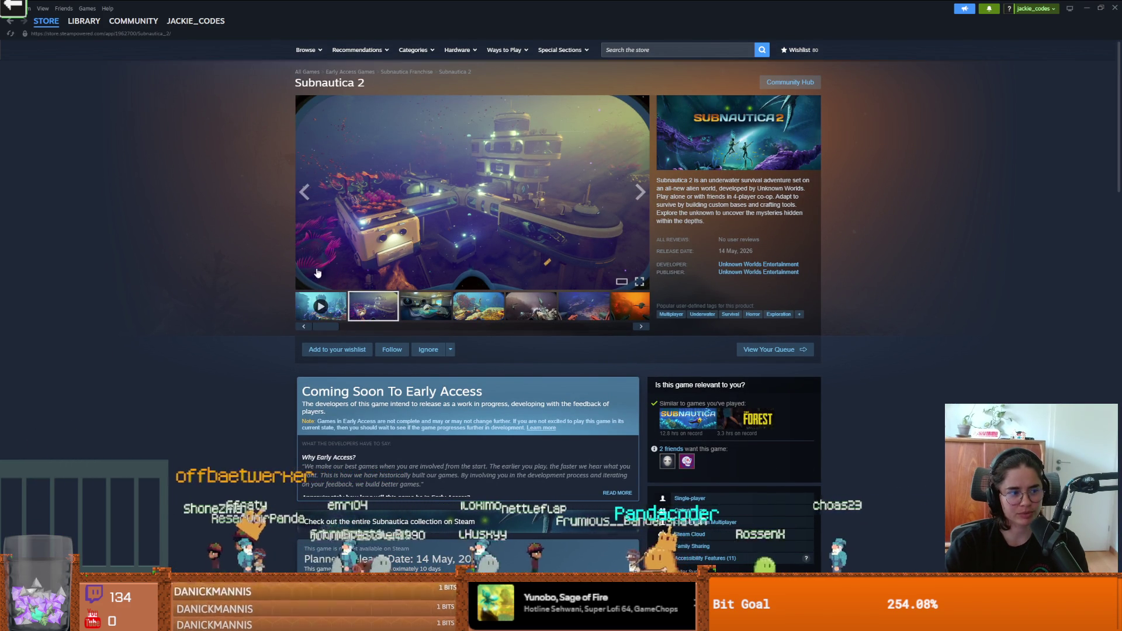
left_click(496, 263)
left_click(677, 246)
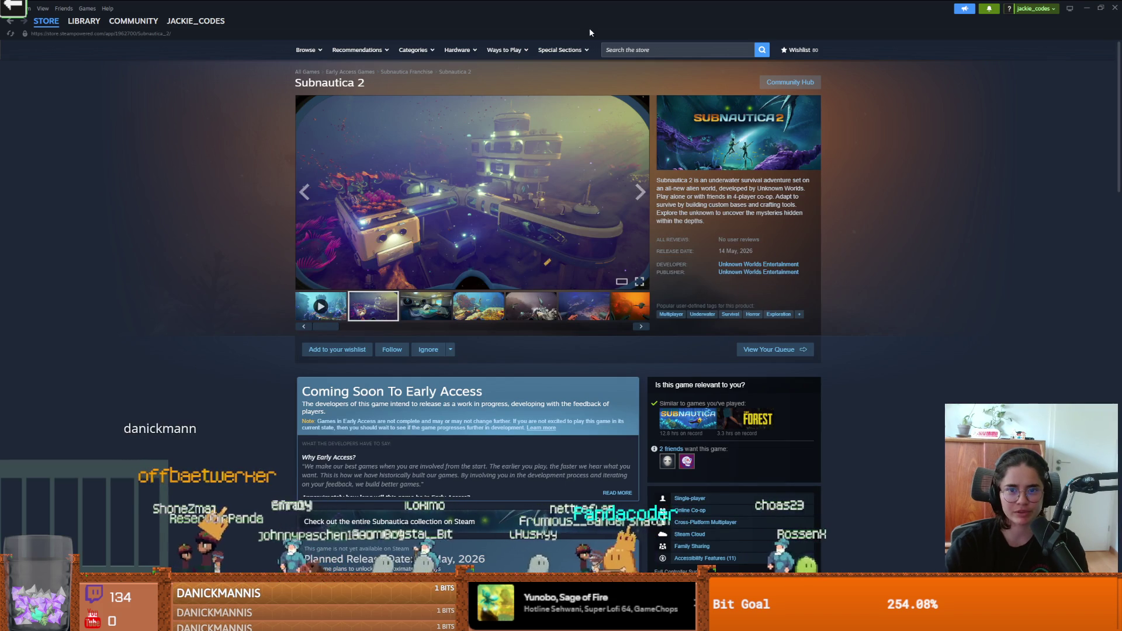
double_click(524, 23)
double_click(465, 215)
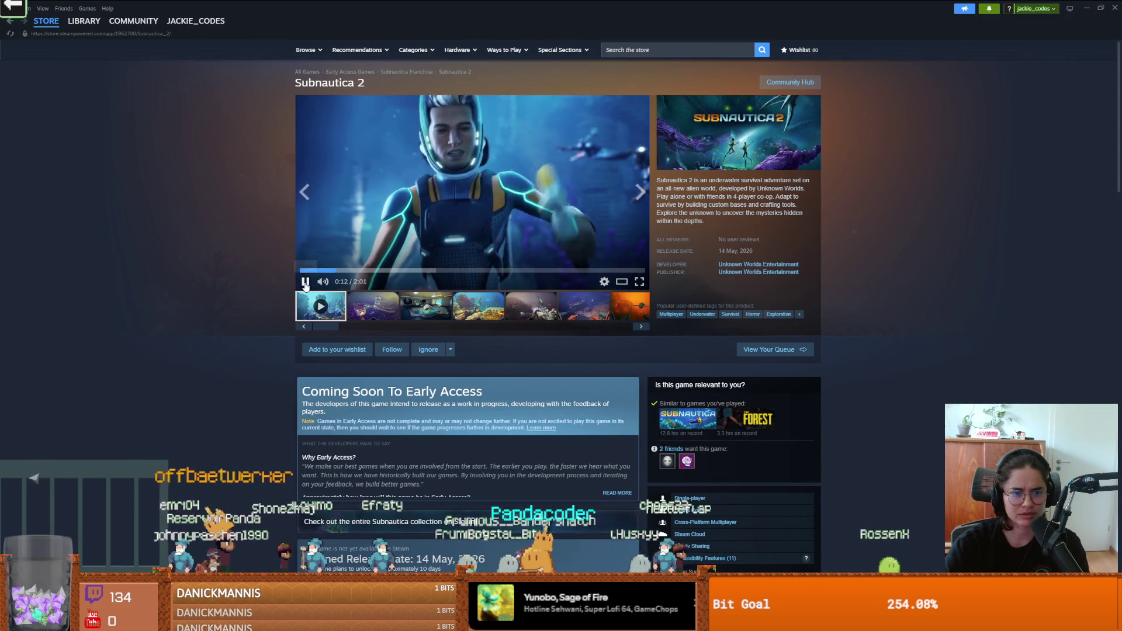
left_click(303, 281)
Step: Scroll down and highlight Subnautica 2's planned 14 May 2026 release date
scroll(380, 335, "down", 3)
scroll(380, 334, "down", 2)
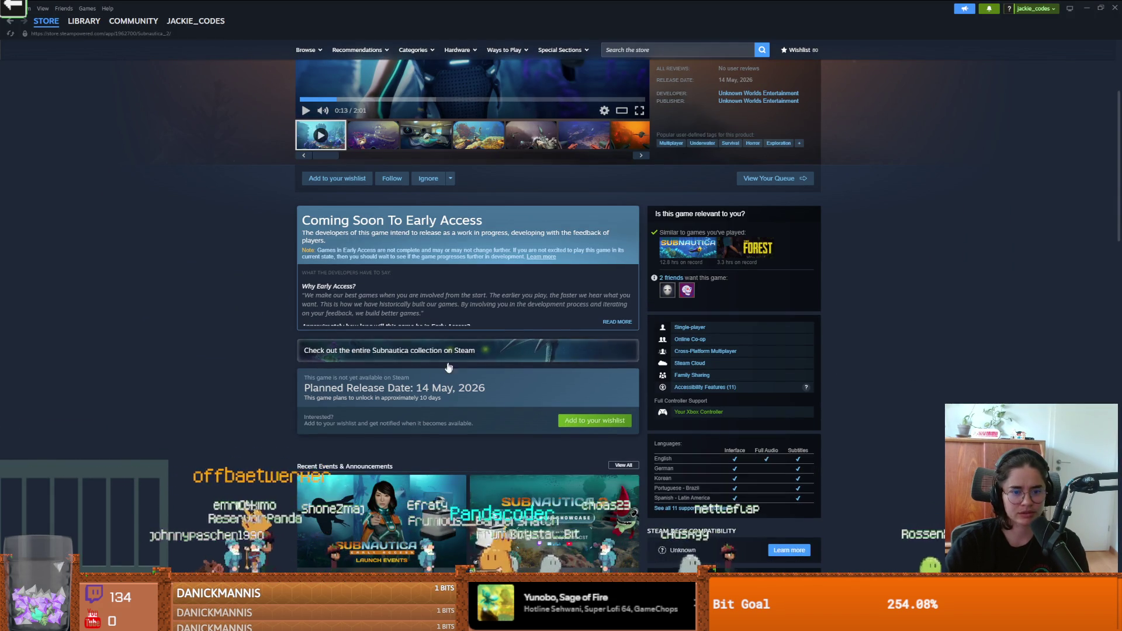
mouse_move(495, 395)
left_mouse_down()
mouse_move(304, 388)
mouse_move(404, 389)
left_mouse_up()
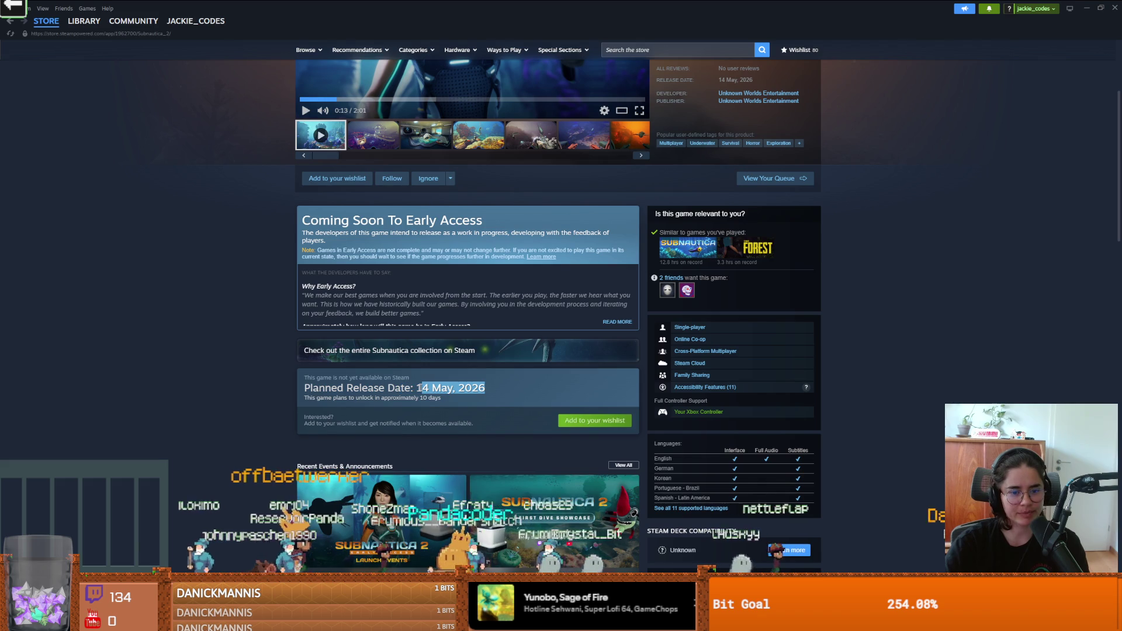
scroll(496, 402, "down", 5)
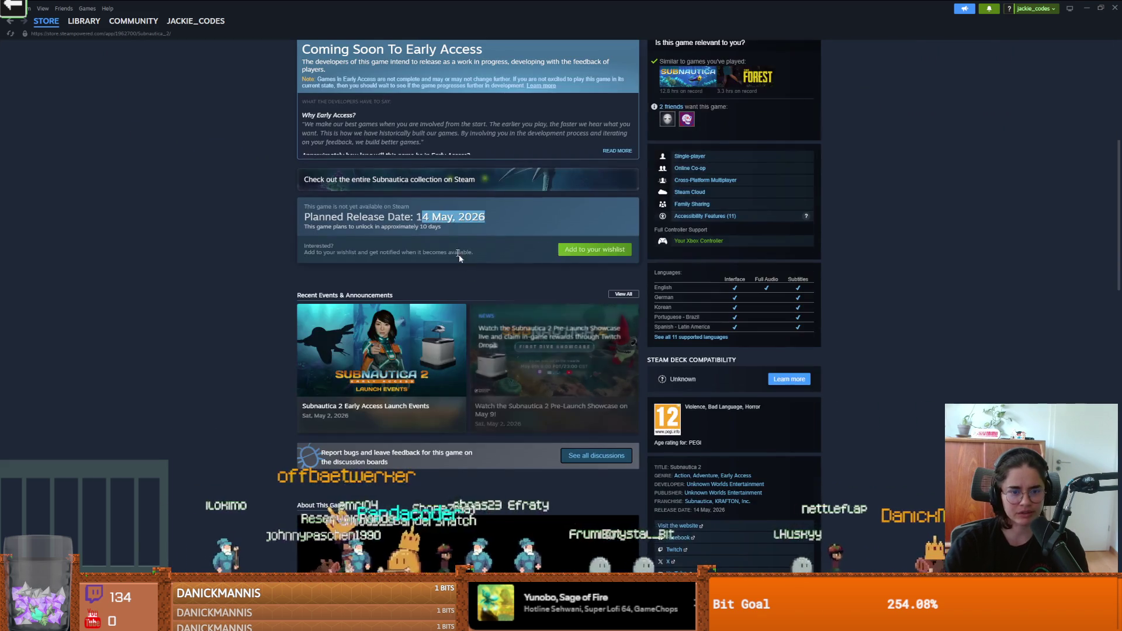
left_click(435, 218)
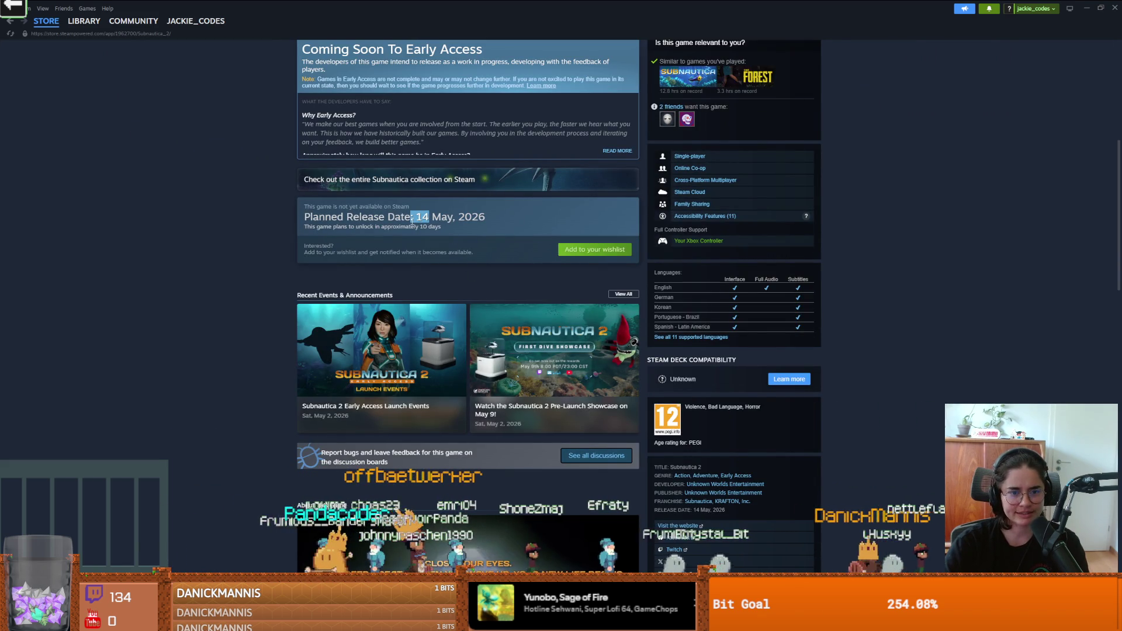
scroll(418, 227, "down", 1)
scroll(418, 227, "up", 1)
scroll(593, 218, "up", 2)
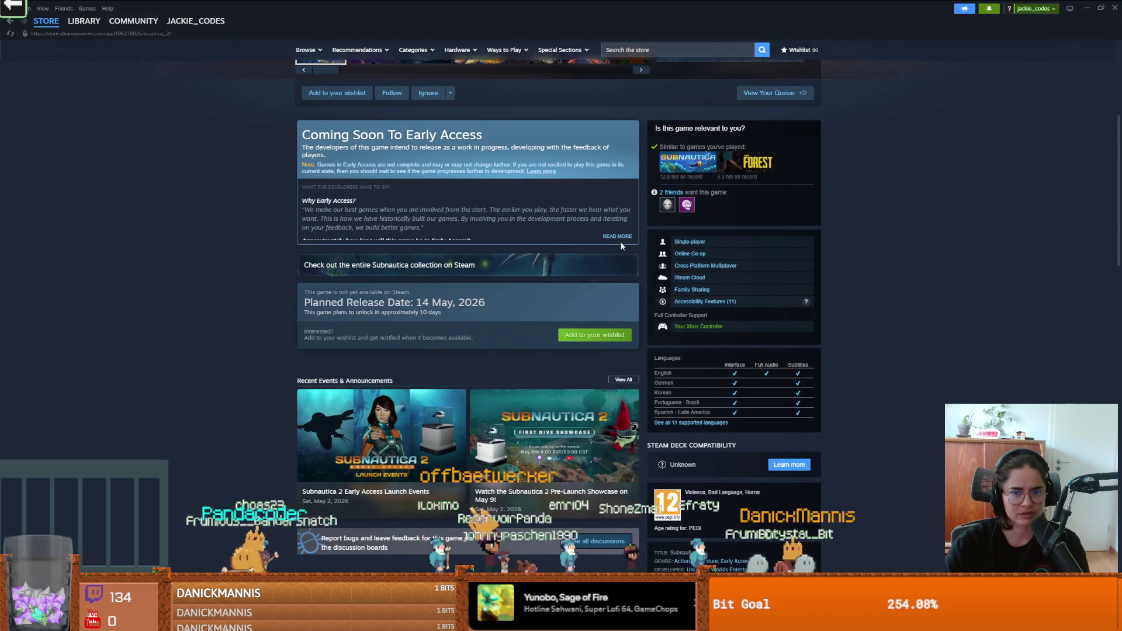
Step: Expand the Early Access description, add Subnautica 2 to the wishlist, and open the library
left_click(617, 236)
scroll(538, 349, "down", 9)
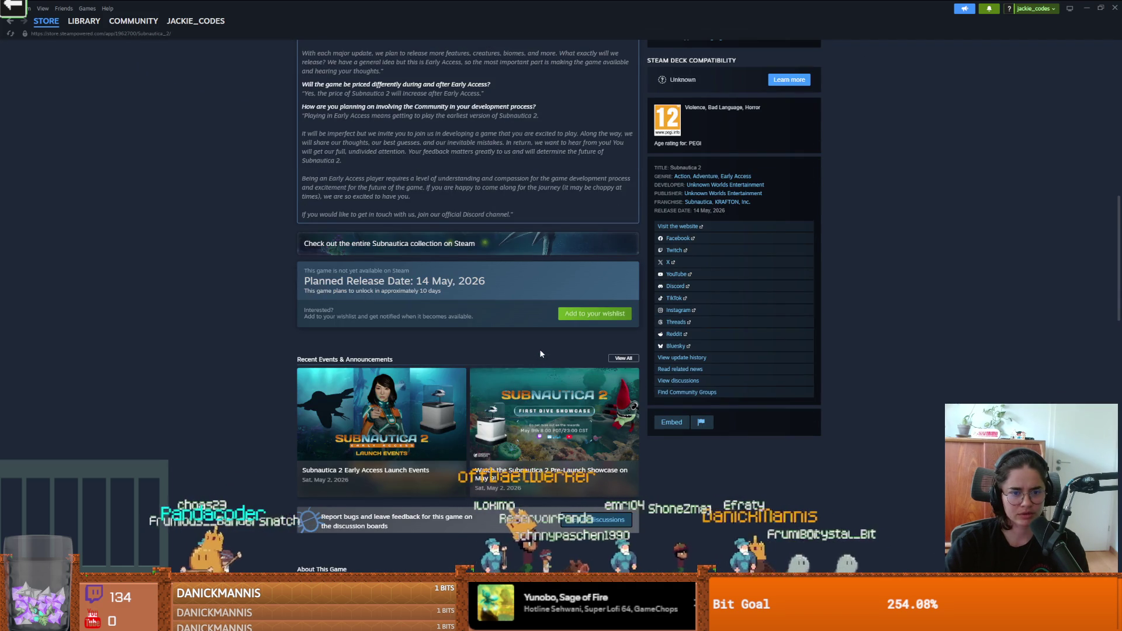
scroll(539, 349, "up", 8)
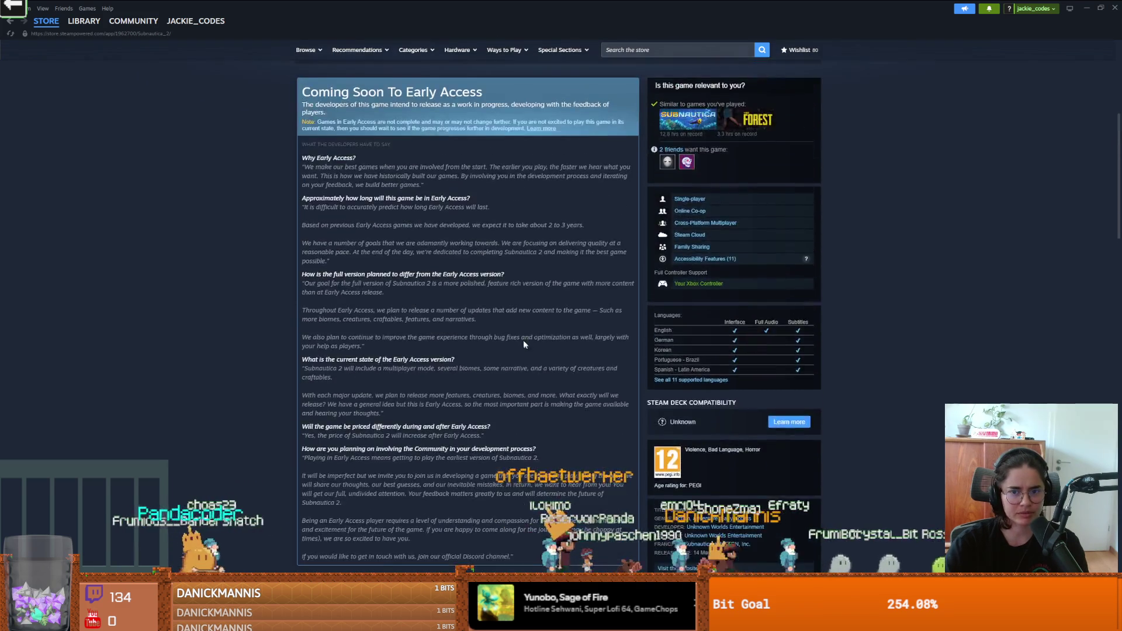
scroll(525, 345, "up", 3)
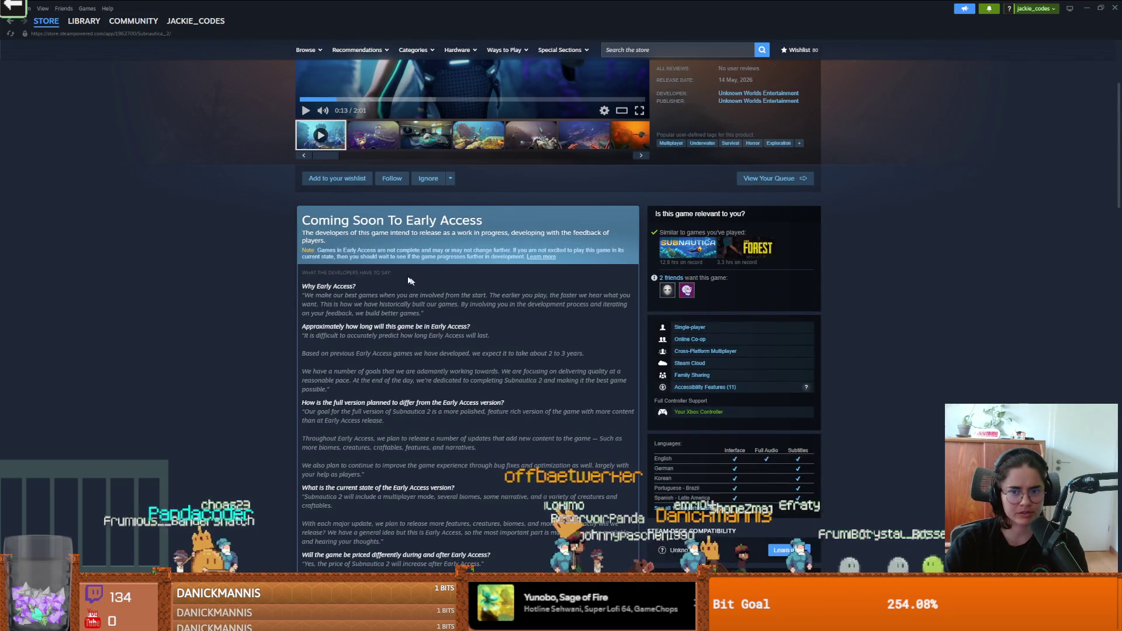
left_click(344, 180)
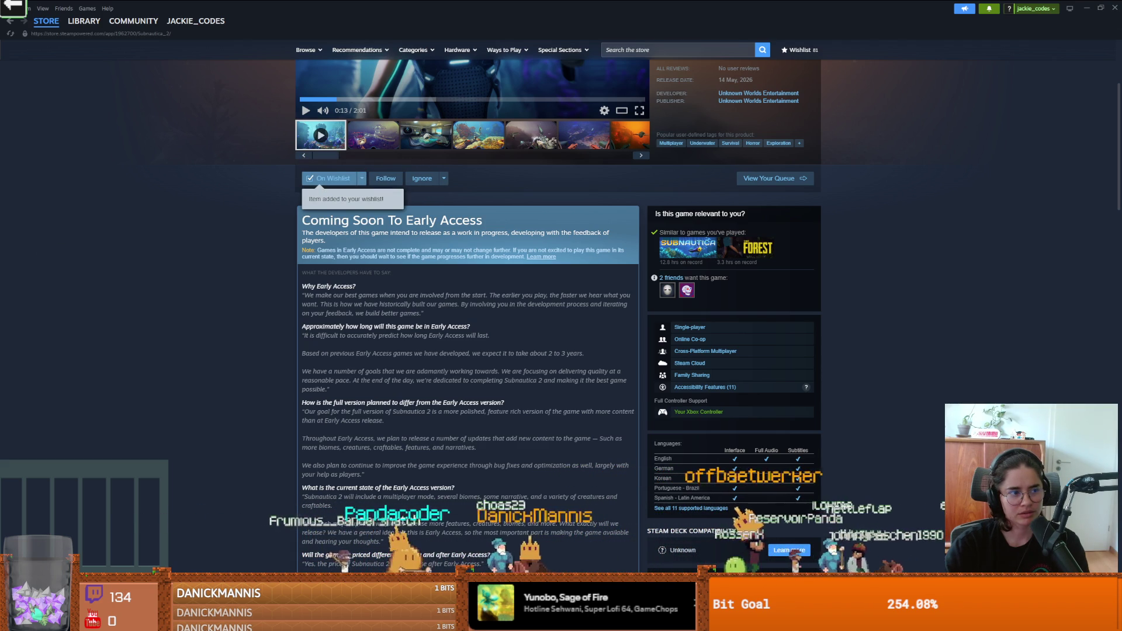
left_click(83, 21)
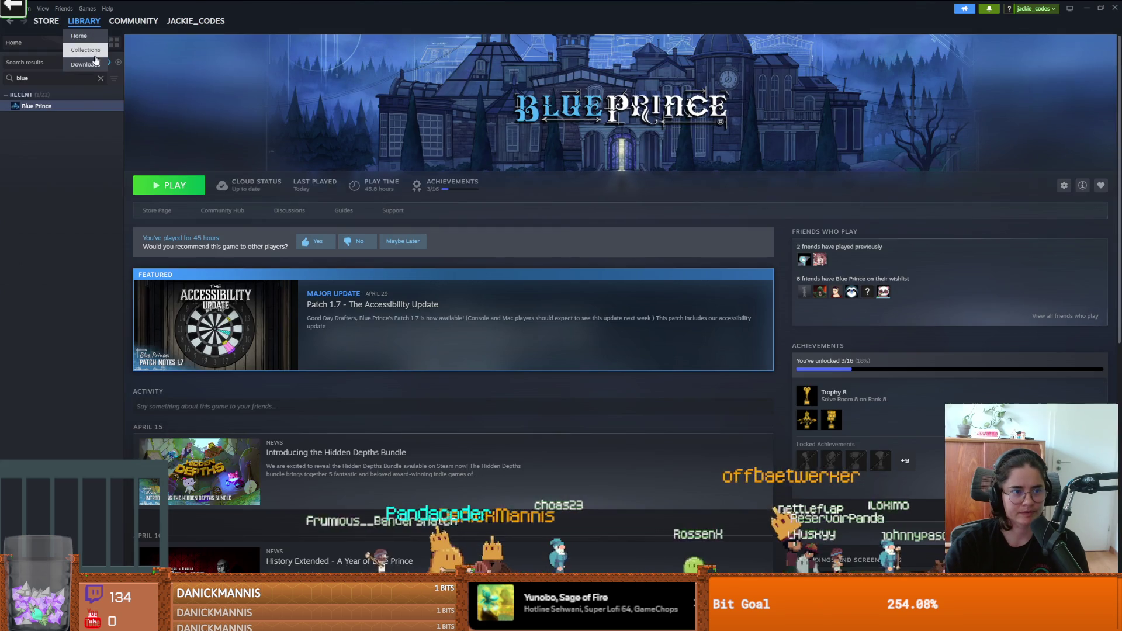
Step: Filter the library by 'sub' and open Subnautica's library page
type("st")
key("BackSpace")
type("ub")
left_click(36, 128)
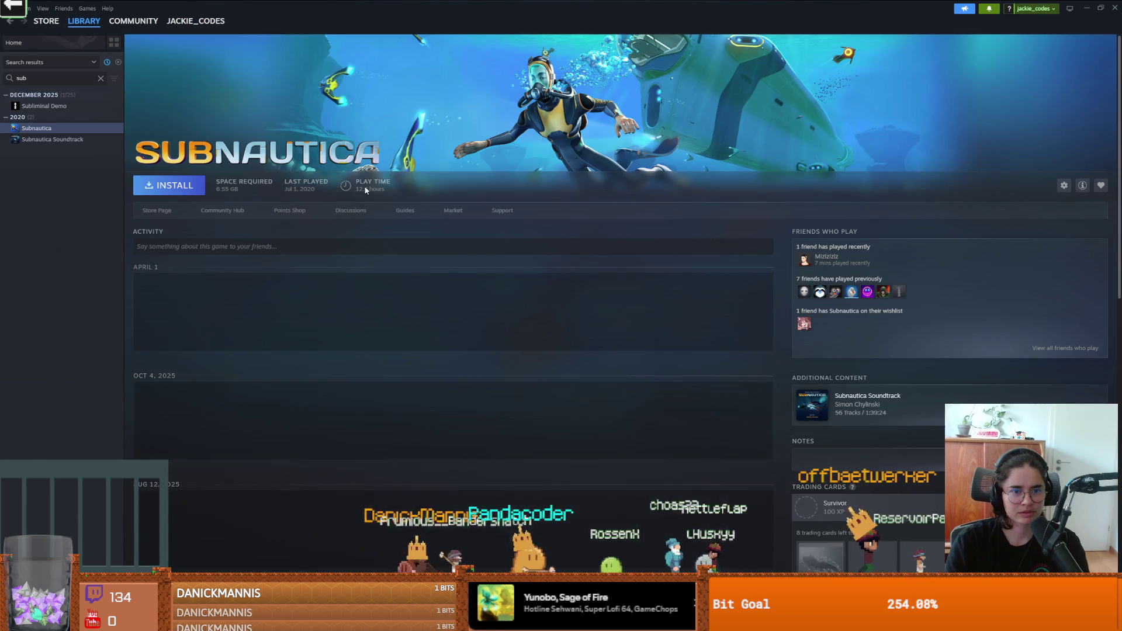
Step: Shrink the Steam window, glance at the Godot script, then reopen the Subnautica 2 store page
double_click(524, 6)
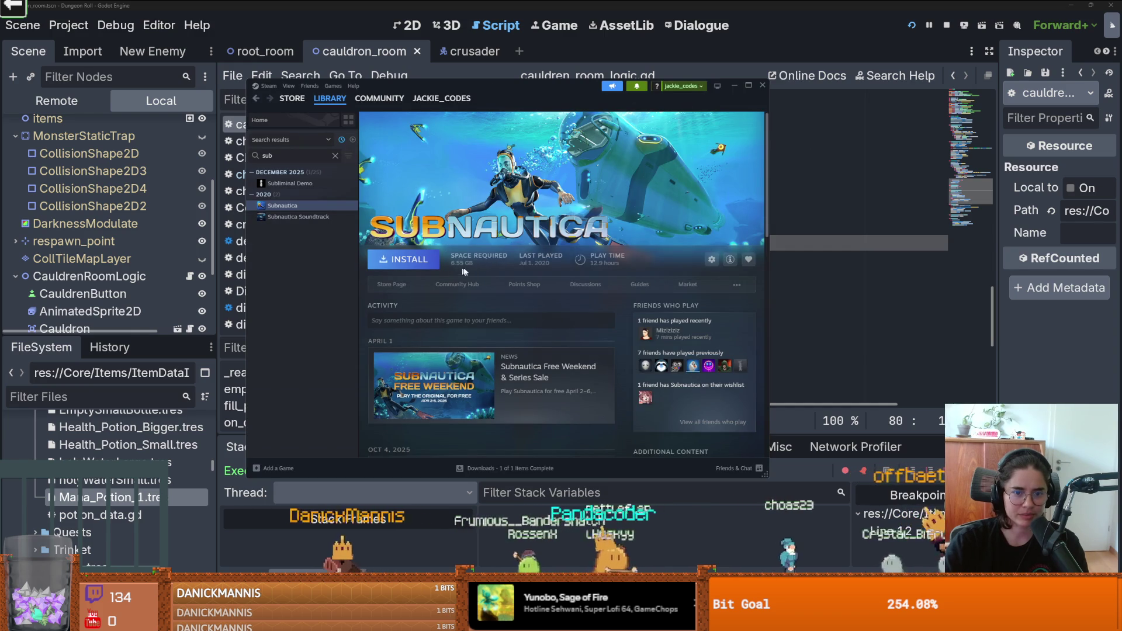
left_click(817, 129)
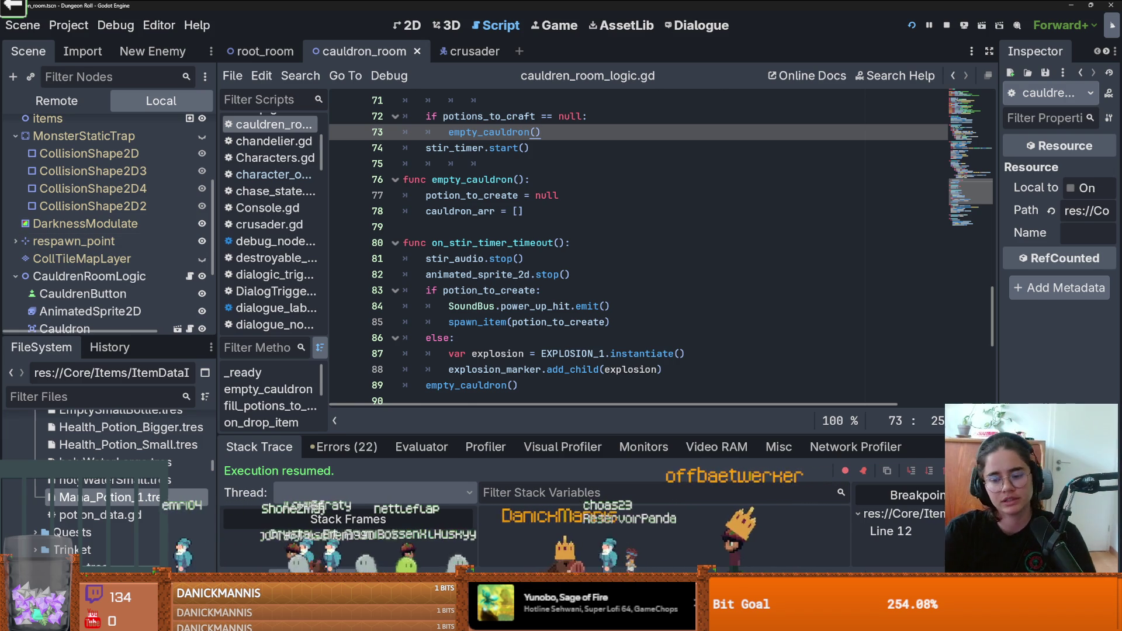
key("alt+Tab")
left_click(292, 99)
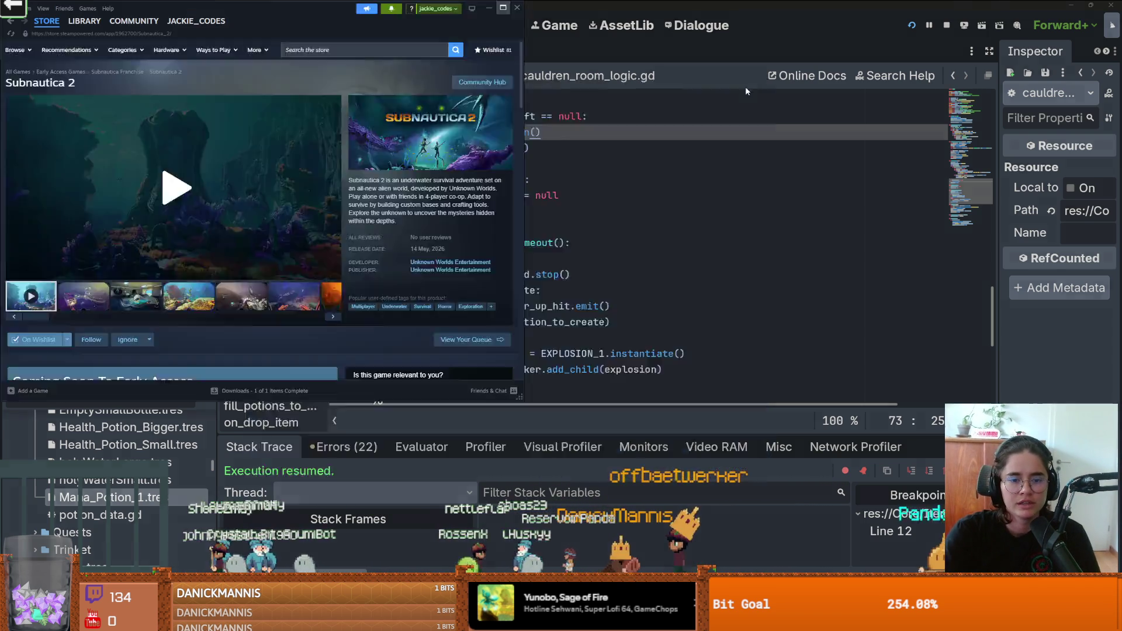
Step: Maximize Steam and view the third Subnautica 2 screenshot full screen
key("super+Up")
left_click(436, 308)
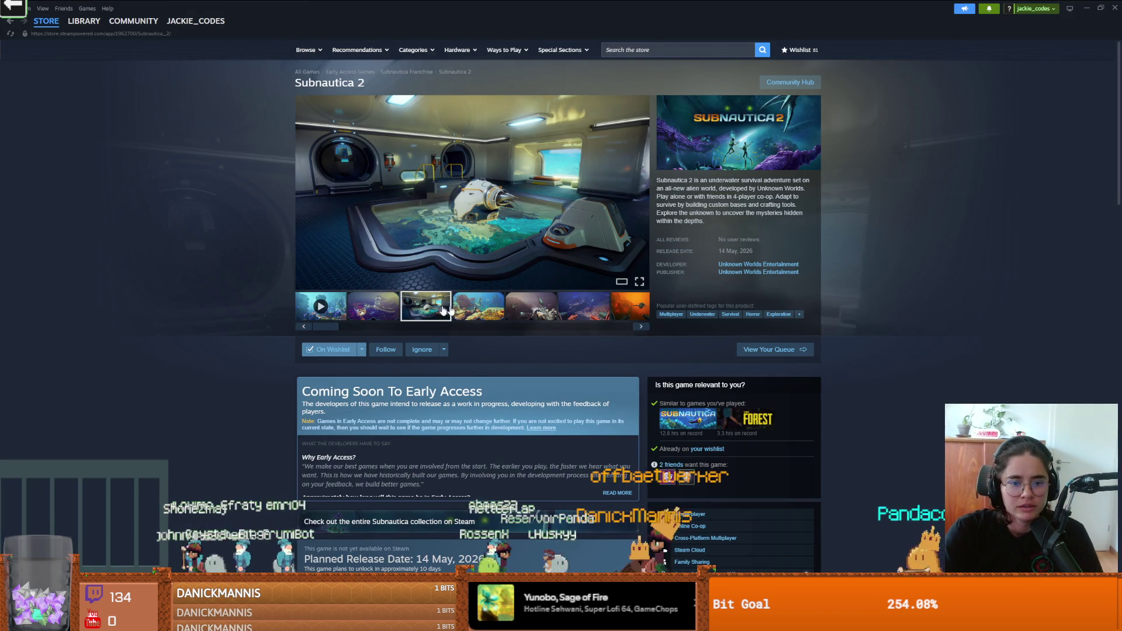
left_click(639, 282)
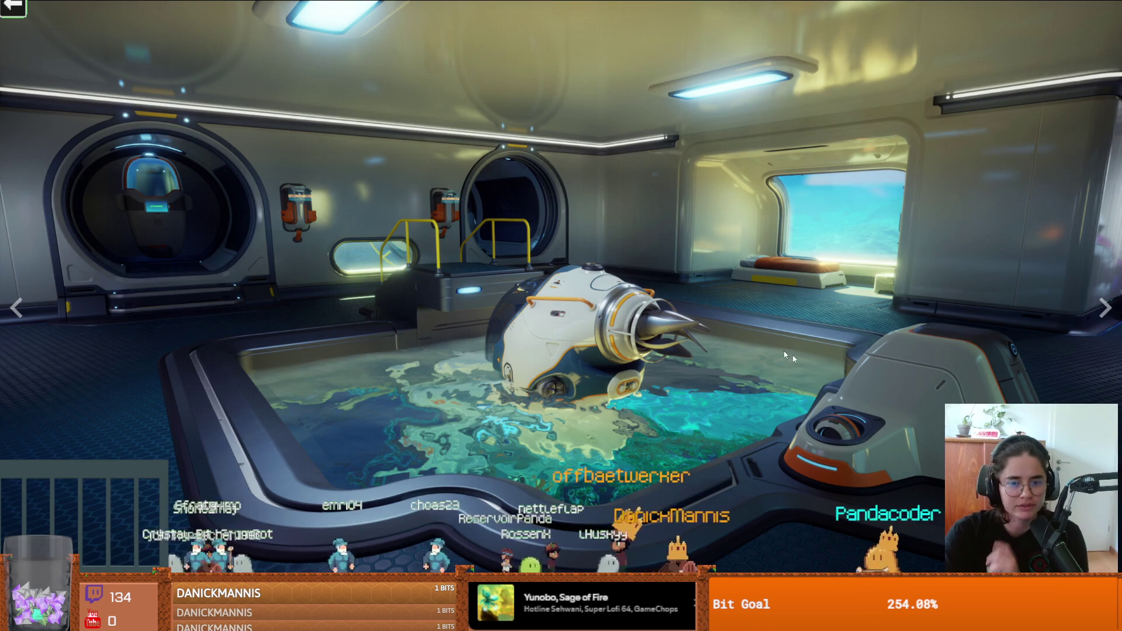
Step: Browse five more screenshots, close the viewer, and return to the Godot script
left_click(1097, 312)
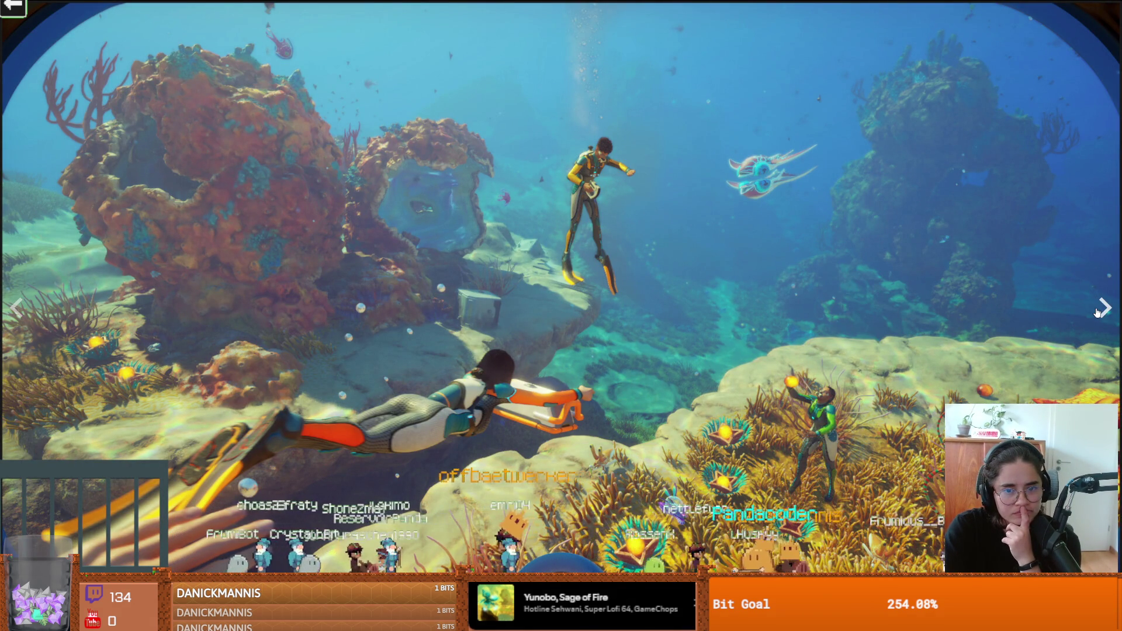
left_click(1097, 311)
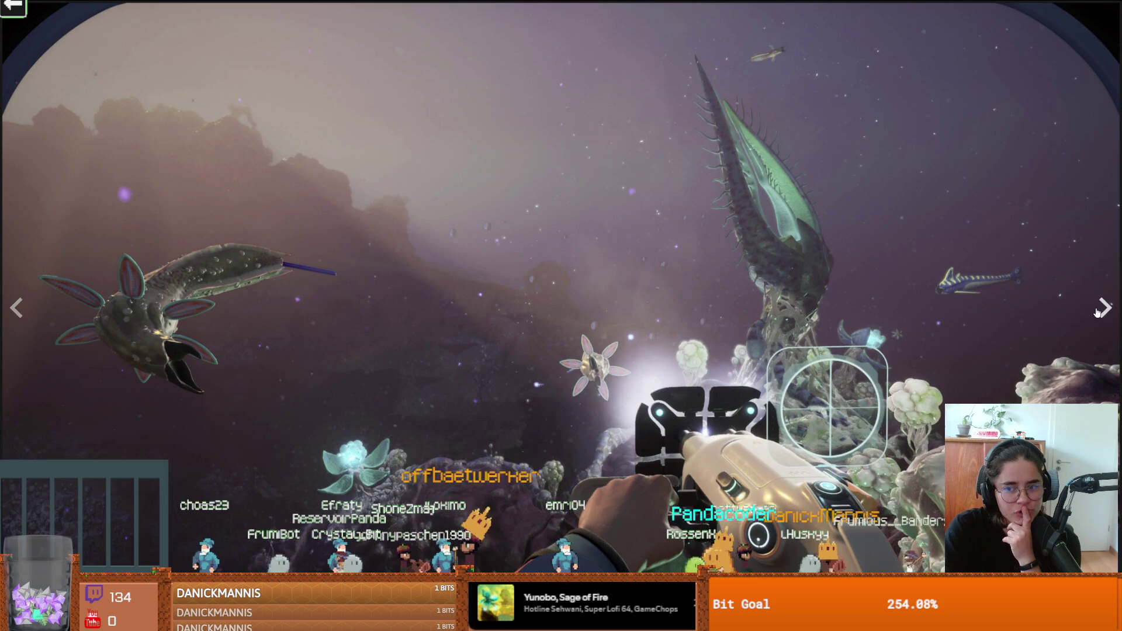
left_click(1097, 311)
left_click(1097, 312)
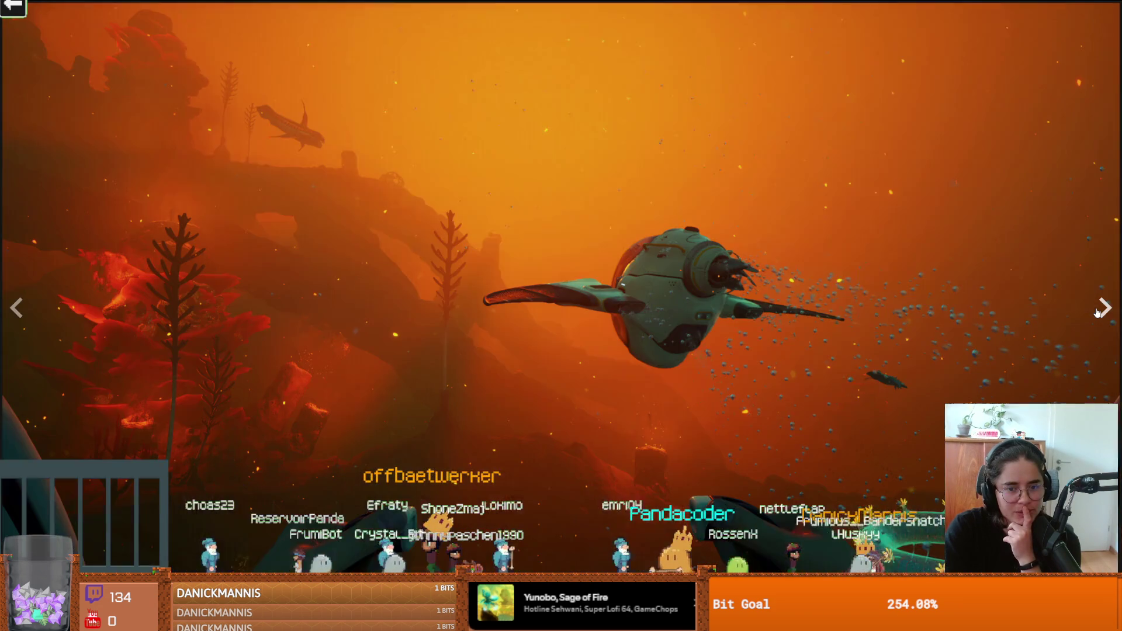
left_click(1097, 311)
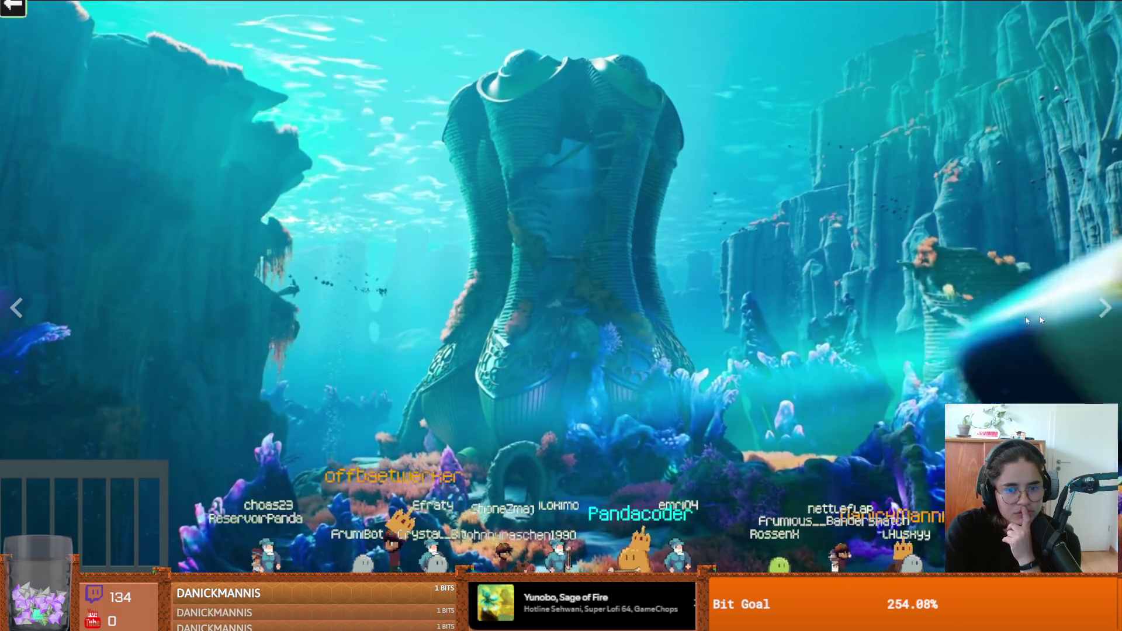
key("Escape")
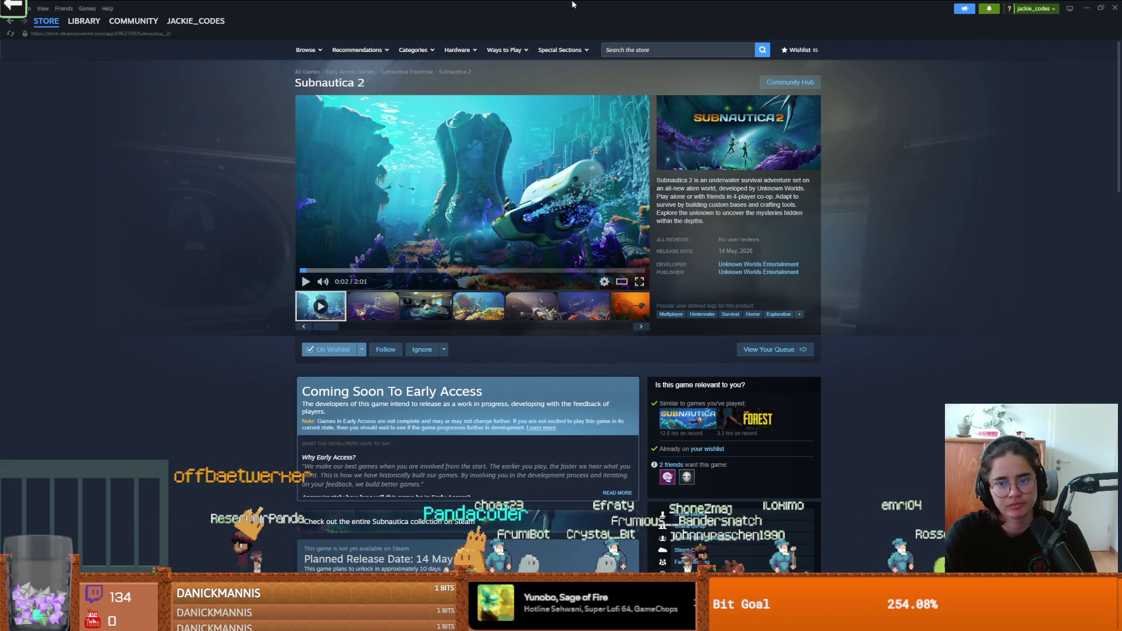
key("alt+Tab")
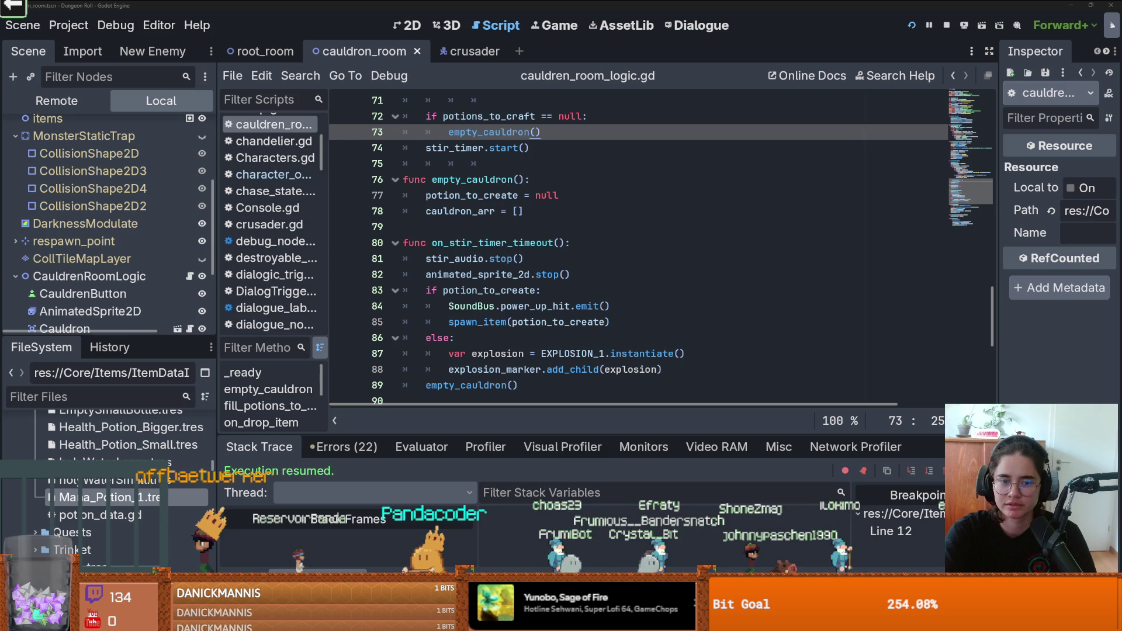
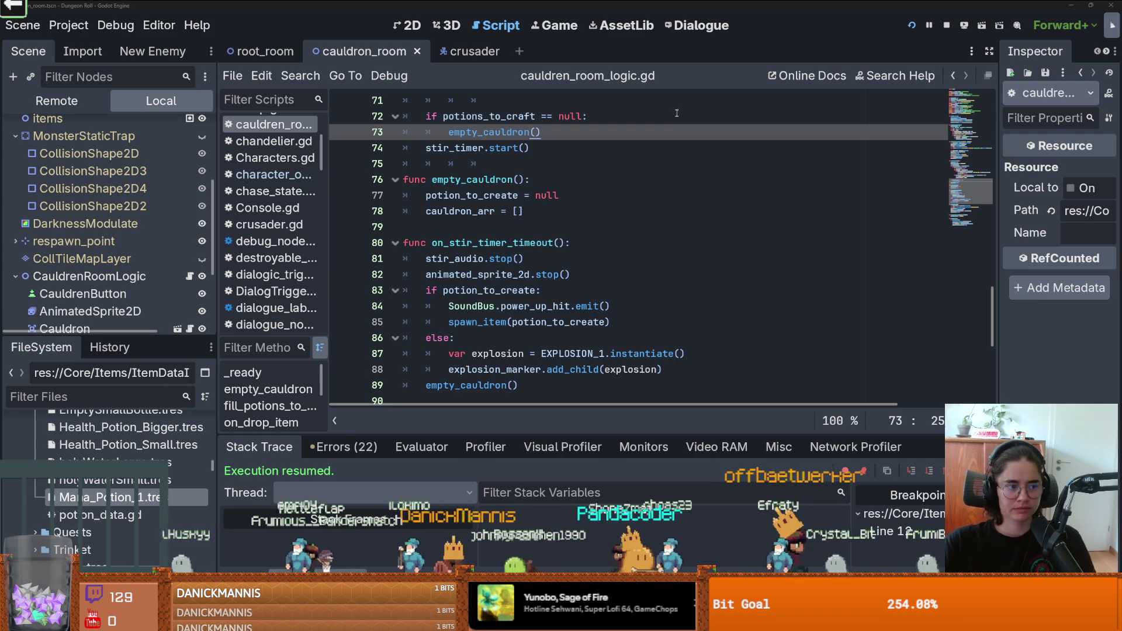
Step: Save the script and review the potions_to_craft and stir_timer declarations on lines 72–74
left_click(614, 179)
key("ctrl+s")
scroll(587, 258, "up", 8)
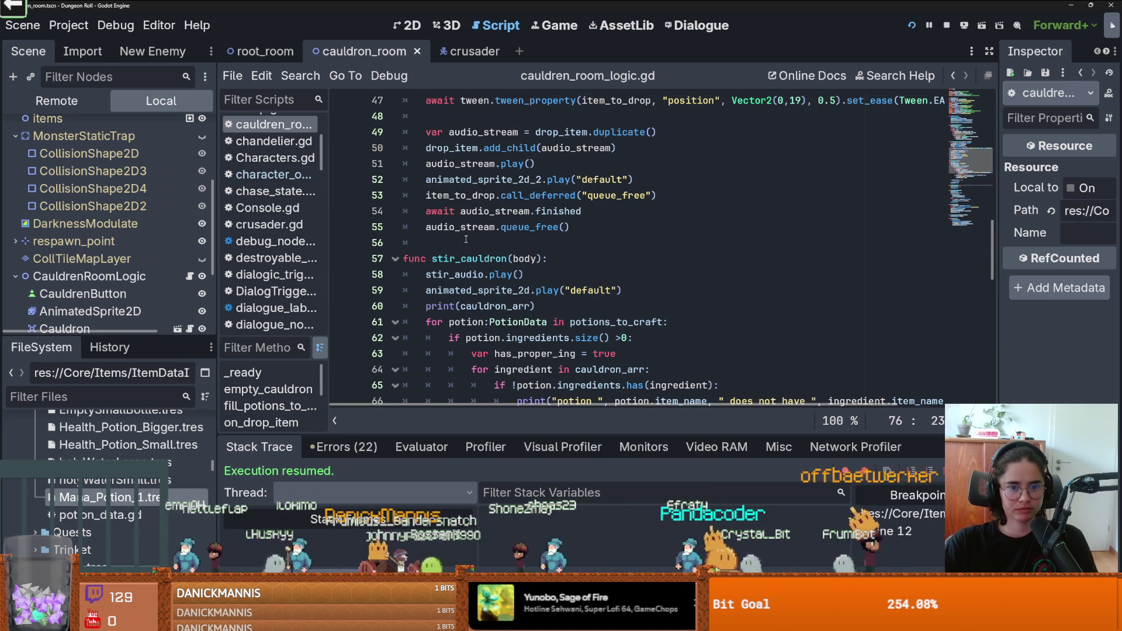
left_click(477, 241)
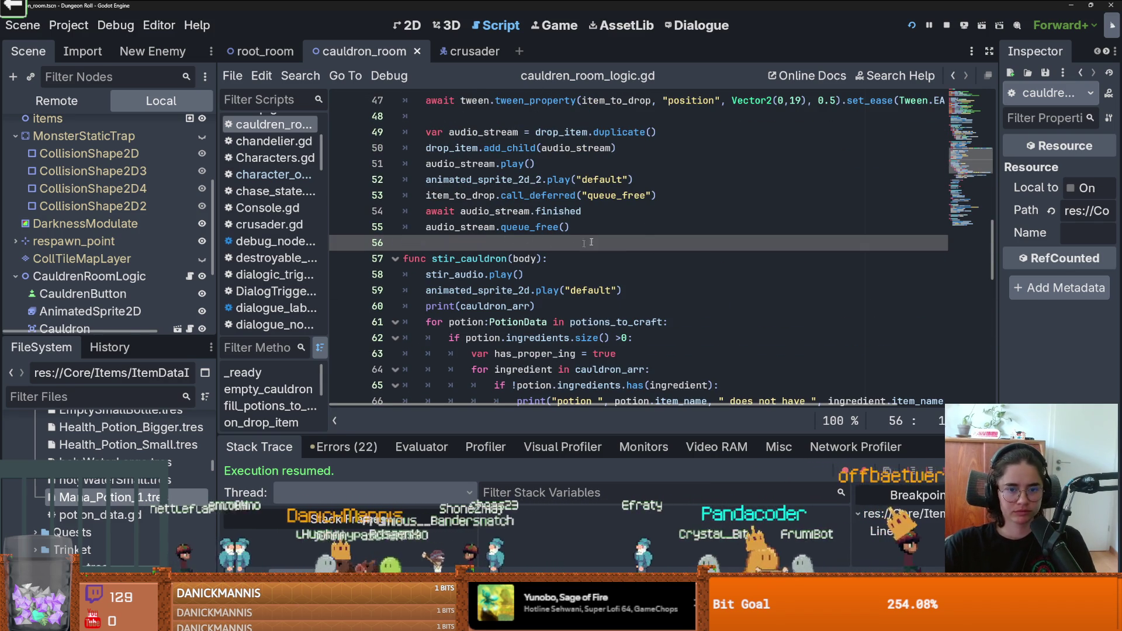
scroll(580, 244, "down", 4)
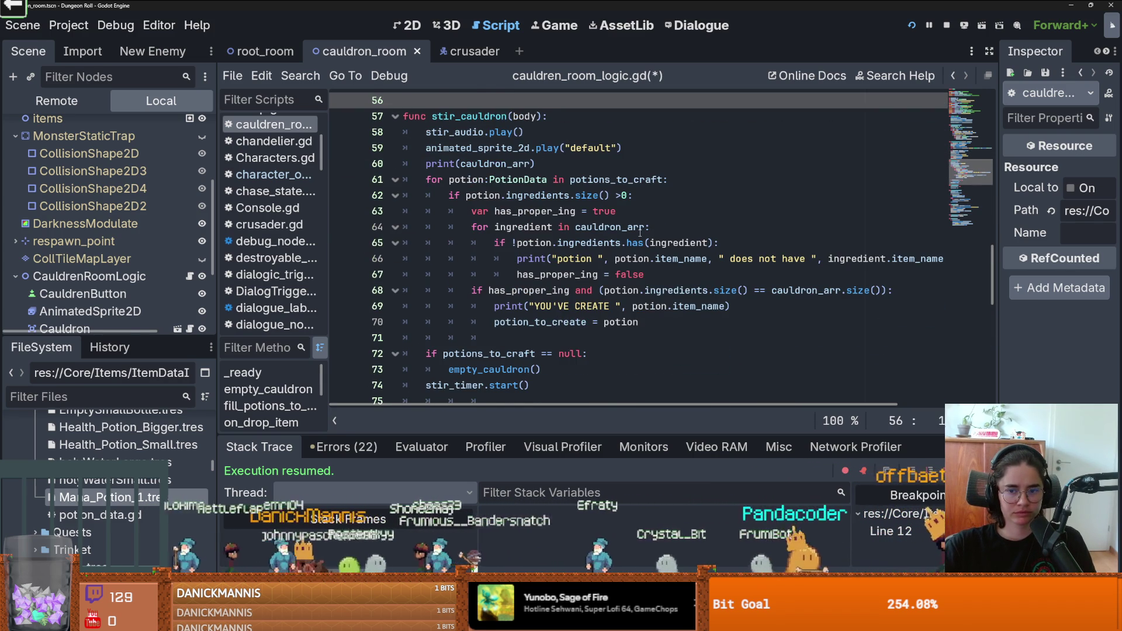
scroll(640, 233, "down", 1)
double_click(488, 306)
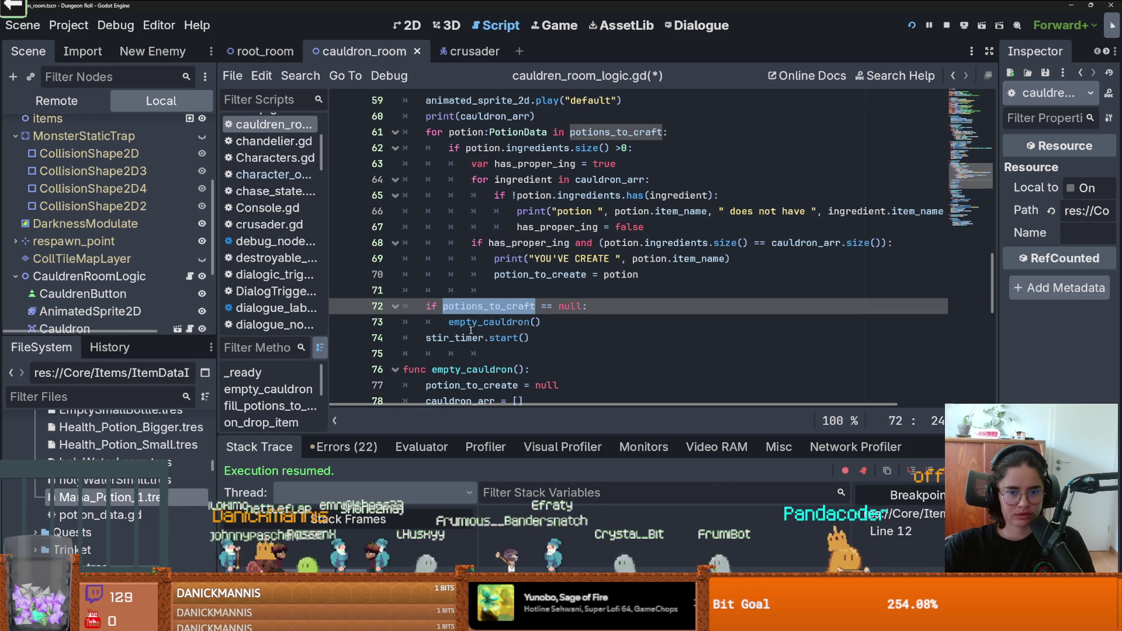
double_click(455, 337)
scroll(522, 320, "up", 9)
scroll(522, 321, "up", 7)
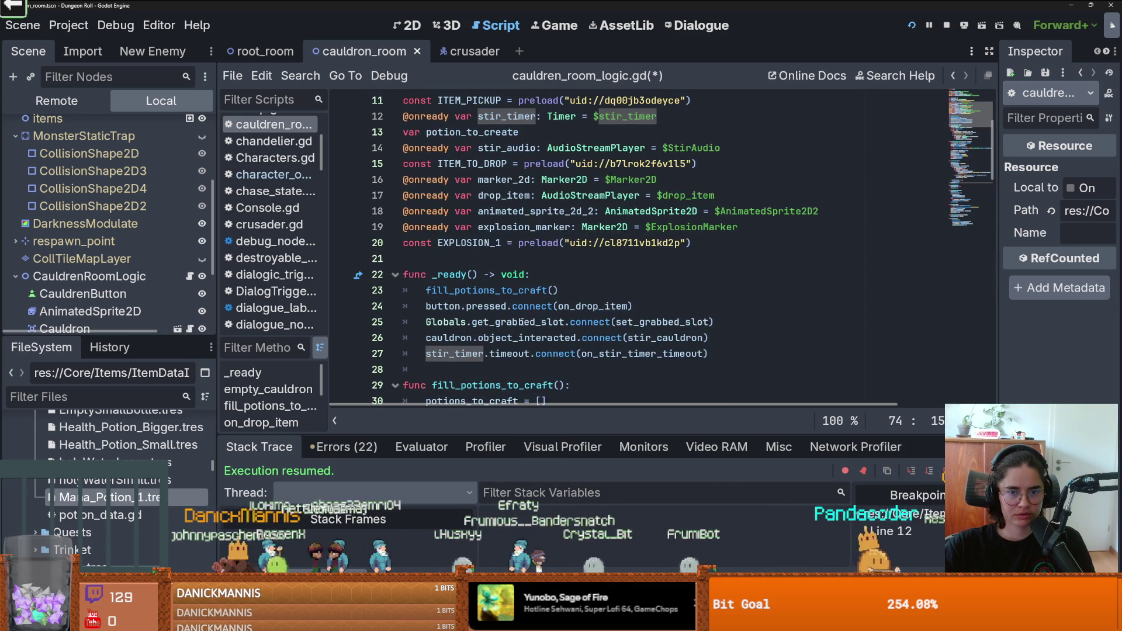
Step: Jump to on_stir_timer_timeout, add a blank line after line 82, and set a breakpoint there
left_click(664, 353, "ctrl")
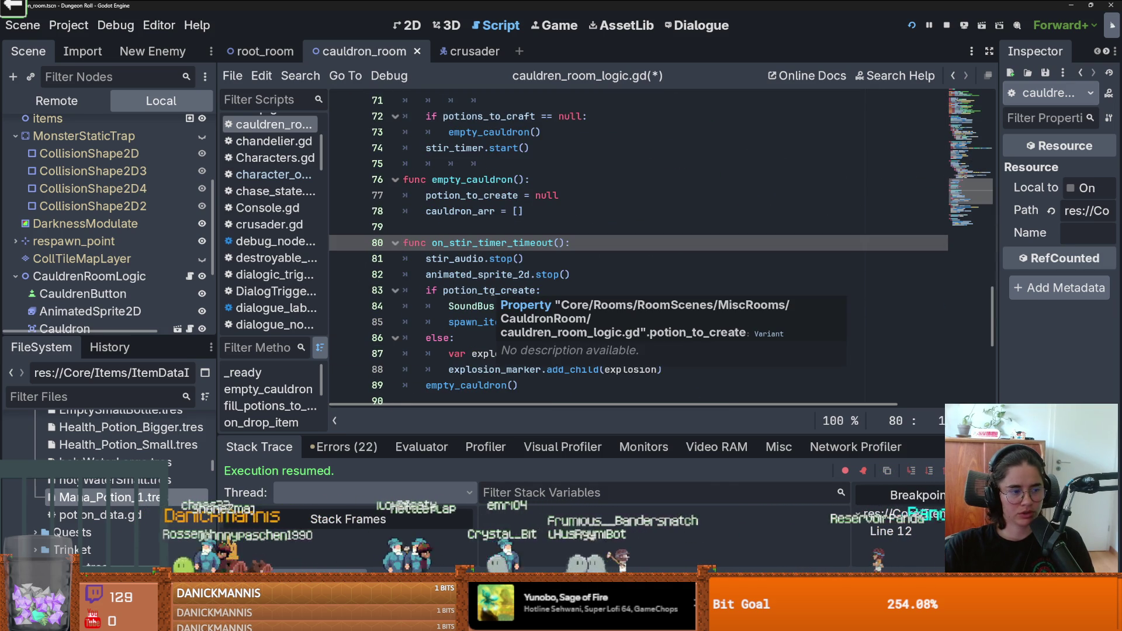
left_click(488, 290)
key("alt+Left")
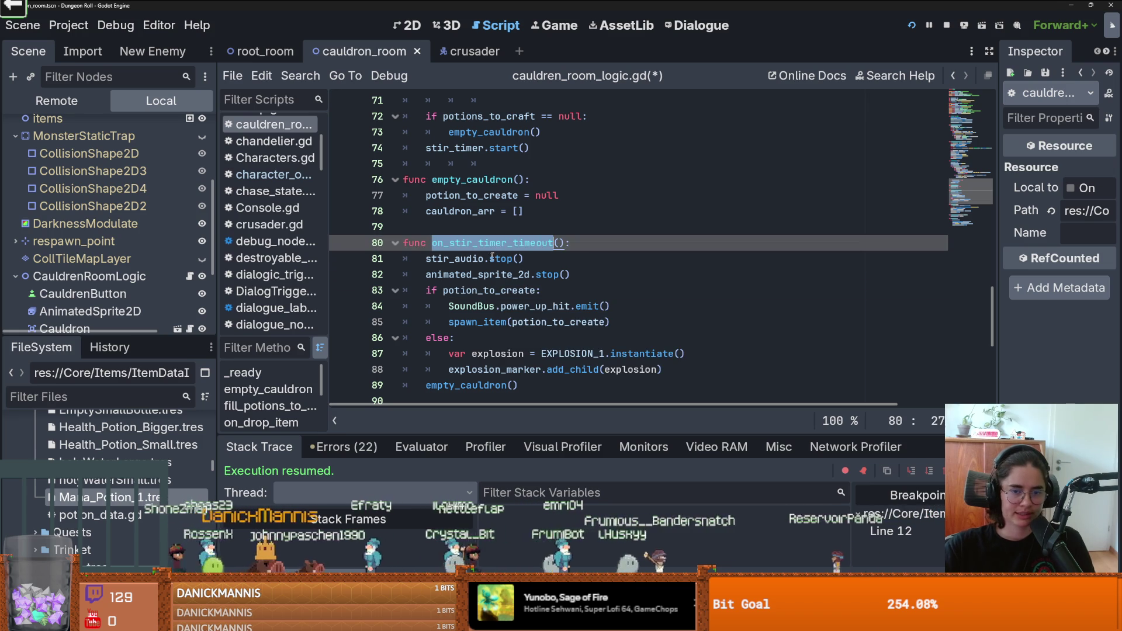
double_click(486, 274)
scroll(524, 247, "down", 1)
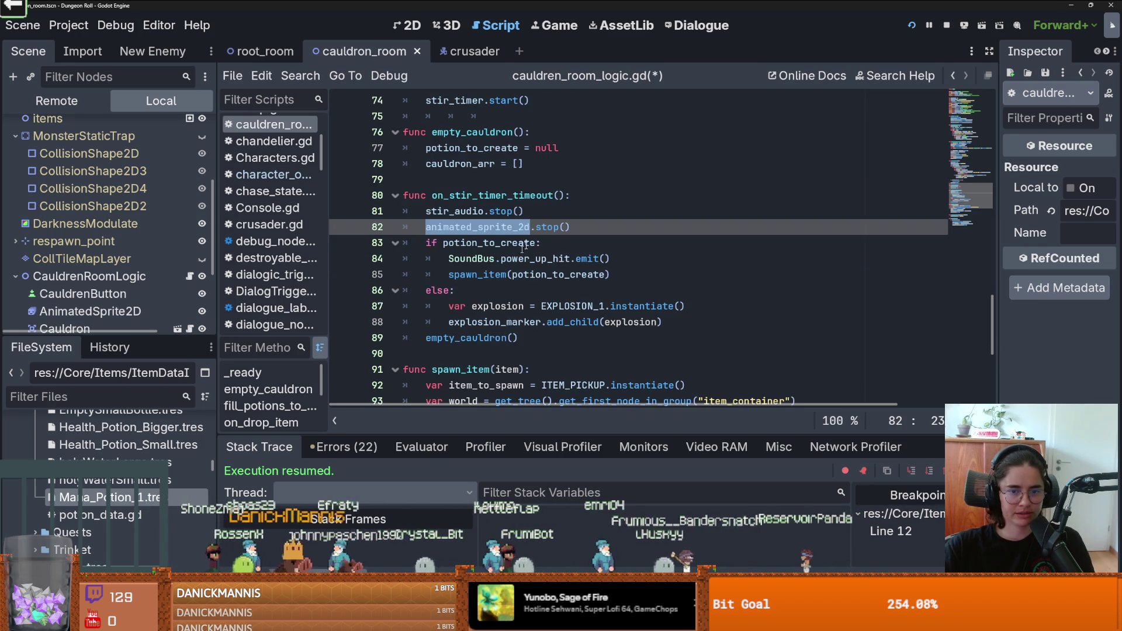
left_click(604, 223)
key("Return")
double_click(545, 290)
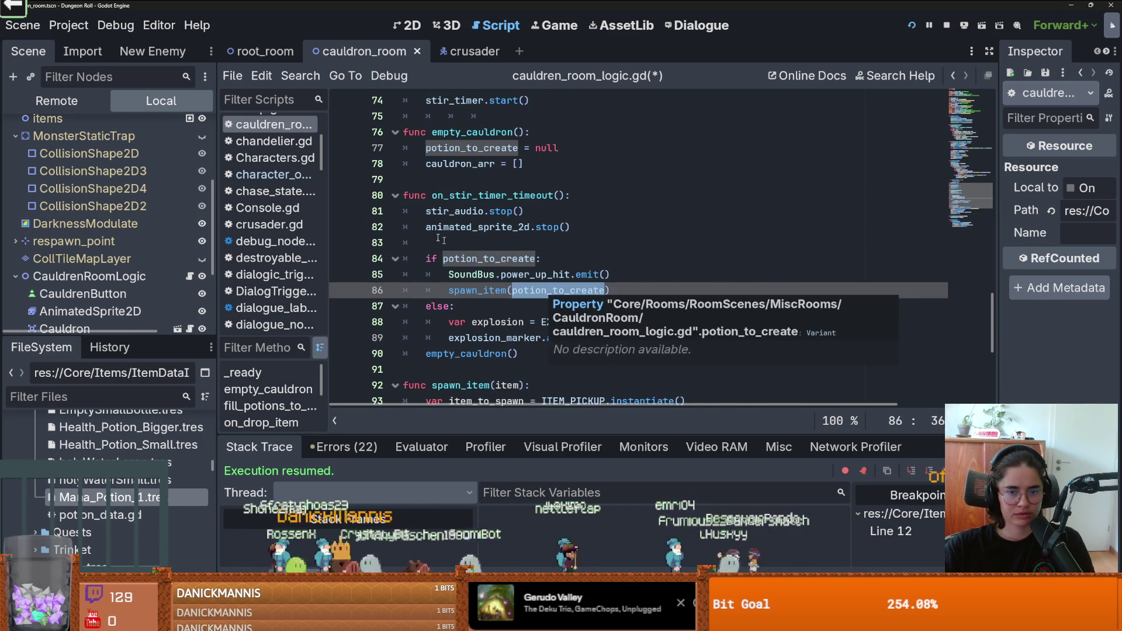
left_click(354, 226)
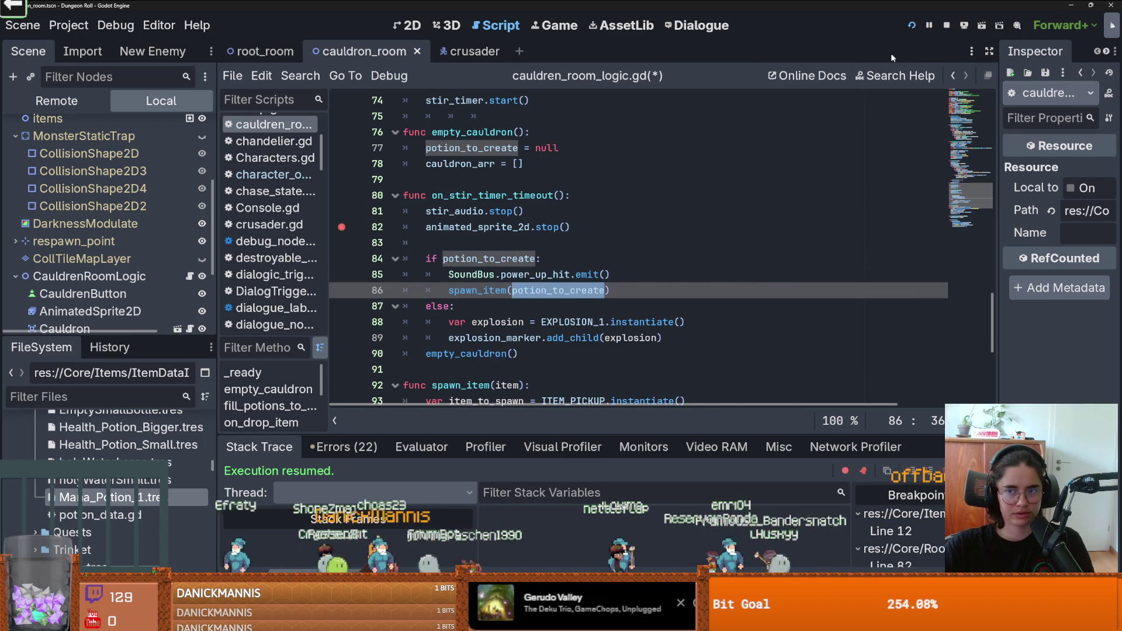
Step: Run the project maximized and walk the knight into the cauldron room
left_click(910, 26)
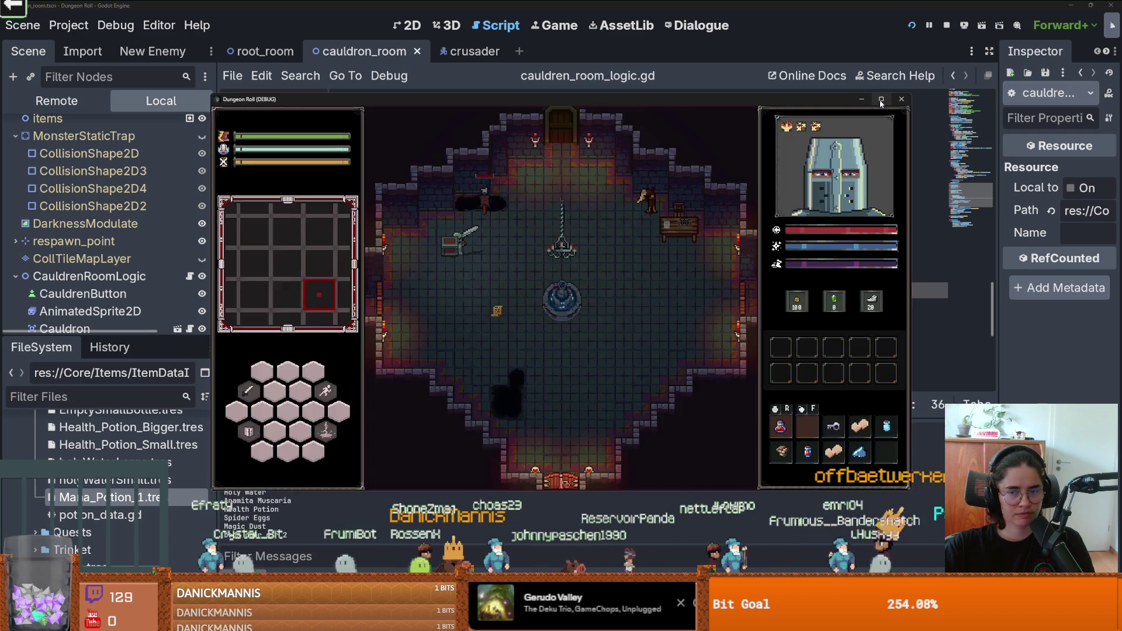
left_click(879, 99)
key("d")
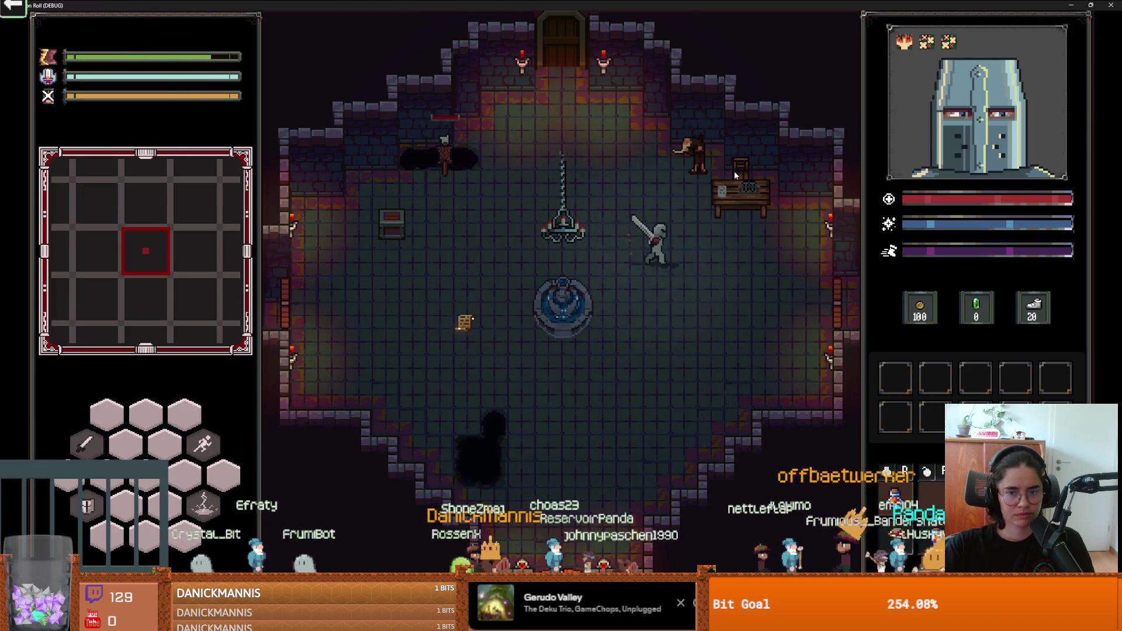
key("d")
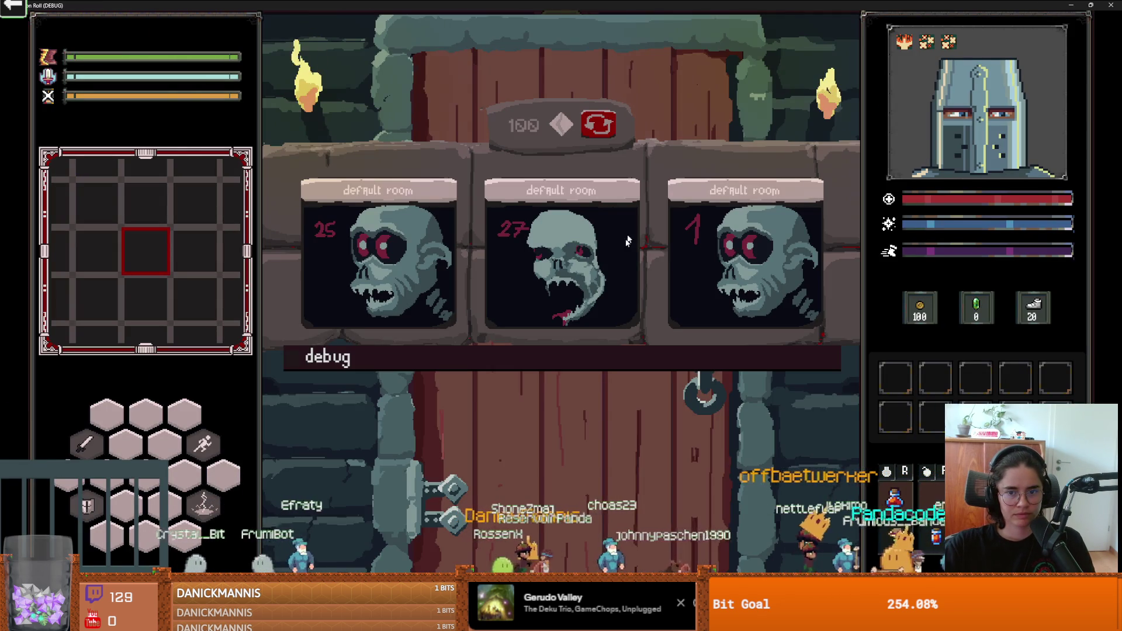
key("Escape")
key("d")
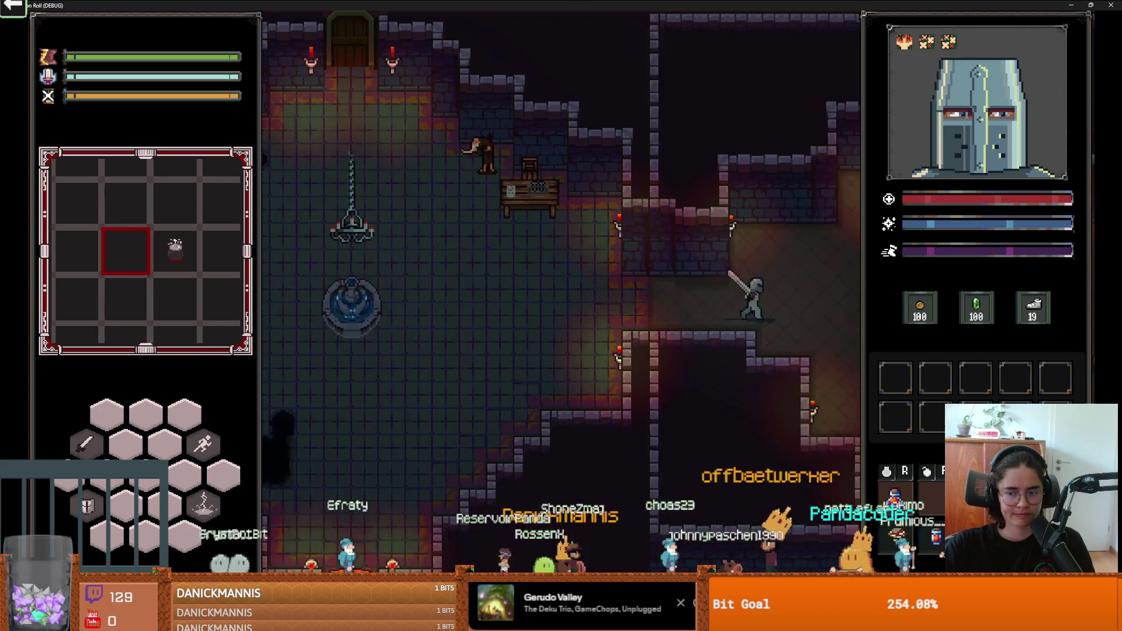
key("d")
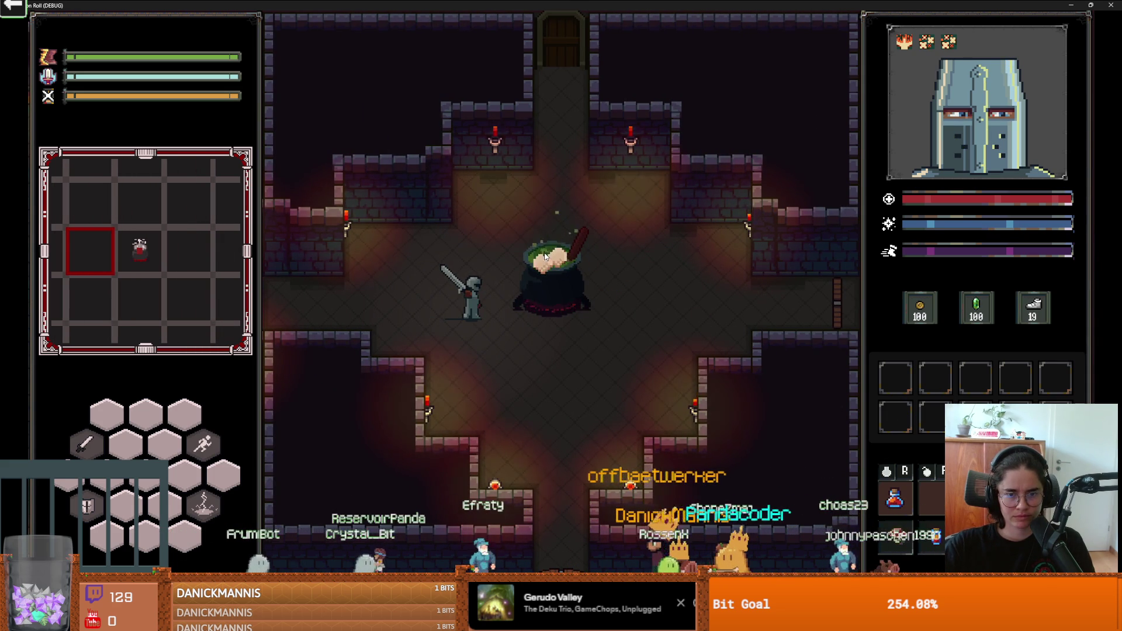
Step: Stir the cauldron until the line 82 breakpoint pauses, then resume and walk to the spawned potion
key("d")
key("a")
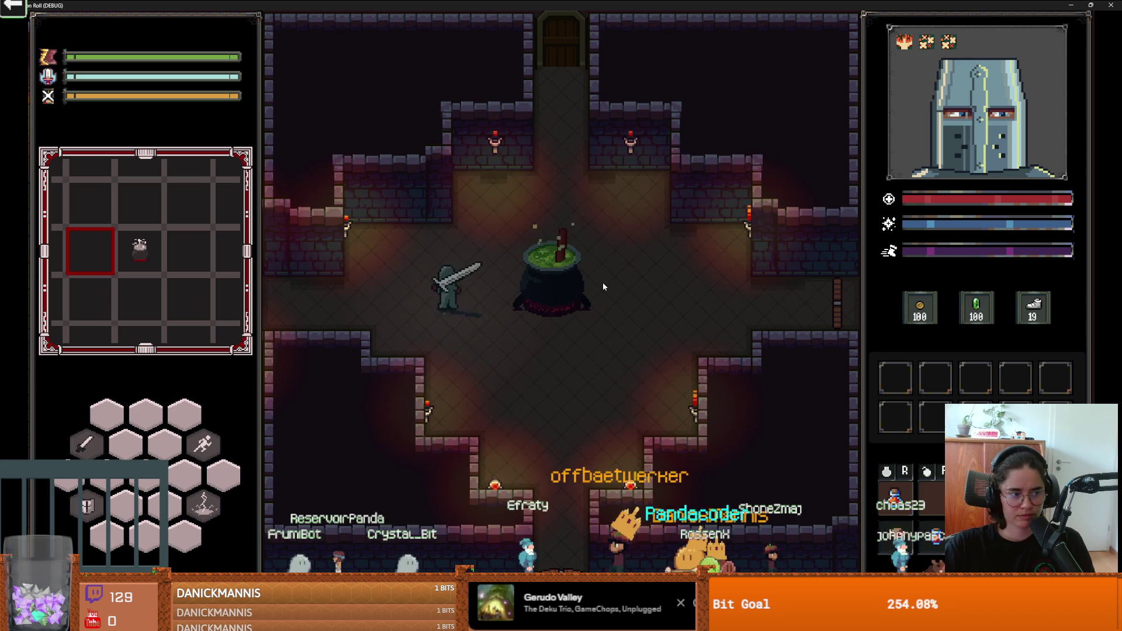
key("w")
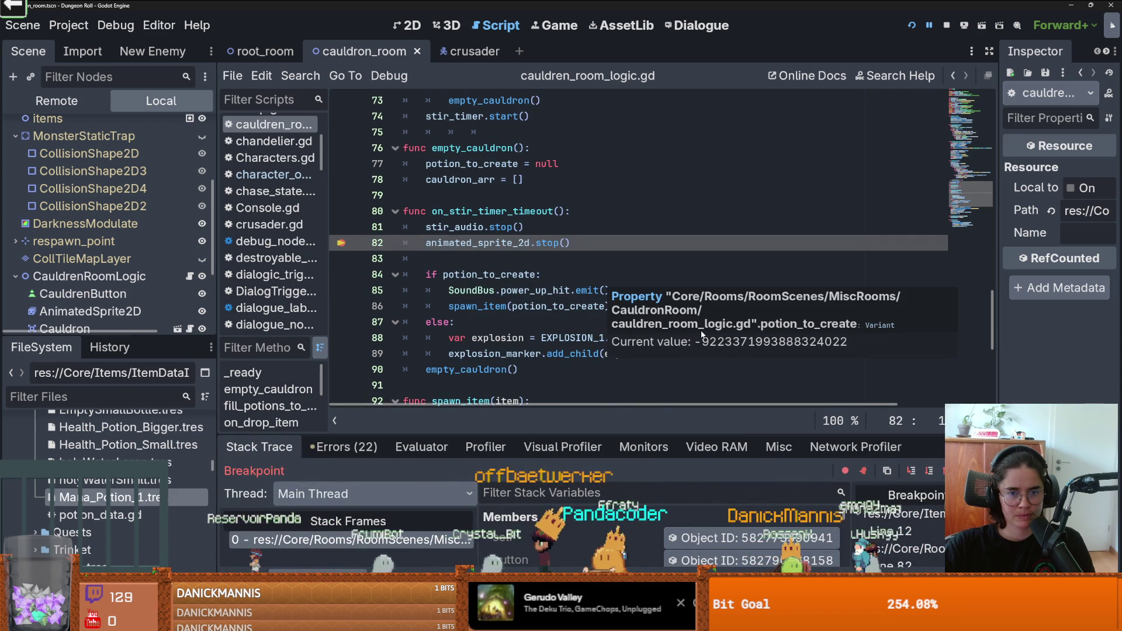
key("F12")
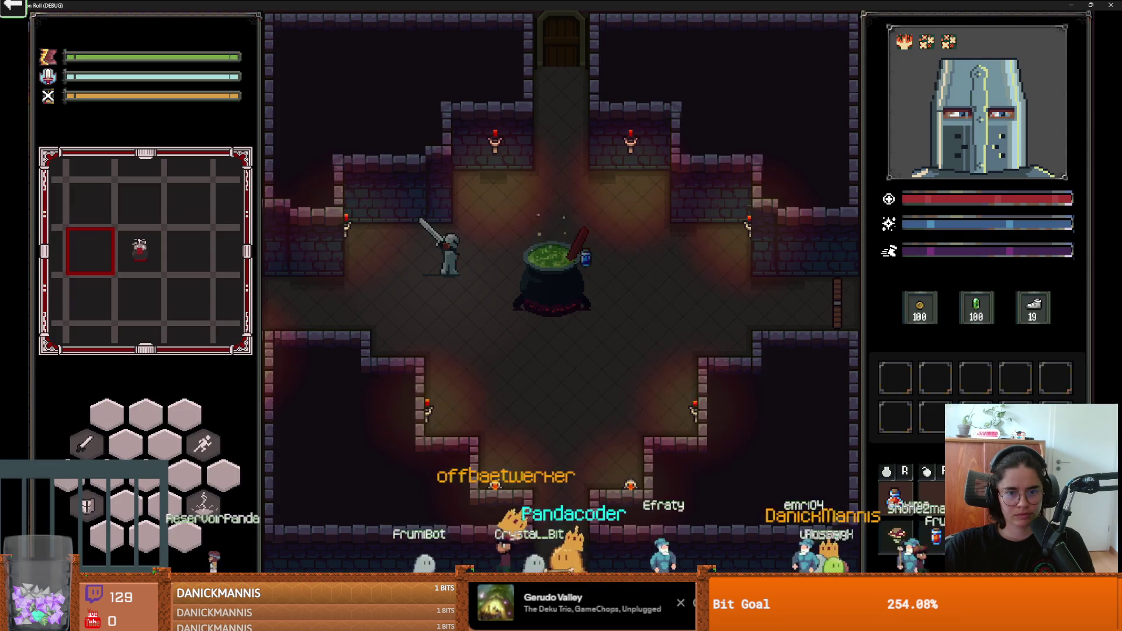
key("s")
key("d")
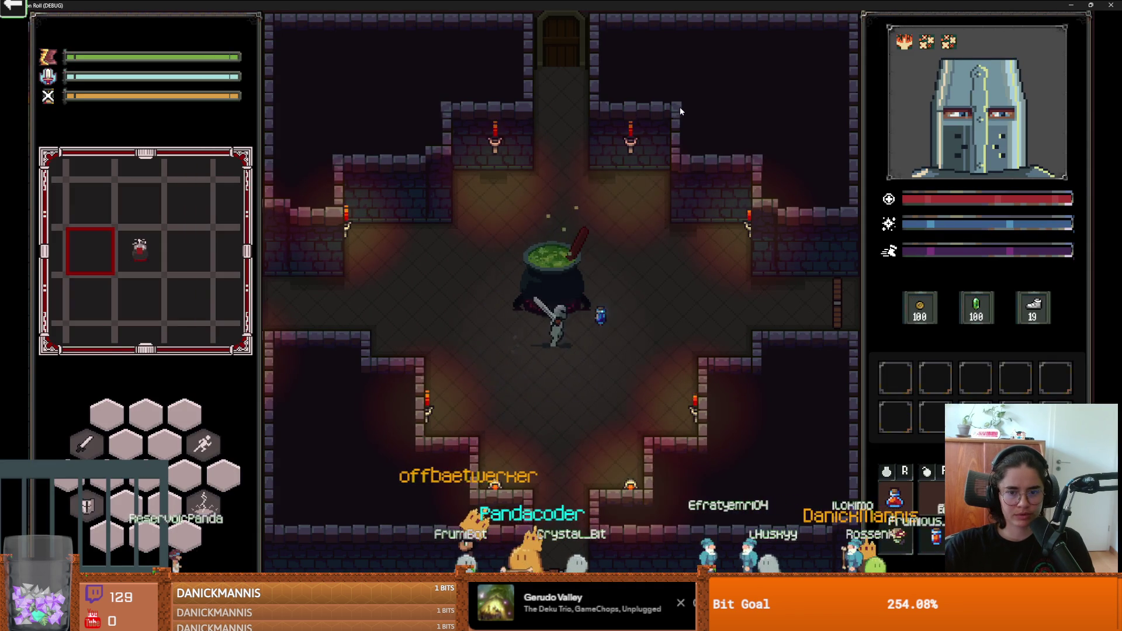
key("s")
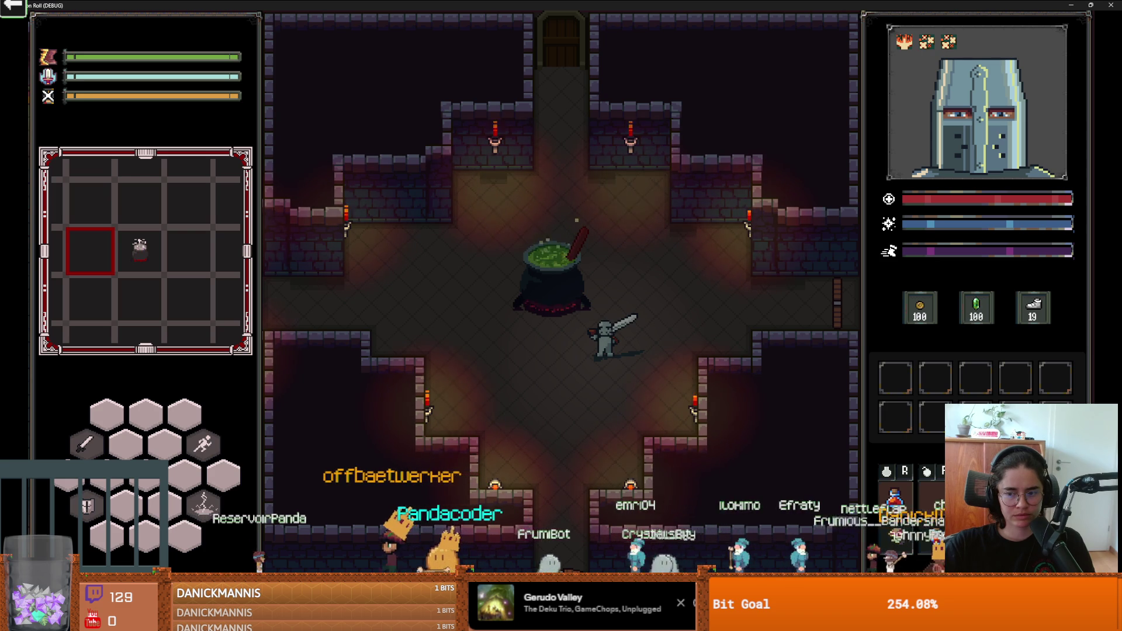
left_click_drag(618, 143, 619, 143)
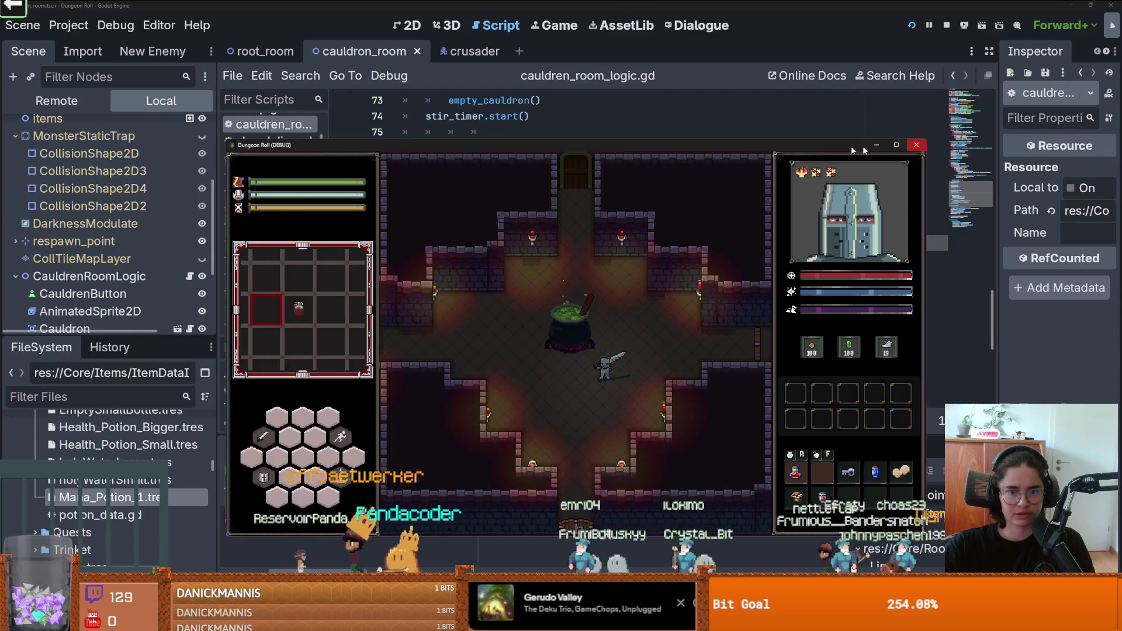
Step: Restart the game, enter the cauldron room, and stir Holy Water plus Magic Dust until execution pauses
key("F8")
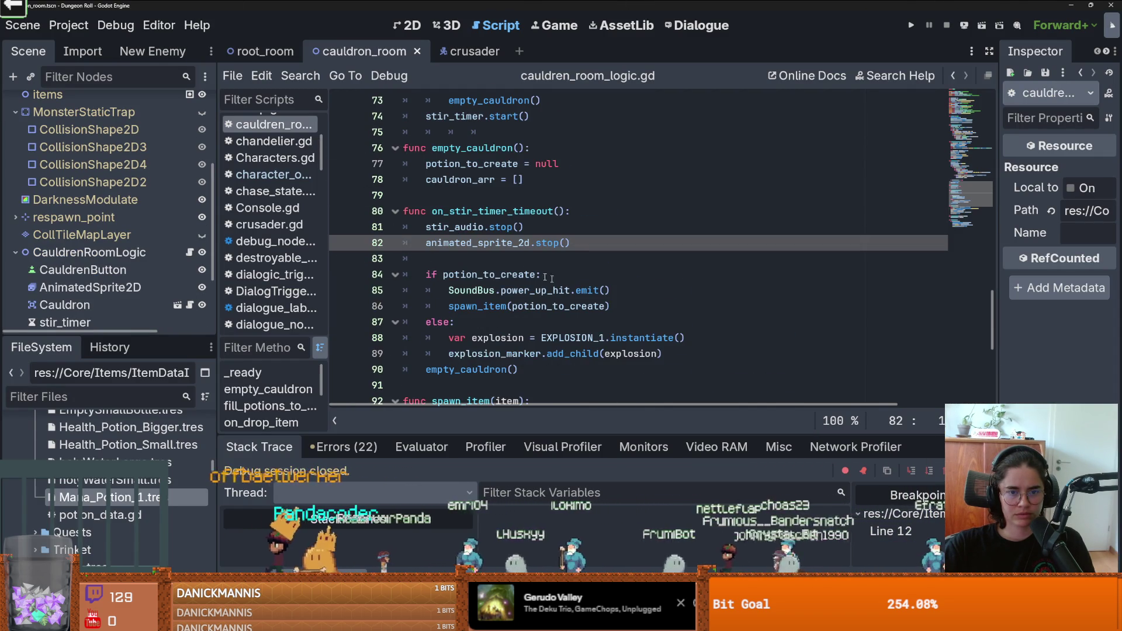
key("F5")
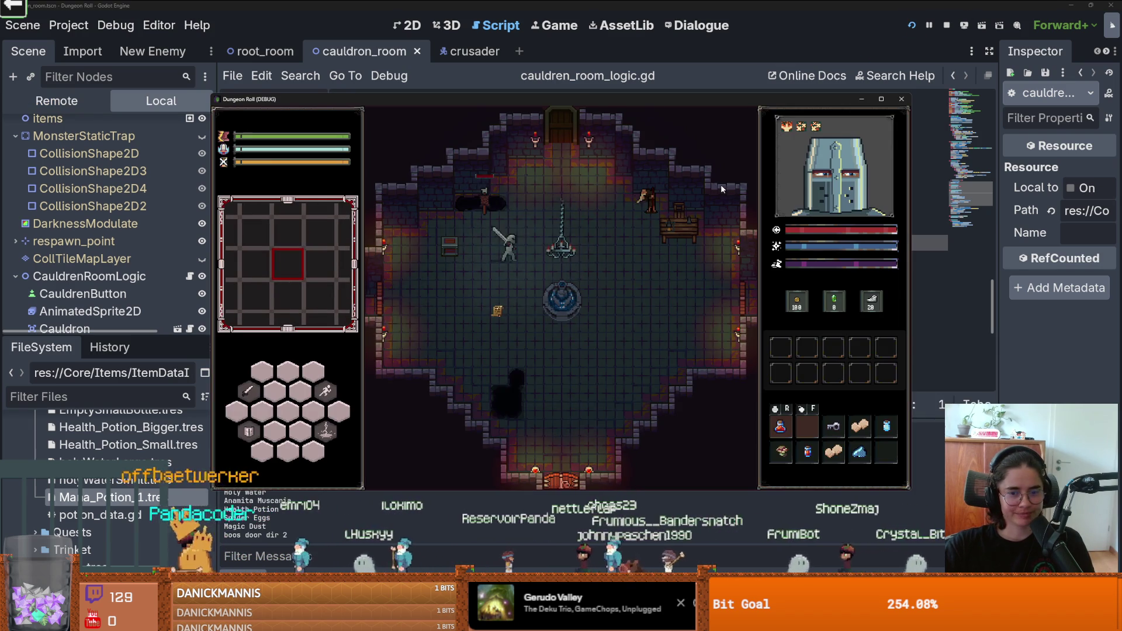
key("d")
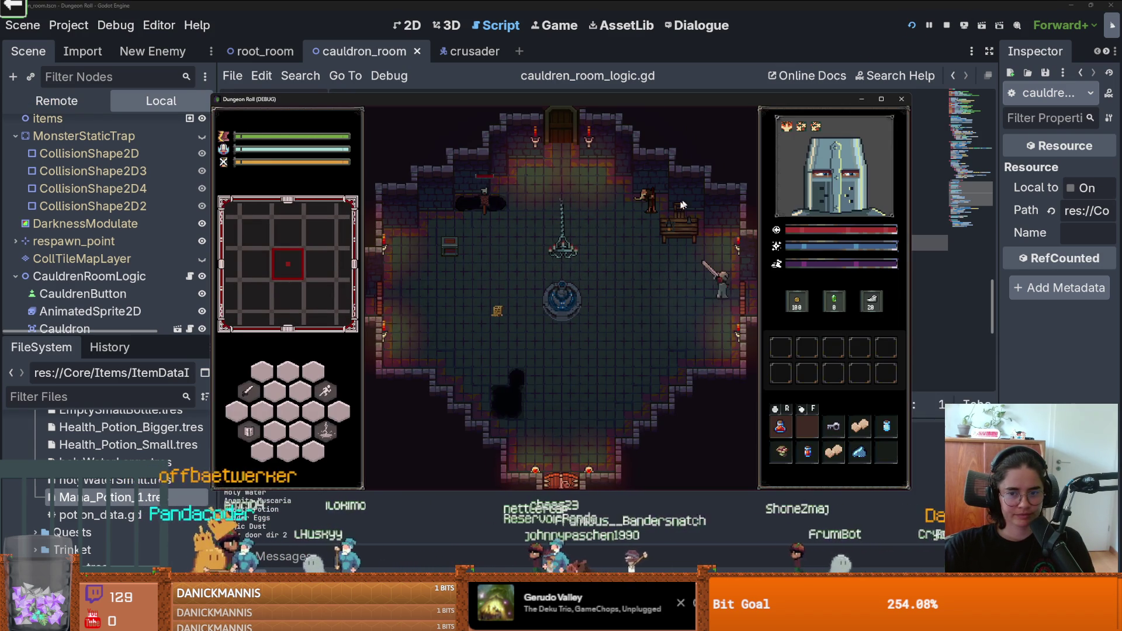
left_click(627, 335)
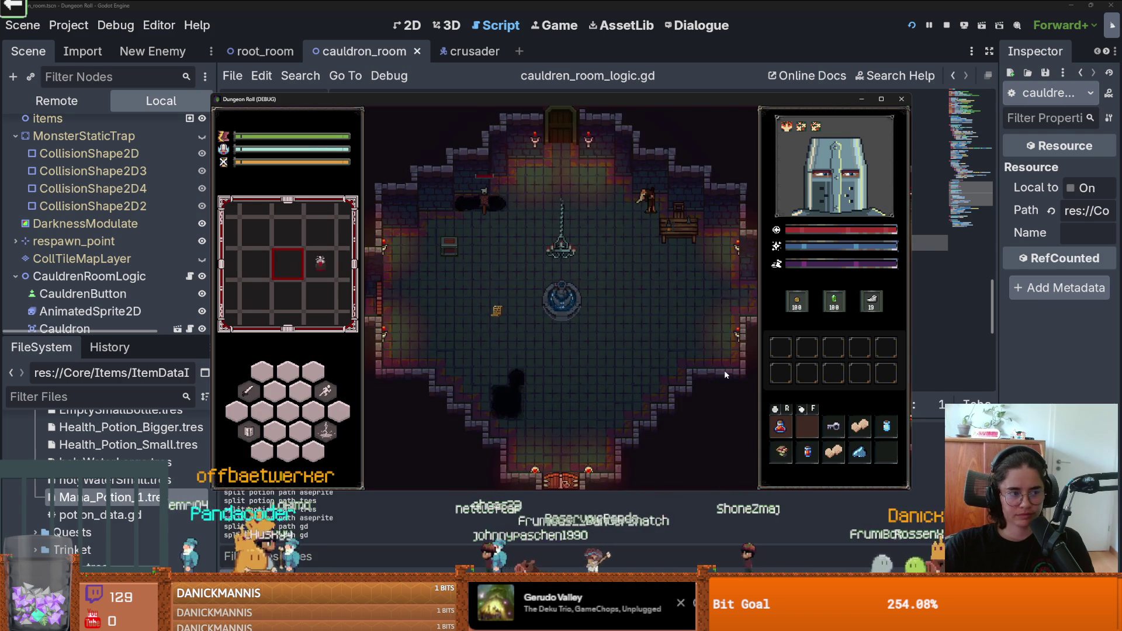
key("d")
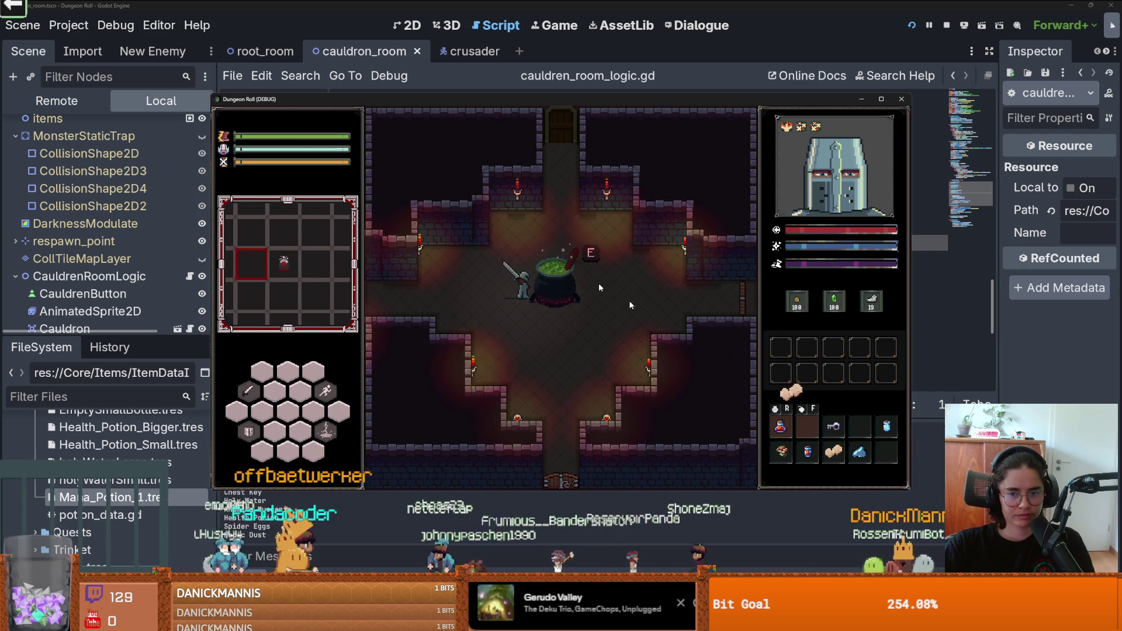
left_click(859, 425)
left_click(885, 427)
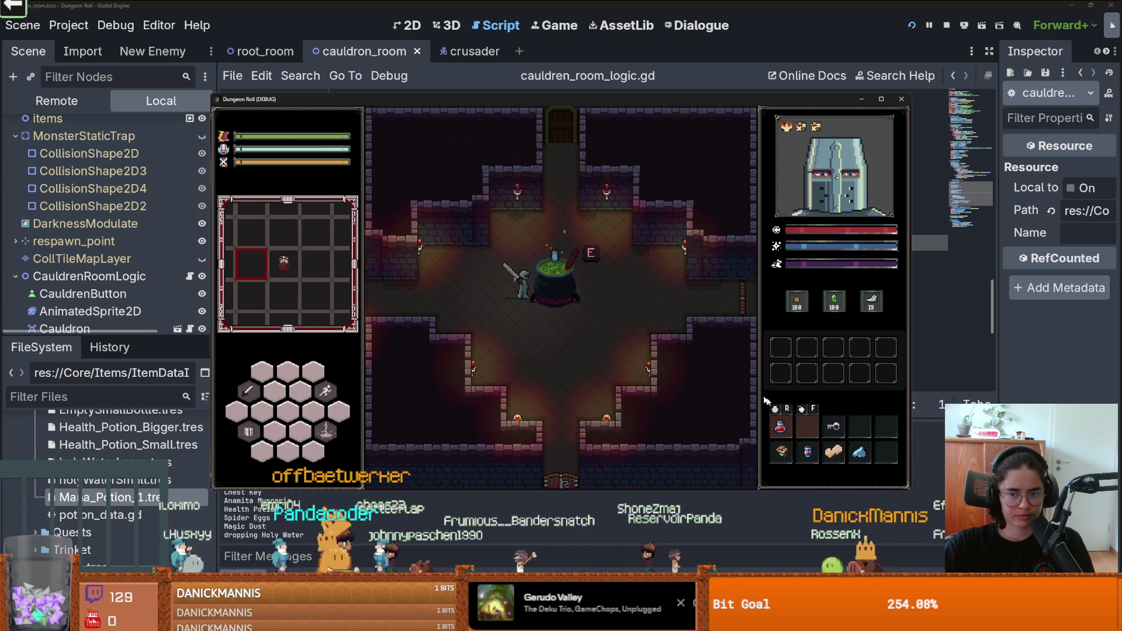
left_click(859, 451)
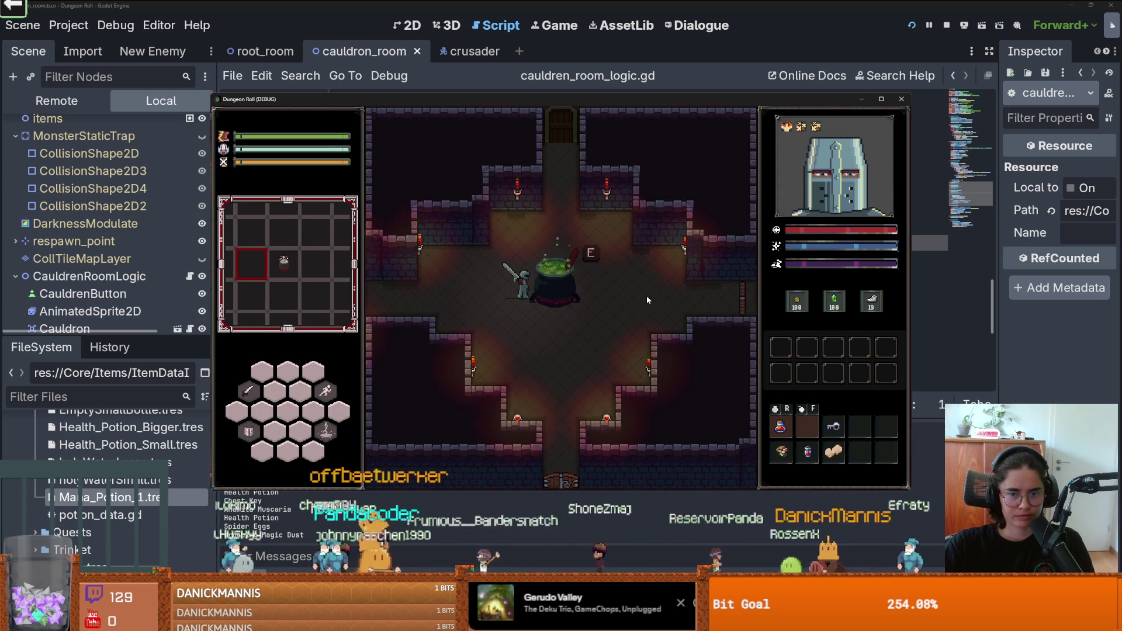
key("a")
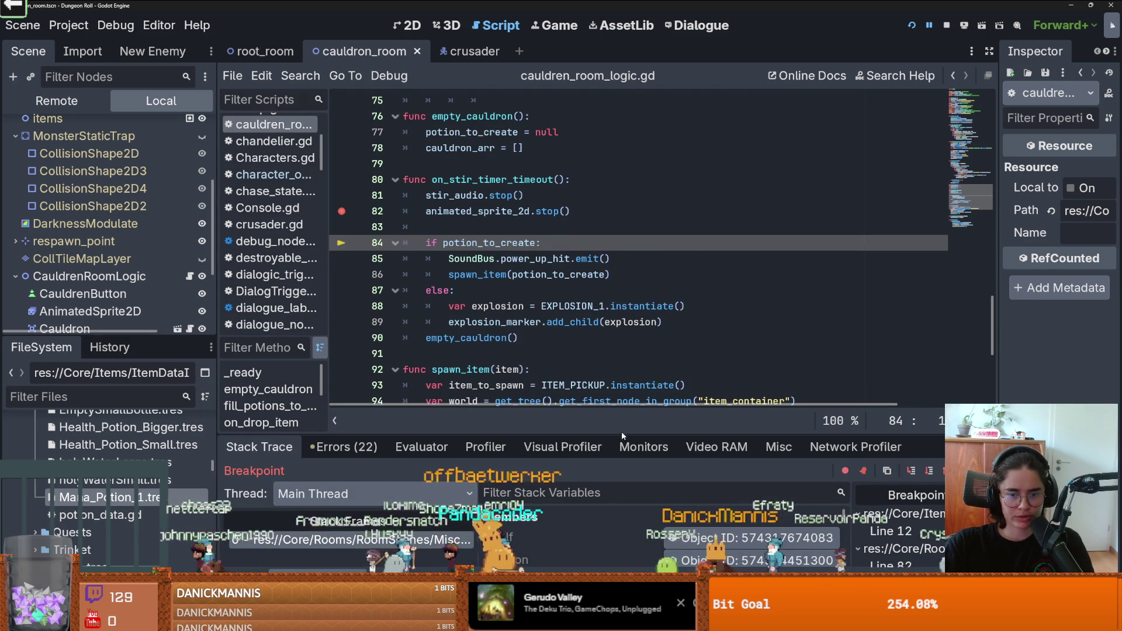
Step: Open potion_to_create in the Inspector, showing Mana potion data with Potion Effect Amount 3
left_click_drag(622, 432, 634, 198)
scroll(656, 388, "down", 1)
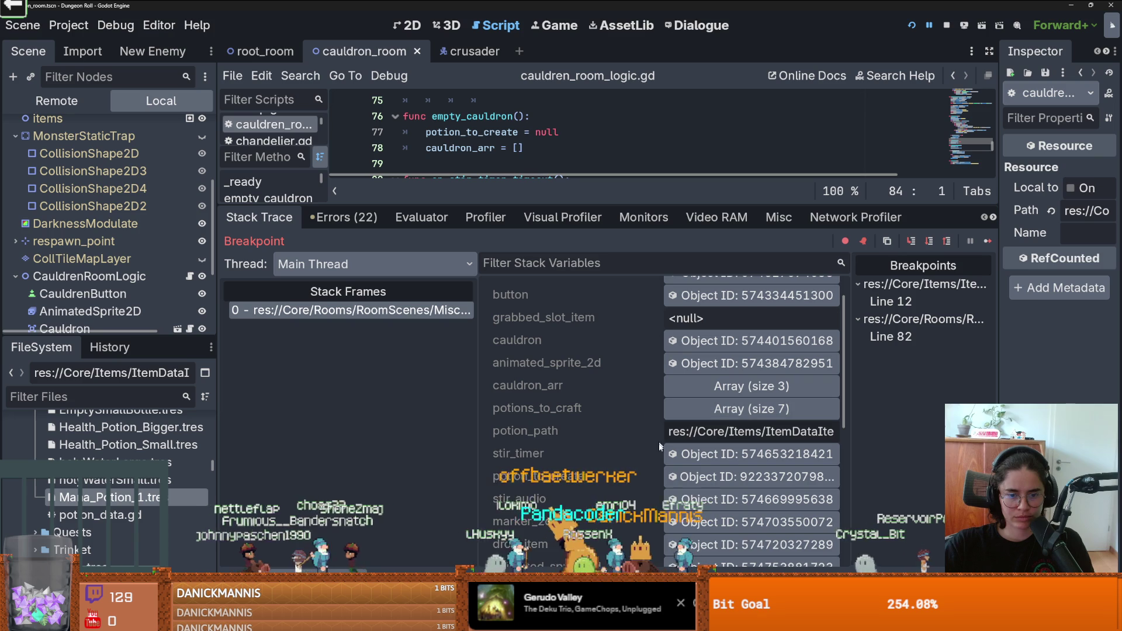
left_click(701, 476)
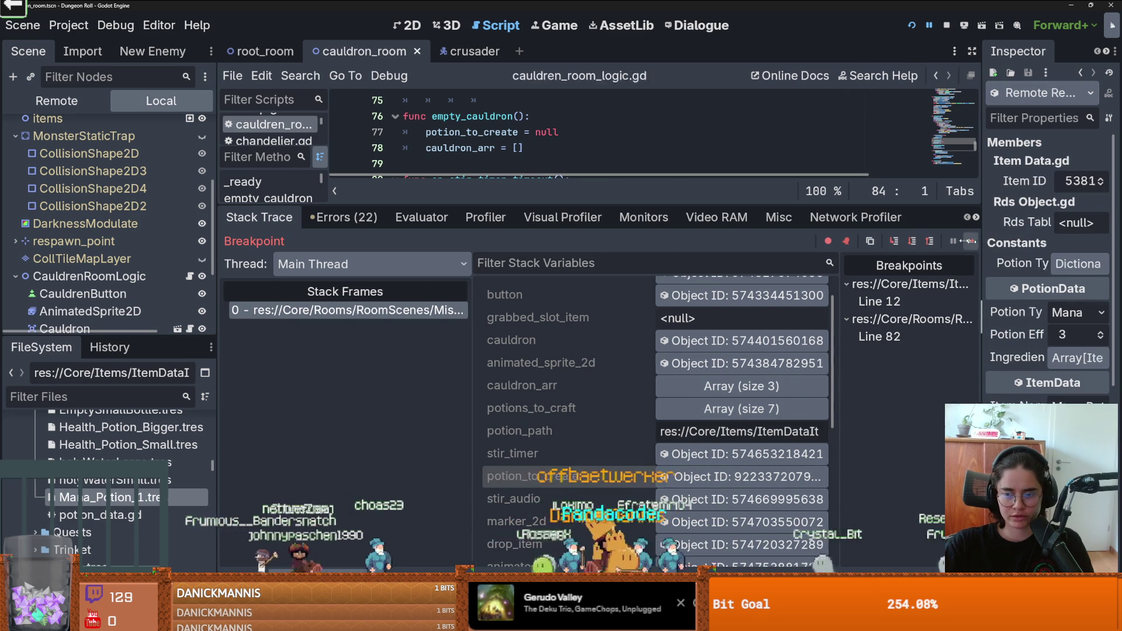
left_click(953, 264)
left_click(953, 264)
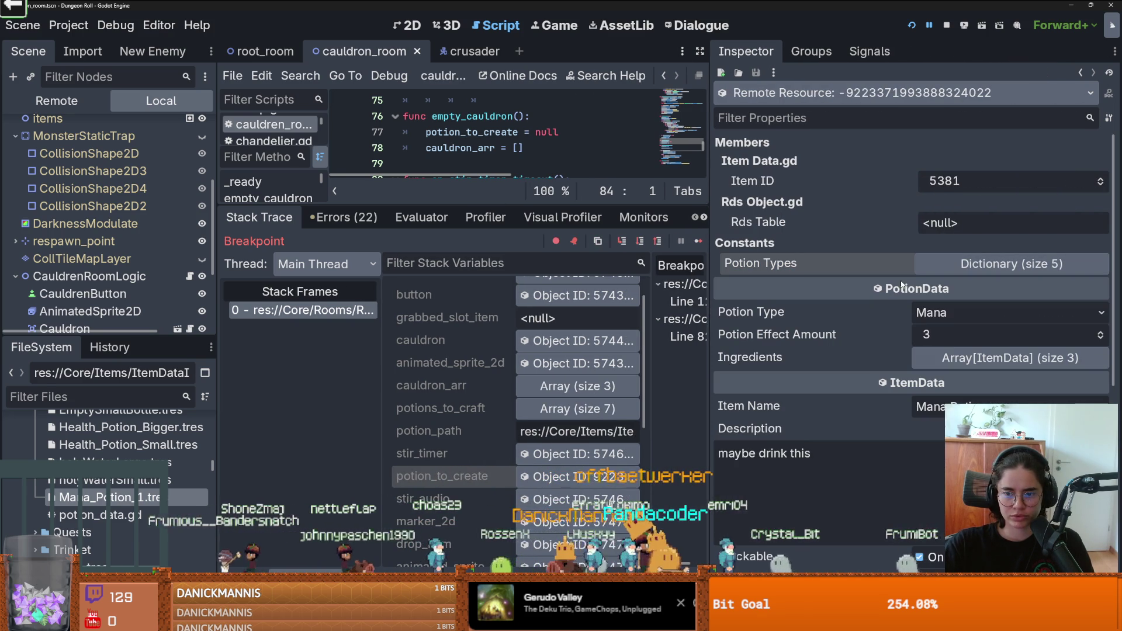
Step: Restore the code editor size and step into spawn_item to the ITEM_PICKUP.instantiate() line
left_click_drag(563, 205, 562, 435)
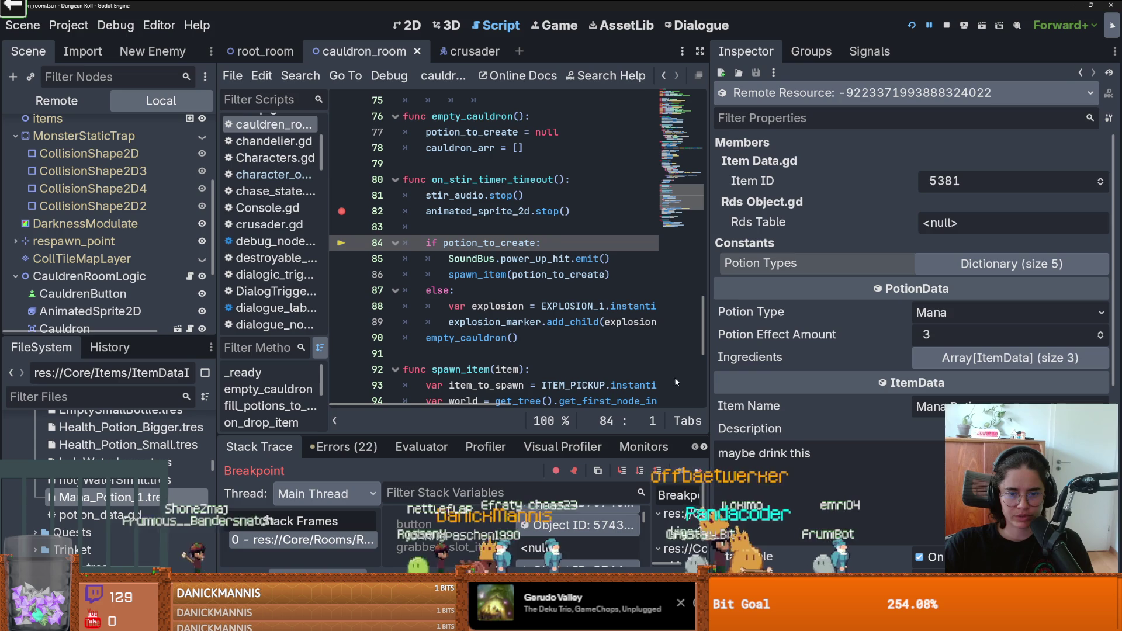
left_click_drag(703, 387, 849, 388)
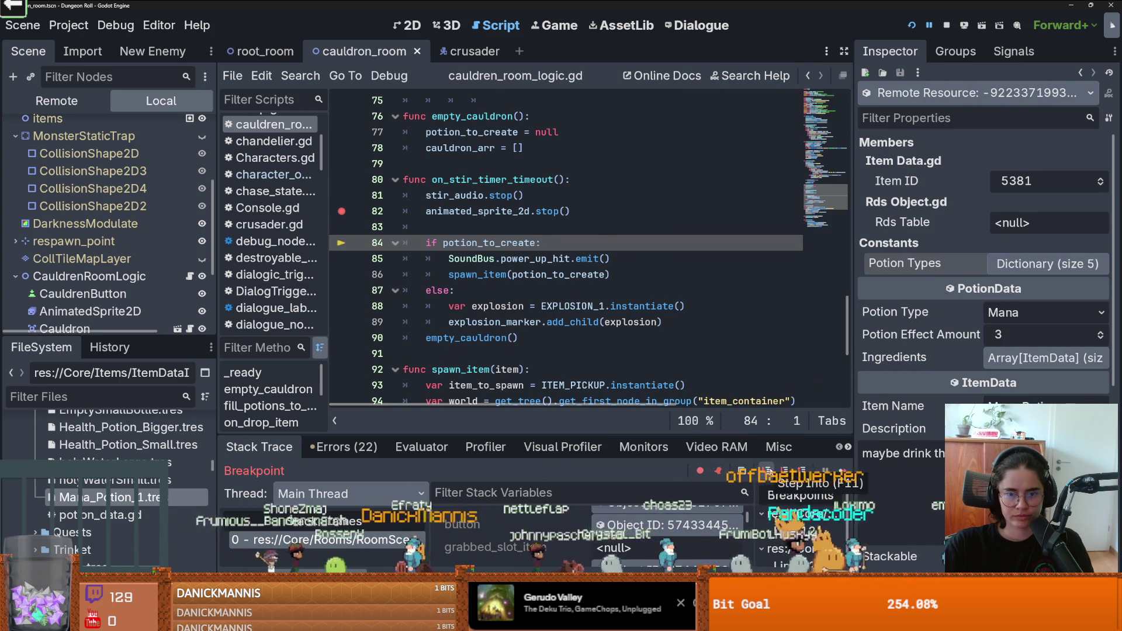
left_click(767, 470)
left_click(767, 470)
left_click(766, 470)
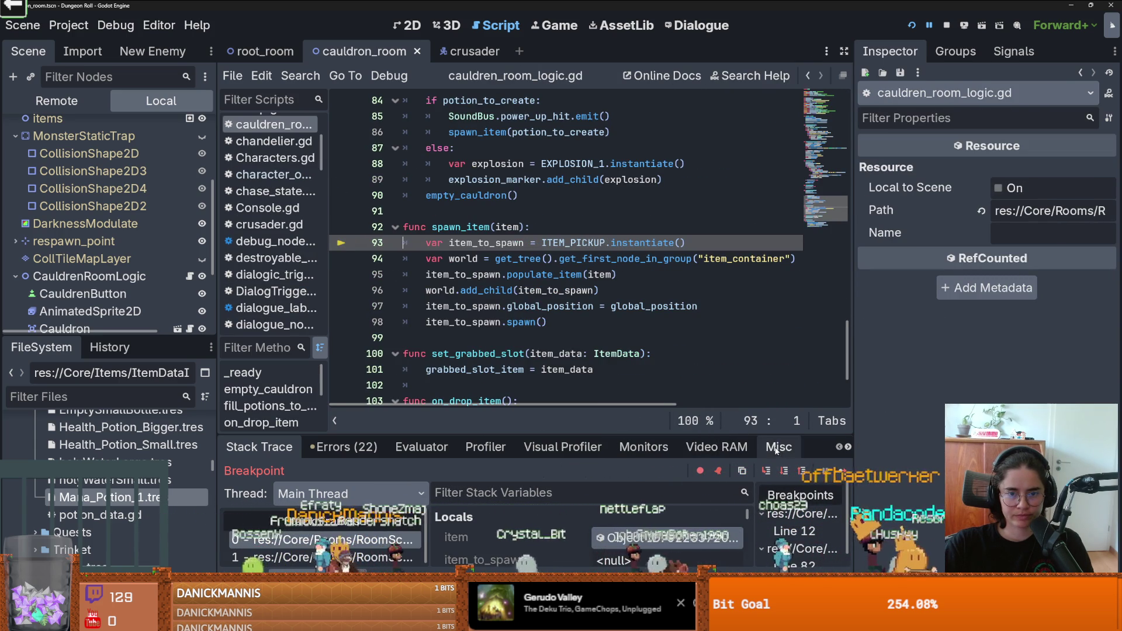
Step: Step through item_pickup.gd's variable lines and slot_data.gd into the particle settings code
left_click(766, 471)
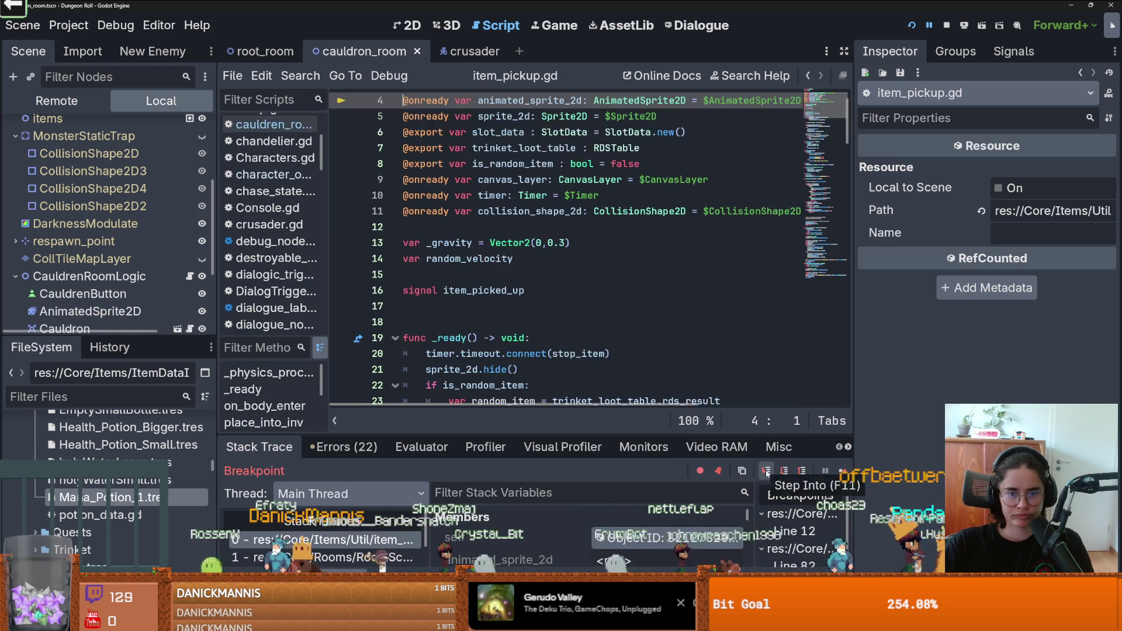
left_click(767, 471)
left_click(766, 471)
left_click(767, 471)
left_click(767, 471)
left_click(766, 470)
left_click(767, 471)
left_click(767, 471)
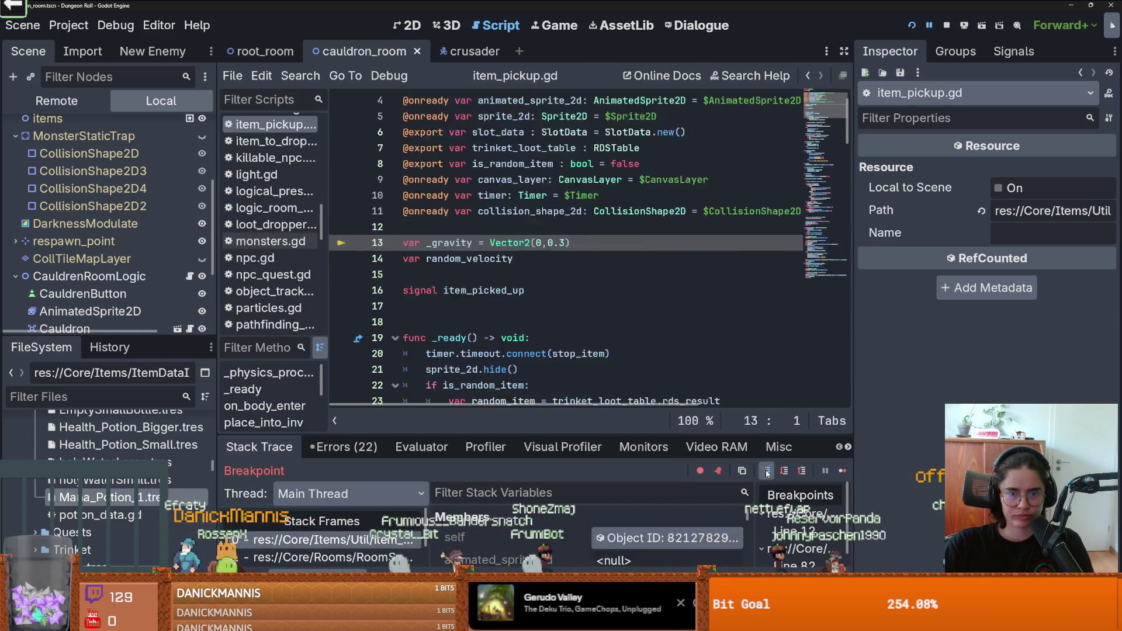
left_click(766, 471)
left_click(766, 470)
left_click(766, 471)
Step: Step through settings_based_particles.gd's reload function and setter, then resume the game
left_click(767, 471)
left_click(767, 471)
left_click(767, 471)
left_click(766, 470)
left_click(767, 471)
left_click(767, 471)
left_click(767, 471)
left_click(767, 471)
left_click(766, 471)
left_click(767, 471)
left_click(766, 471)
left_click(766, 471)
left_click(766, 471)
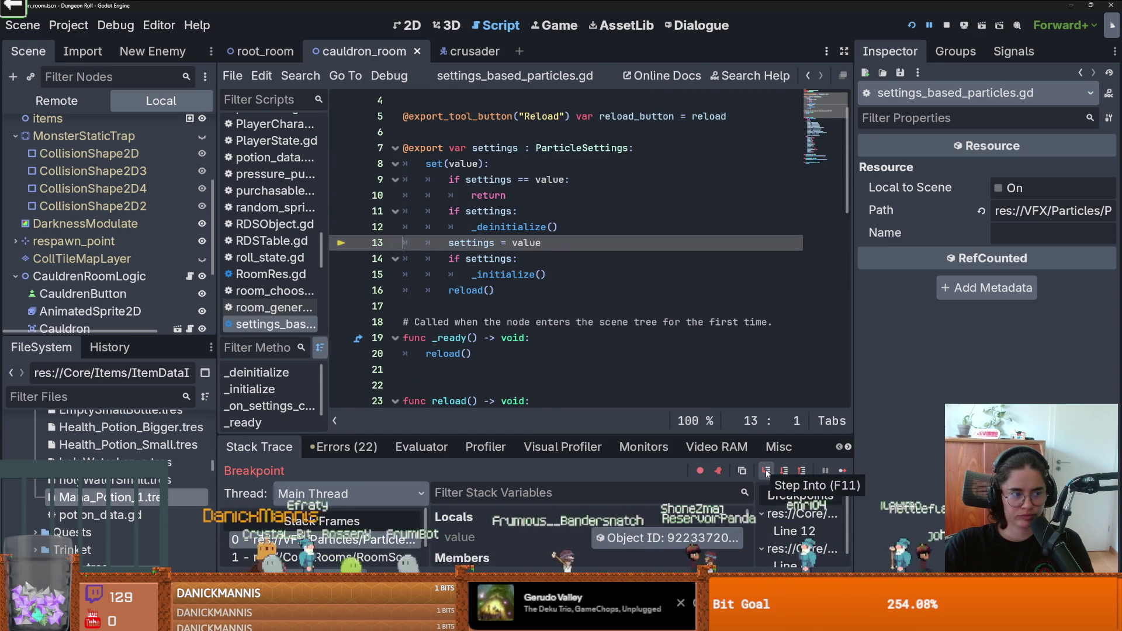
left_click(767, 471)
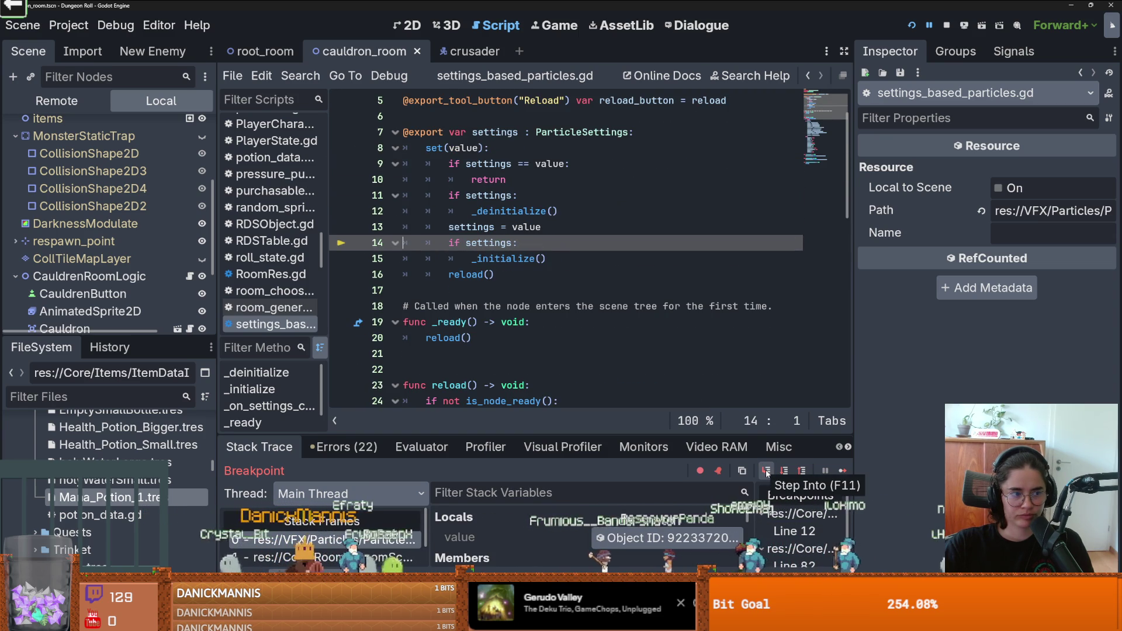
left_click(767, 471)
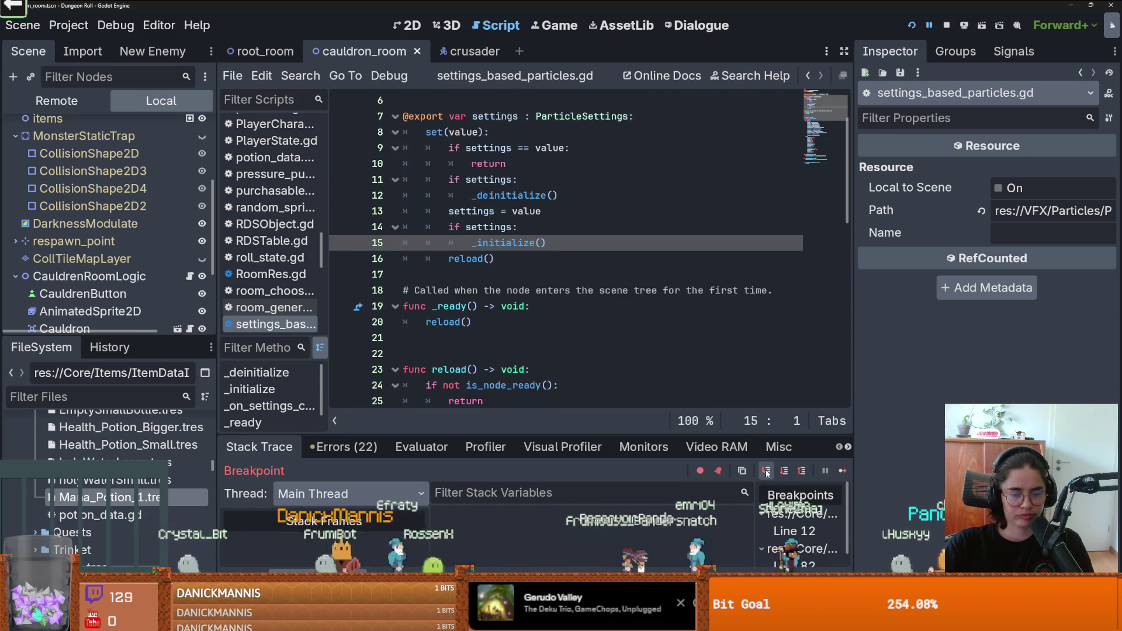
left_click(767, 471)
left_click(767, 471)
left_click(766, 471)
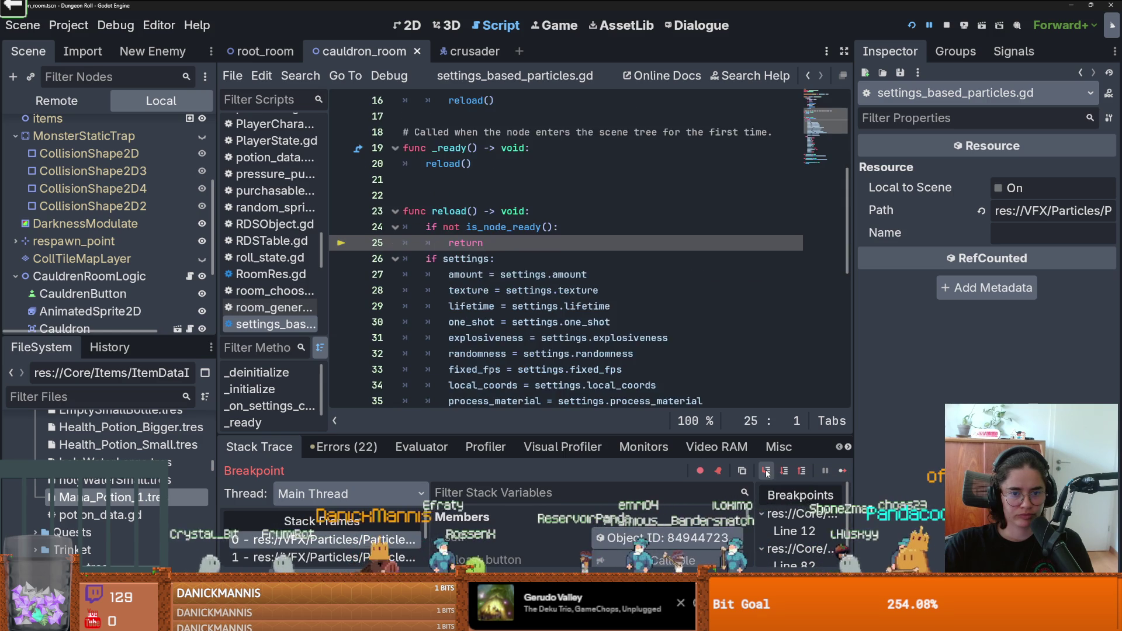
left_click(766, 471)
left_click(766, 470)
left_click(824, 471)
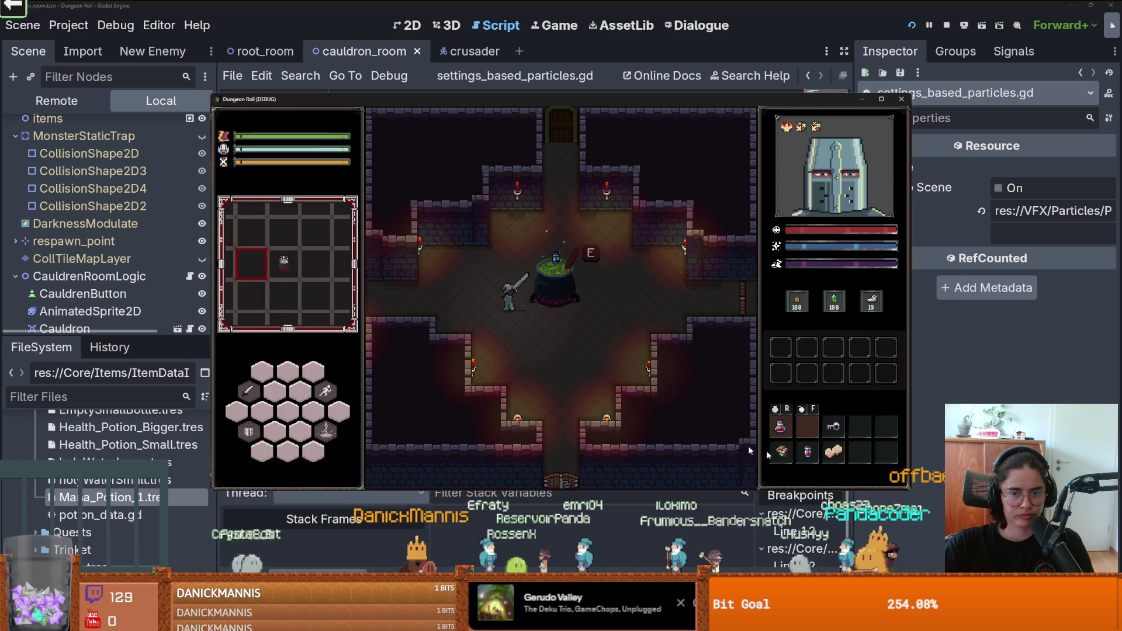
key("a")
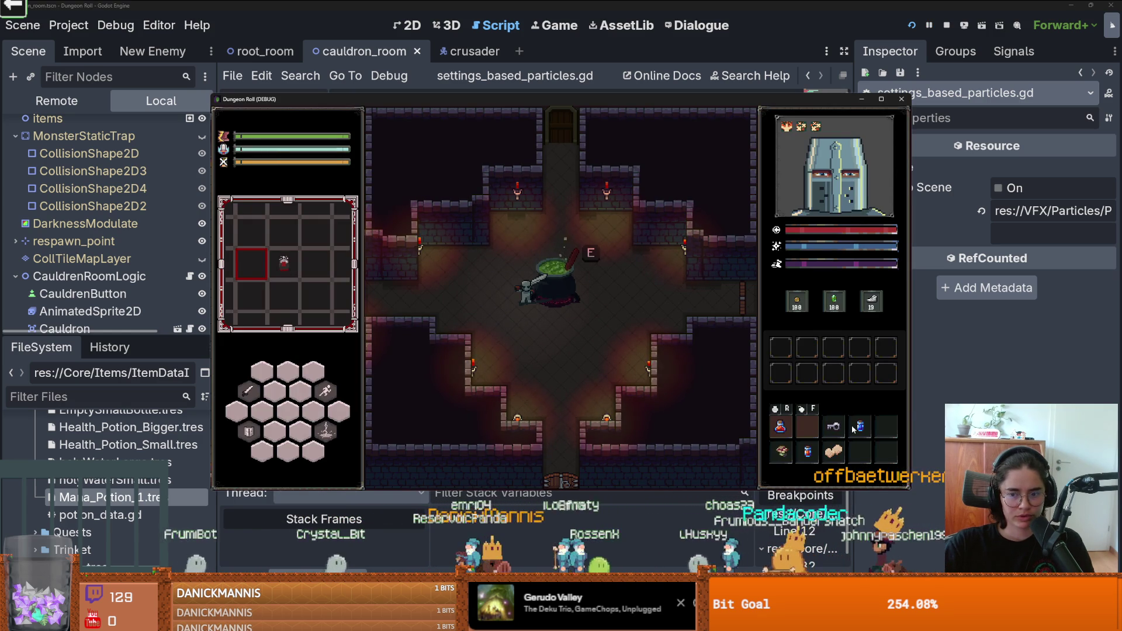
Step: Expand the Remote tree through Game, Dungeon, Overlay, InventoryInterface and PlayerInventory down to ItemGrid
left_click(35, 100)
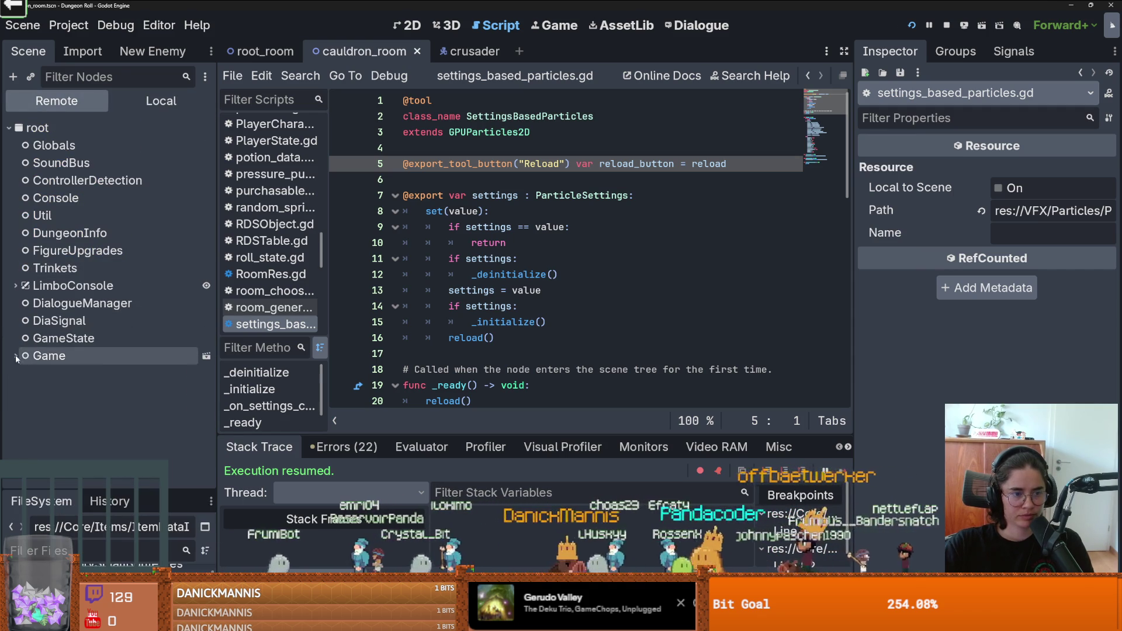
left_click(15, 355)
left_click(20, 406)
scroll(19, 401, "down", 3)
left_click(29, 386)
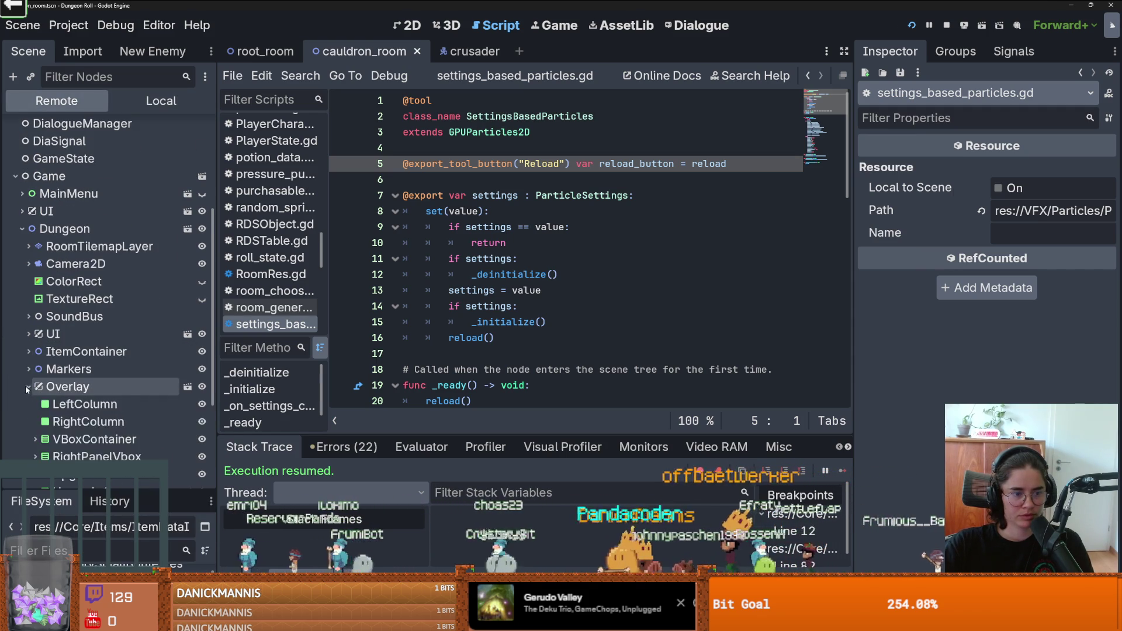
scroll(25, 385, "down", 3)
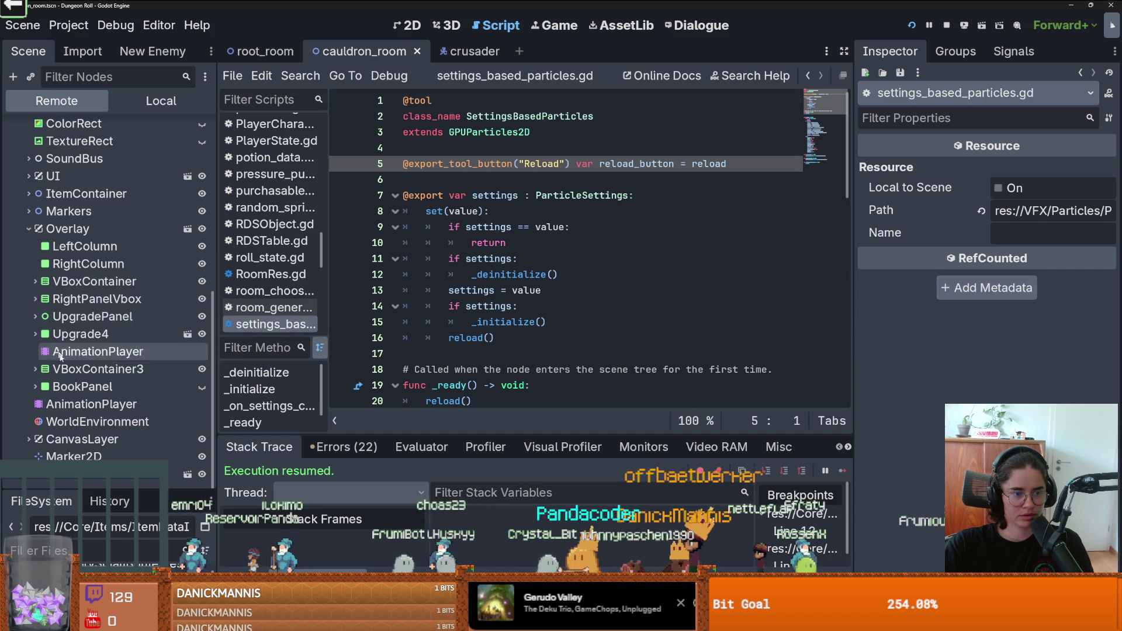
left_click(35, 299)
scroll(105, 351, "down", 3)
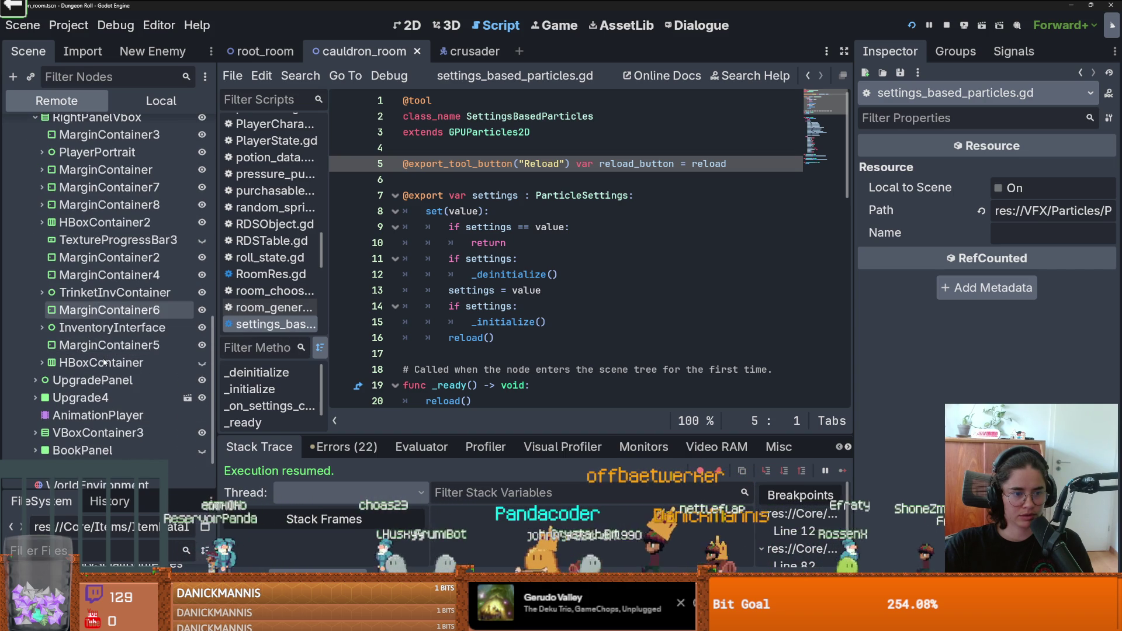
left_click(41, 418)
scroll(91, 329, "down", 3)
left_click(49, 300)
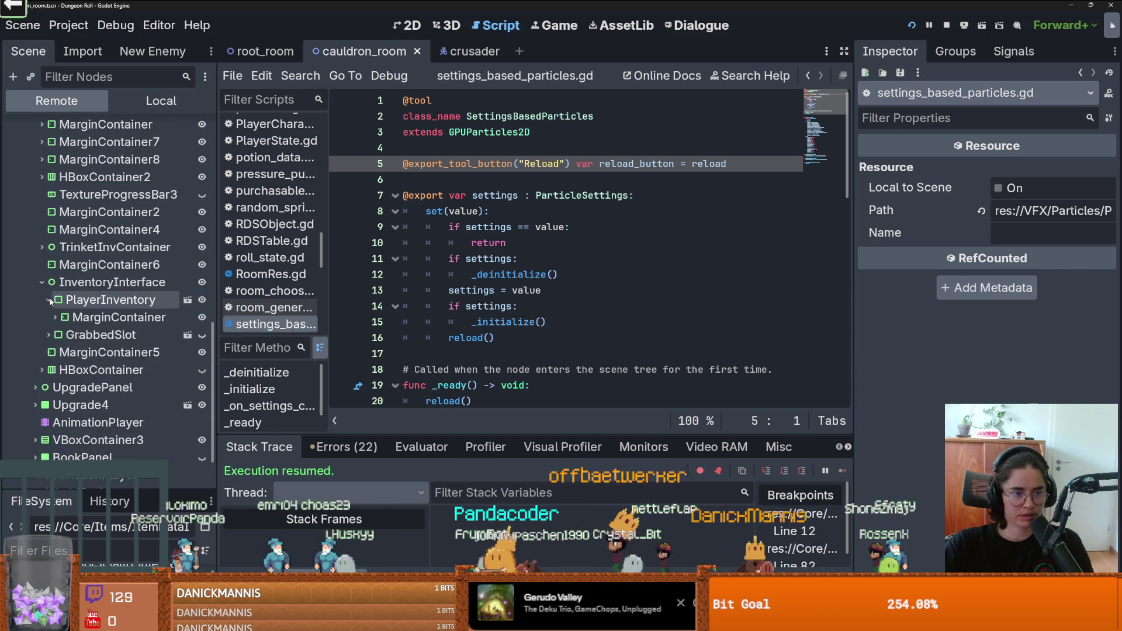
scroll(58, 309, "down", 2)
left_click(55, 272)
left_click(62, 289)
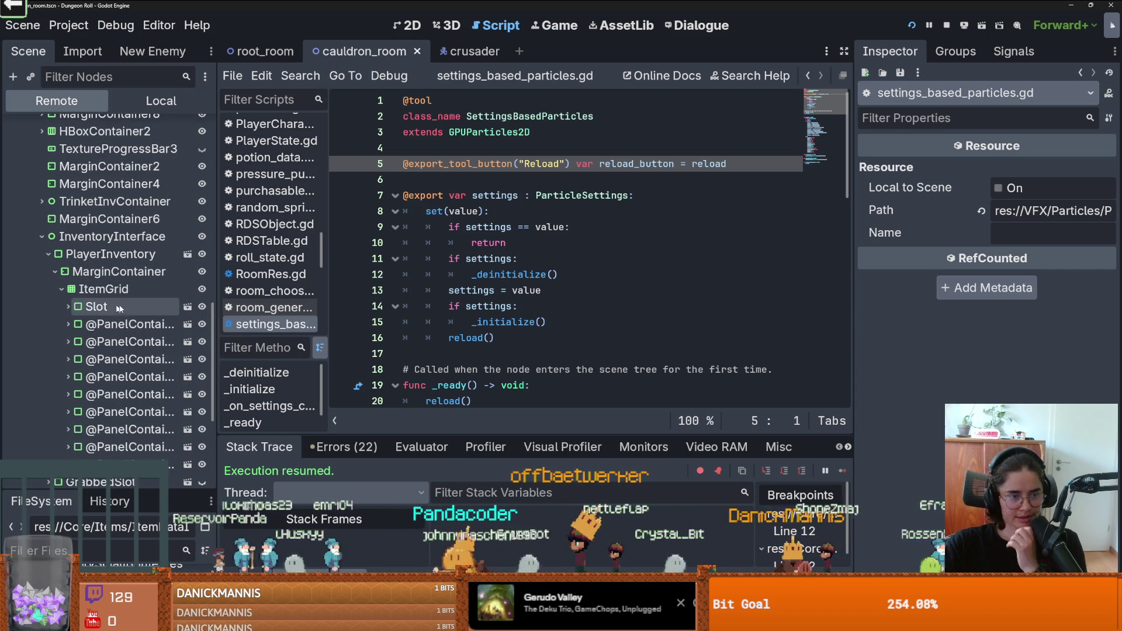
left_click(116, 322)
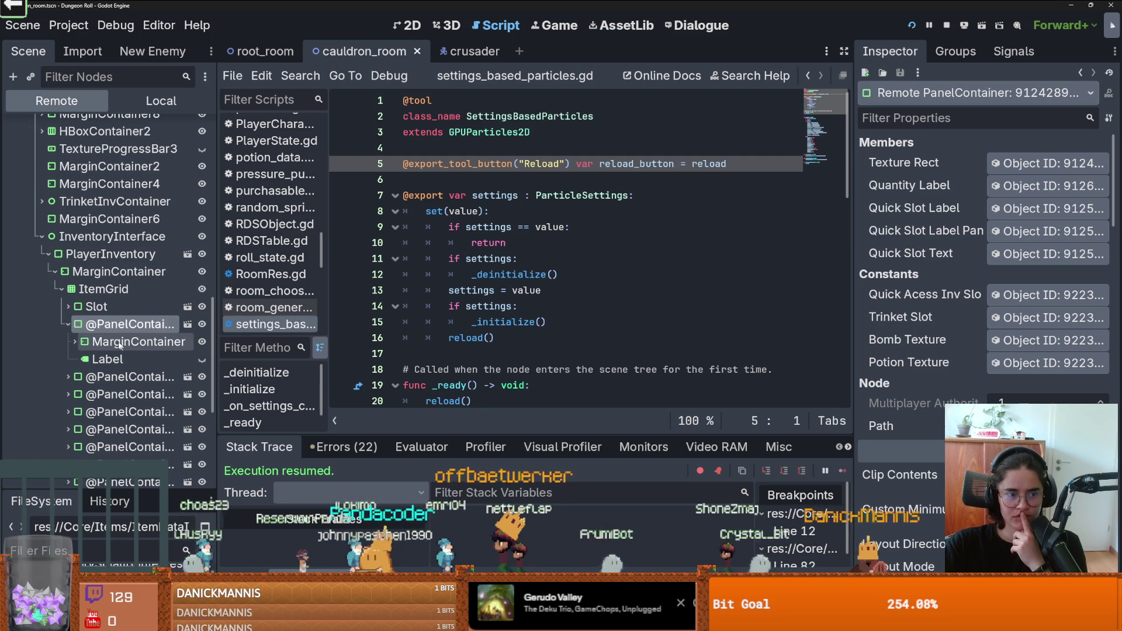
left_click(108, 359)
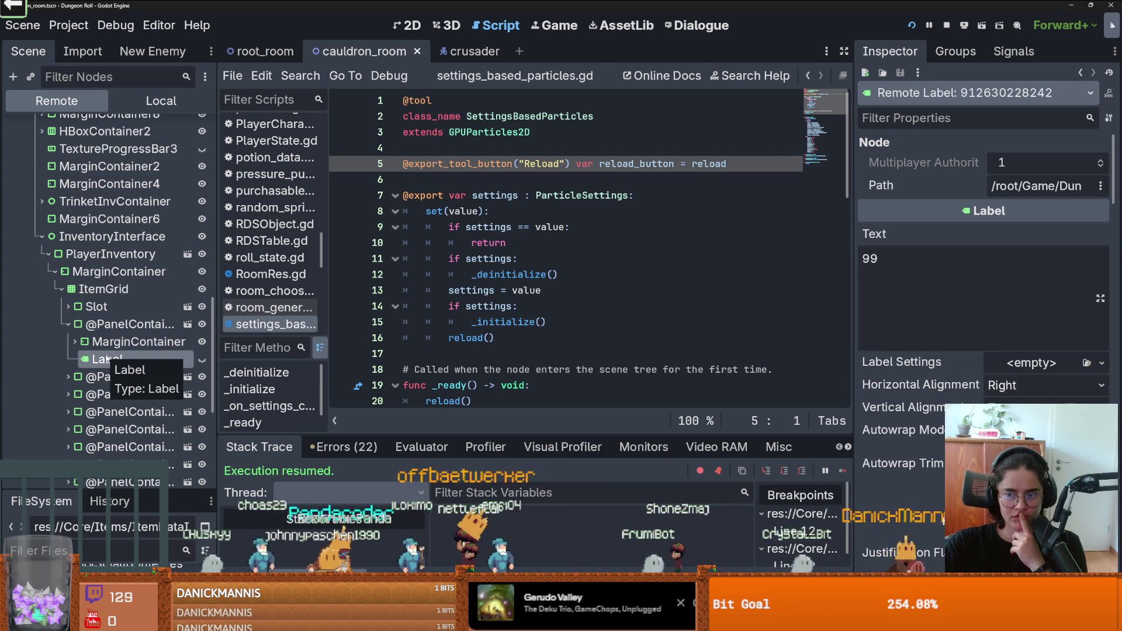
left_click(91, 378)
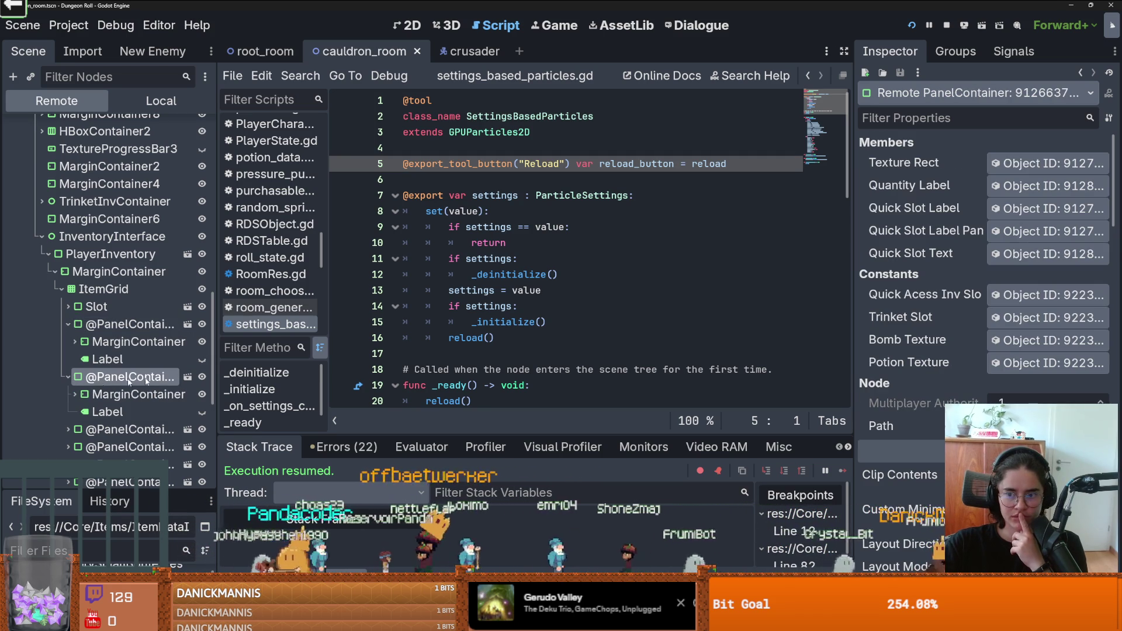
scroll(941, 383, "down", 10)
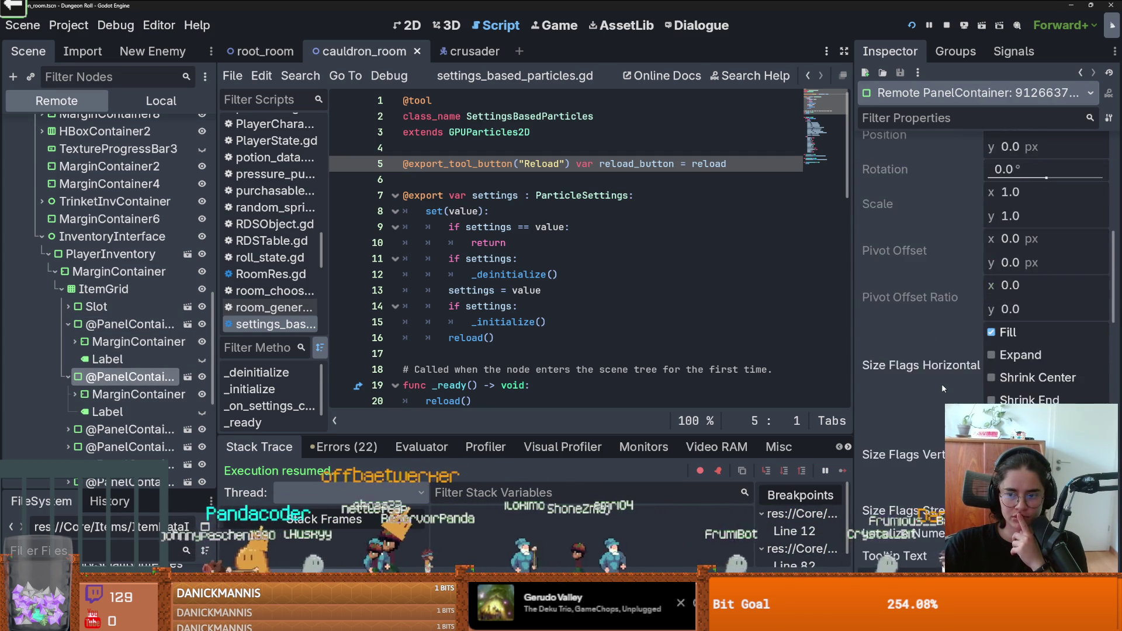
scroll(941, 384, "down", 3)
key("alt+Tab")
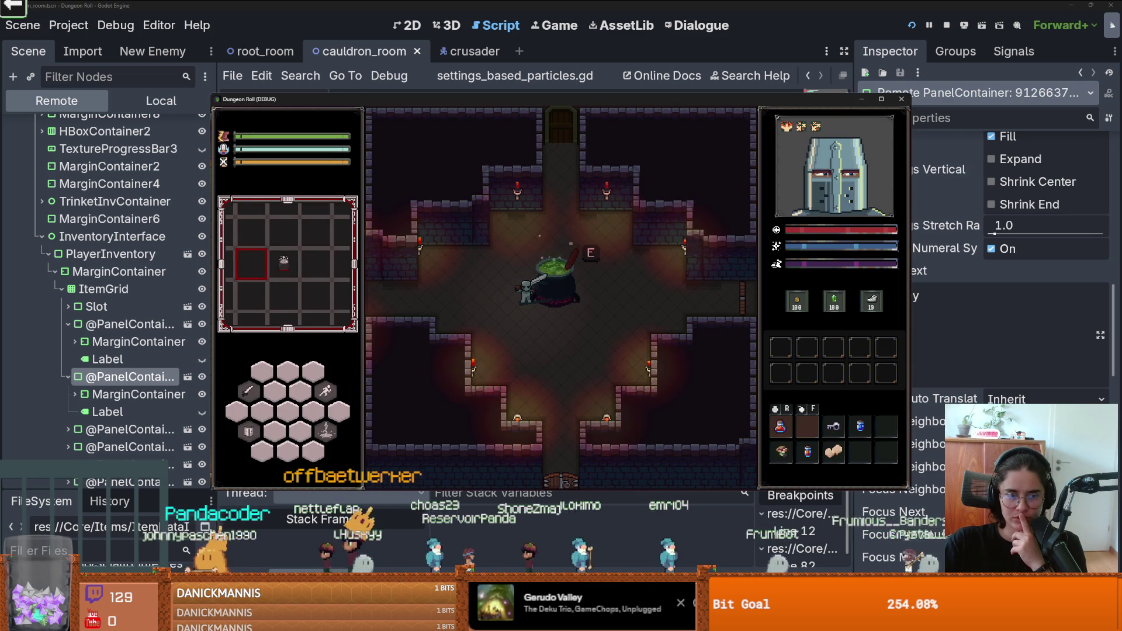
left_click(201, 359)
left_click(201, 378)
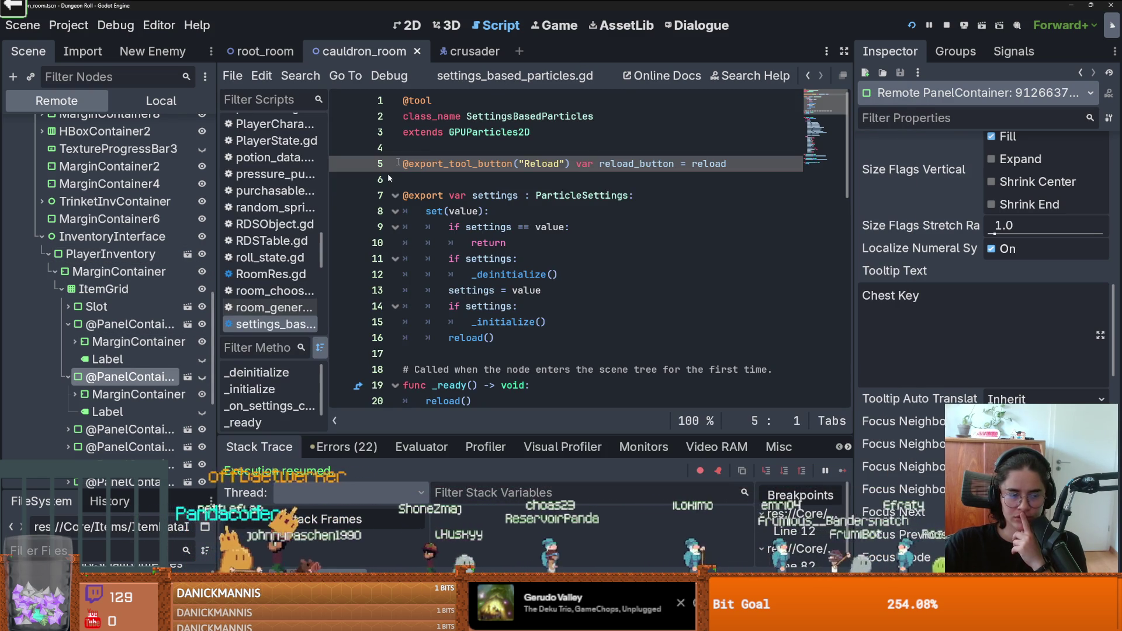
double_click(529, 4)
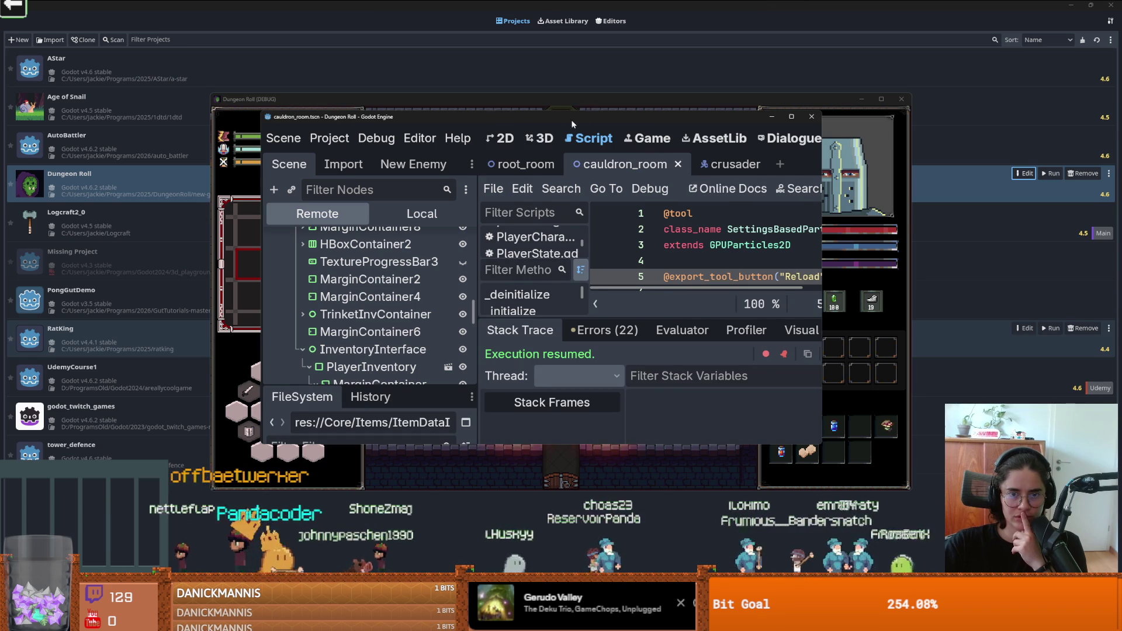
Step: Position the editor window and the running game window side by side
left_click_drag(583, 119, 460, 90)
left_click(707, 97)
left_click_drag(707, 95, 780, 95)
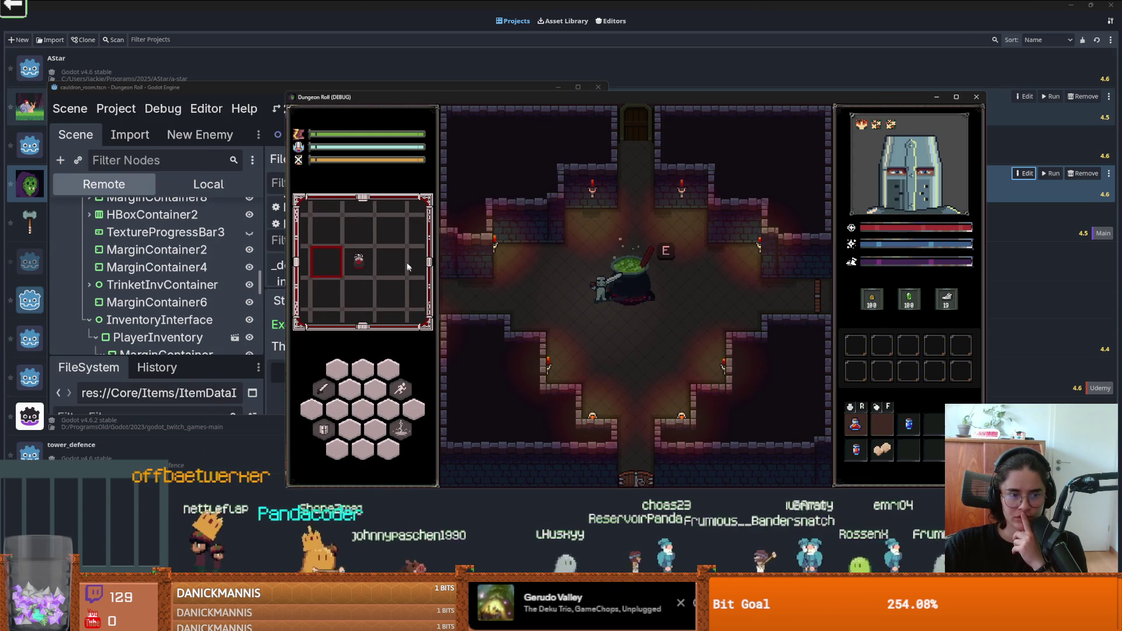
Step: Hide the first slot panel, then hide and re-show the Slot node to compare the game
left_click(207, 285)
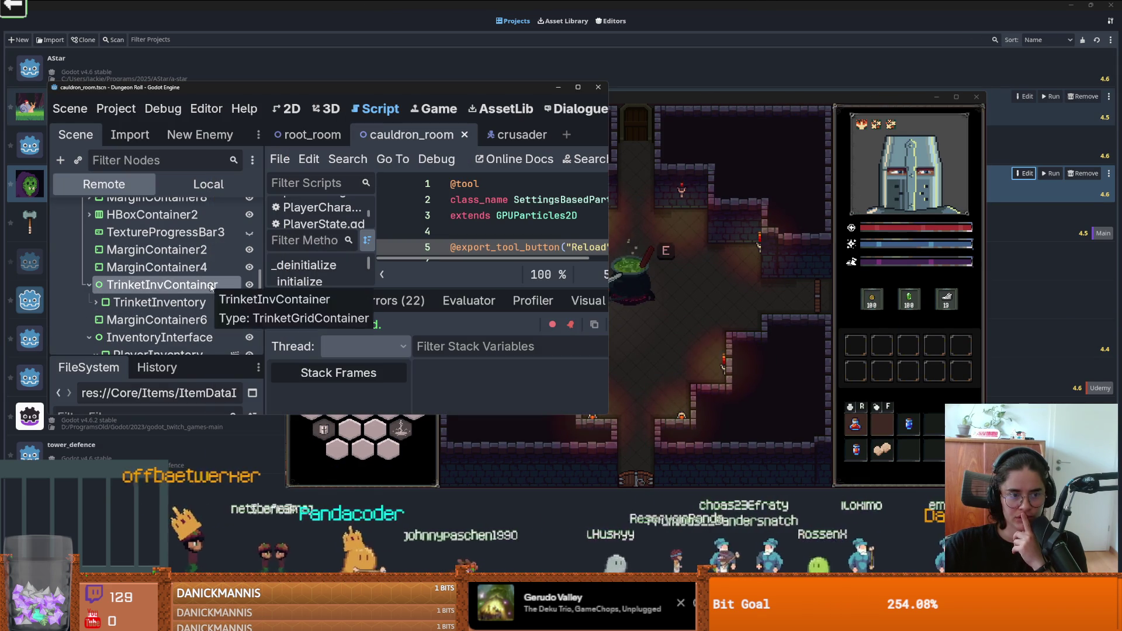
scroll(210, 316, "down", 3)
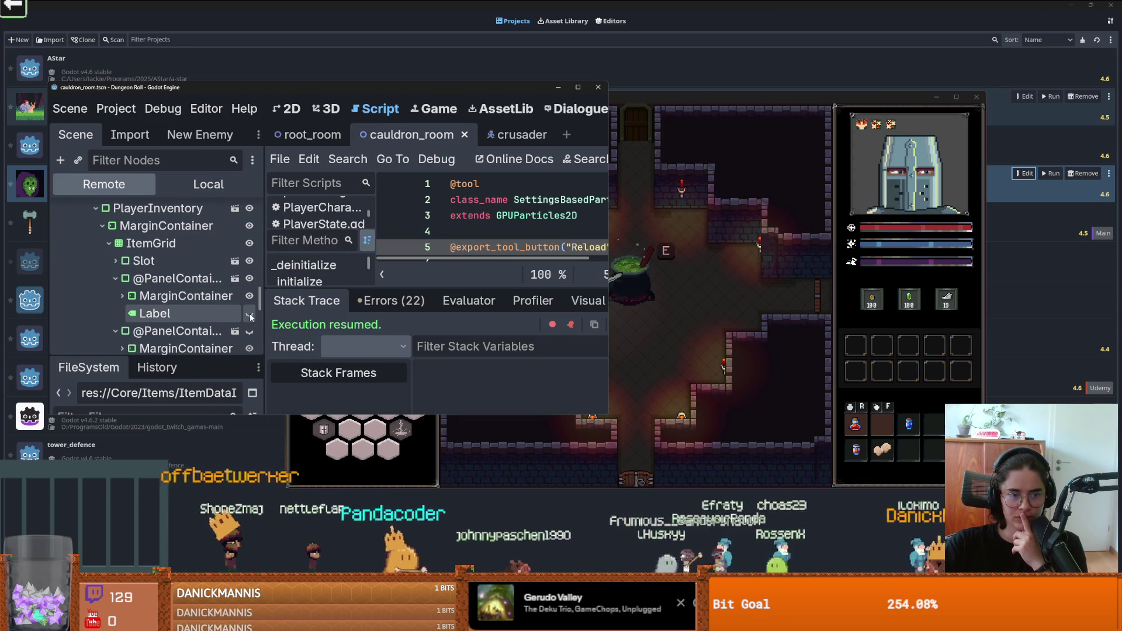
left_click(115, 278)
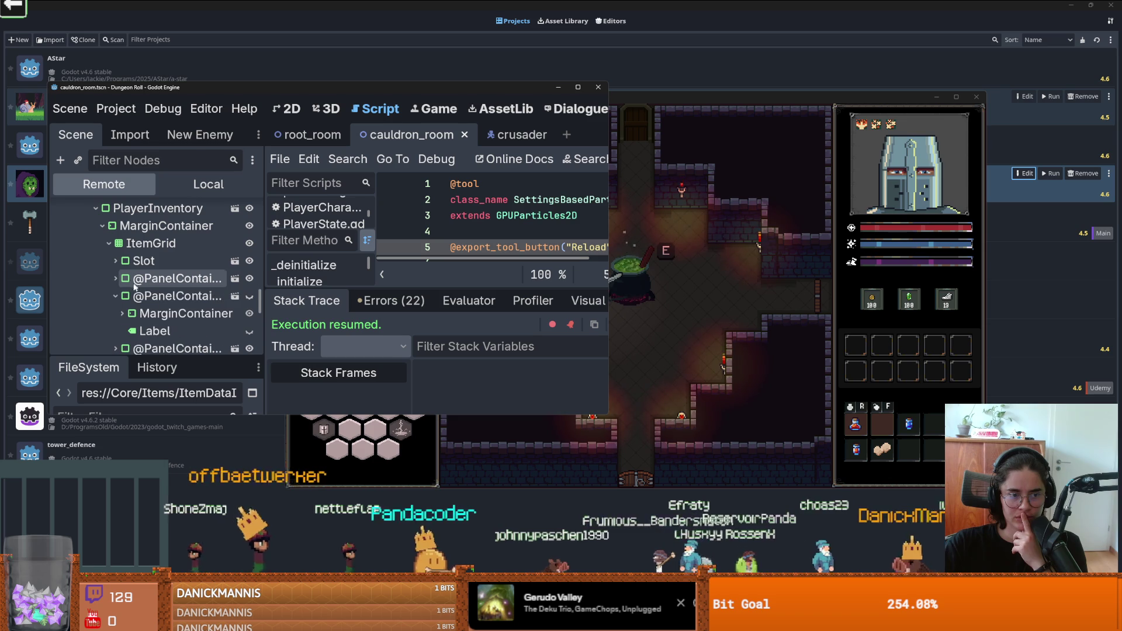
left_click(249, 279)
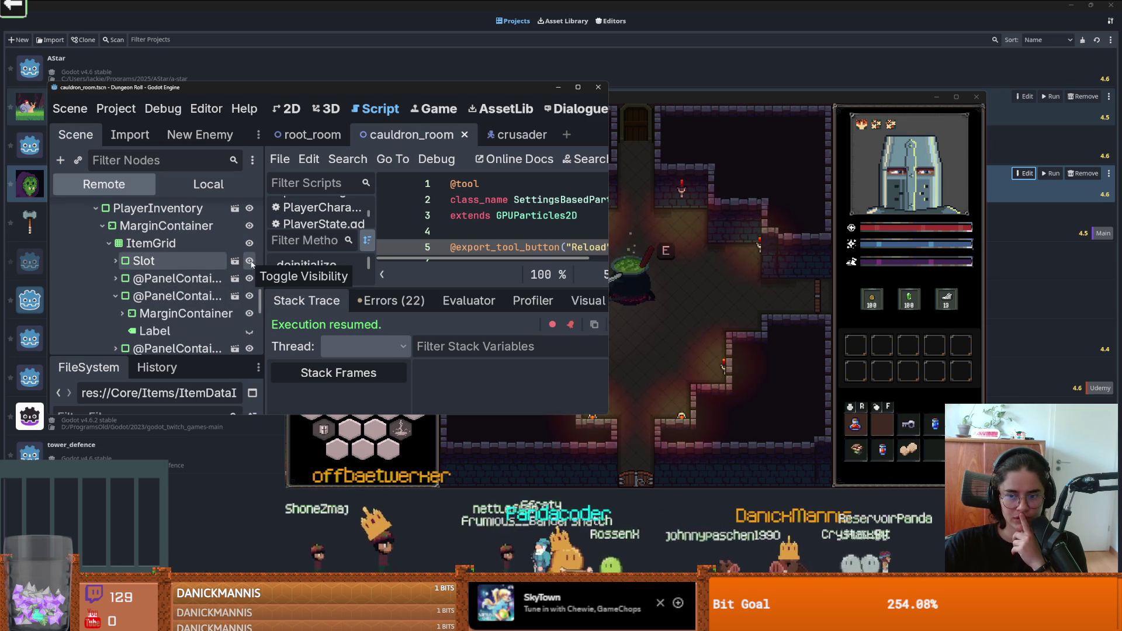
left_click(250, 263)
left_click(252, 264)
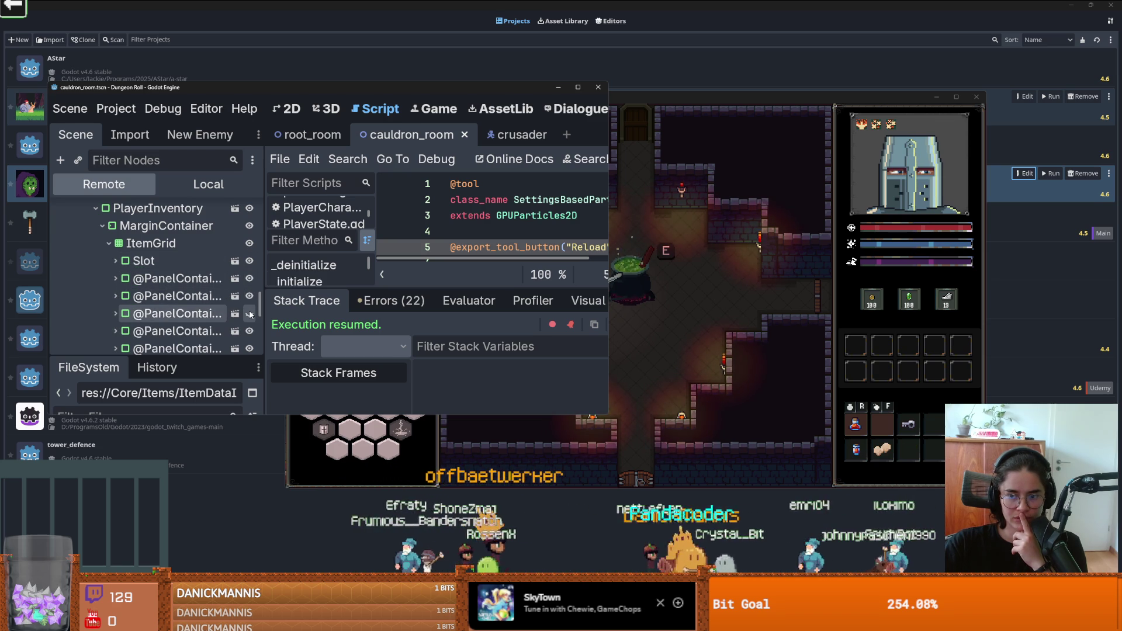
Step: Expand the third slot panel's MarginContainer and TextureRect to reveal the quick-slot label and text
scroll(111, 278, "down", 1)
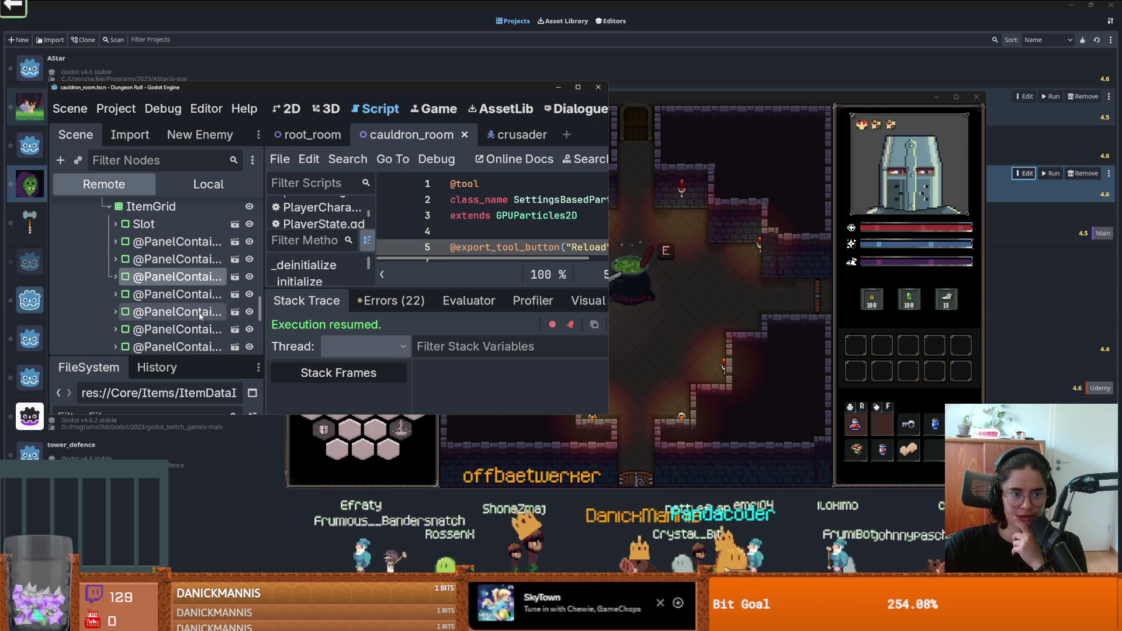
left_click(112, 277)
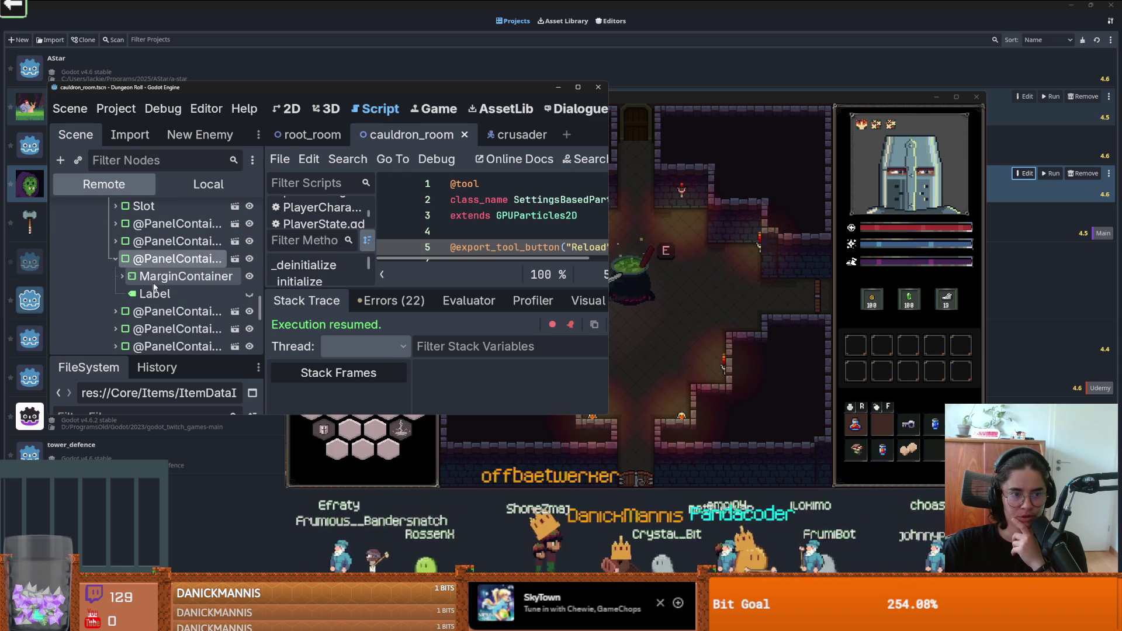
left_click(119, 277)
left_click(129, 293)
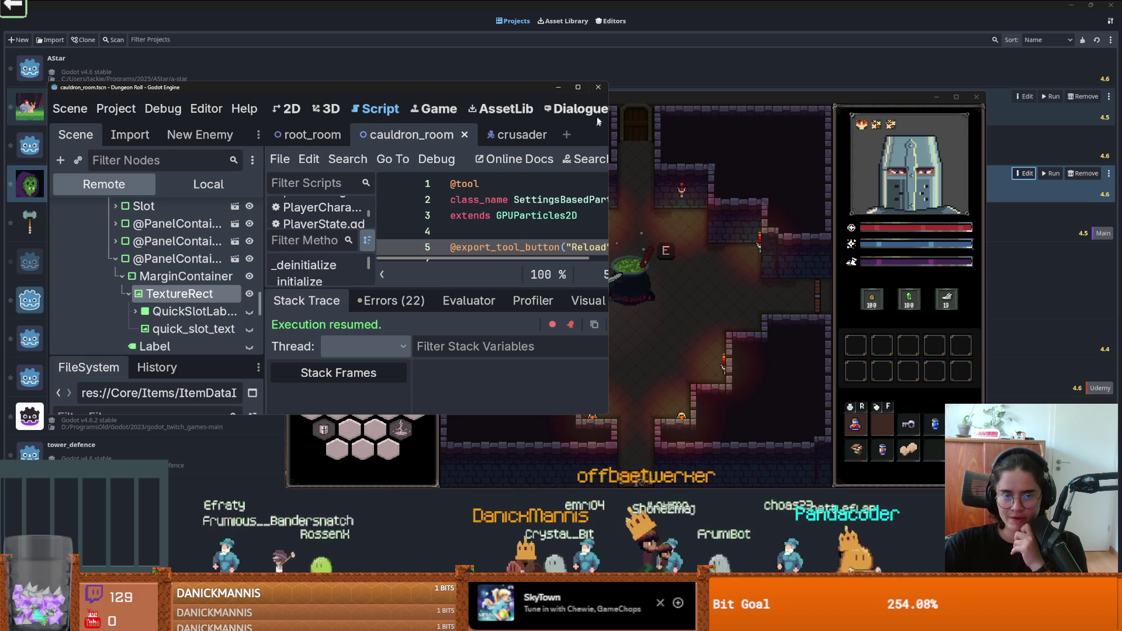
key("super+Up")
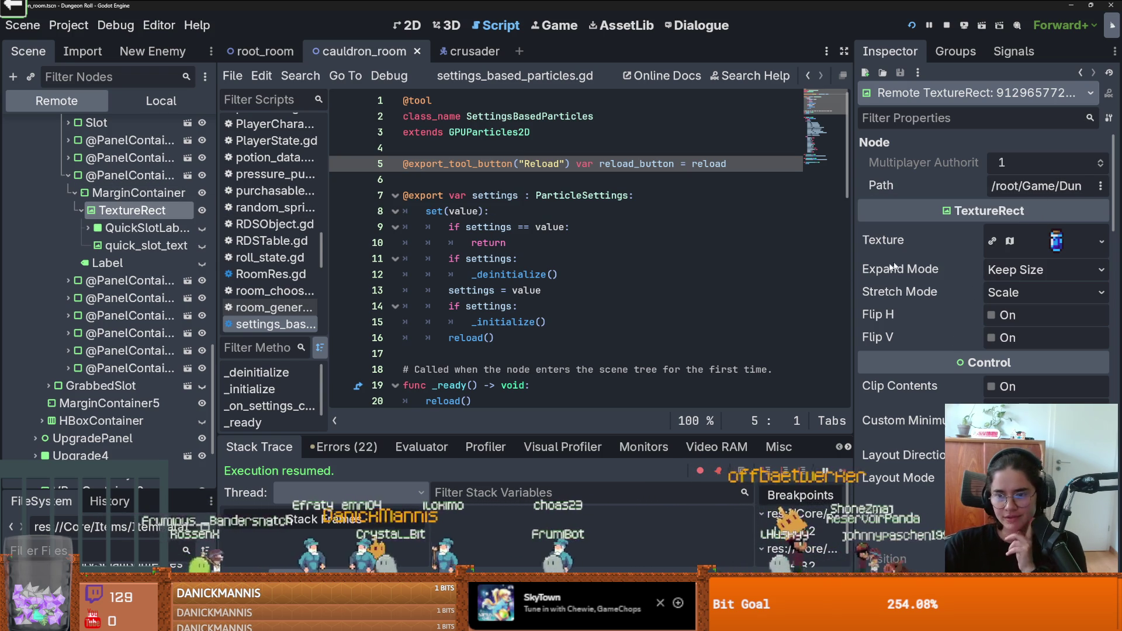
left_click(123, 175)
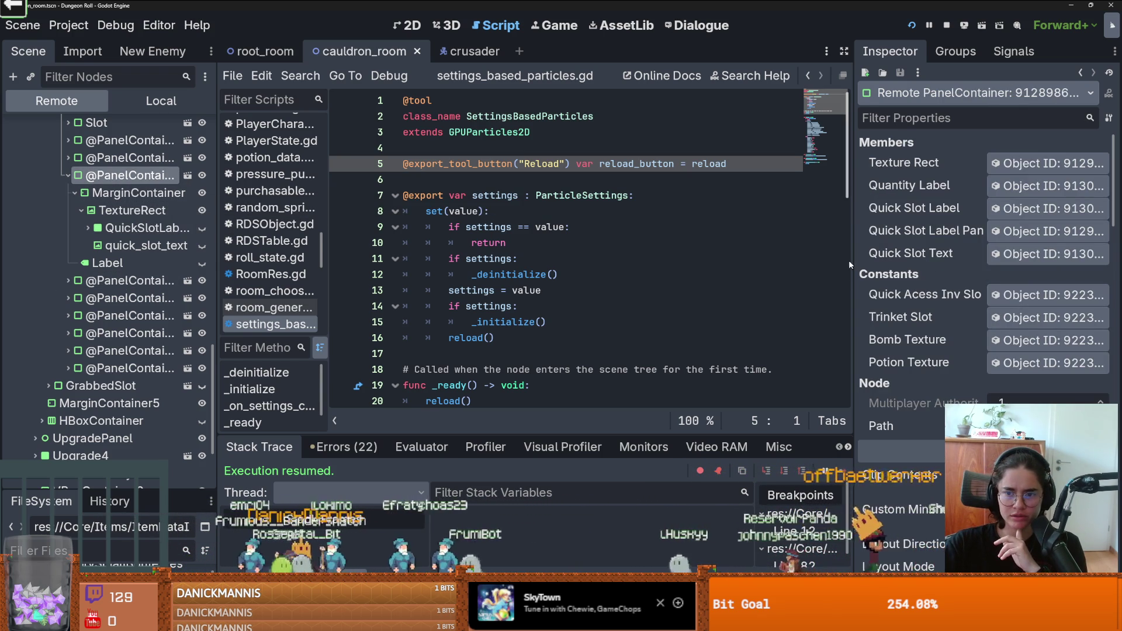
left_click_drag(849, 260, 691, 243)
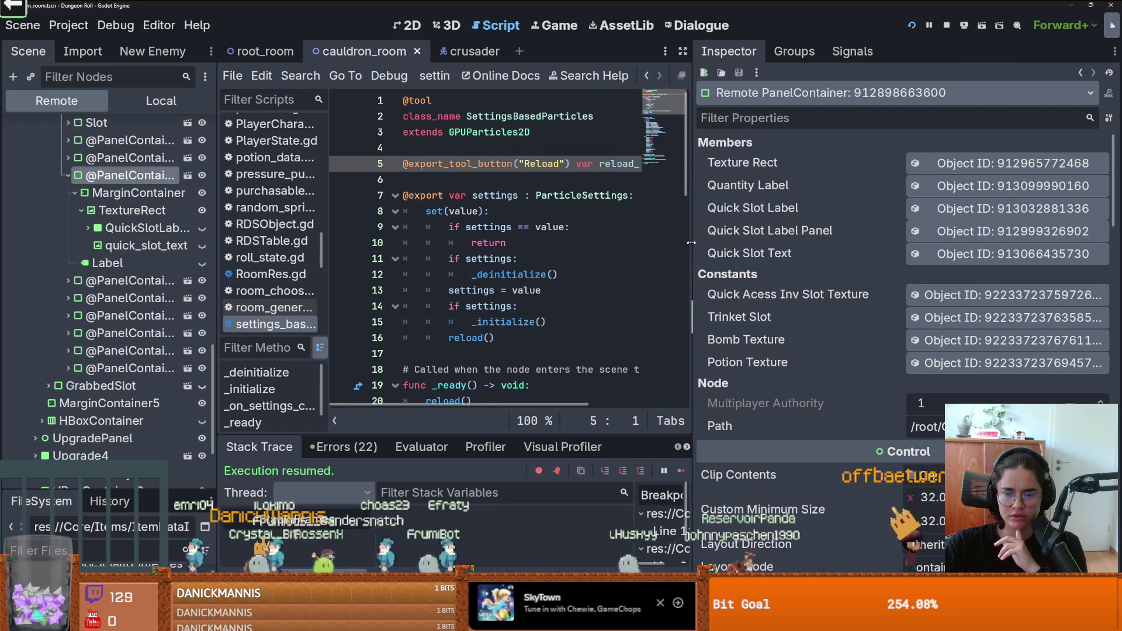
scroll(836, 301, "down", 2)
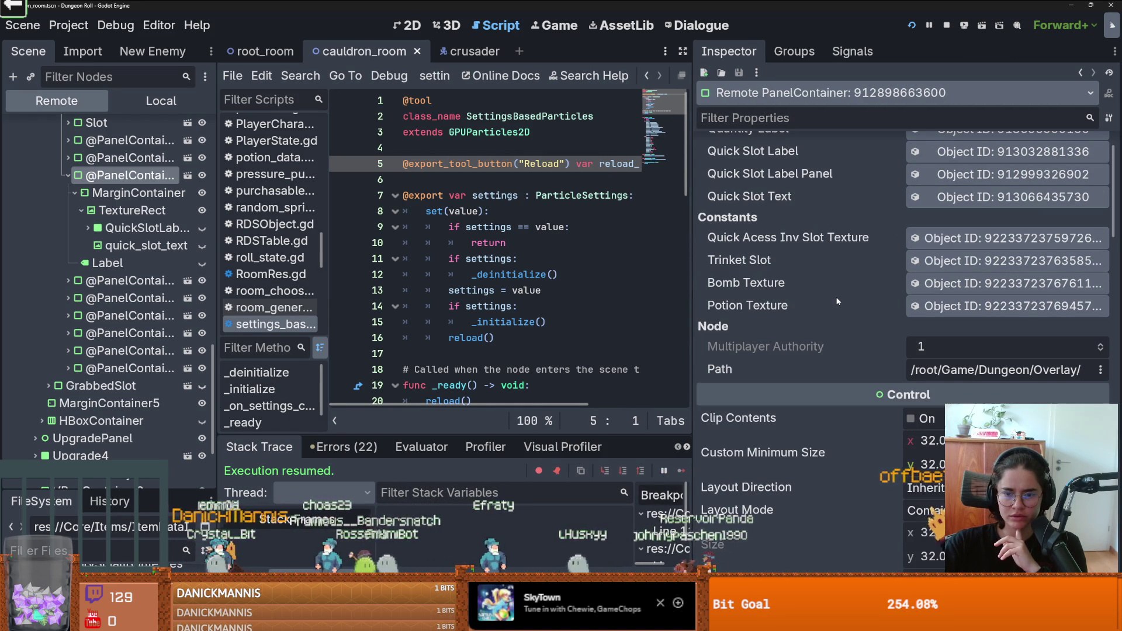
scroll(985, 365, "up", 2)
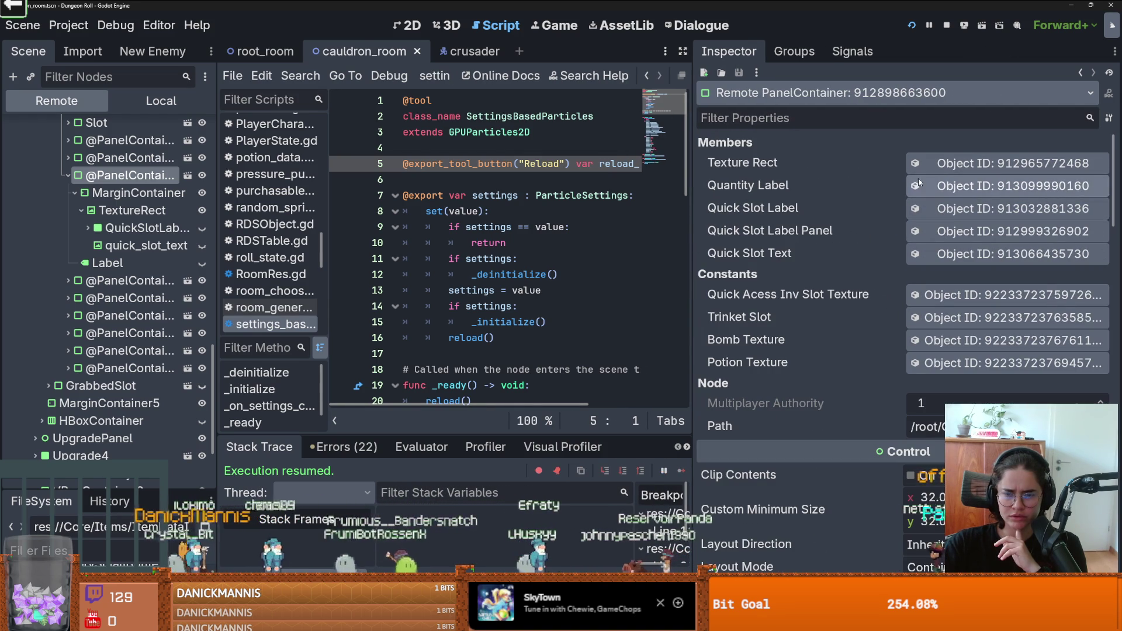
scroll(135, 249, "up", 3)
scroll(135, 250, "up", 2)
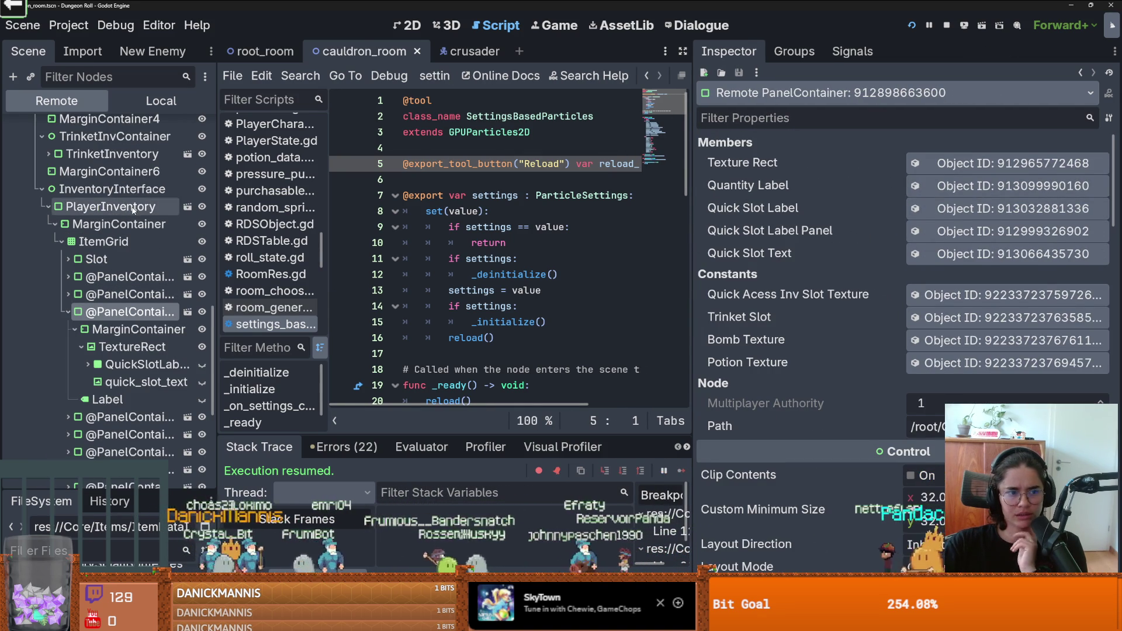
left_click(111, 206)
left_click(952, 204)
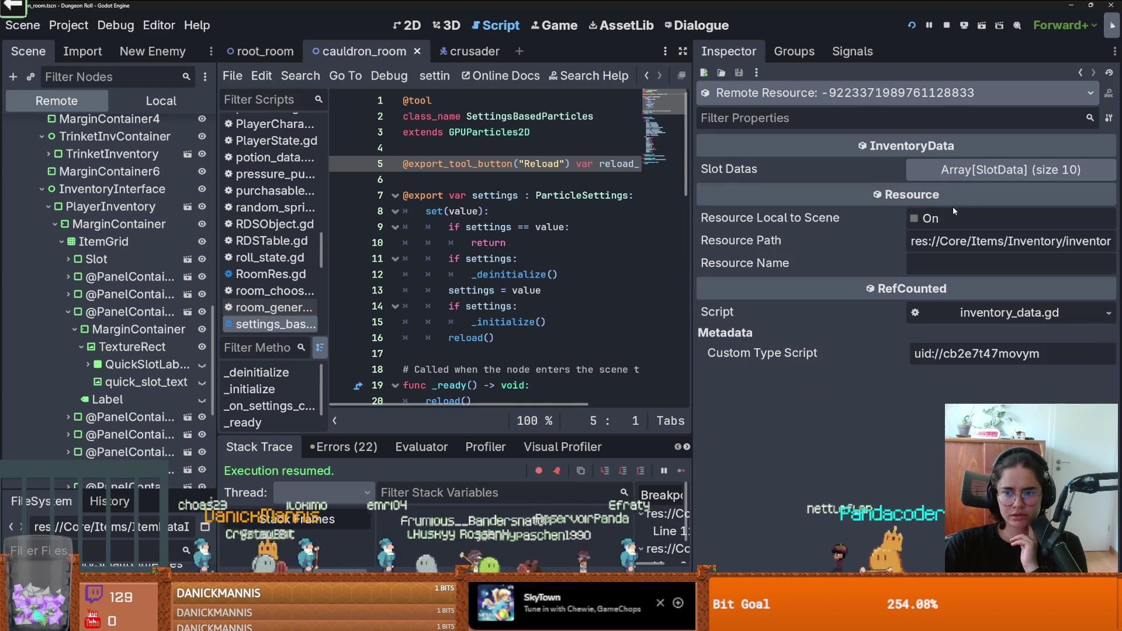
Step: Expand Slot Datas and the first slot's Mana_Potion_1.tres item data in the remote inspector
left_click(969, 169)
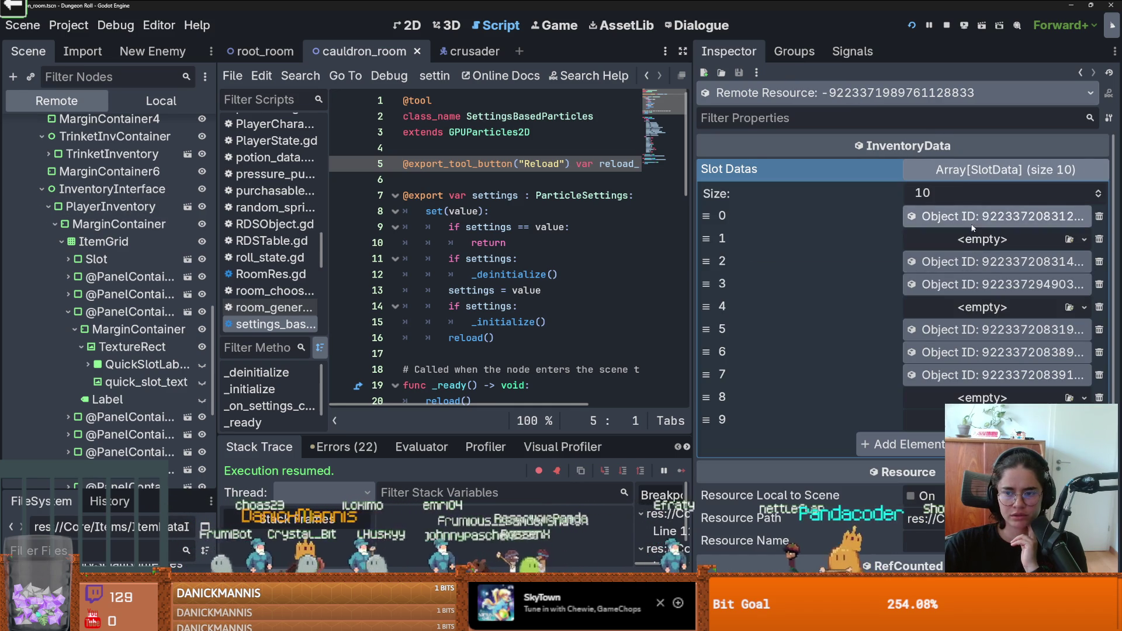
left_click(973, 284)
left_click(1005, 212)
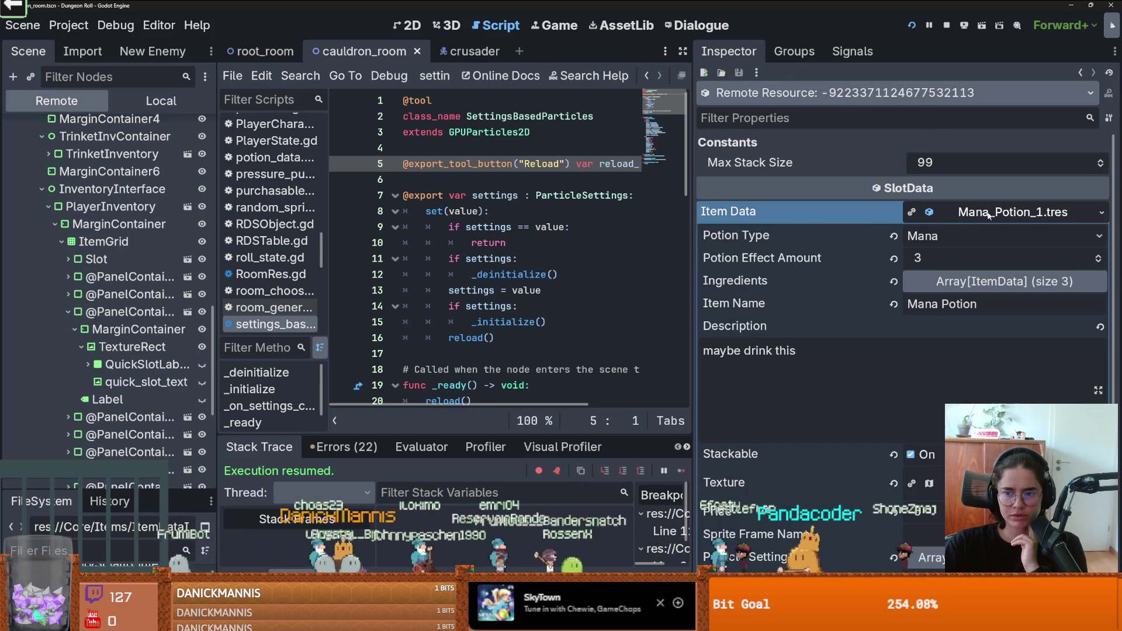
scroll(874, 277, "down", 1)
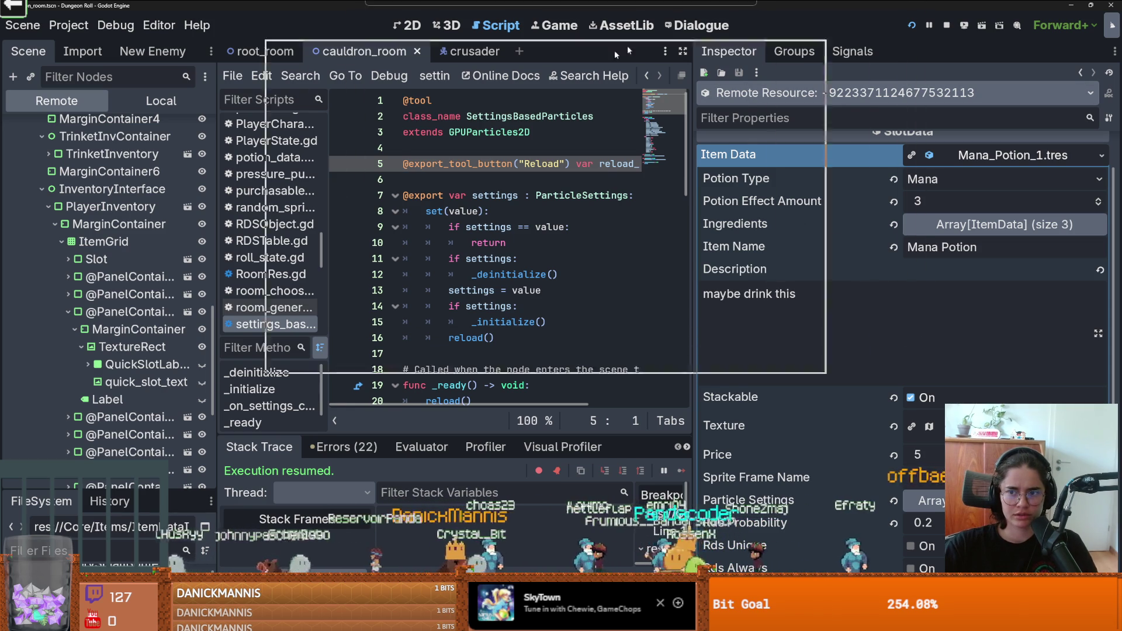
Step: Shrink the editor window, switch to the running game and back, then maximize the editor again
left_click_drag(731, 5, 483, 99)
left_click(805, 295)
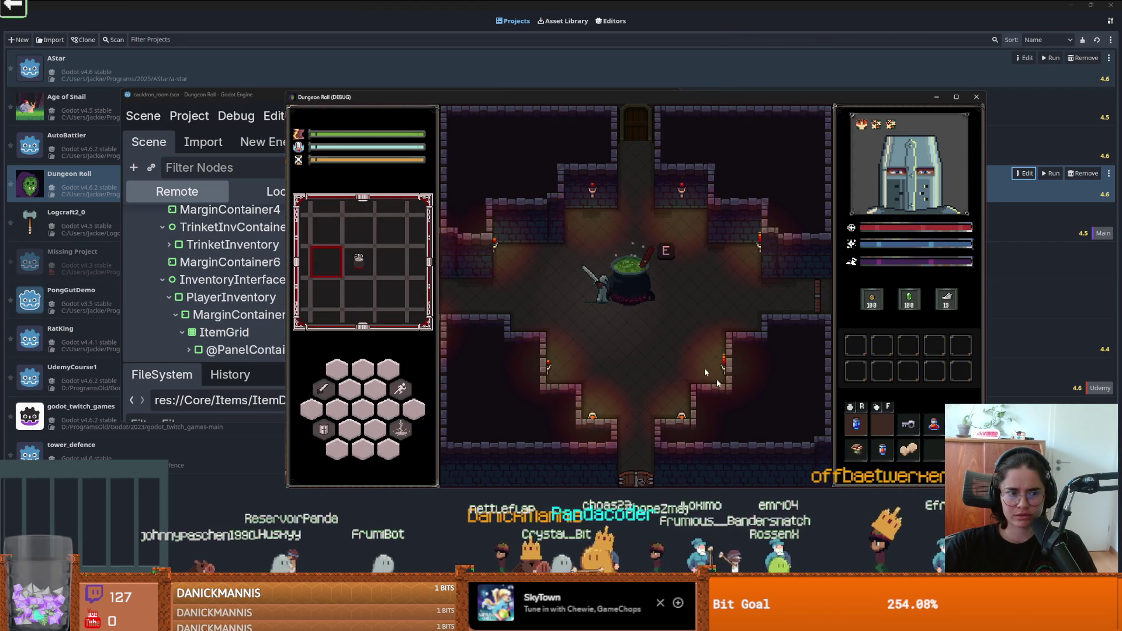
left_click(228, 296)
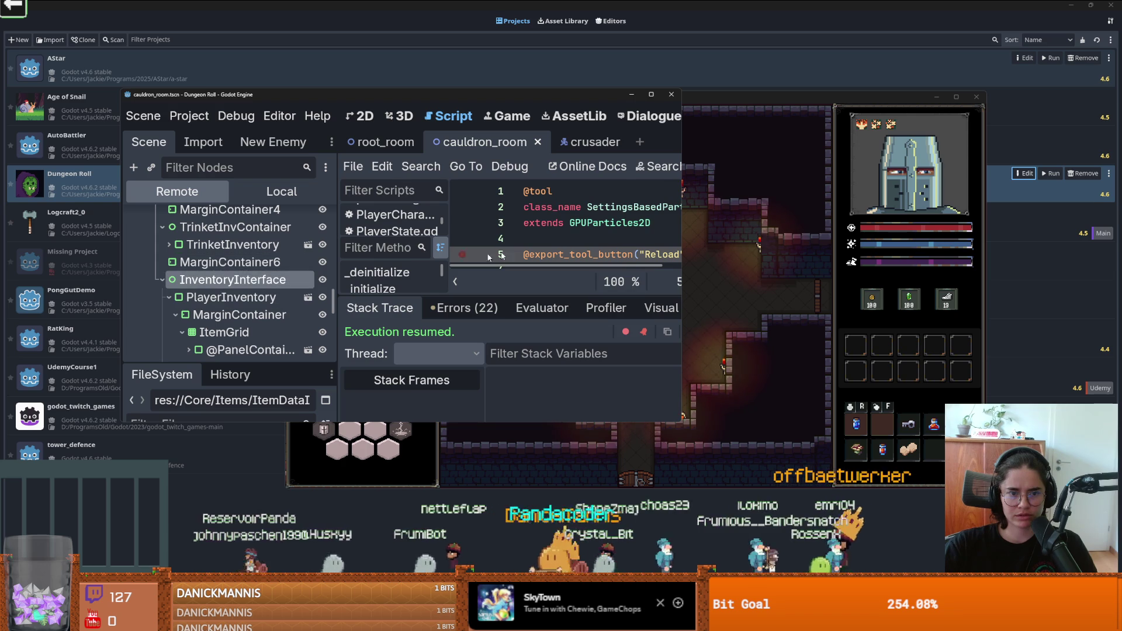
left_click(651, 95)
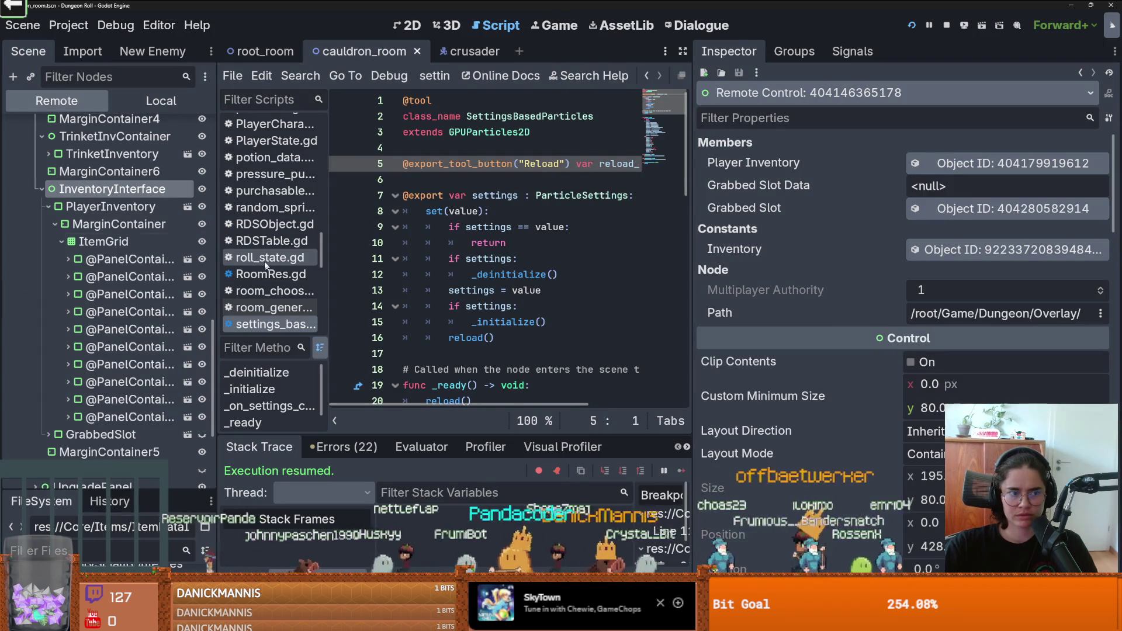
Step: Inspect the remote PlayerInventory node, then select its InventoryInterface node
left_click(100, 204)
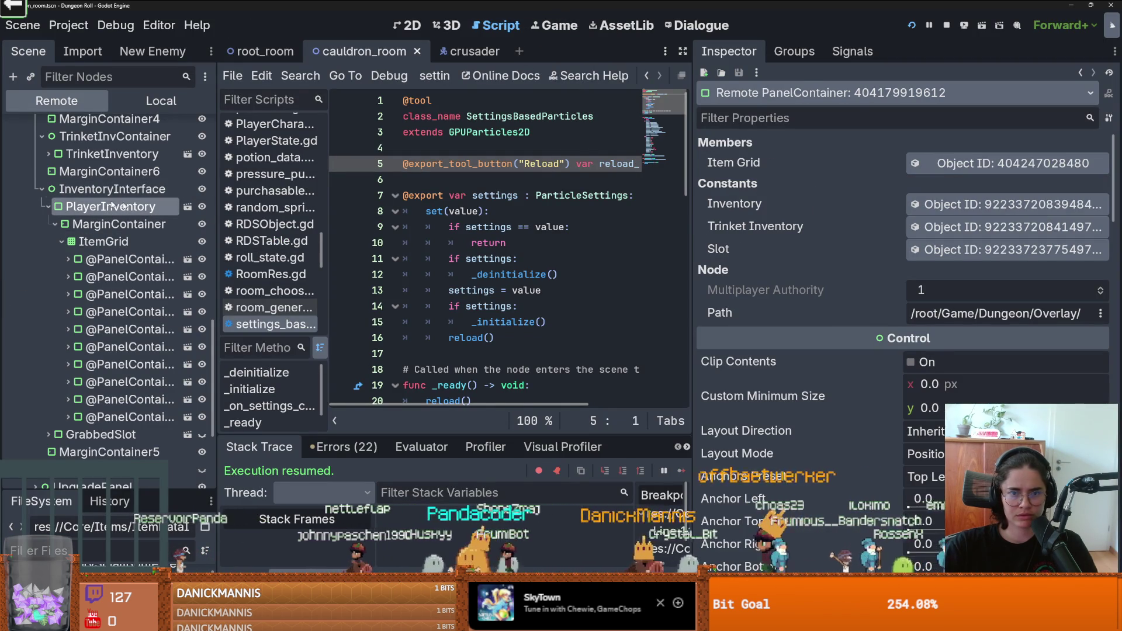
left_click(956, 169)
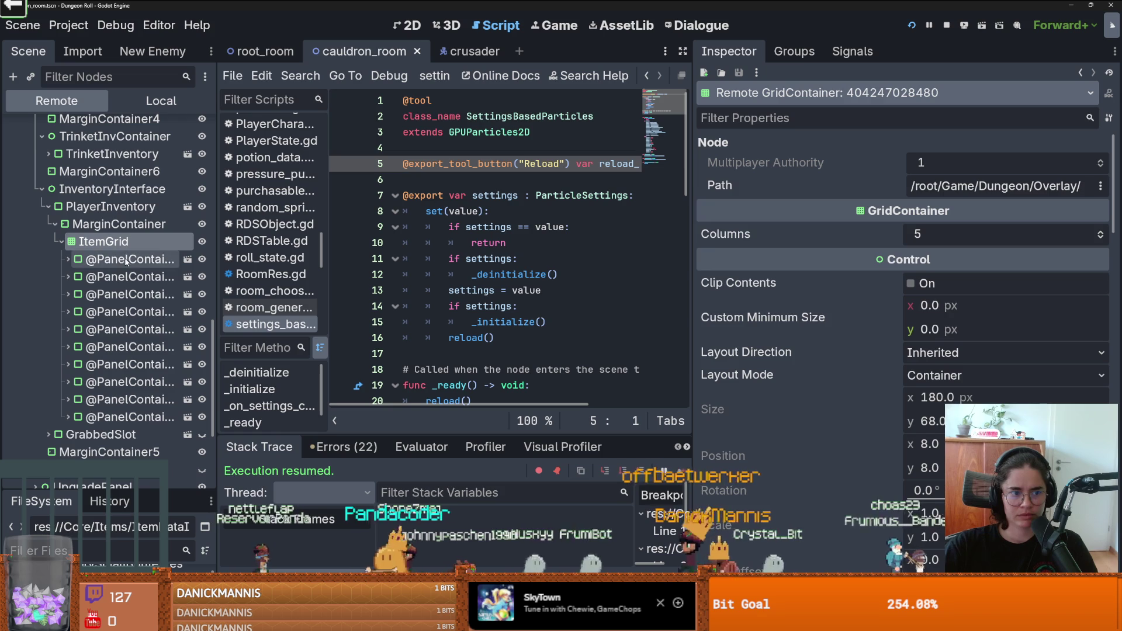
left_click(117, 205)
left_click(111, 189)
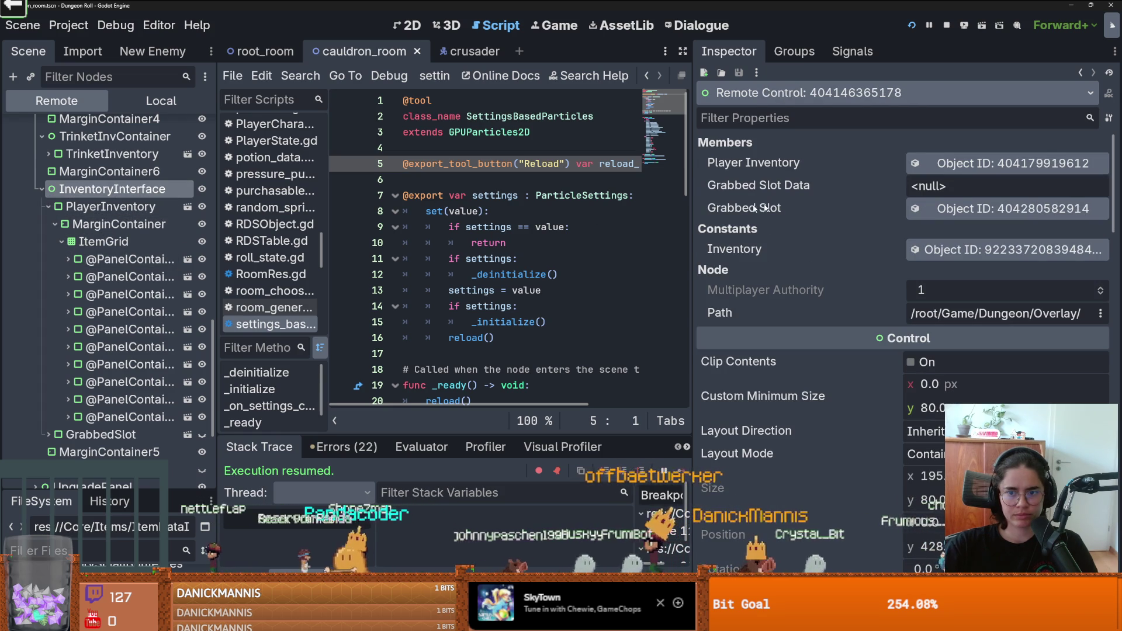
left_click(989, 163)
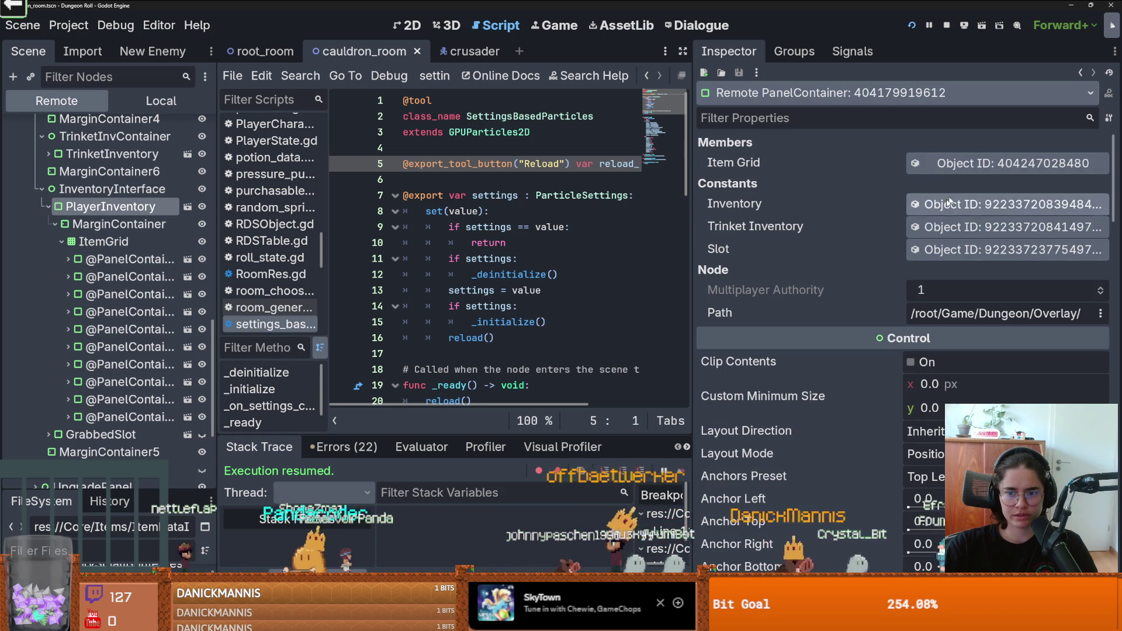
left_click(111, 189)
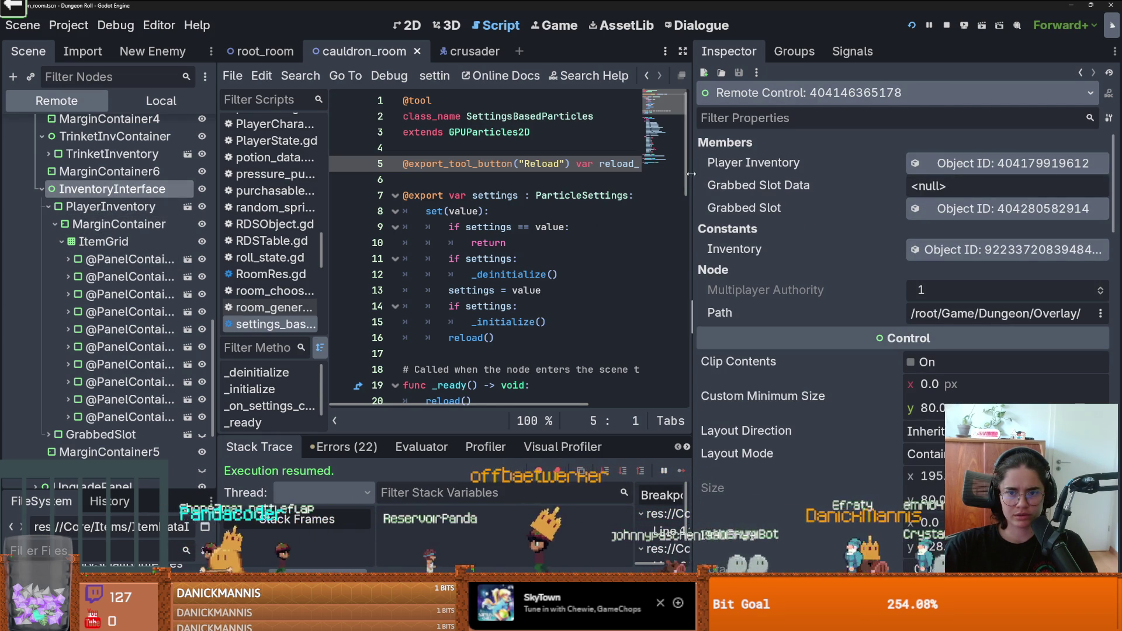
Step: Widen the inspector and follow the inventory data to slot 0's Mana Potion, then return to the game
left_click_drag(690, 174, 577, 173)
left_click(922, 250)
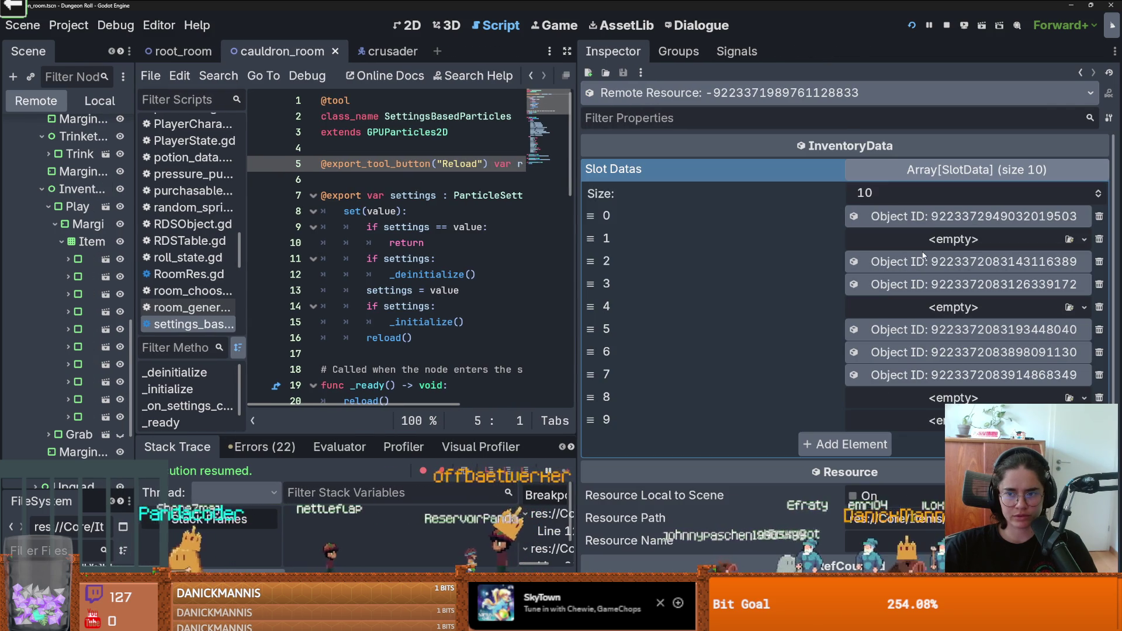
left_click(935, 220)
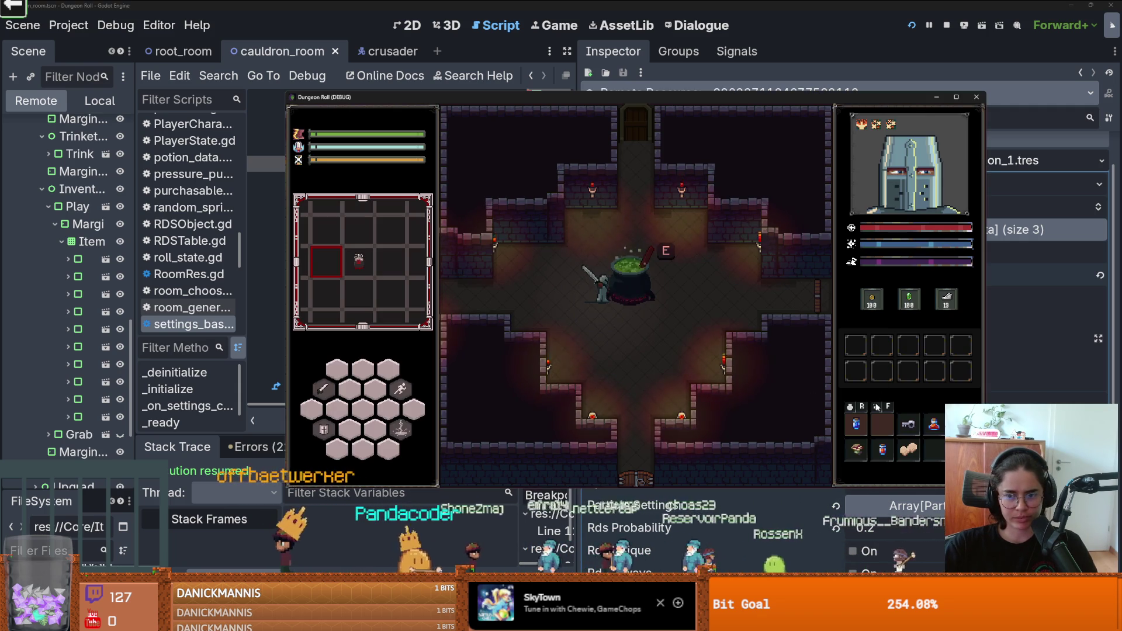
left_click(876, 407)
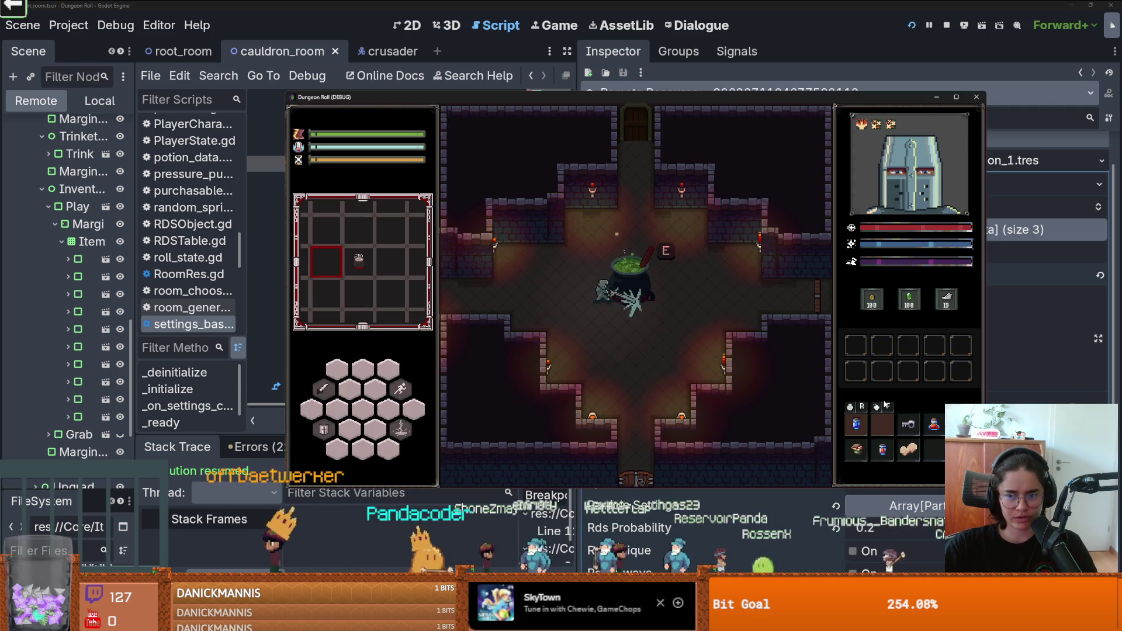
Step: Return to the editor paused in potion_data.gd, enlarge the code and debugger panels, and select use_item
left_click(884, 404)
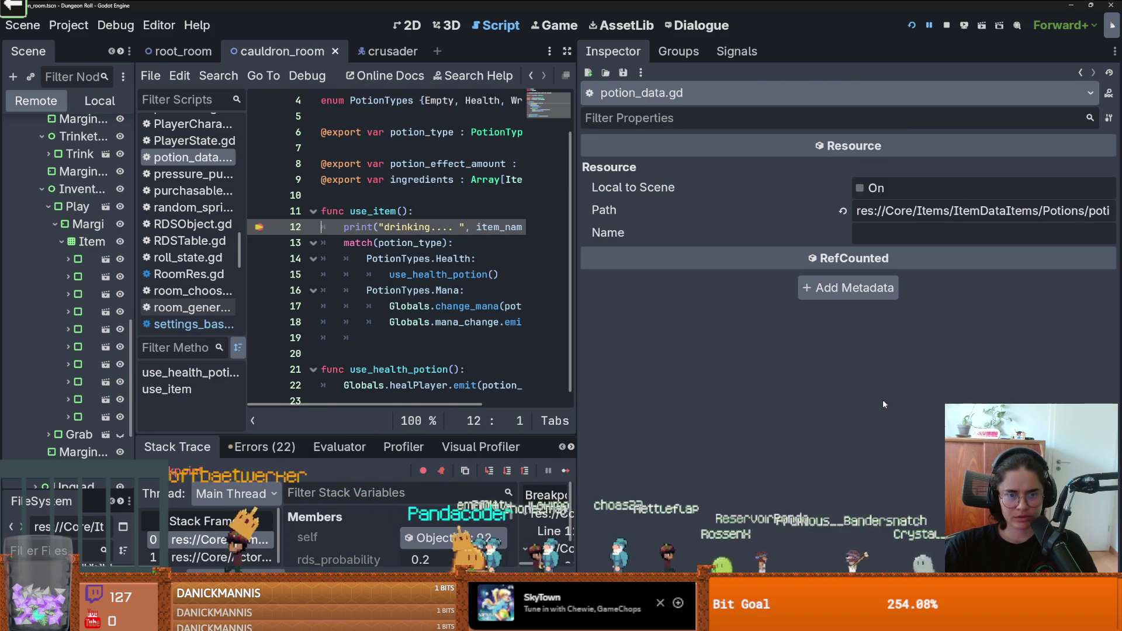
left_click_drag(577, 317, 794, 326)
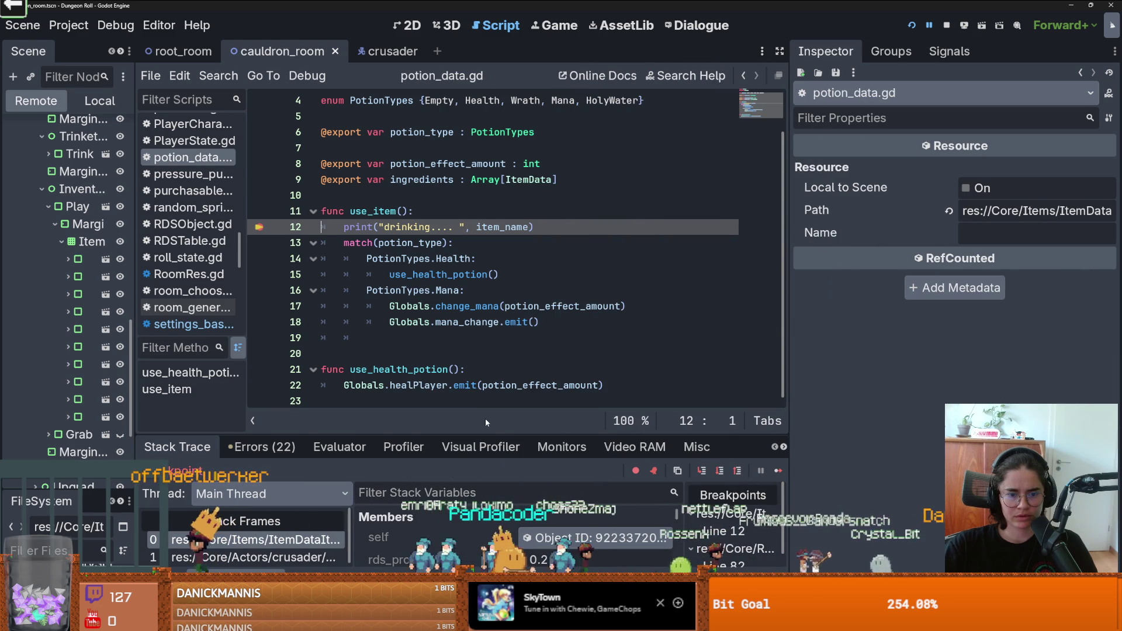
mouse_move(486, 435)
left_mouse_down()
mouse_move(494, 321)
mouse_move(504, 359)
mouse_move(526, 315)
mouse_move(520, 358)
mouse_move(560, 276)
mouse_move(518, 385)
left_mouse_up()
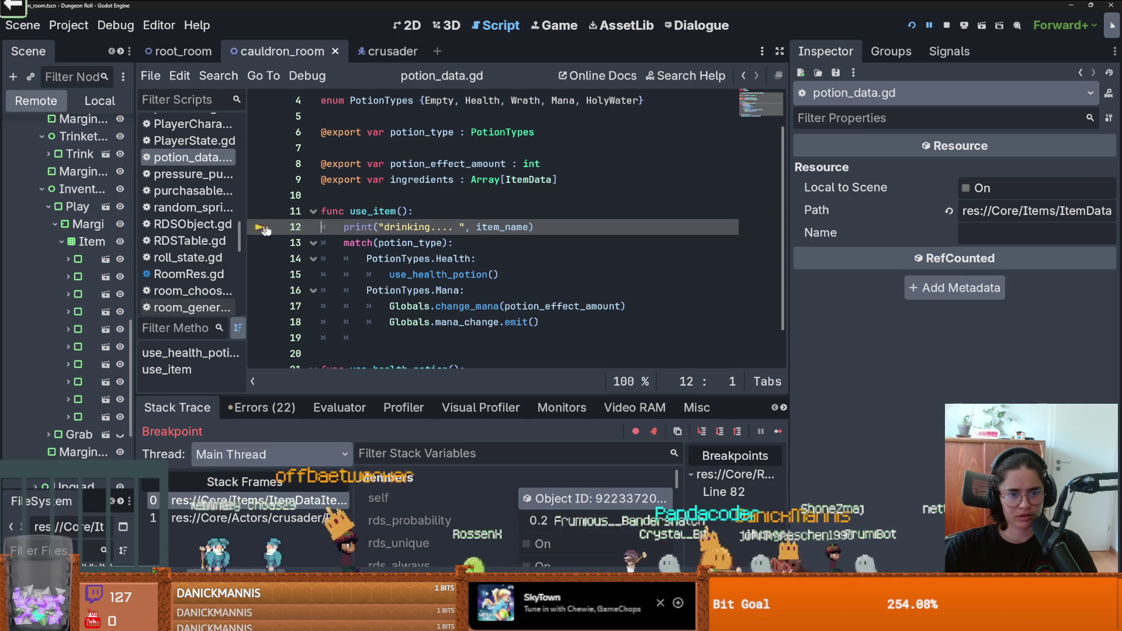
double_click(373, 209)
left_click(218, 75)
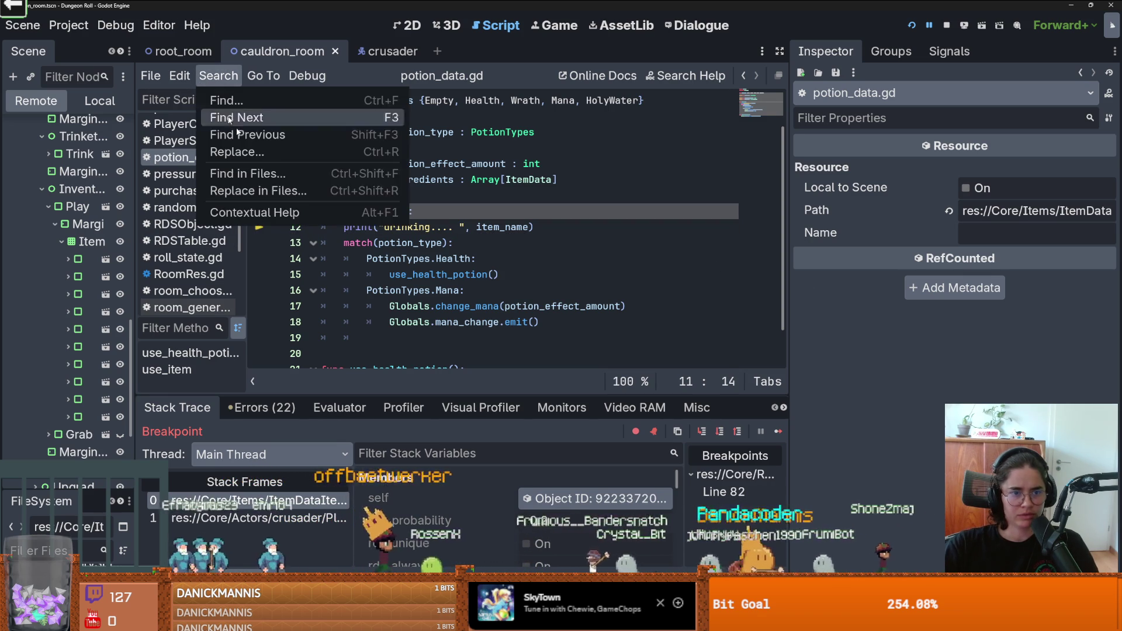
Step: Find use_item's call in PlayerCharacter.gd, set a breakpoint on line 179, and rerun the project
left_click(281, 177)
left_click(546, 383)
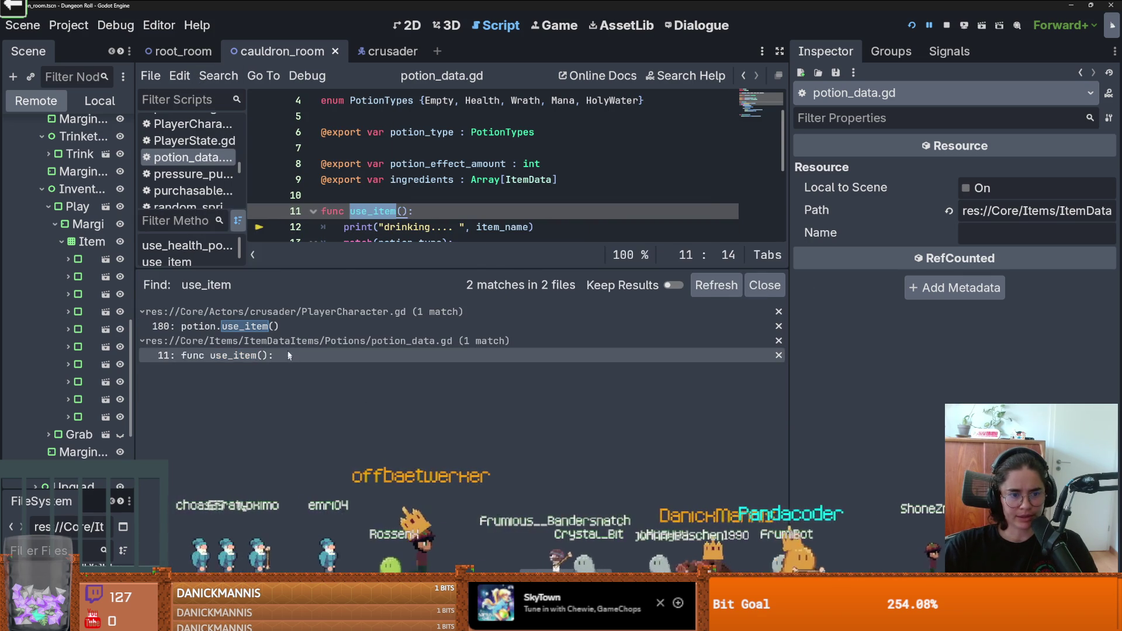
left_click(514, 326)
left_click_drag(506, 267, 505, 455)
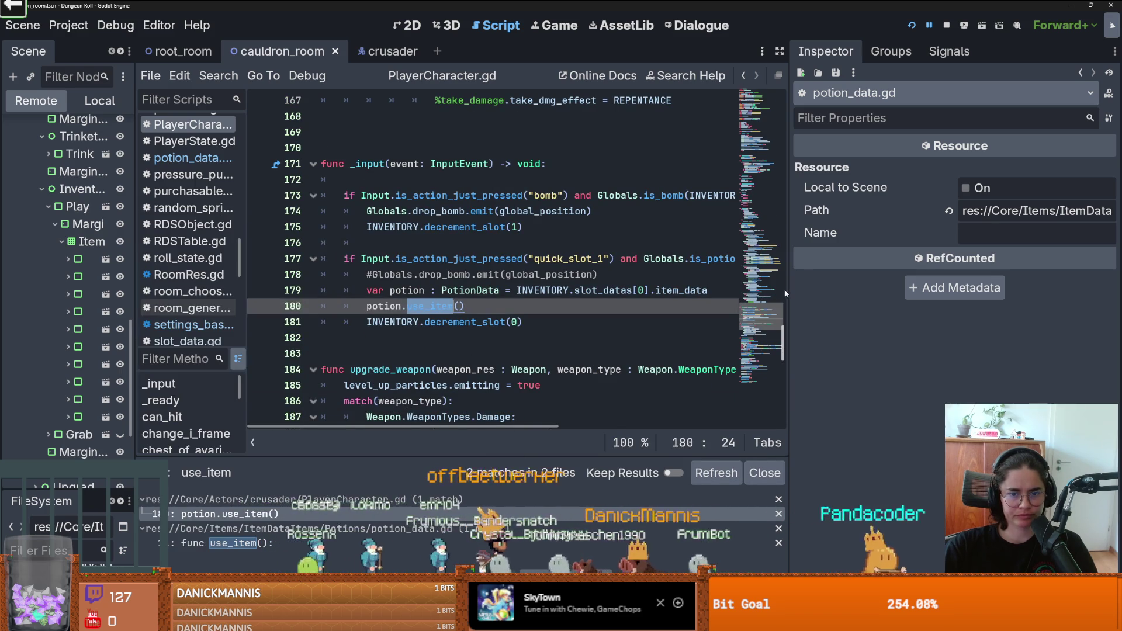
left_click_drag(788, 290, 1064, 325)
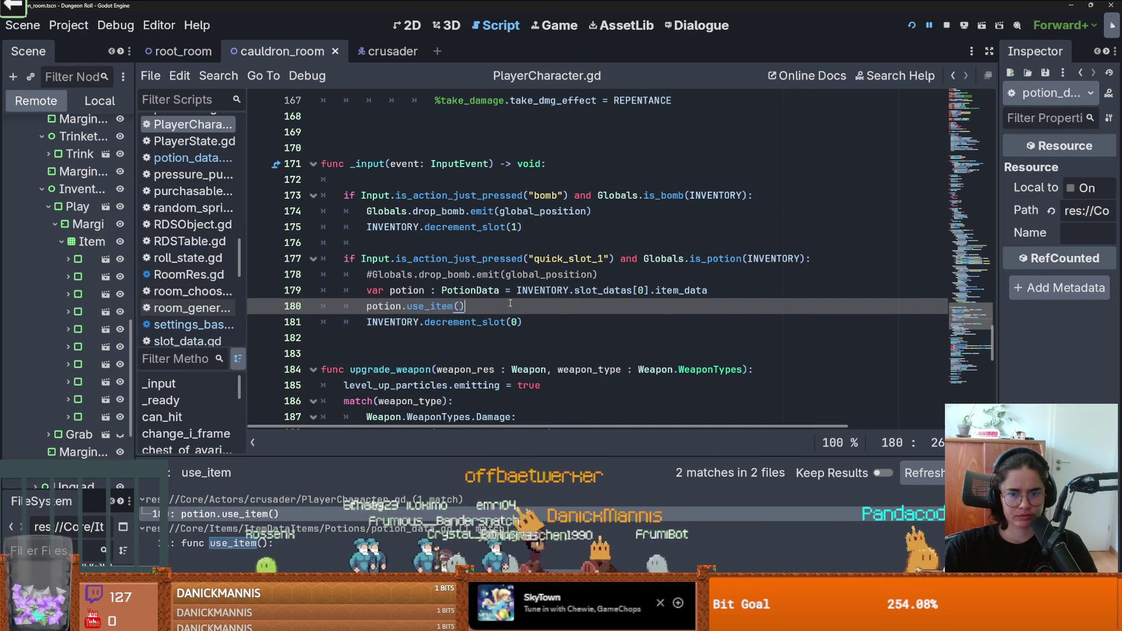
left_click(556, 291)
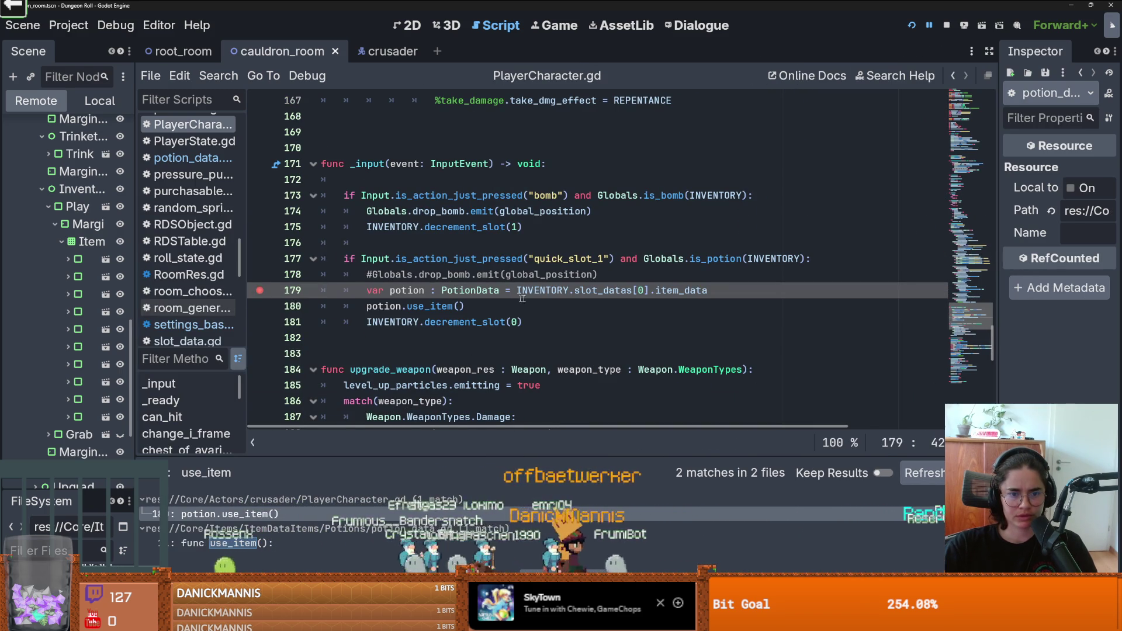
left_click(911, 26)
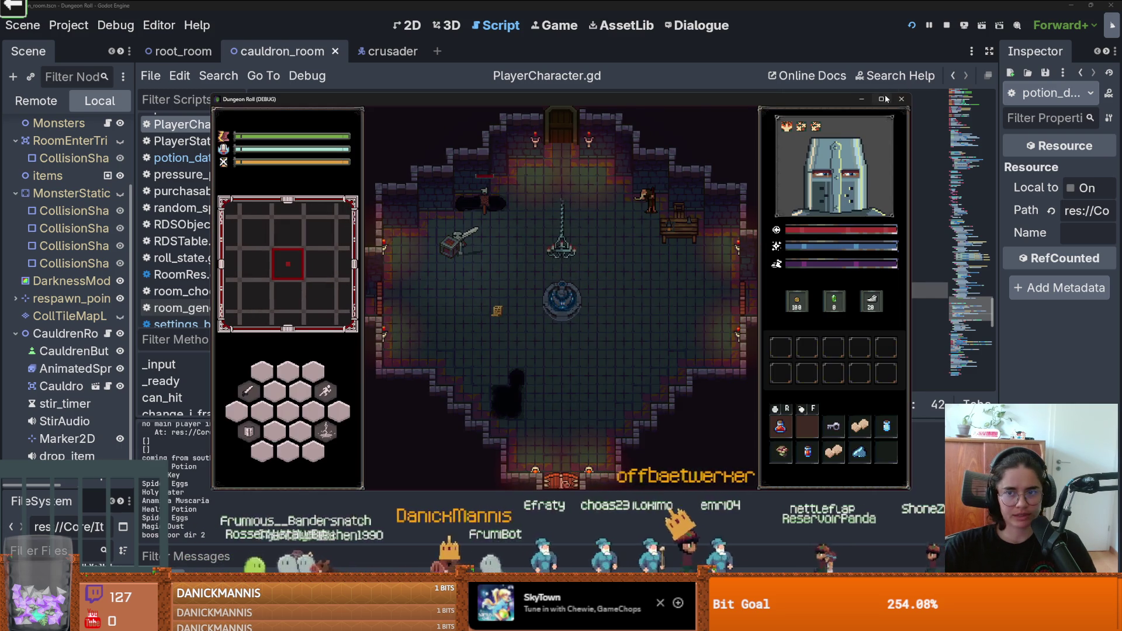
Step: Maximize the game window and walk the knight up to the cauldron
left_click(882, 98)
key("d")
key("d")
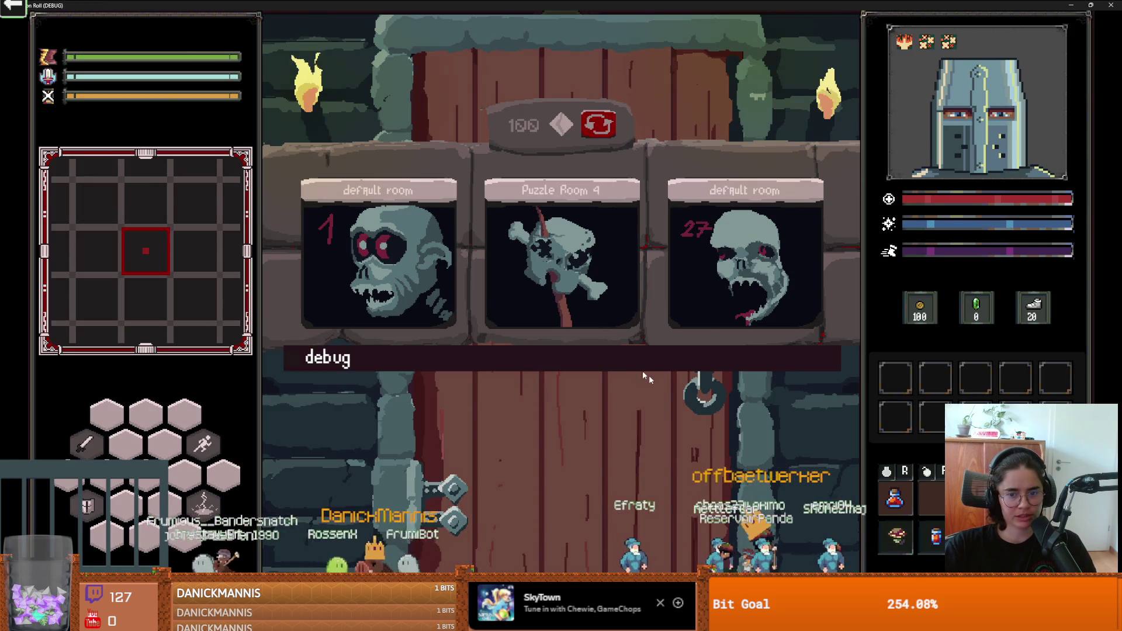
key("d")
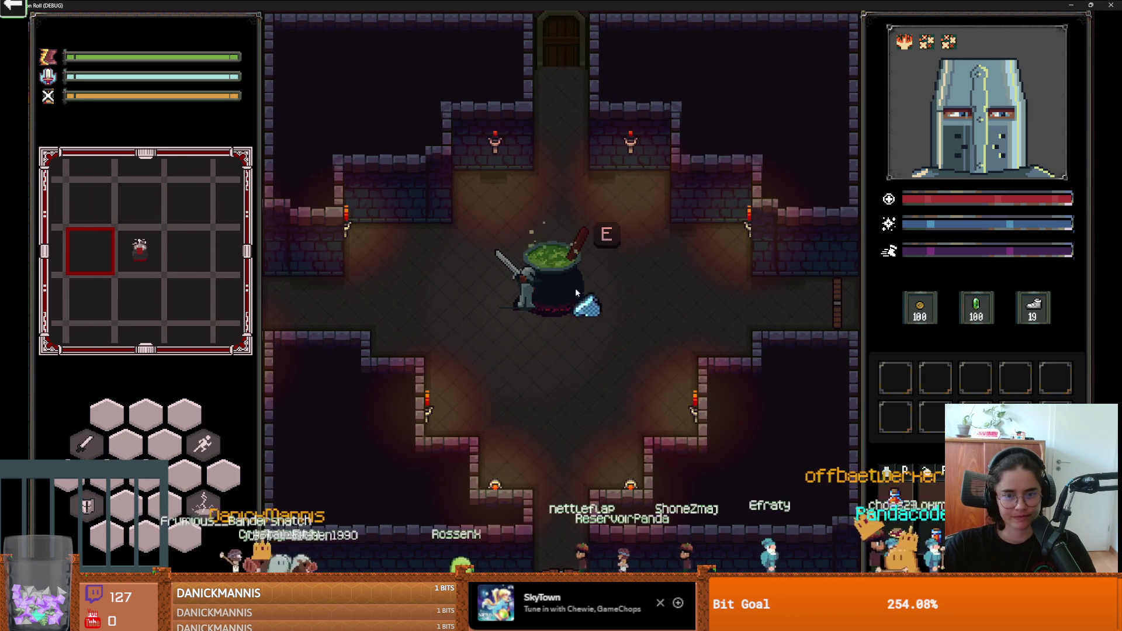
key("s")
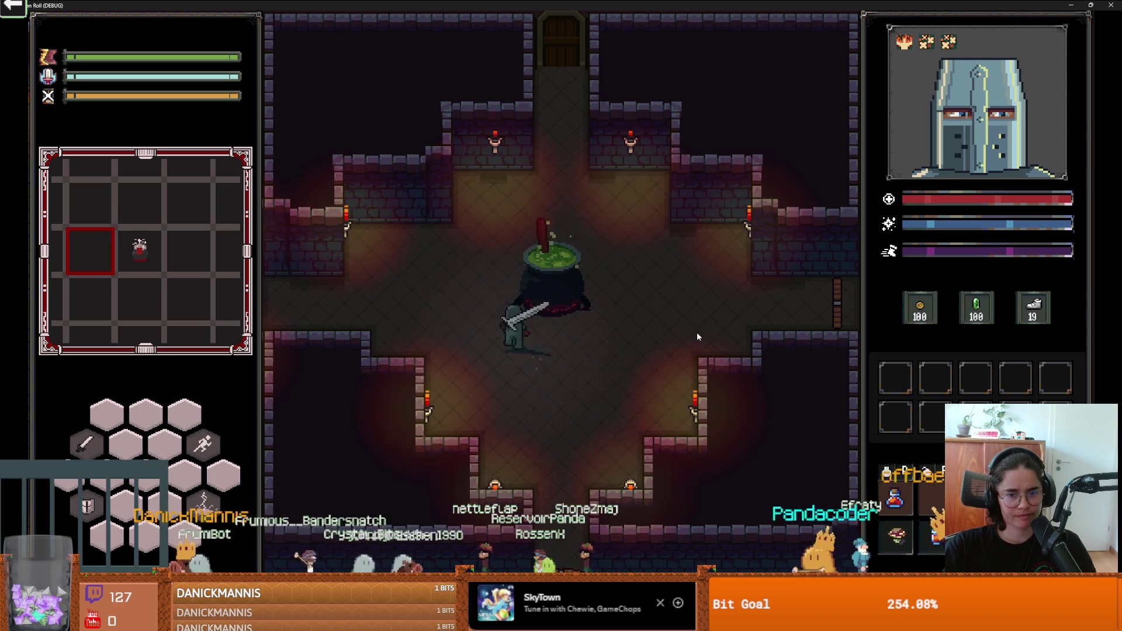
Step: Delete the blank line and line-82 breakpoint, resume the game, then use quick slot 1
key("End")
key("Delete")
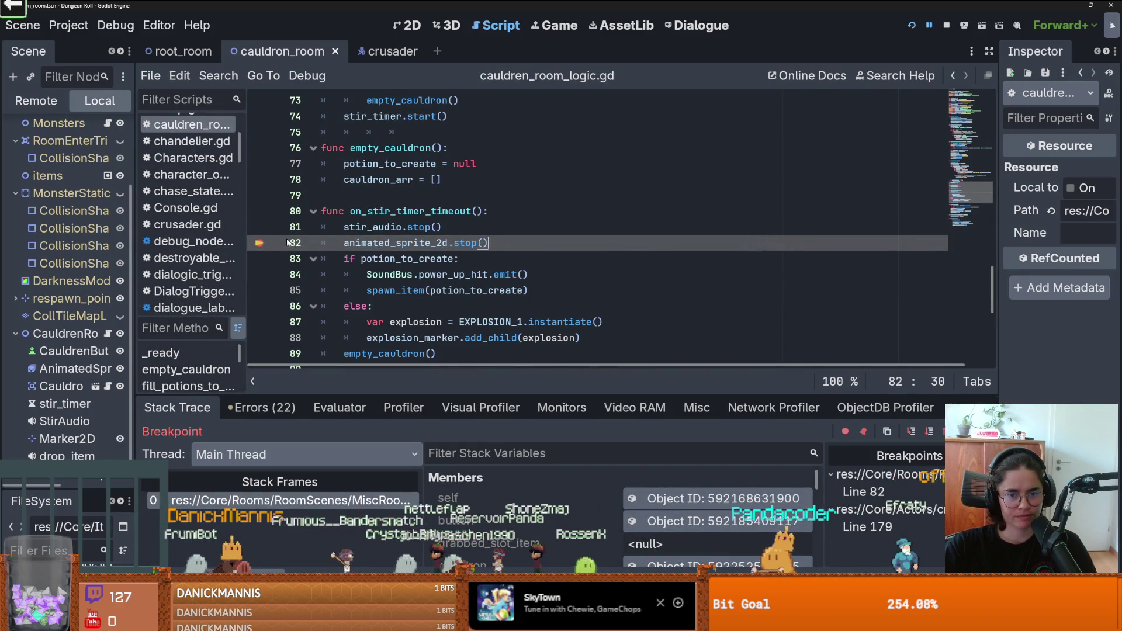
left_click(262, 244)
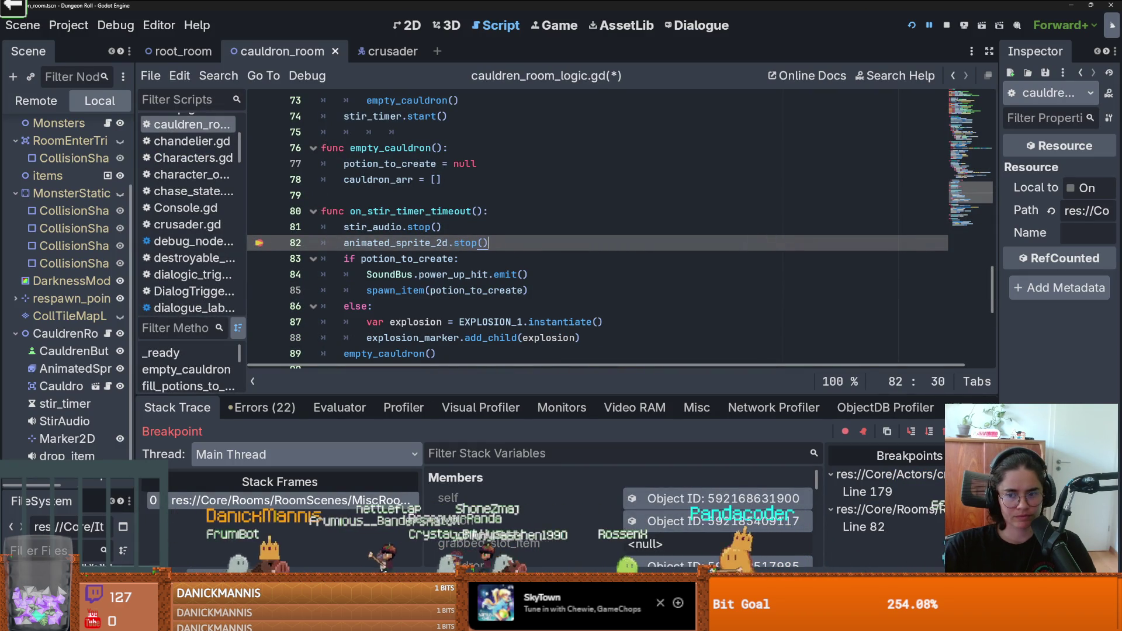
key("F12")
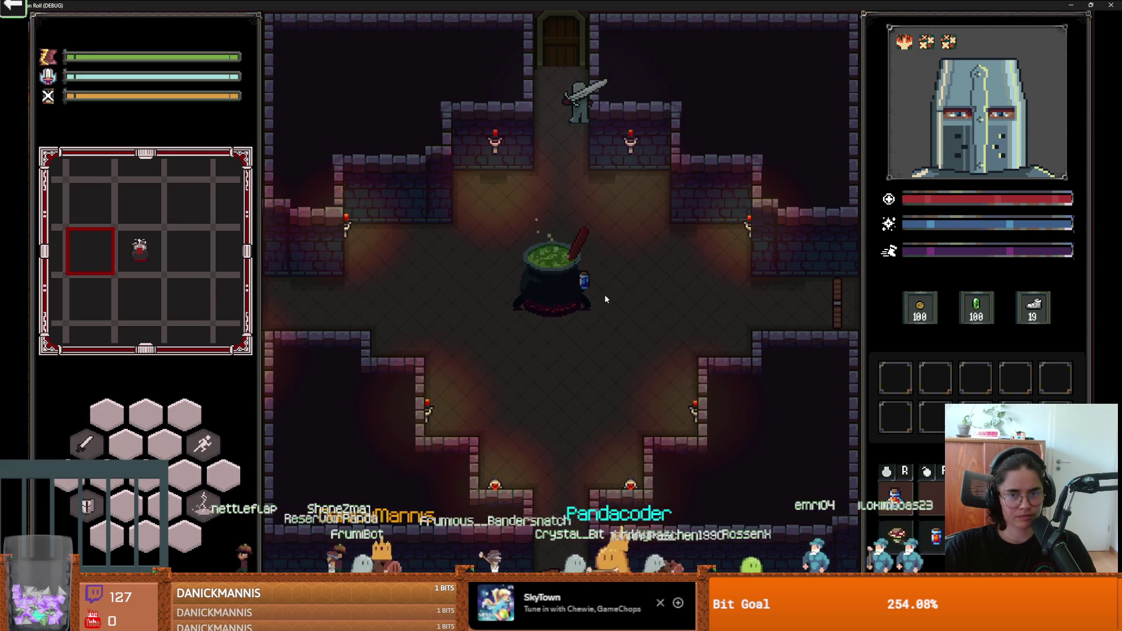
key("s")
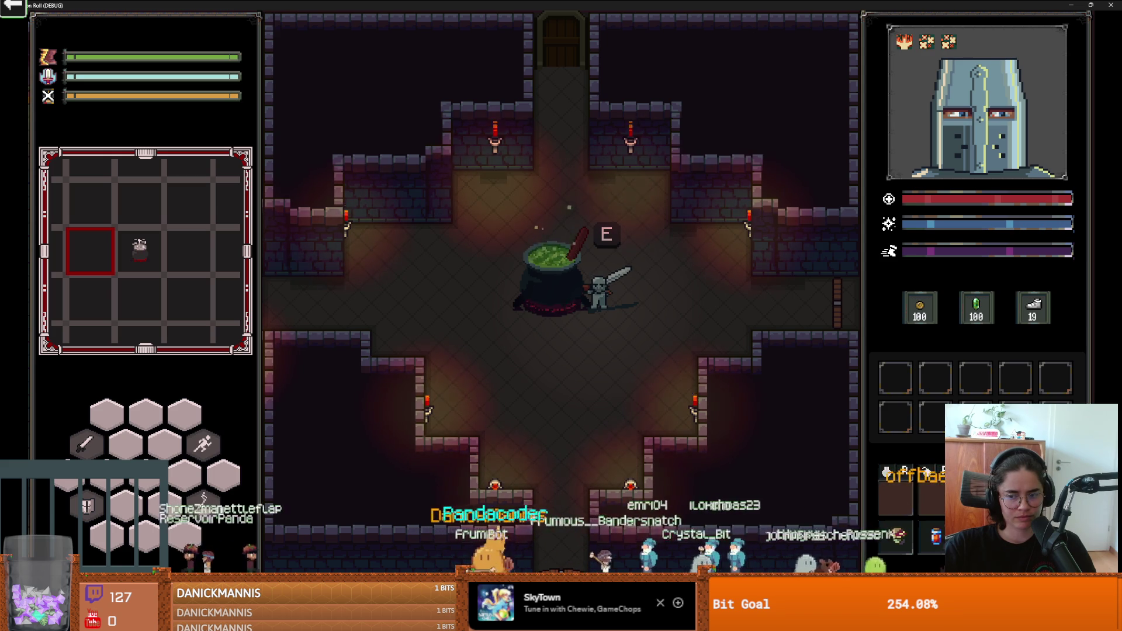
key("1")
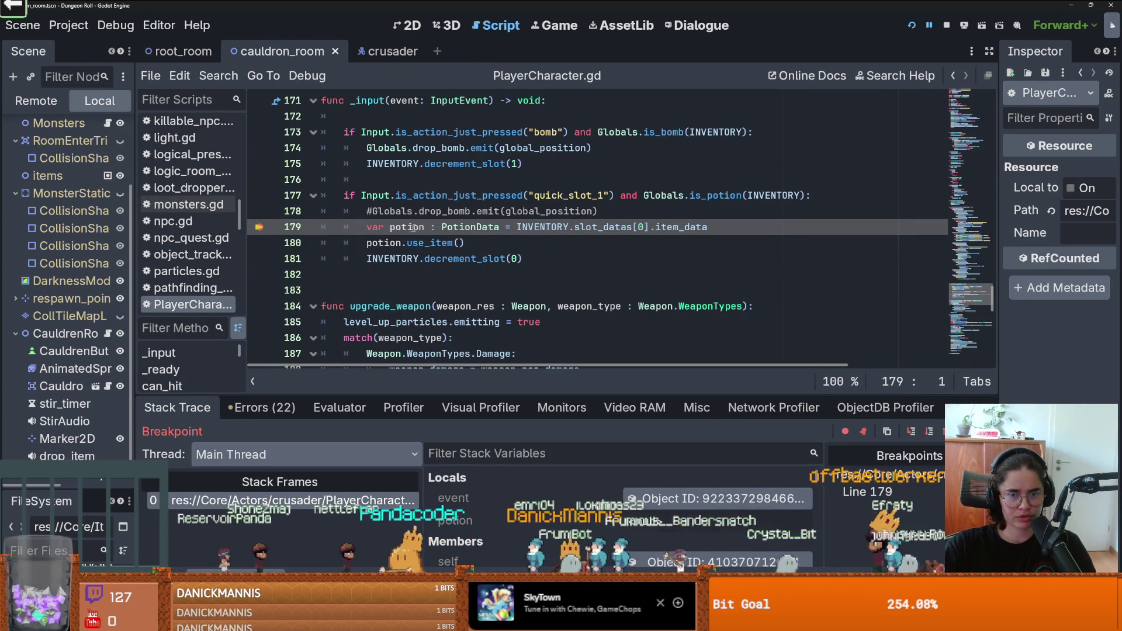
Step: Enlarge the debugger, look through the Stack Variables, and step over line 179 to line 180
left_click_drag(584, 395, 584, 334)
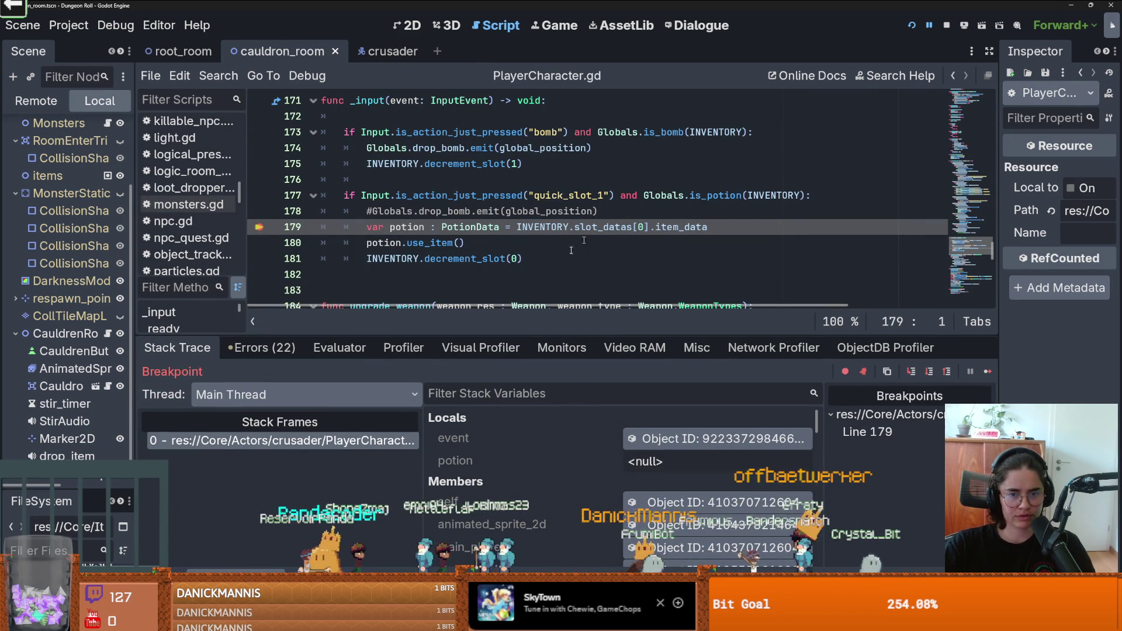
scroll(567, 477, "down", 2)
scroll(568, 477, "down", 10)
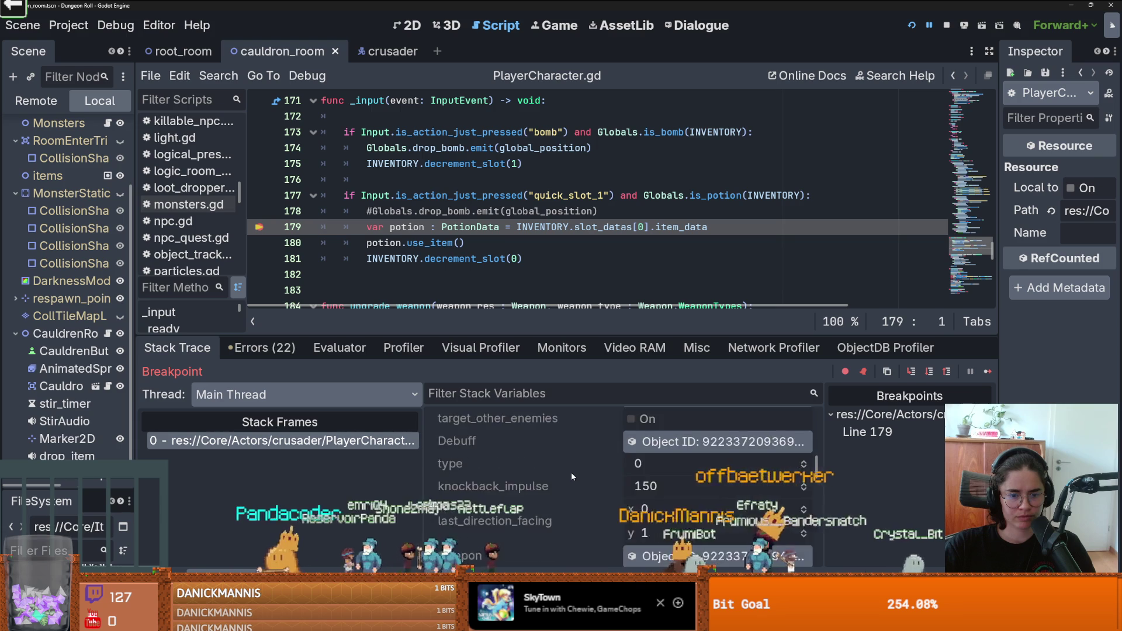
scroll(572, 476, "down", 7)
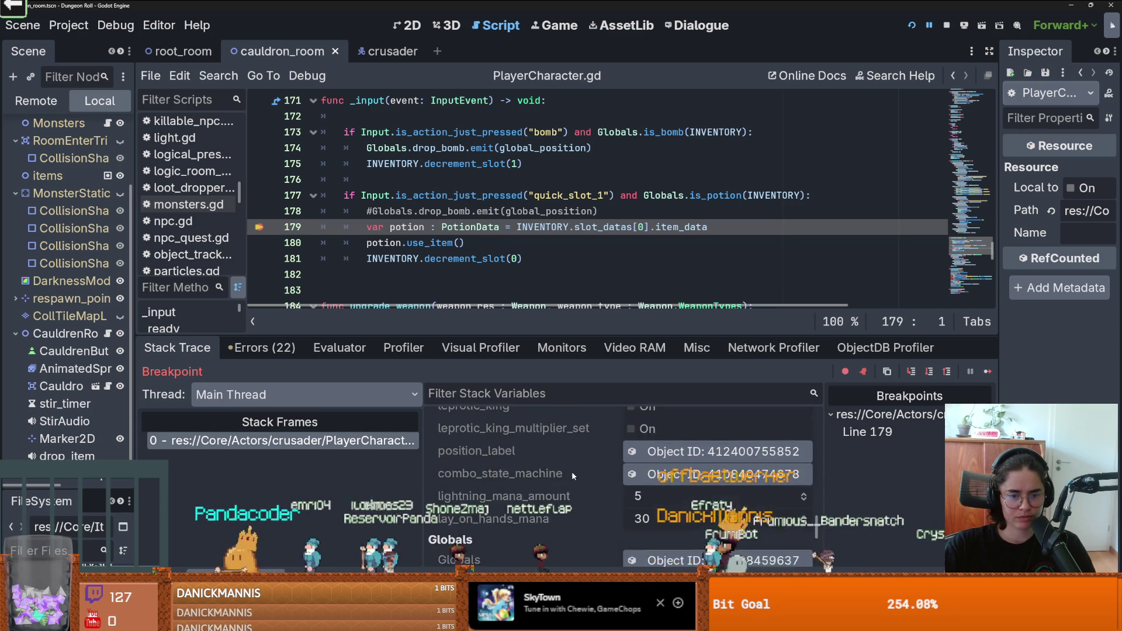
scroll(572, 470, "up", 20)
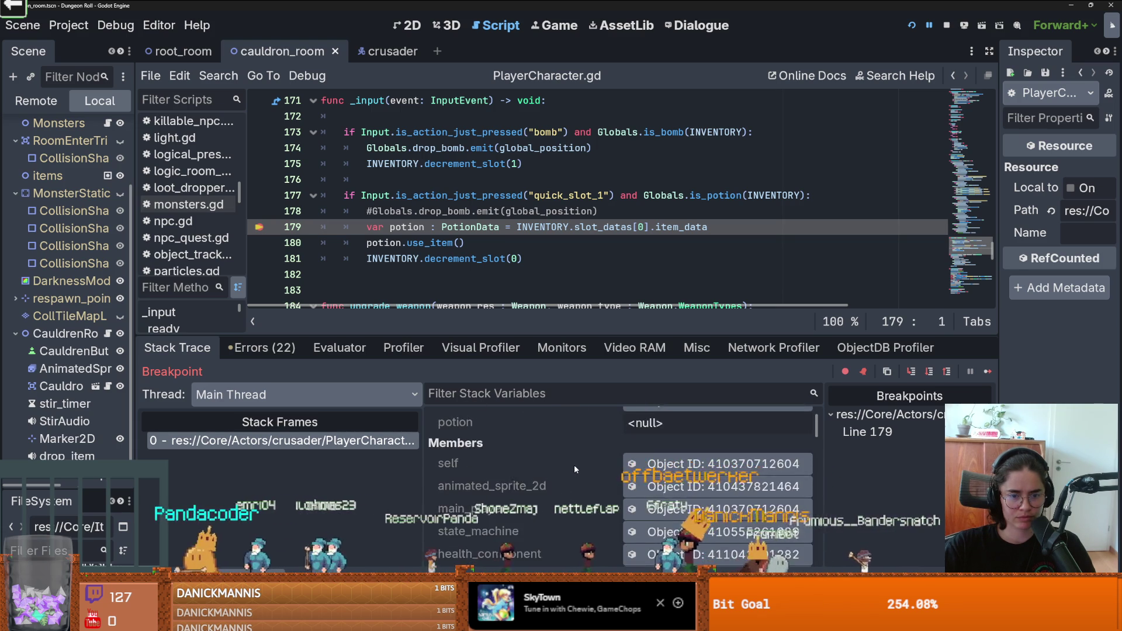
scroll(609, 442, "down", 5)
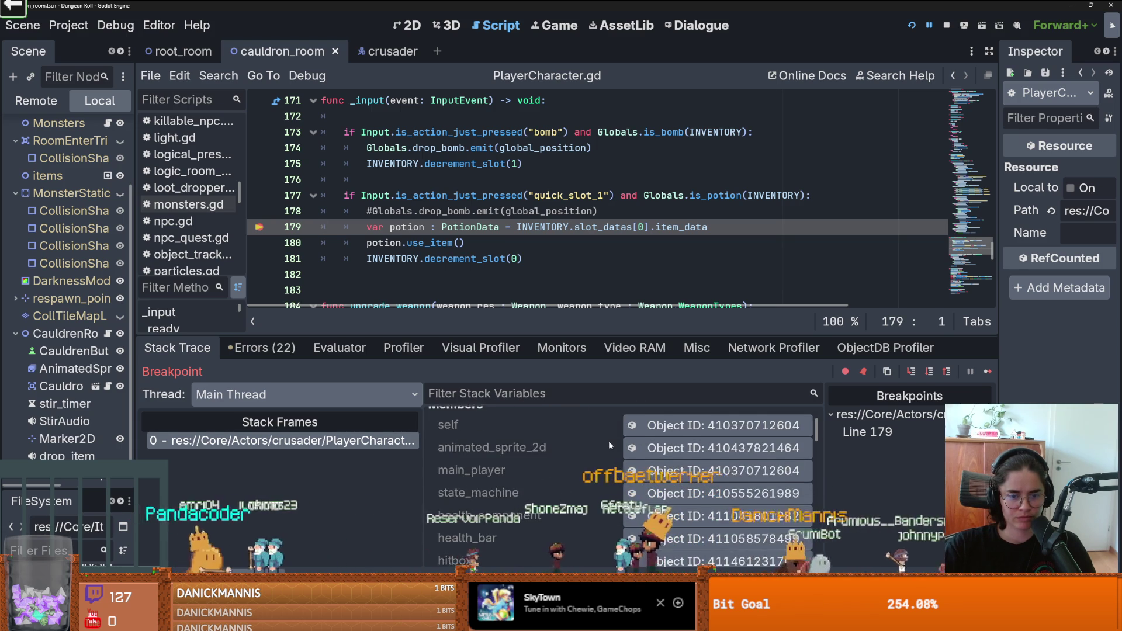
scroll(608, 441, "down", 5)
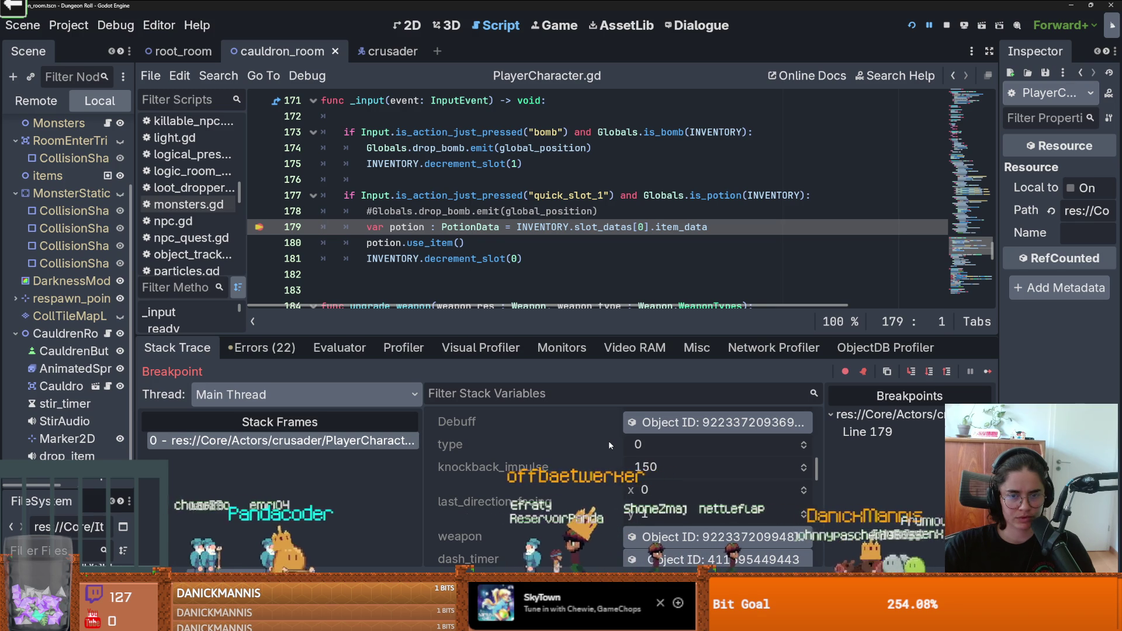
scroll(608, 440, "down", 5)
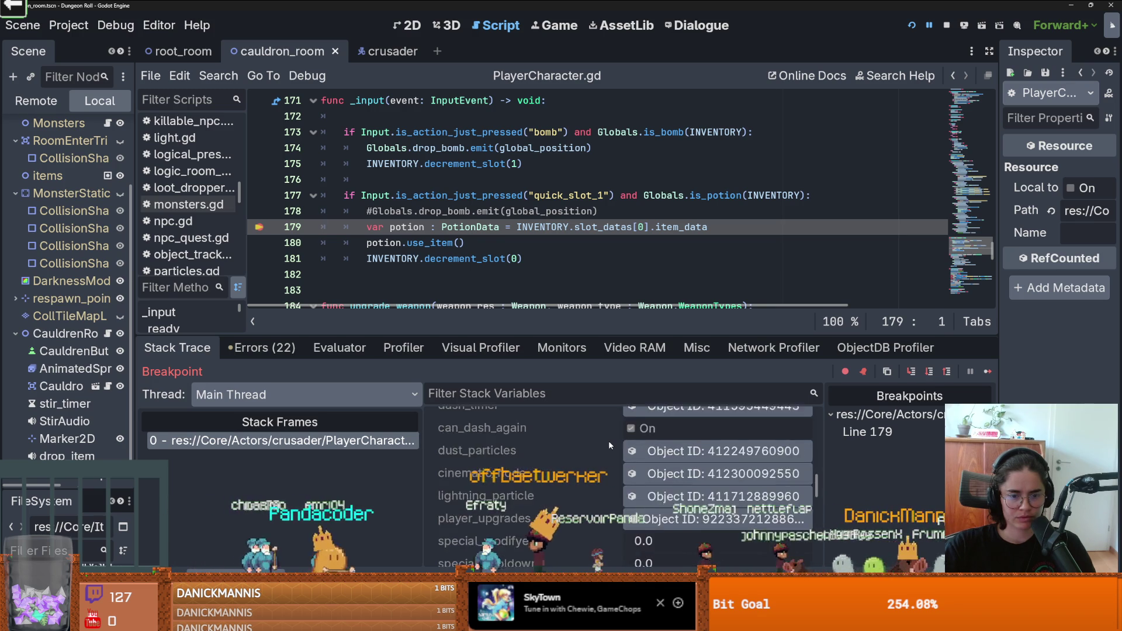
scroll(608, 445, "down", 10)
scroll(609, 445, "up", 9)
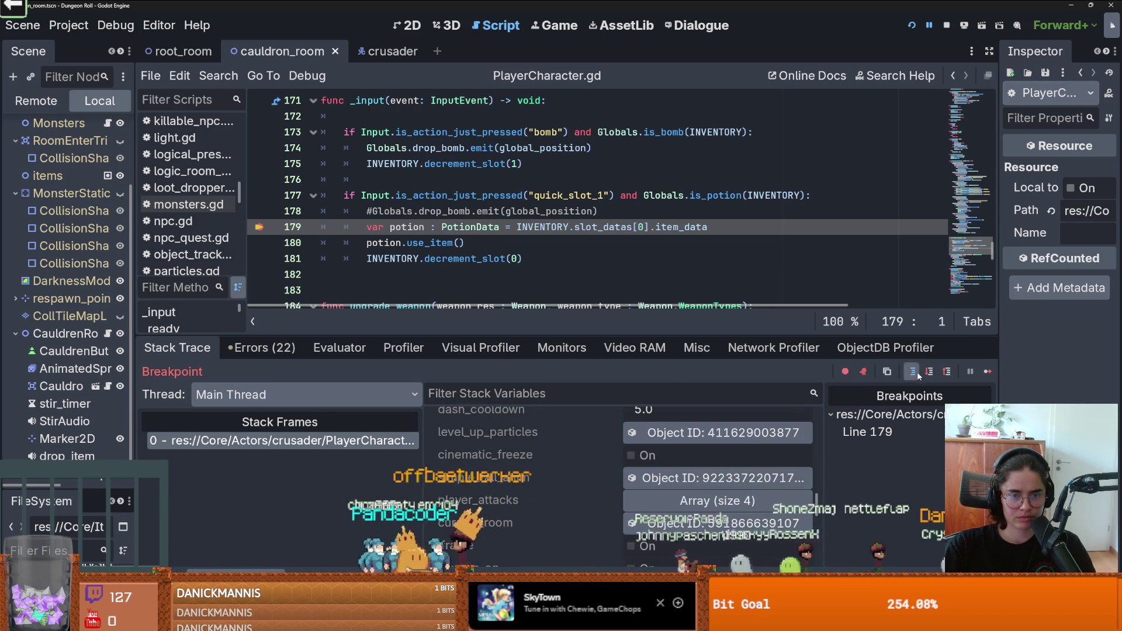
left_click(929, 372)
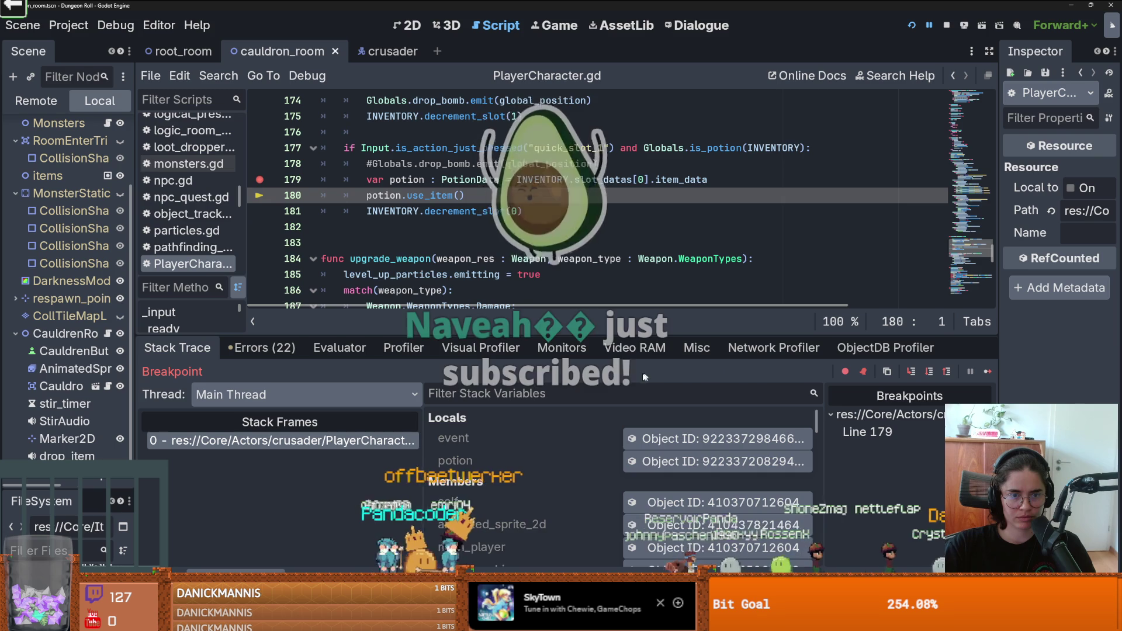
Step: Show the potion local in the Inspector, revealing a Health PotionData object
left_click(579, 460)
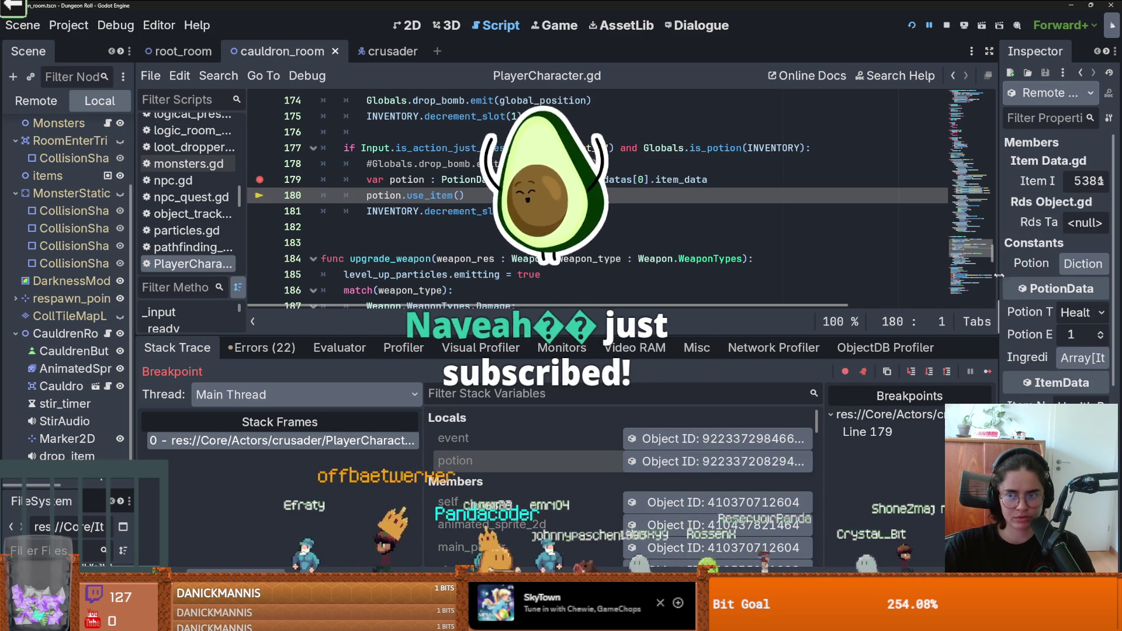
left_click_drag(999, 270, 587, 270)
scroll(764, 303, "down", 5)
scroll(764, 303, "up", 4)
scroll(764, 303, "up", 1)
left_click_drag(587, 304, 999, 310)
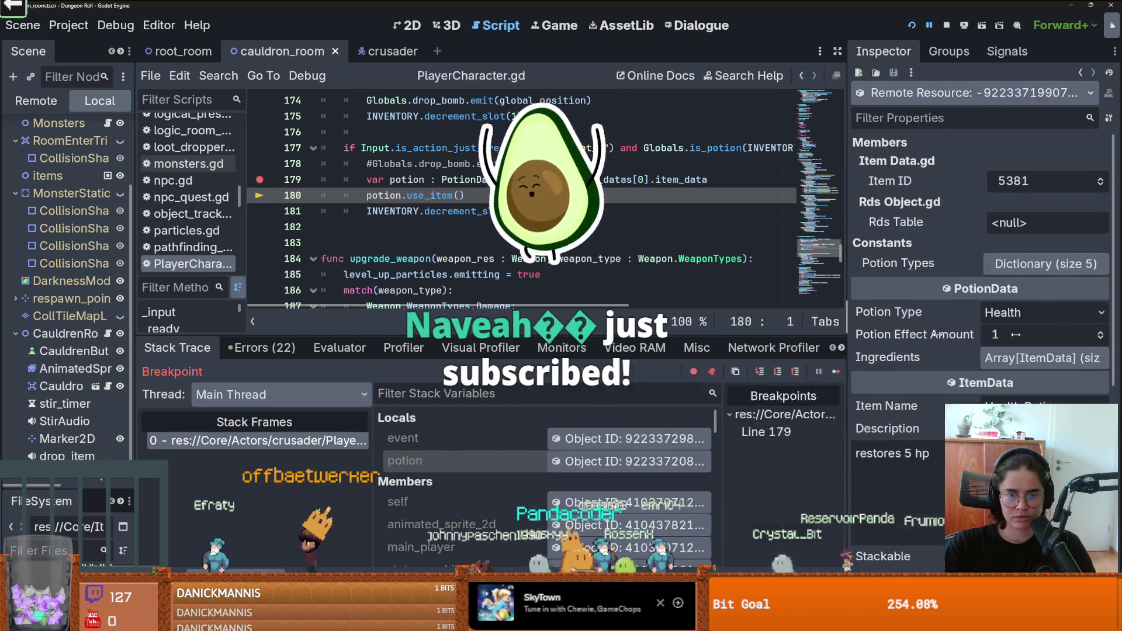
Step: Shrink the debugger and scroll the script back to lines 179–180, selecting the word potion
left_click_drag(696, 313, 696, 411)
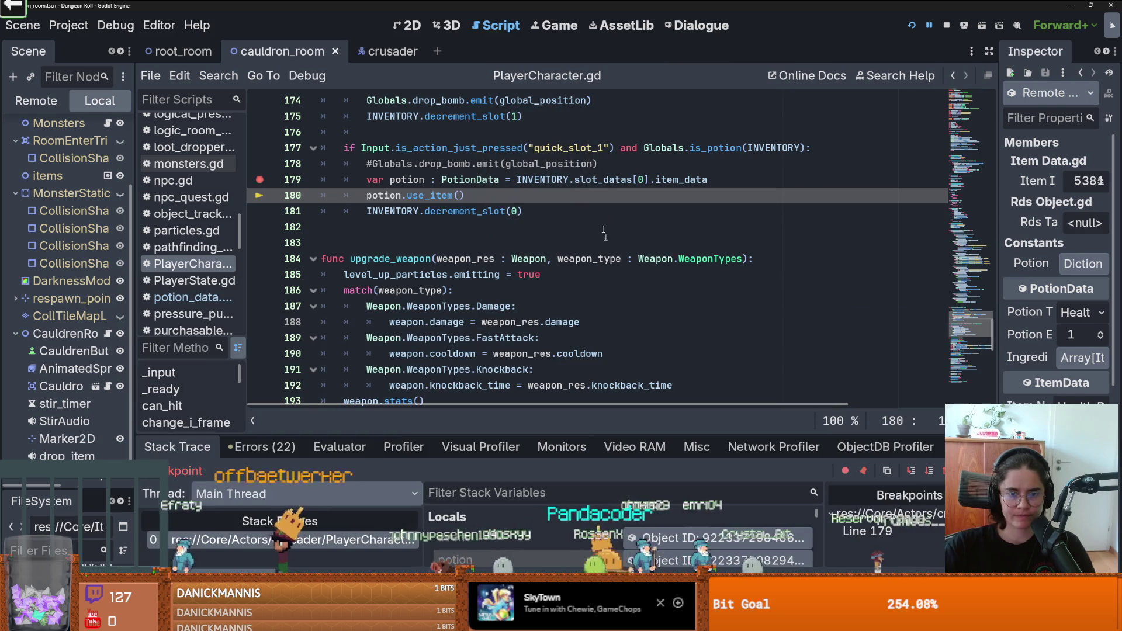
left_click(545, 179)
scroll(576, 271, "up", 20)
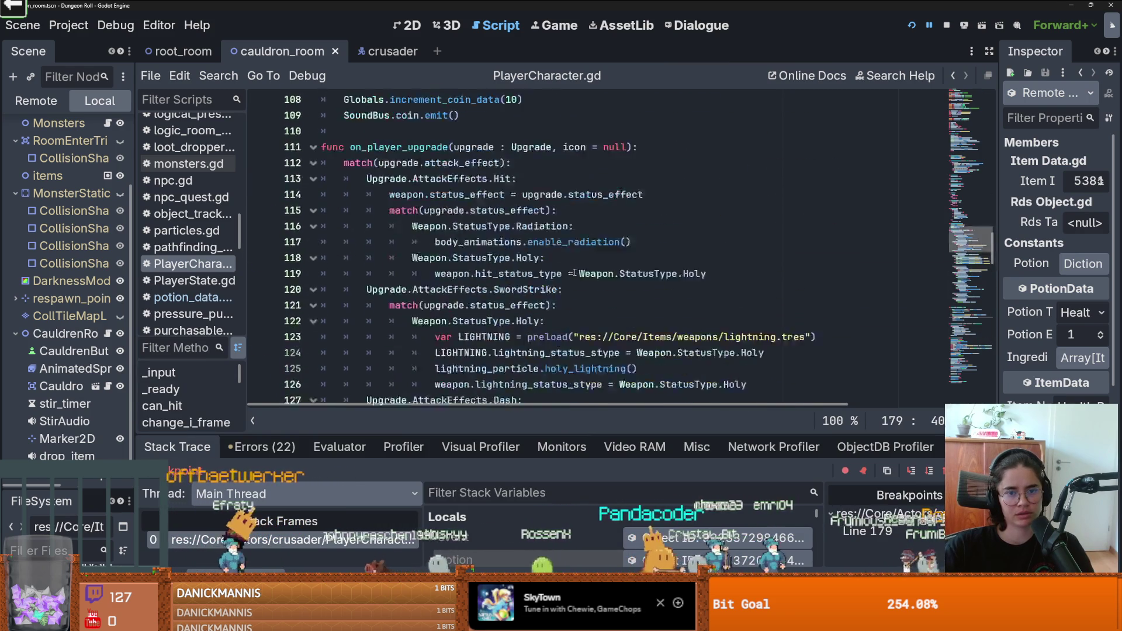
scroll(577, 271, "up", 20)
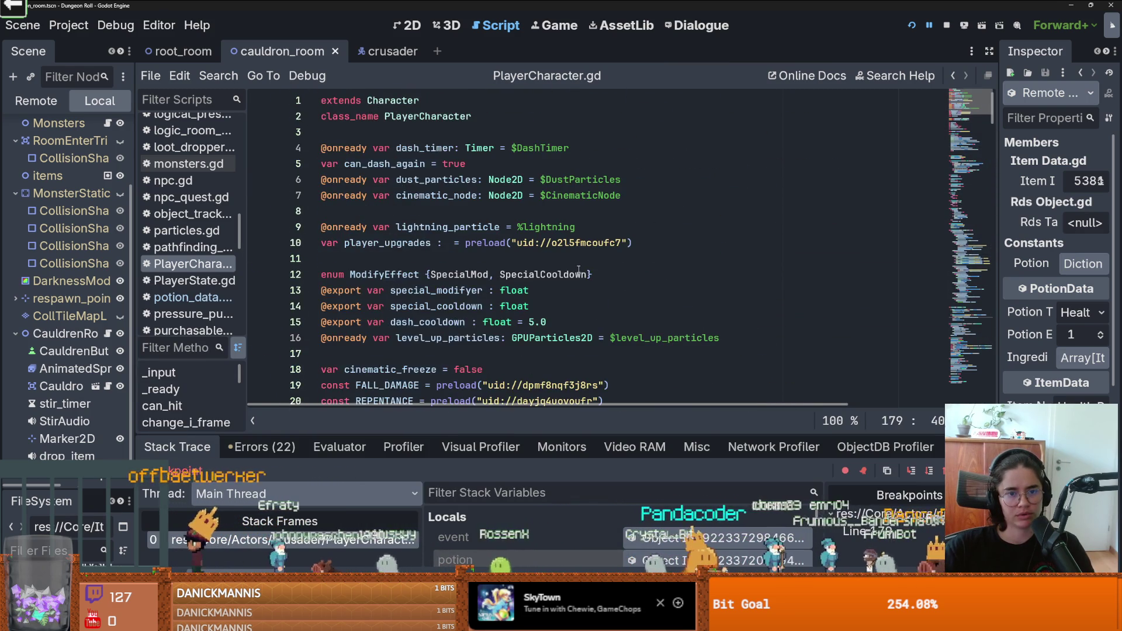
scroll(578, 269, "down", 17)
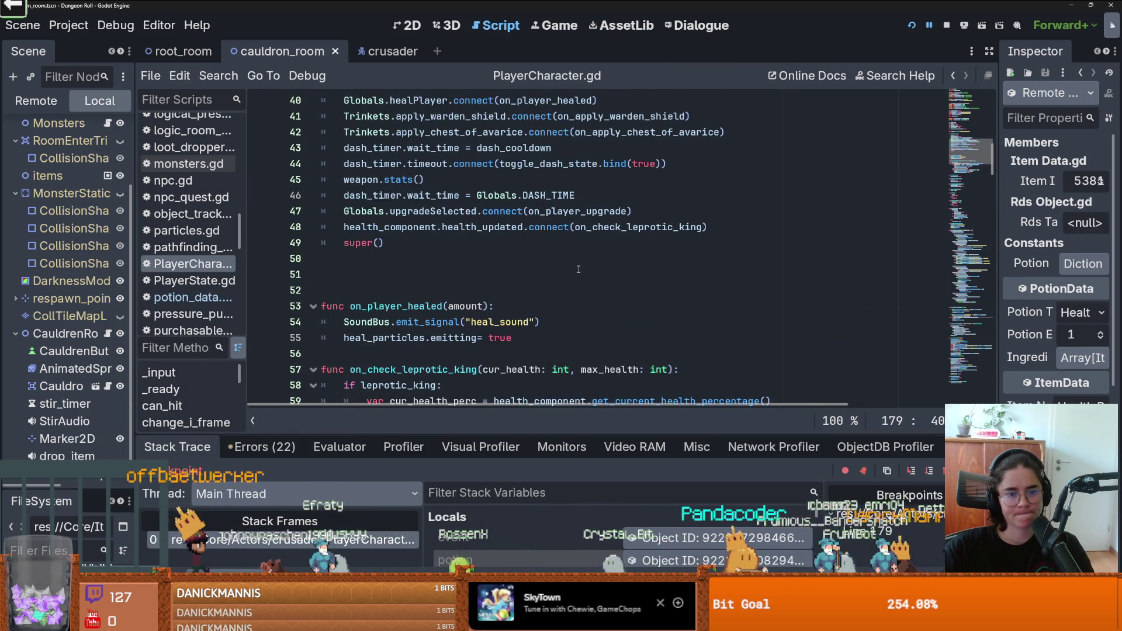
scroll(578, 268, "down", 20)
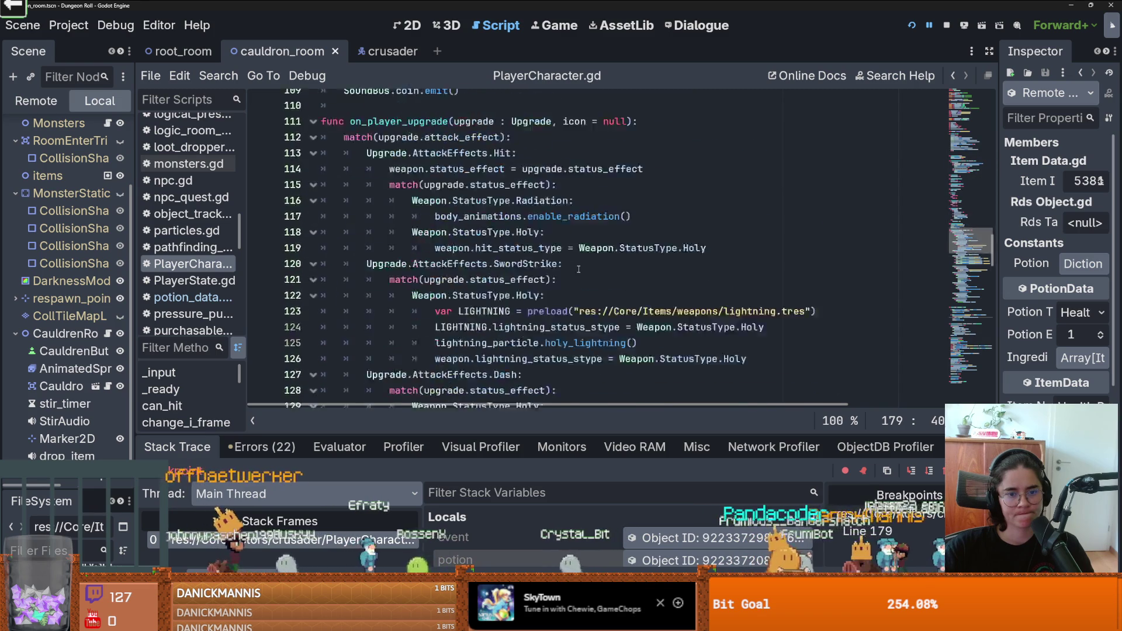
scroll(578, 269, "down", 16)
left_click(503, 175)
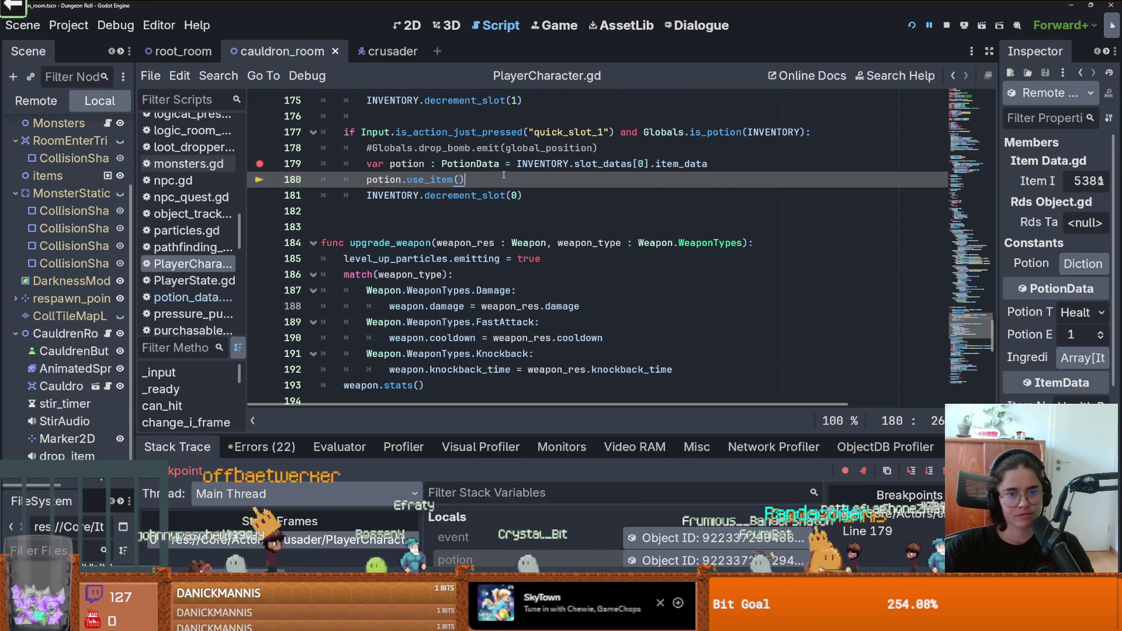
scroll(504, 175, "up", 2)
double_click(407, 259)
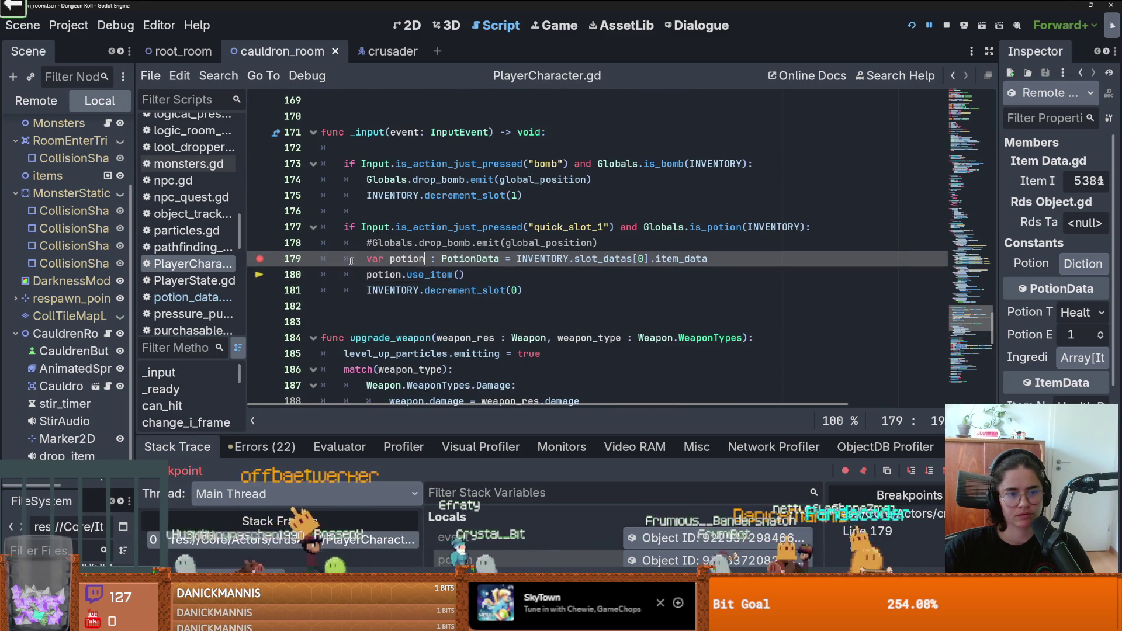
Step: Widen the script list, save the scene with Ctrl+S, select quick_slot_1, and widen the Scene dock
mouse_move(243, 256)
left_mouse_down()
mouse_move(389, 255)
mouse_move(340, 255)
left_mouse_up()
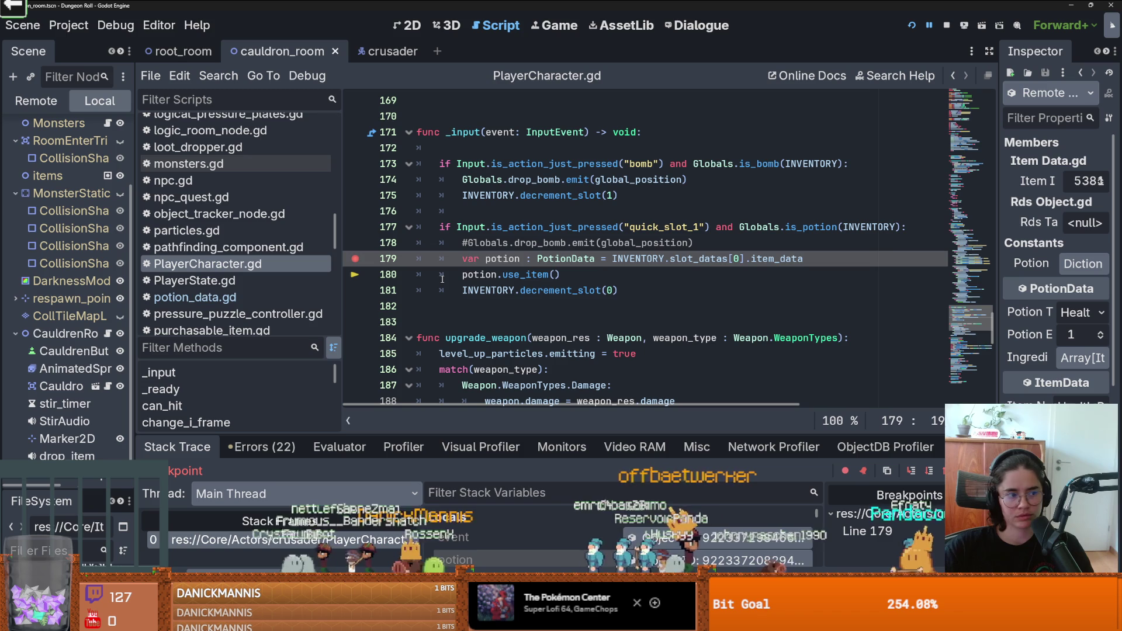
left_click(642, 264)
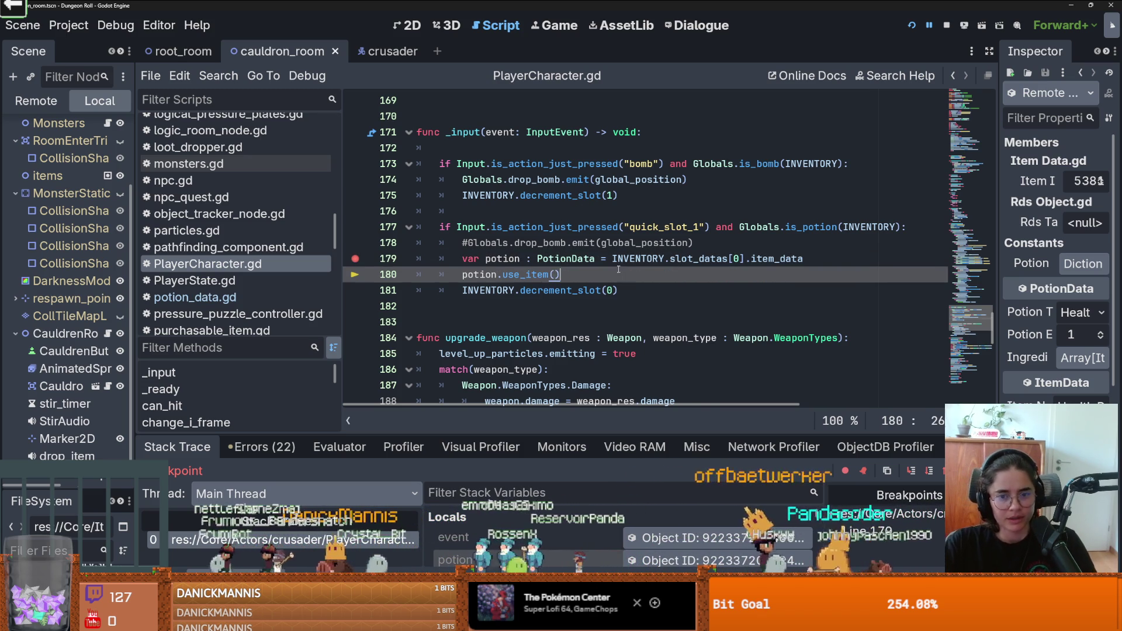
key("ctrl+s")
double_click(665, 227)
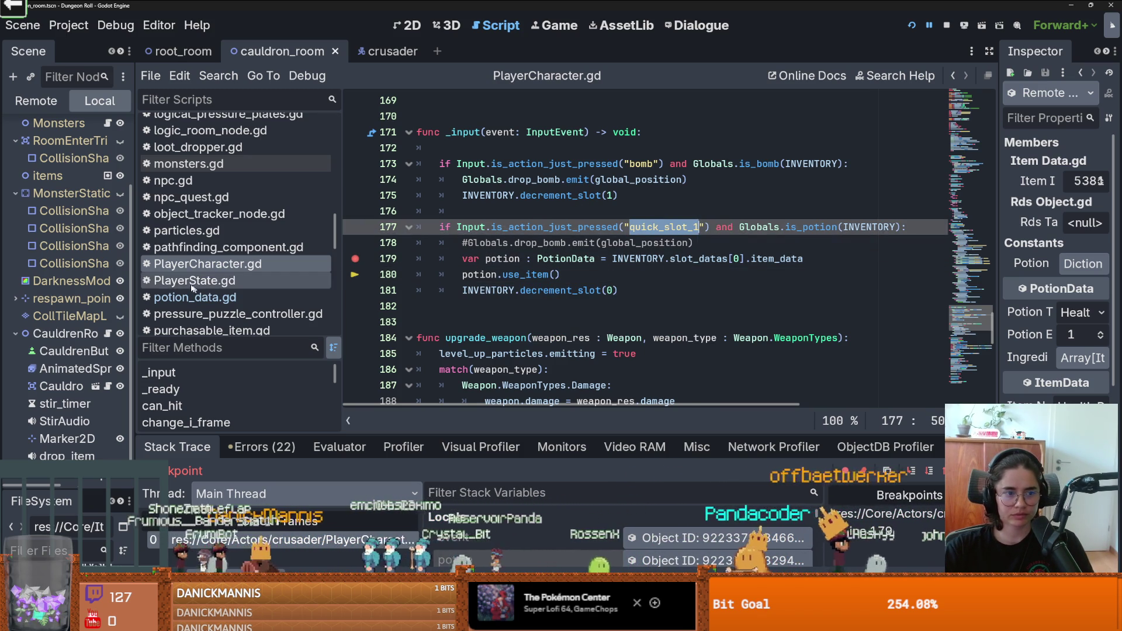
mouse_move(135, 273)
left_mouse_down()
mouse_move(258, 273)
mouse_move(195, 271)
left_mouse_up()
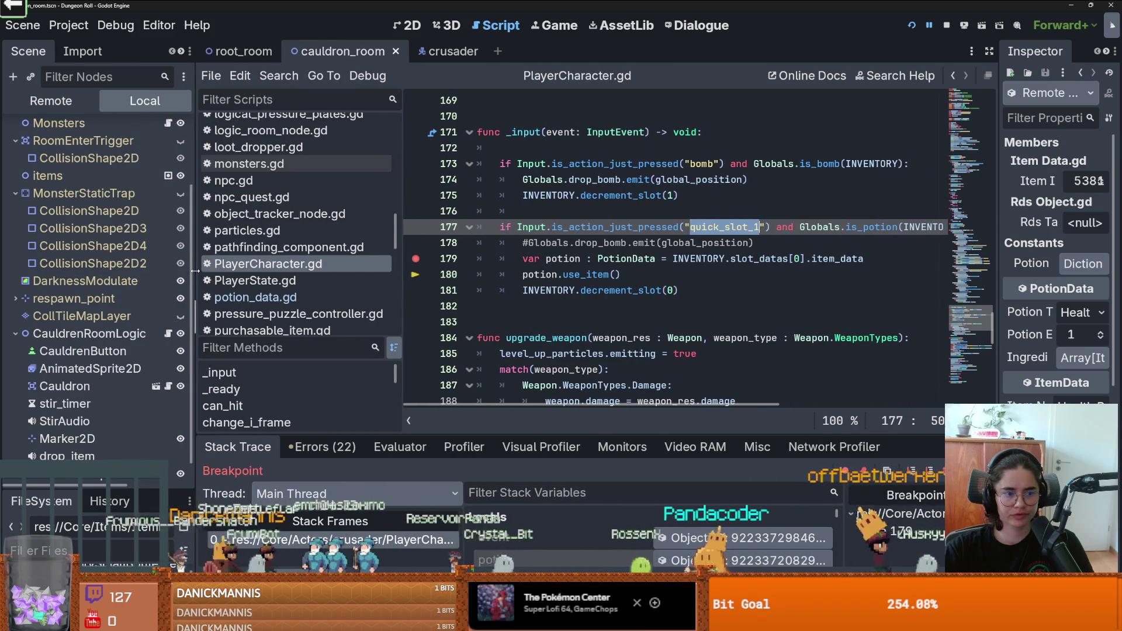
Step: Check use_item's tooltip, widen the Scene dock further, and select lines 177–181
mouse_move(577, 278)
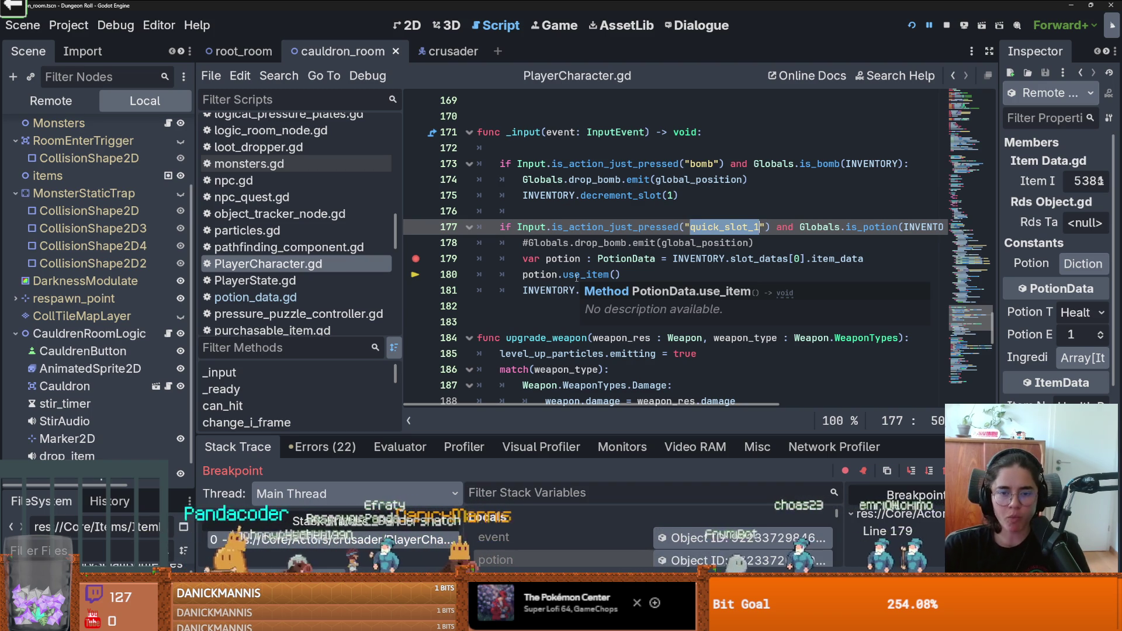
left_click_drag(195, 277, 326, 276)
scroll(184, 287, "down", 1)
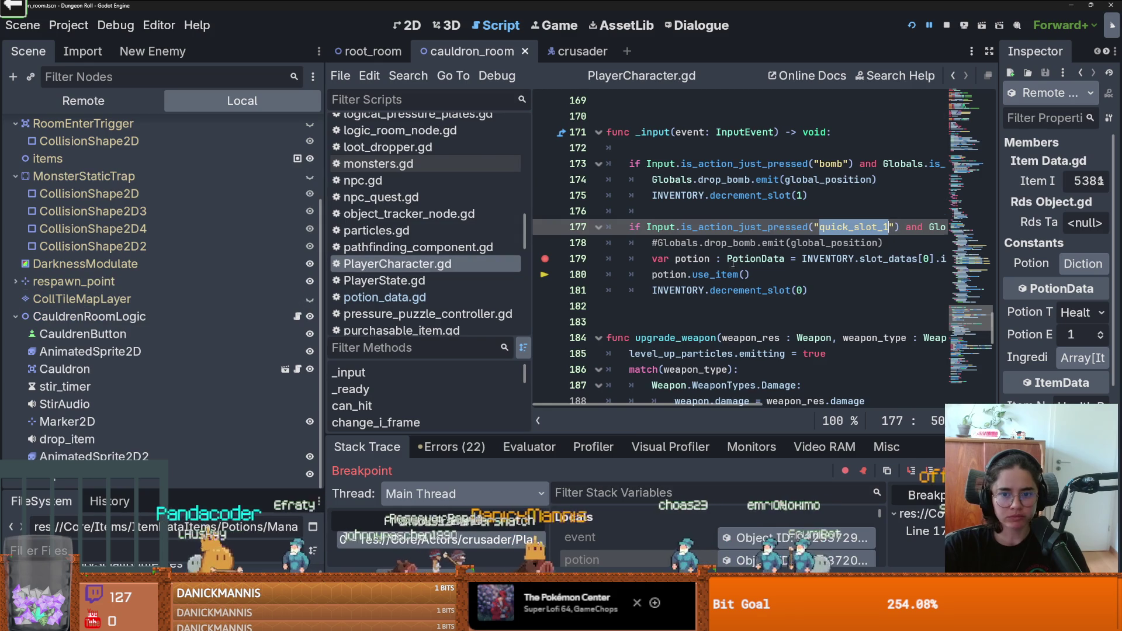
scroll(822, 333, "up", 1)
left_click_drag(821, 338, 595, 278)
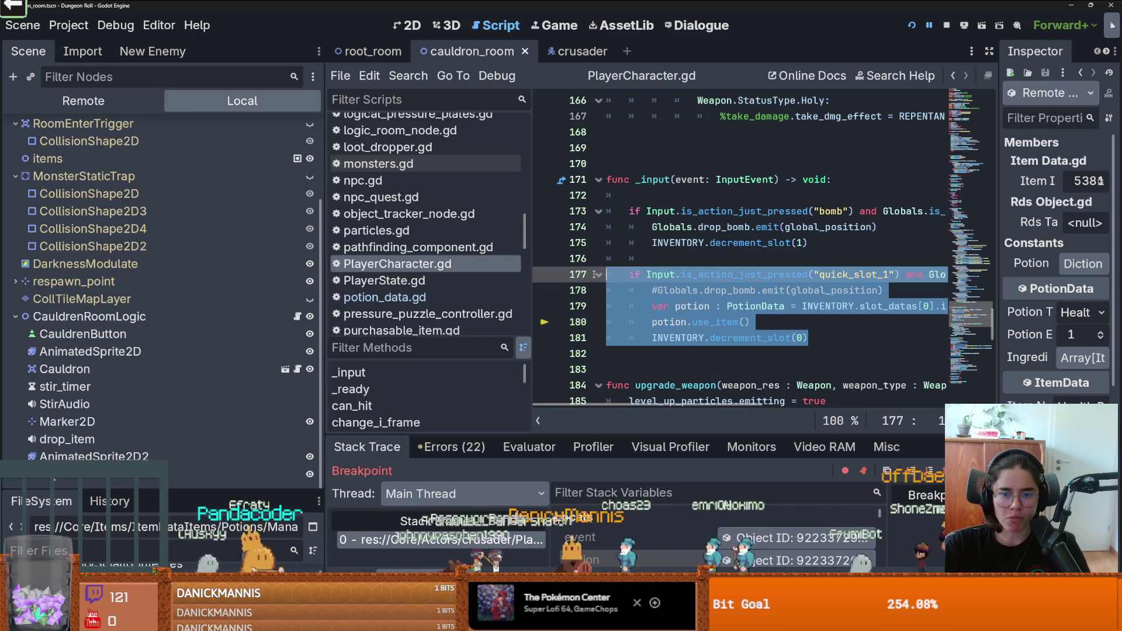